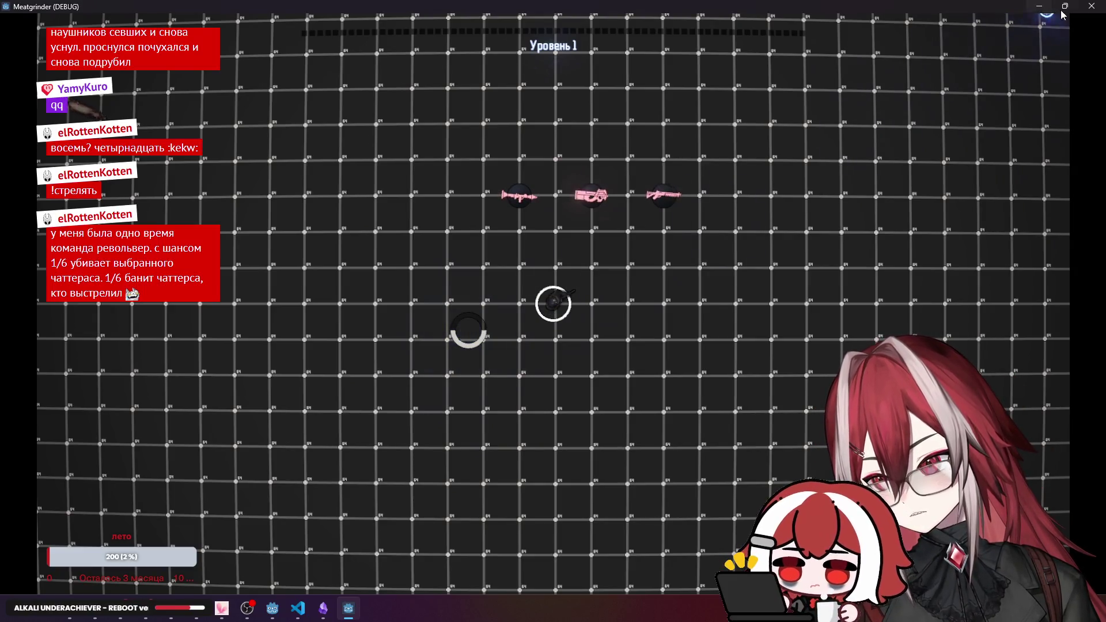
Stop the game run and drag the in_game_ui HPBar's Value down to 0.
left_click(1090, 6)
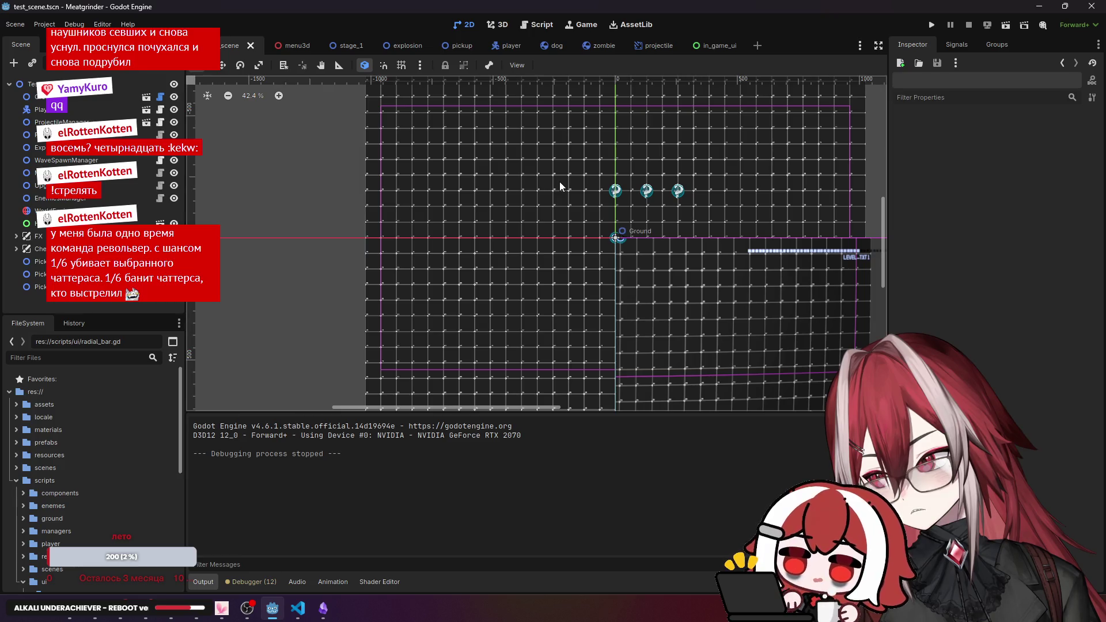
left_click(714, 46)
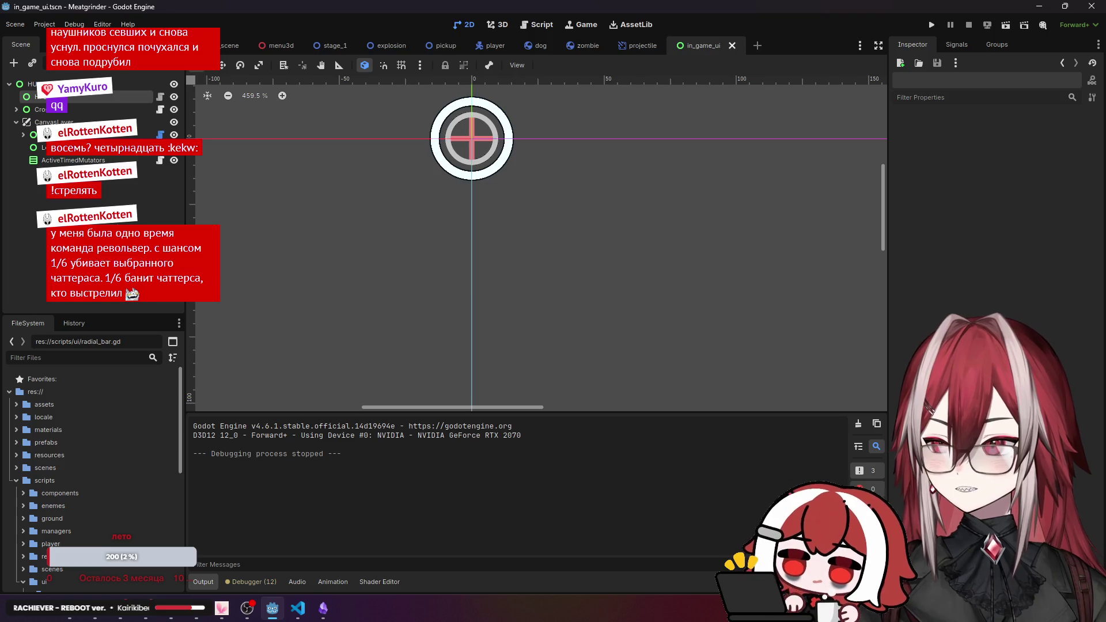
left_click(52, 96)
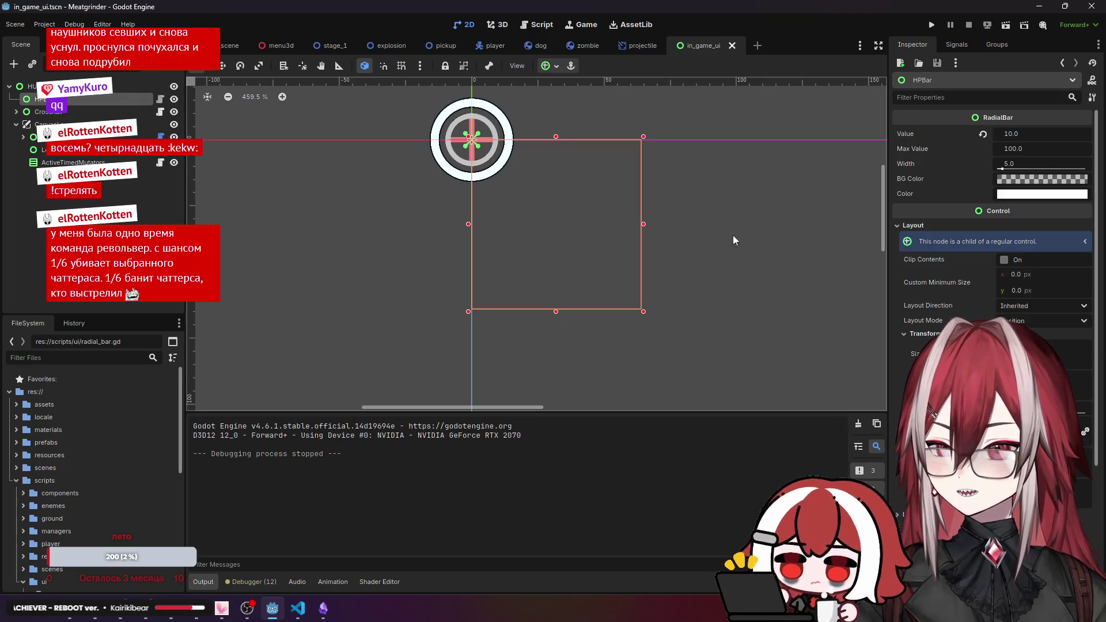
left_click_drag(1004, 133, 972, 135)
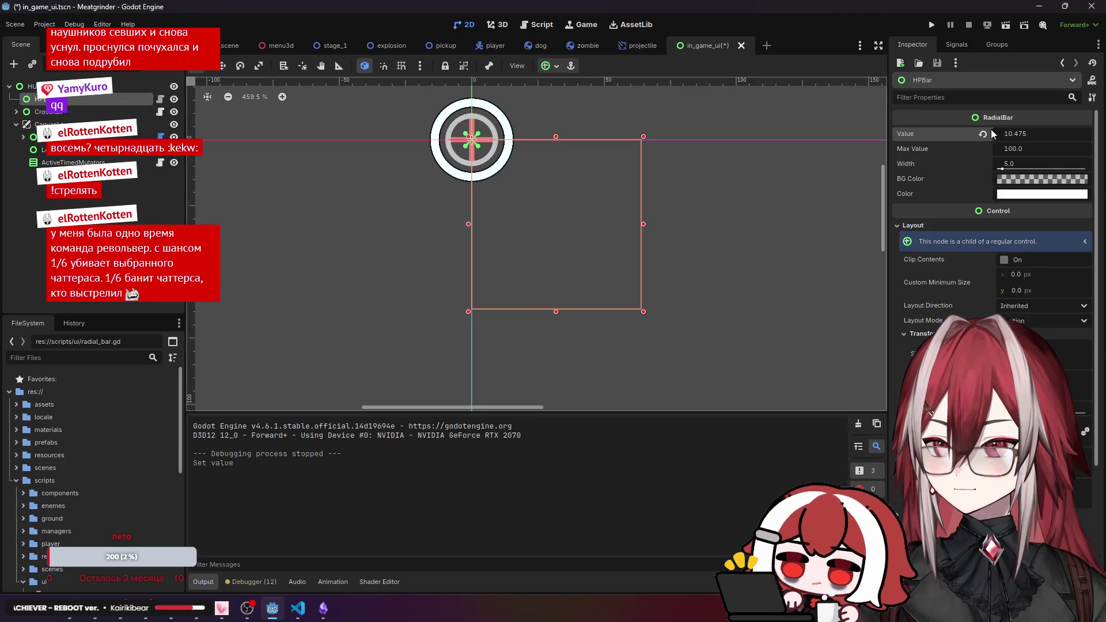
left_click(298, 607)
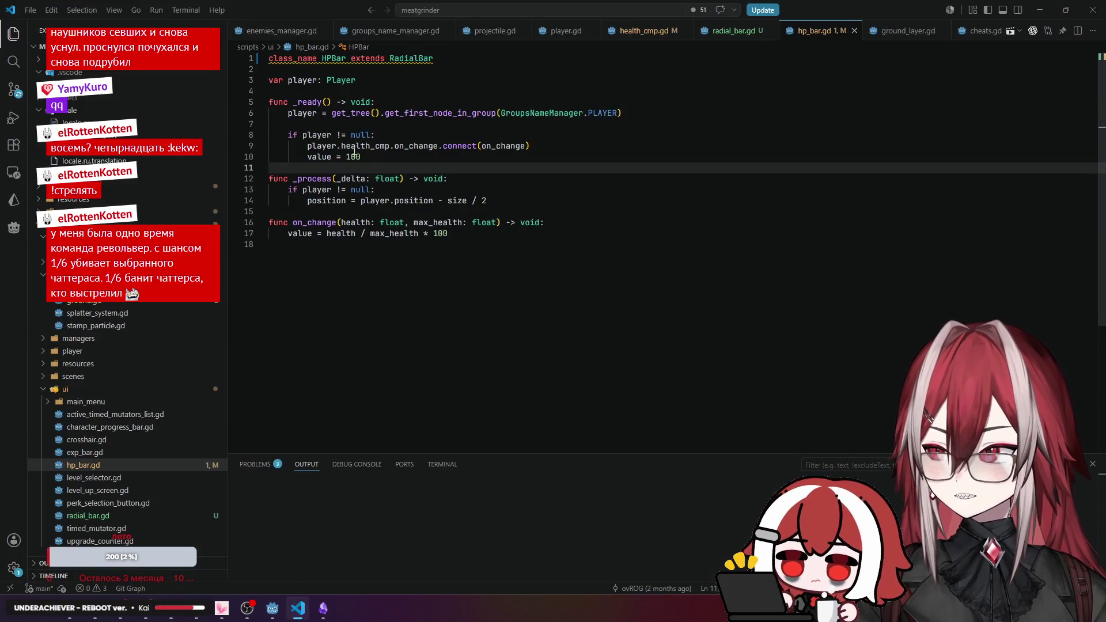
left_click(357, 72)
mouse_move(321, 63)
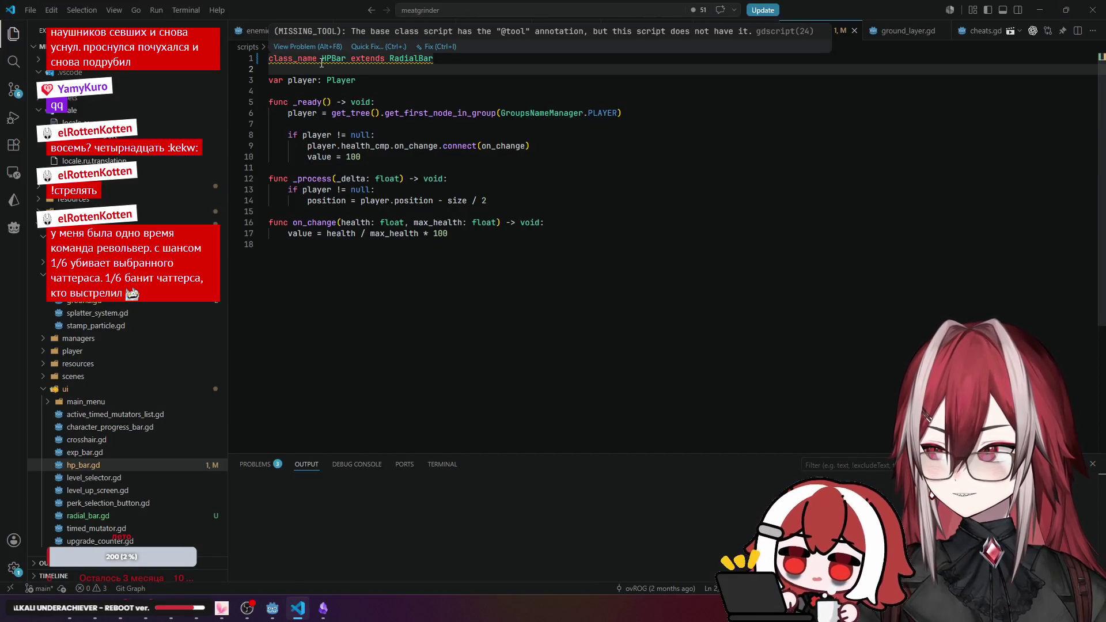
left_click(271, 62)
key("Return")
key("Up")
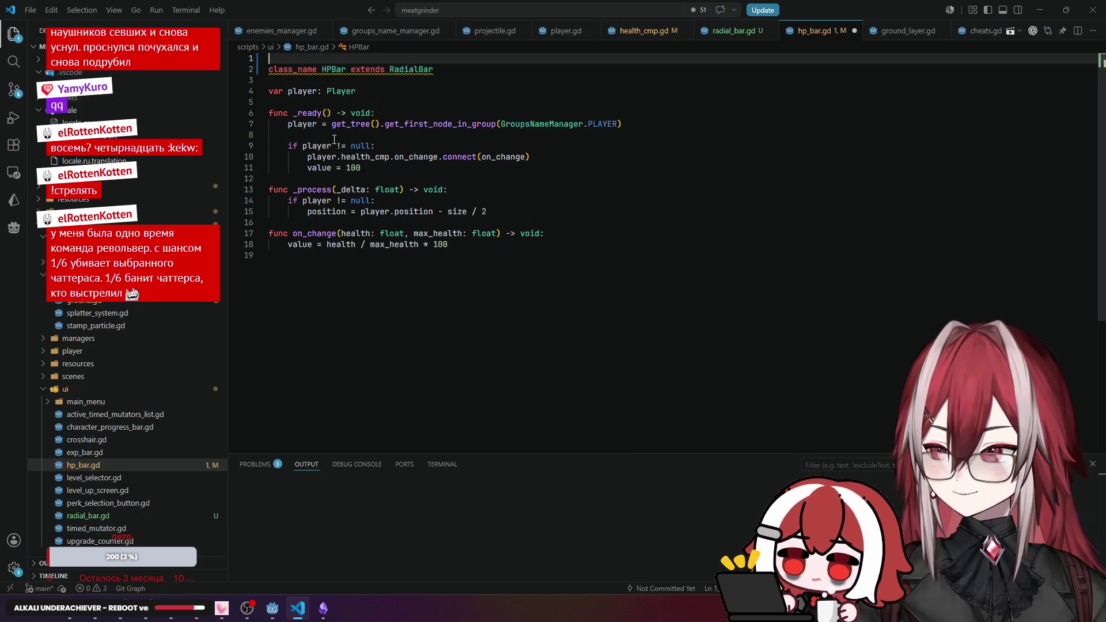
type("tool")
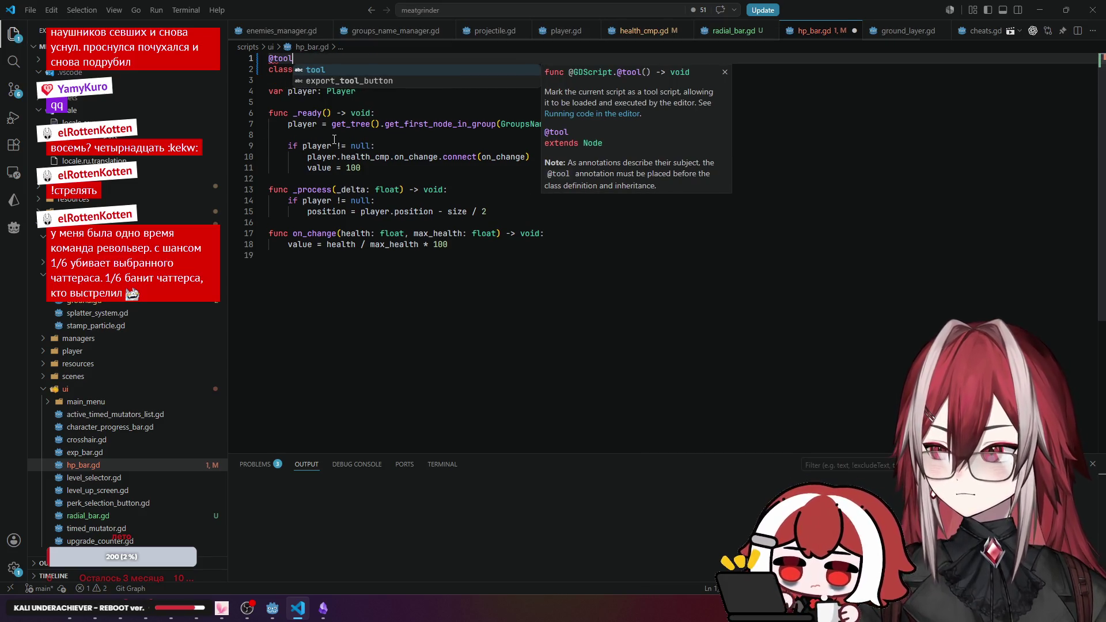
key("Escape")
key("ctrl+s")
key("alt+Tab")
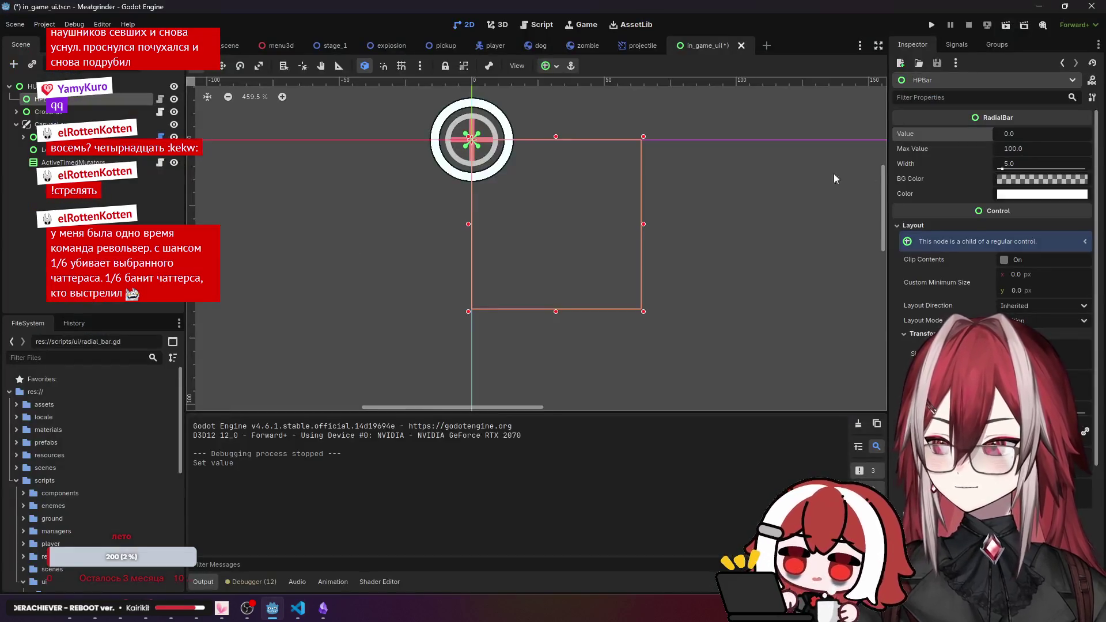
Try thicker HPBar ring widths, then revert the width back to 5.0.
left_click(1014, 170)
key("ctrl+z")
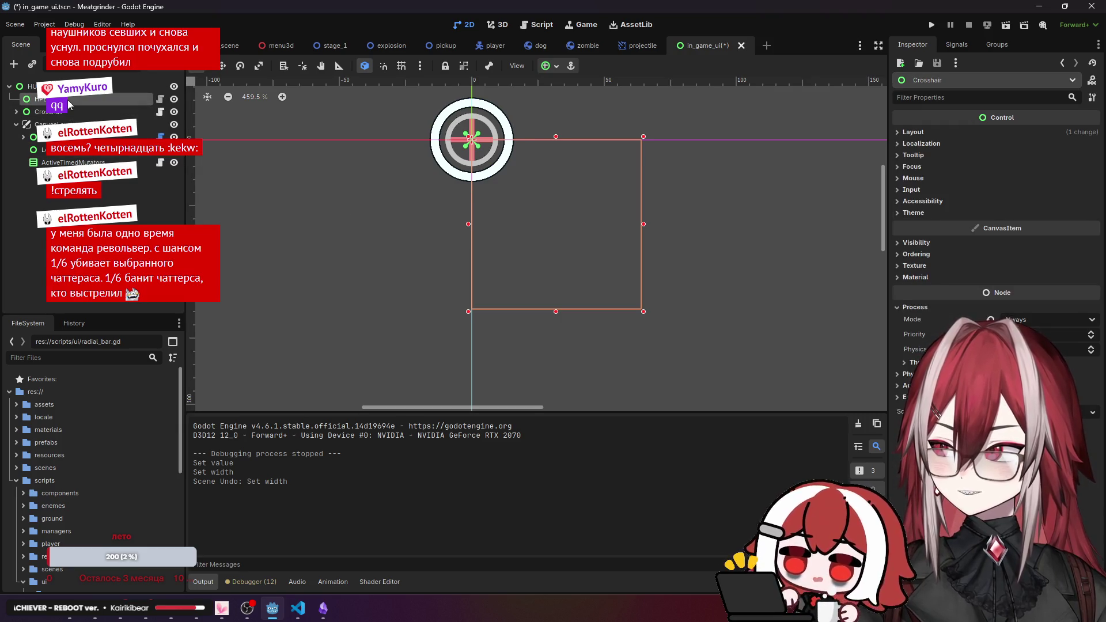
left_click_drag(1005, 171, 1015, 169)
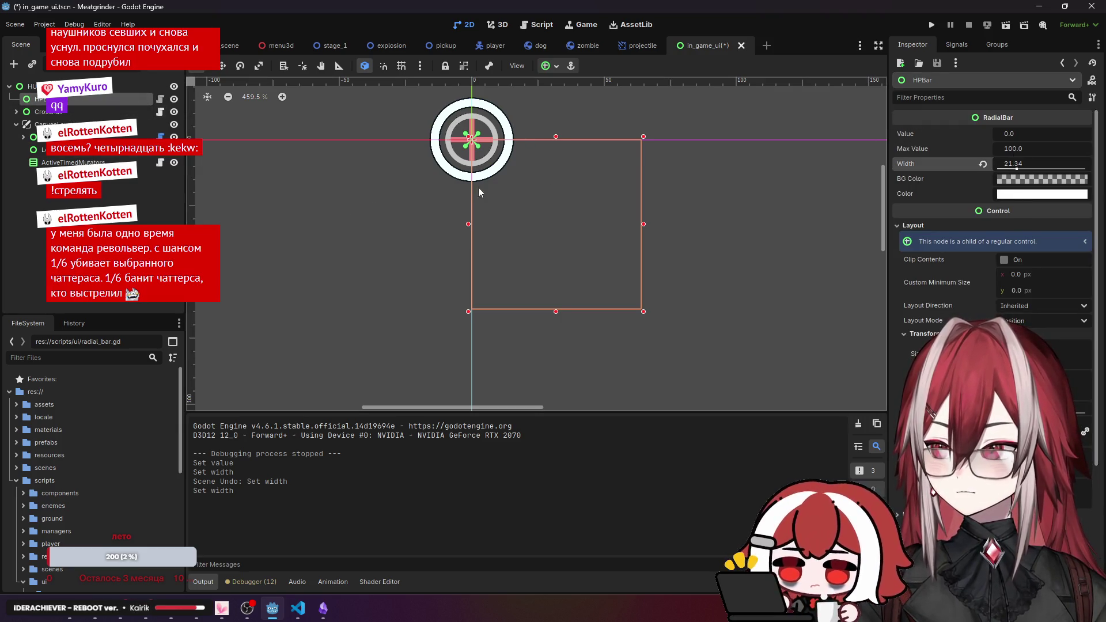
left_click(95, 199)
Reselect HPBar, save the in_game_ui scene and switch to test_scene.
left_click(130, 96)
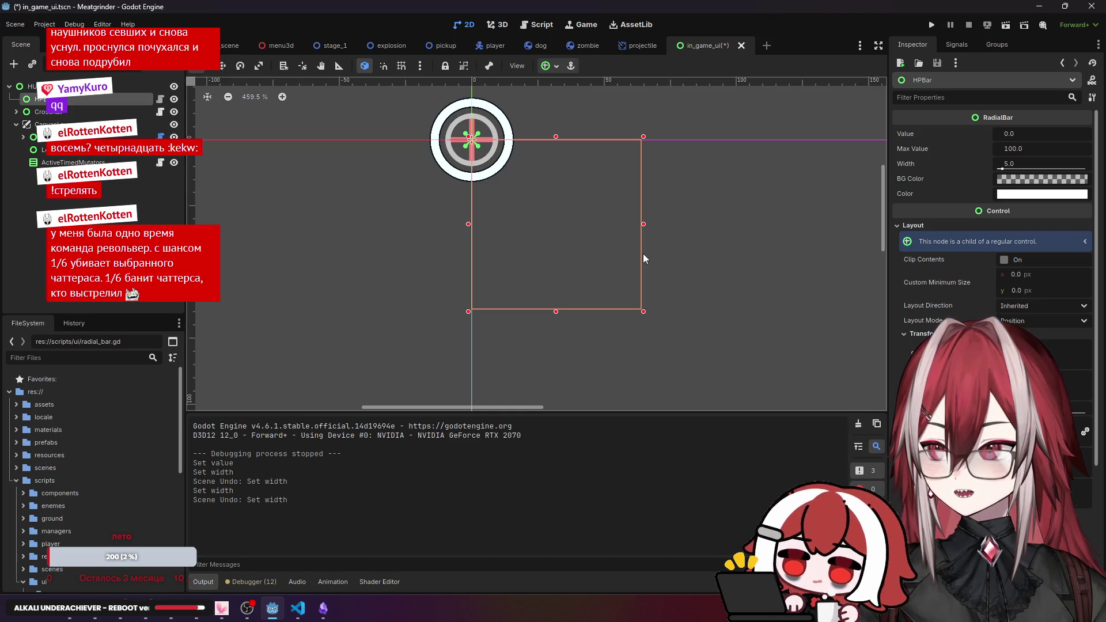
key("ctrl+s")
left_click(233, 46)
scroll(622, 237, "up", 8)
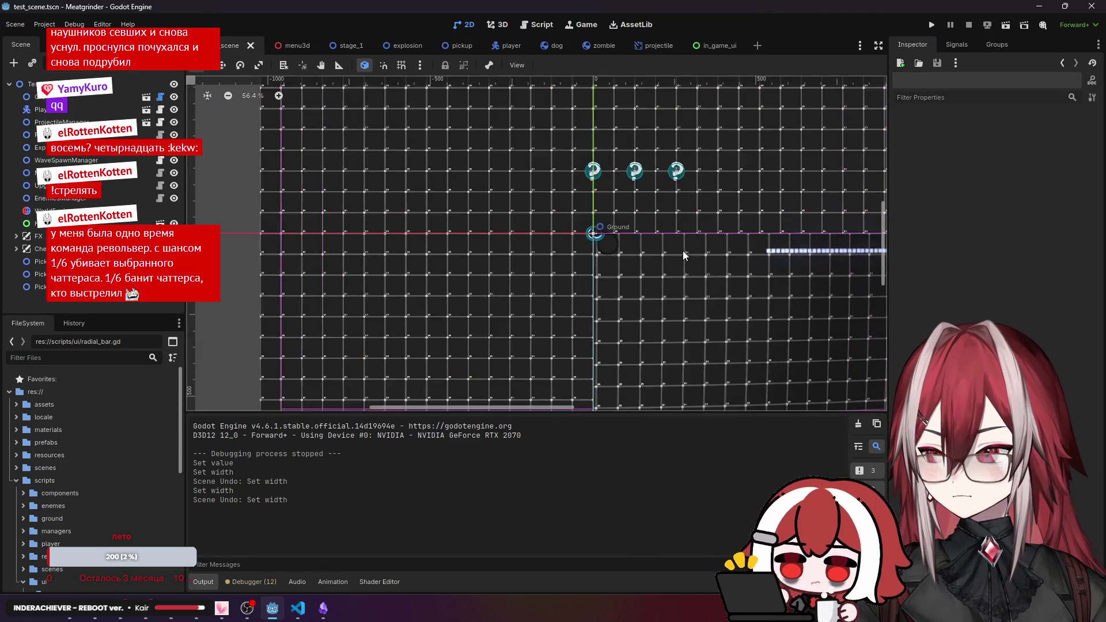
scroll(582, 237, "down", 3)
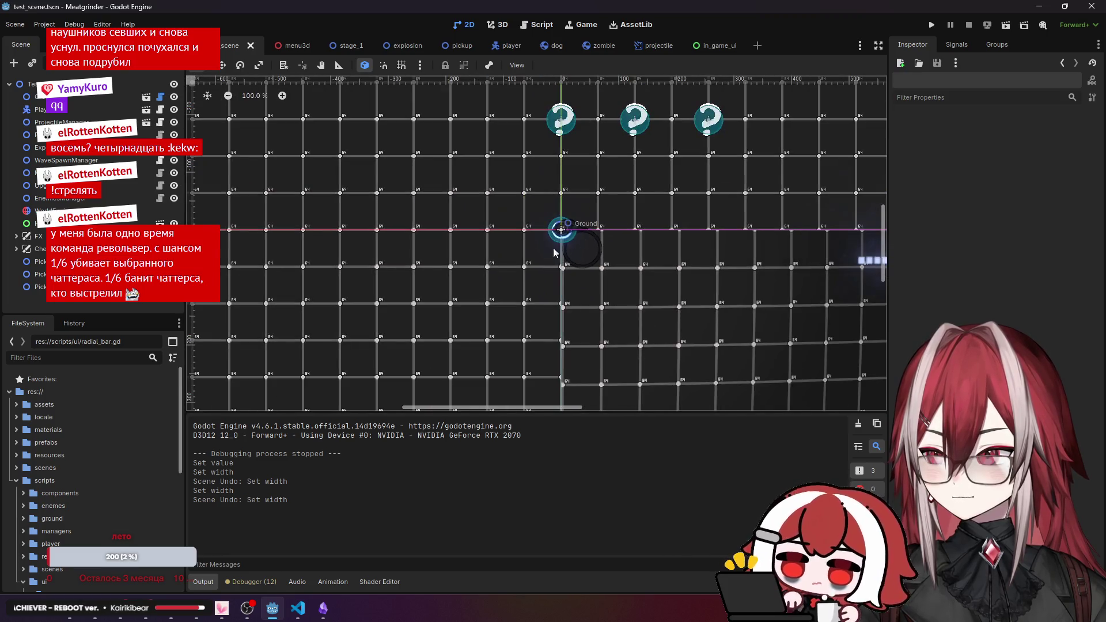
left_click(987, 25)
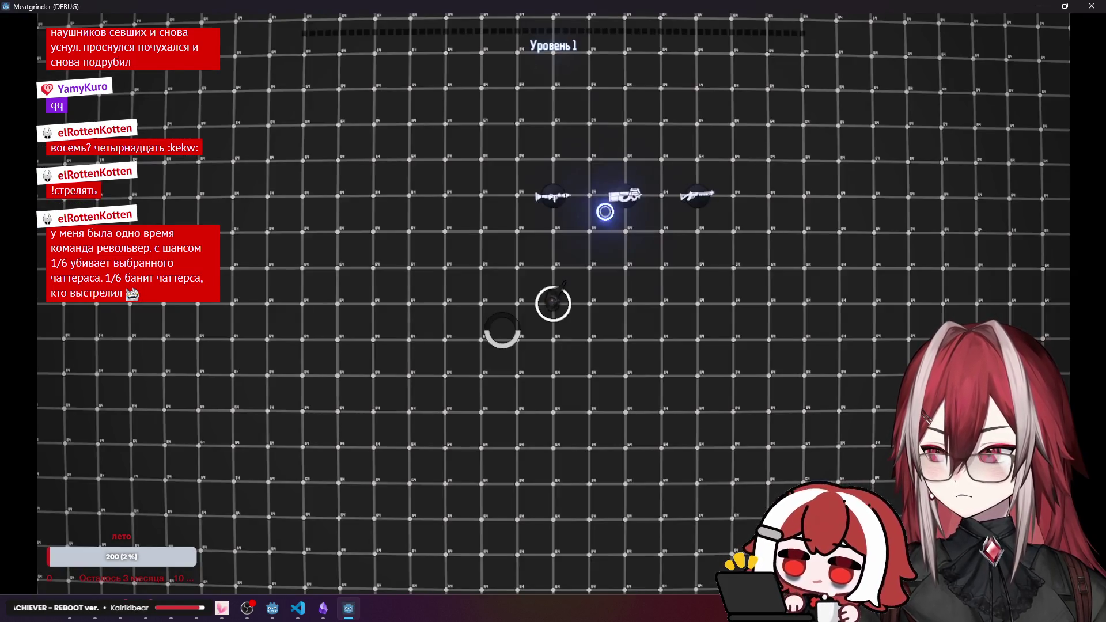
key("a")
left_click(554, 265)
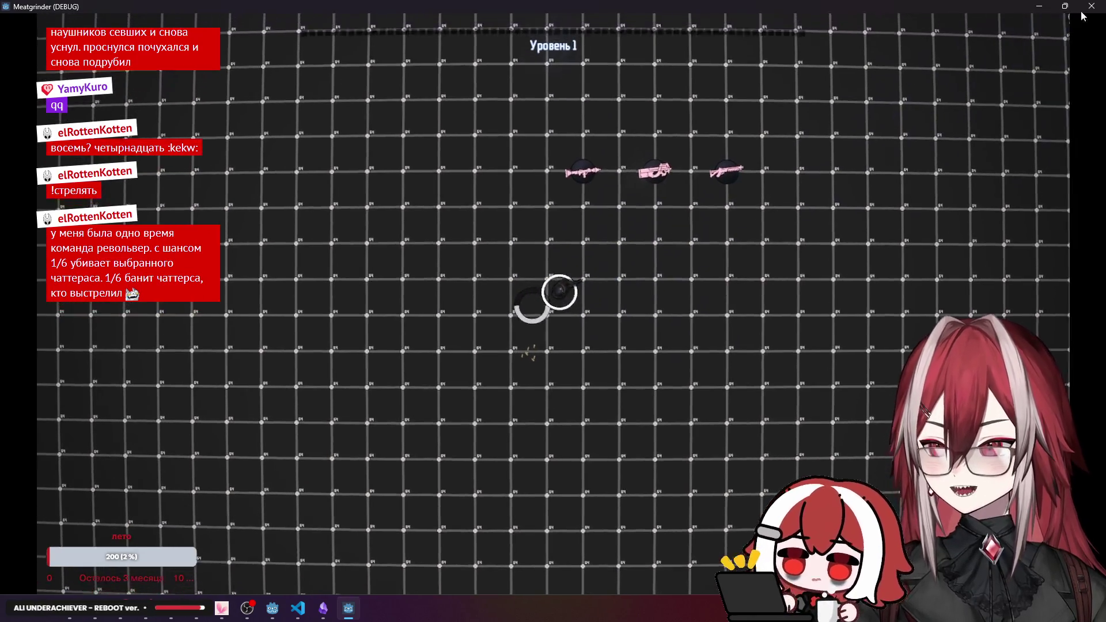
key("F8")
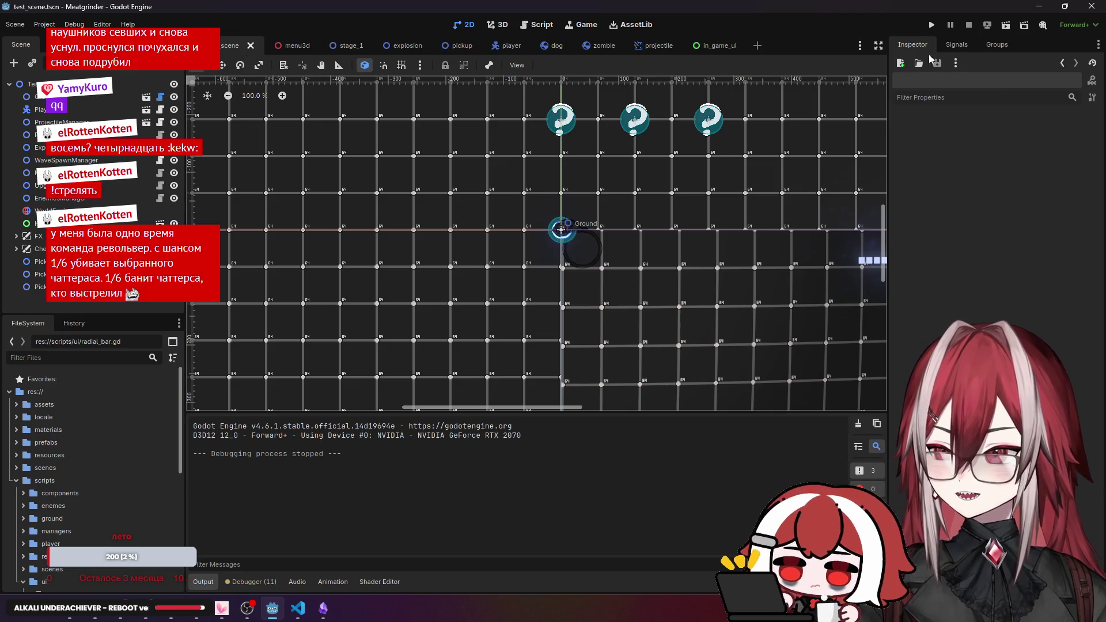
left_click(931, 25)
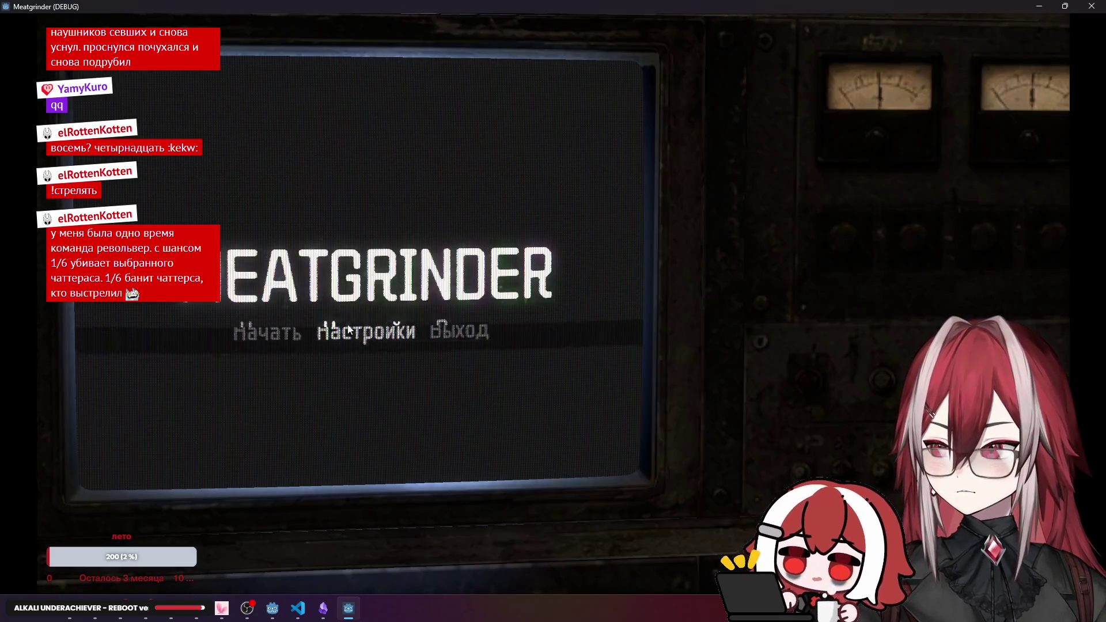
left_click(304, 330)
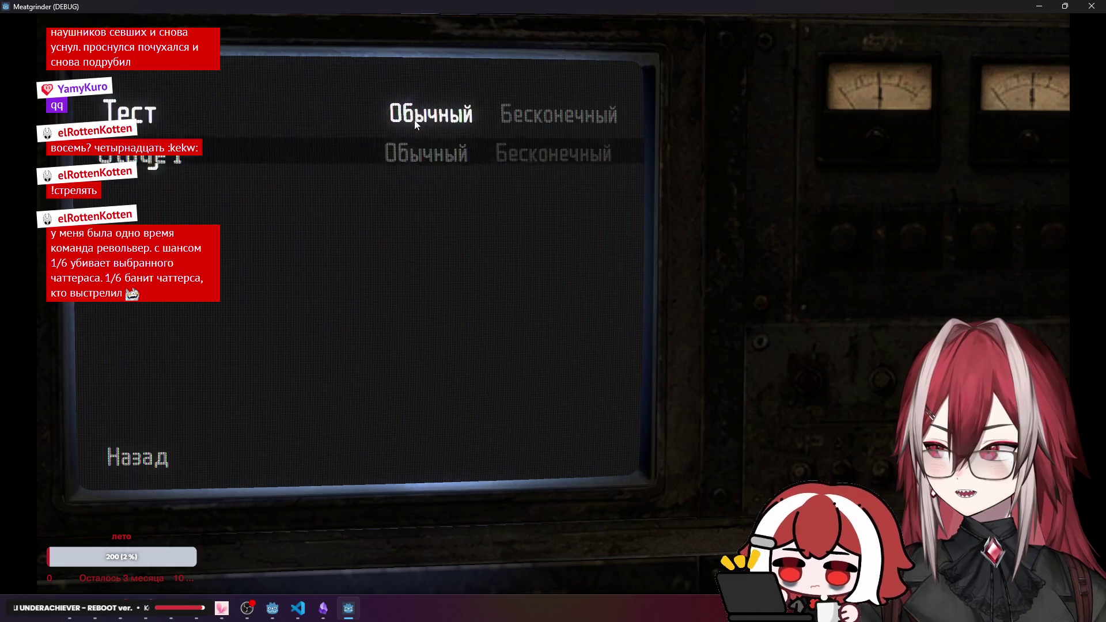
left_click(416, 122)
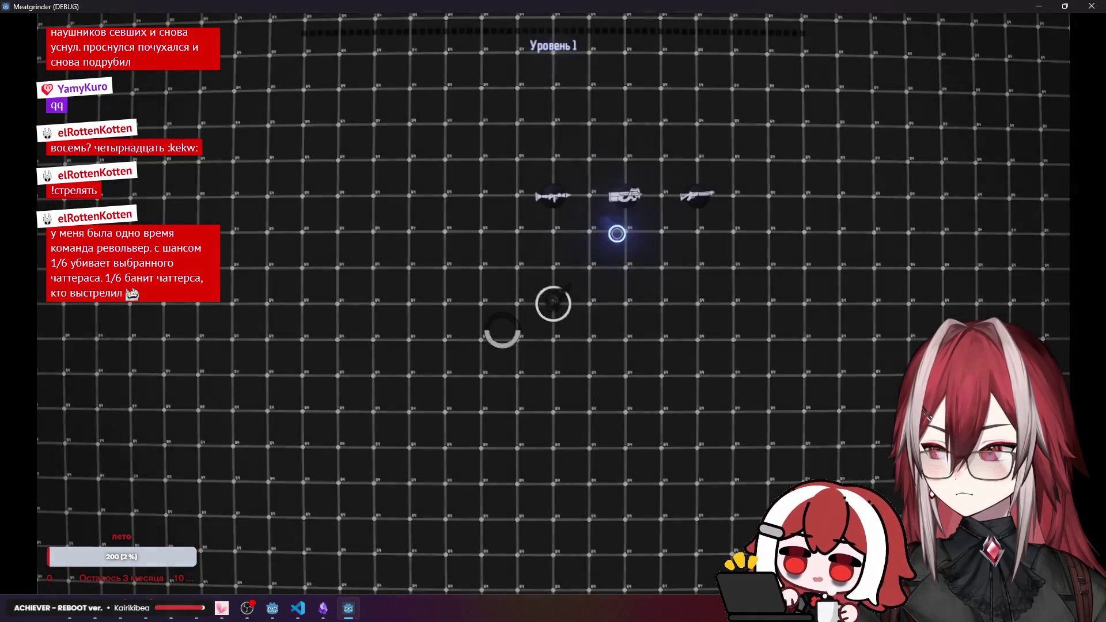
left_click(469, 338)
key("w")
key("d")
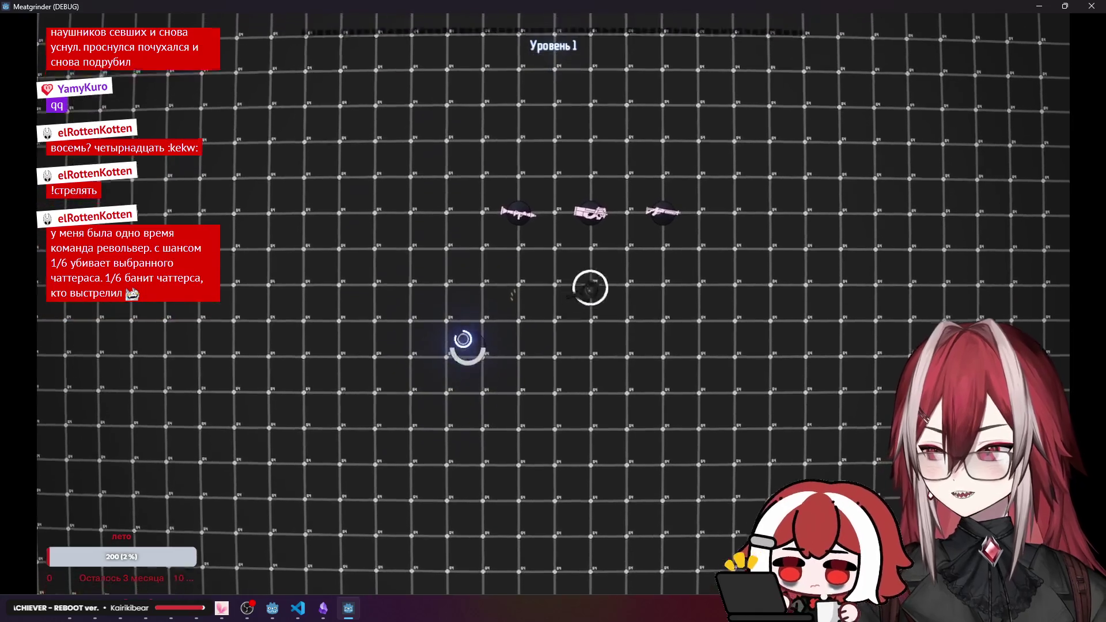
key("s")
key("a")
left_click(461, 330)
key("d")
key("s")
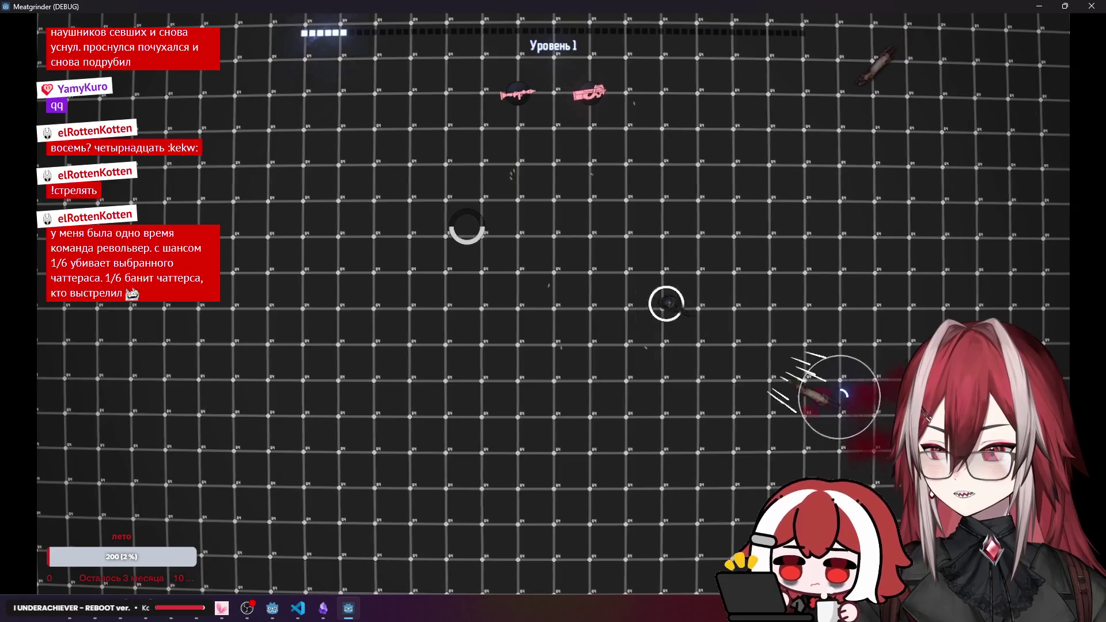
key("w")
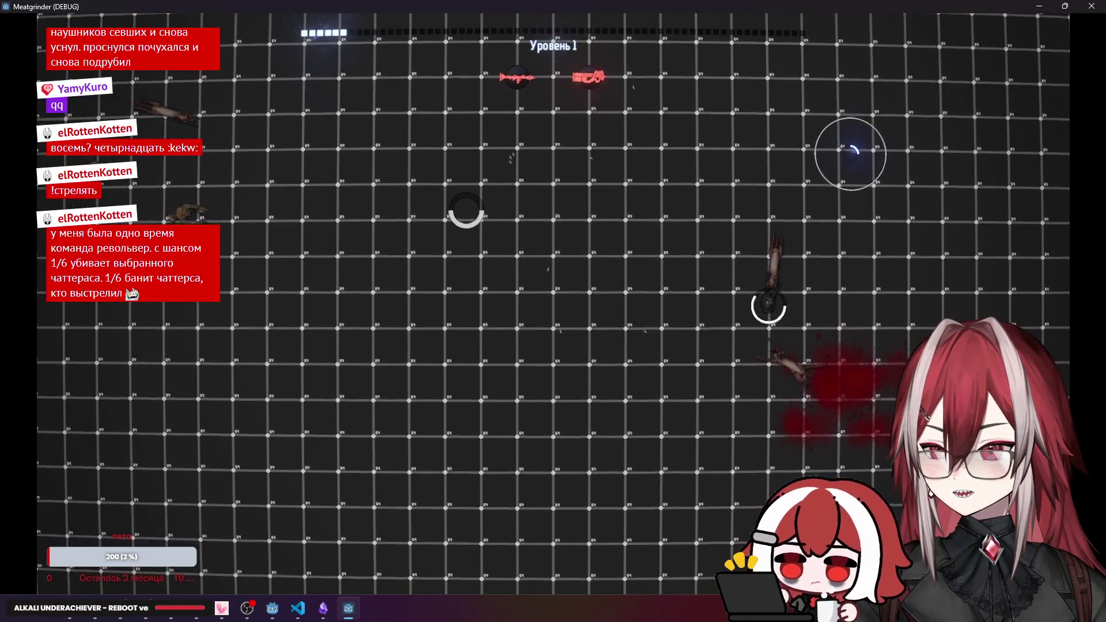
key("a")
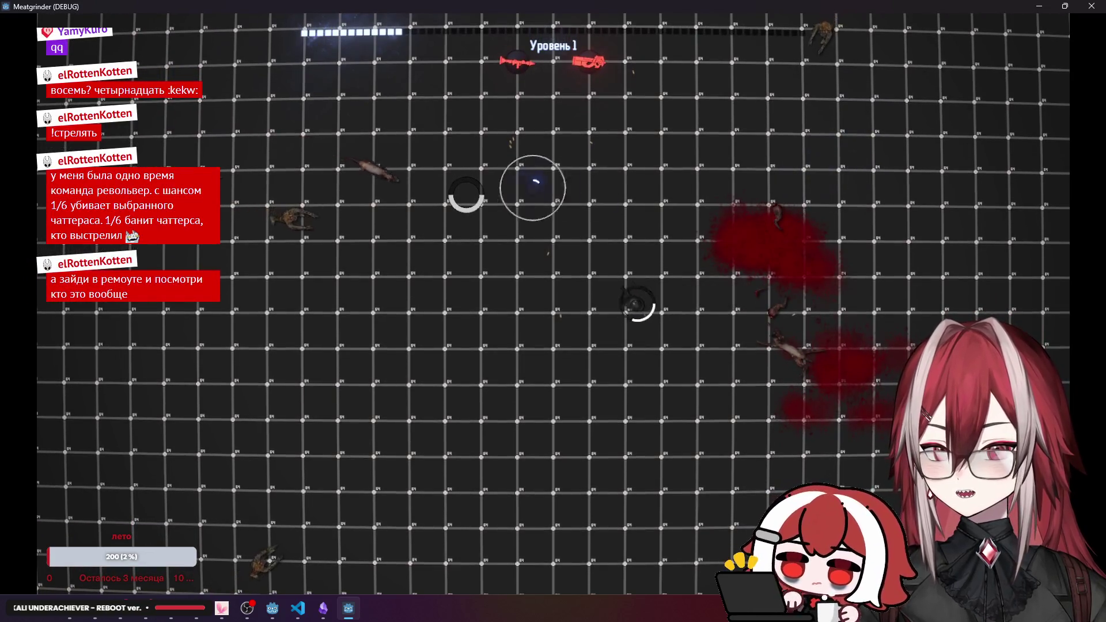
key("a")
key("d")
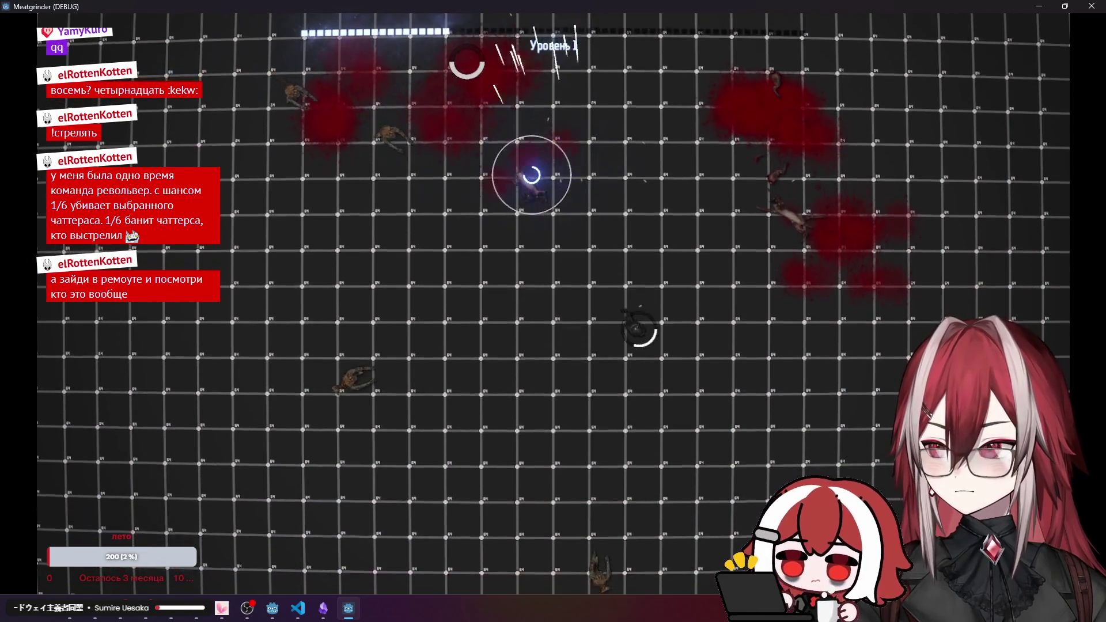
key("F8")
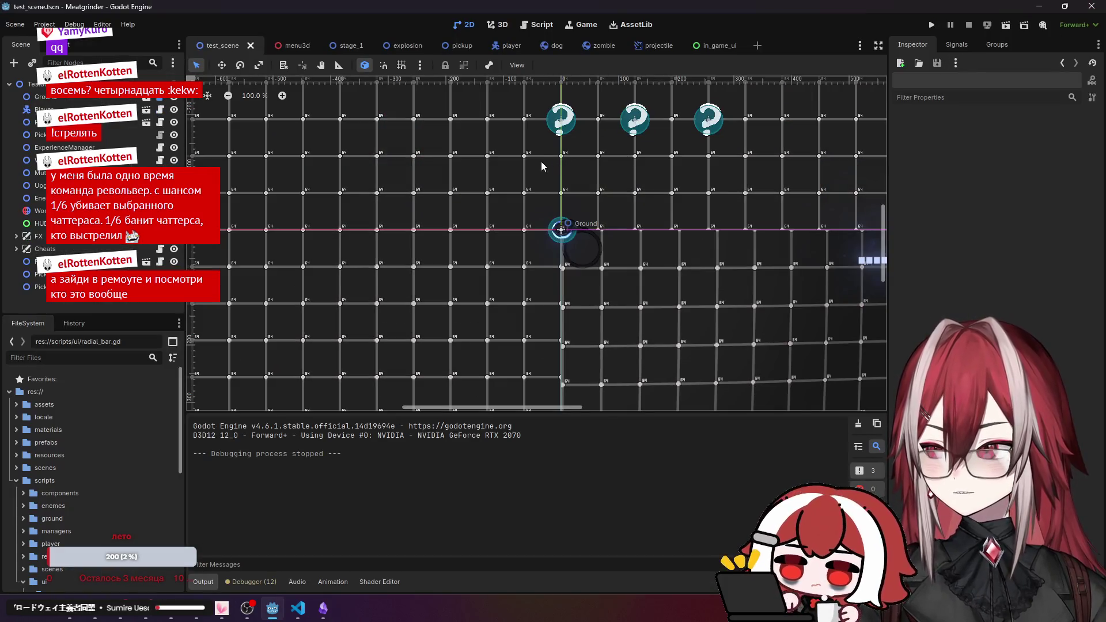
In in_game_ui, expand the Crosshair node and select its ReticlesOLD child.
scroll(460, 180, "down", 4)
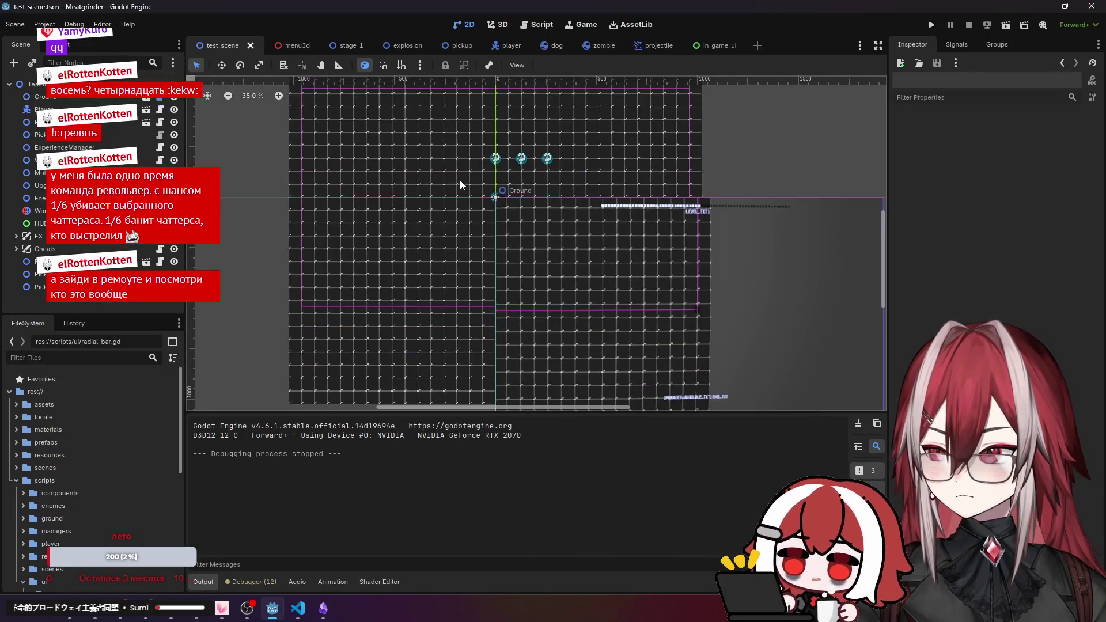
left_click(699, 47)
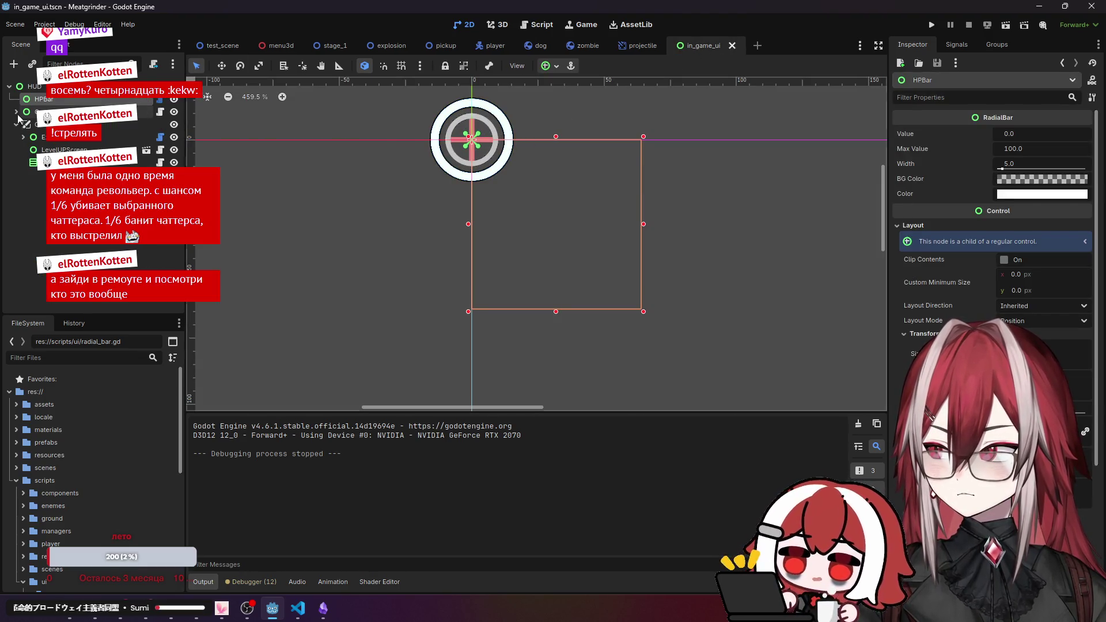
left_click(16, 111)
left_click(43, 122)
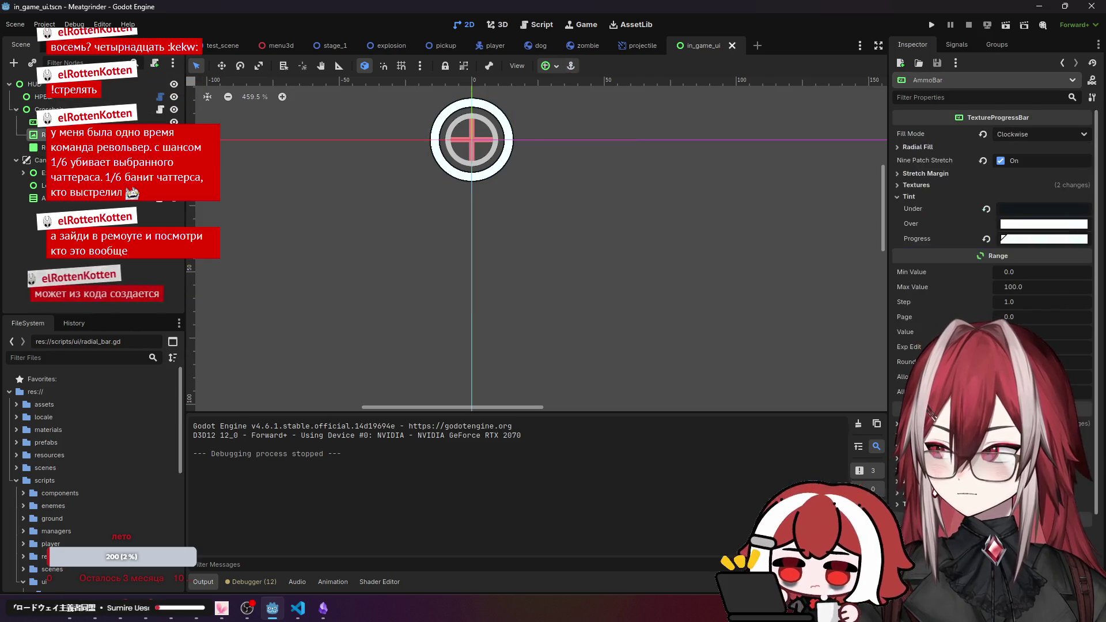
left_click(43, 135)
left_click(43, 121)
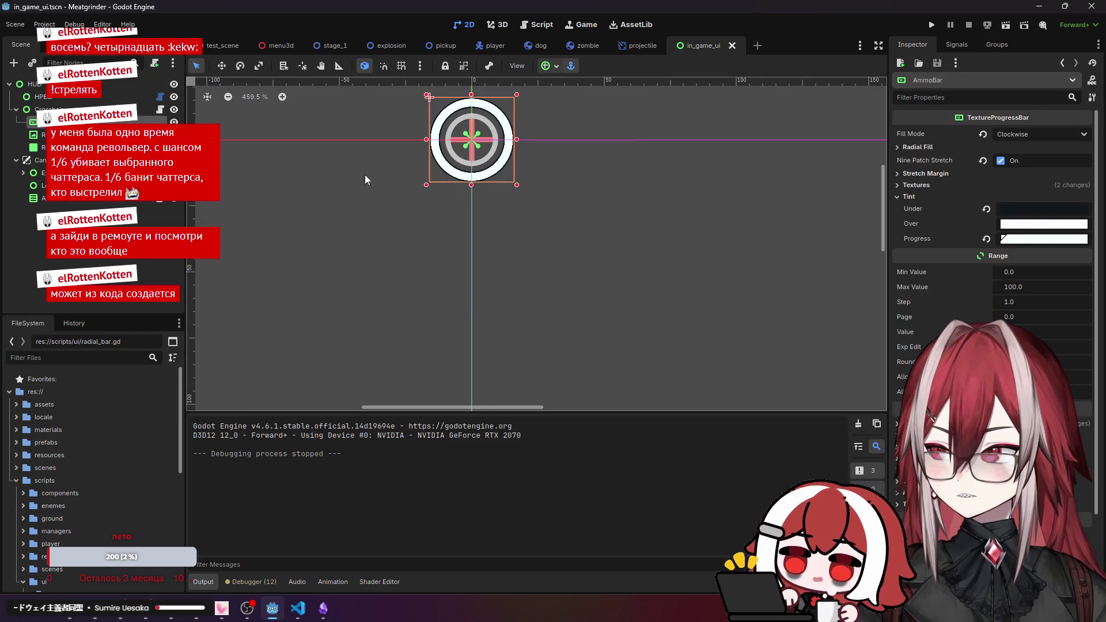
scroll(403, 174, "down", 5)
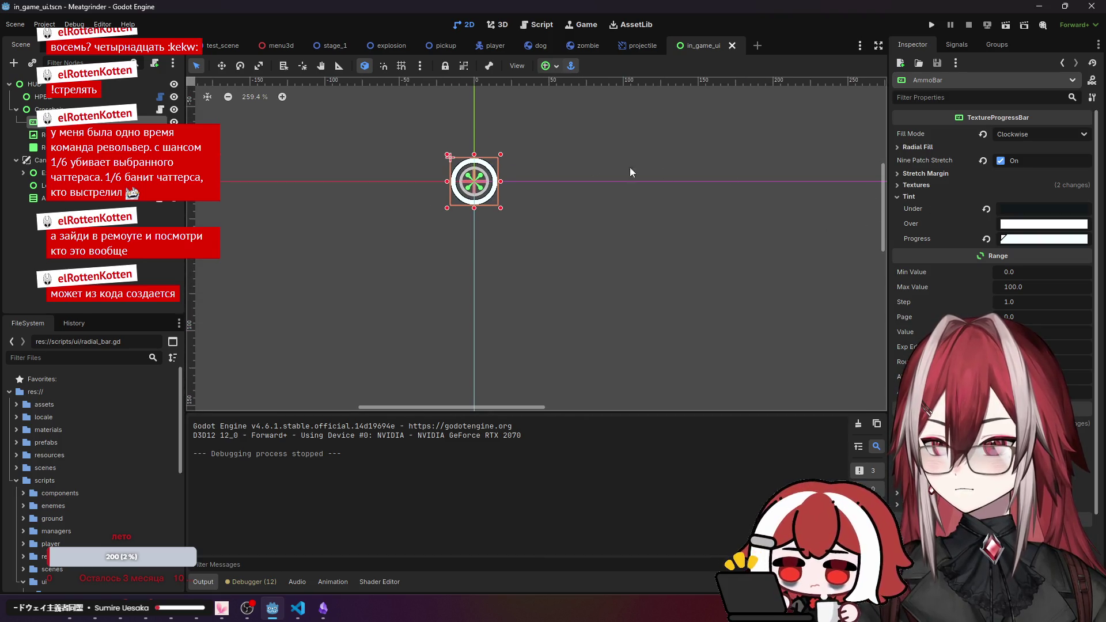
left_click(43, 135)
left_click(41, 148)
left_click(46, 135)
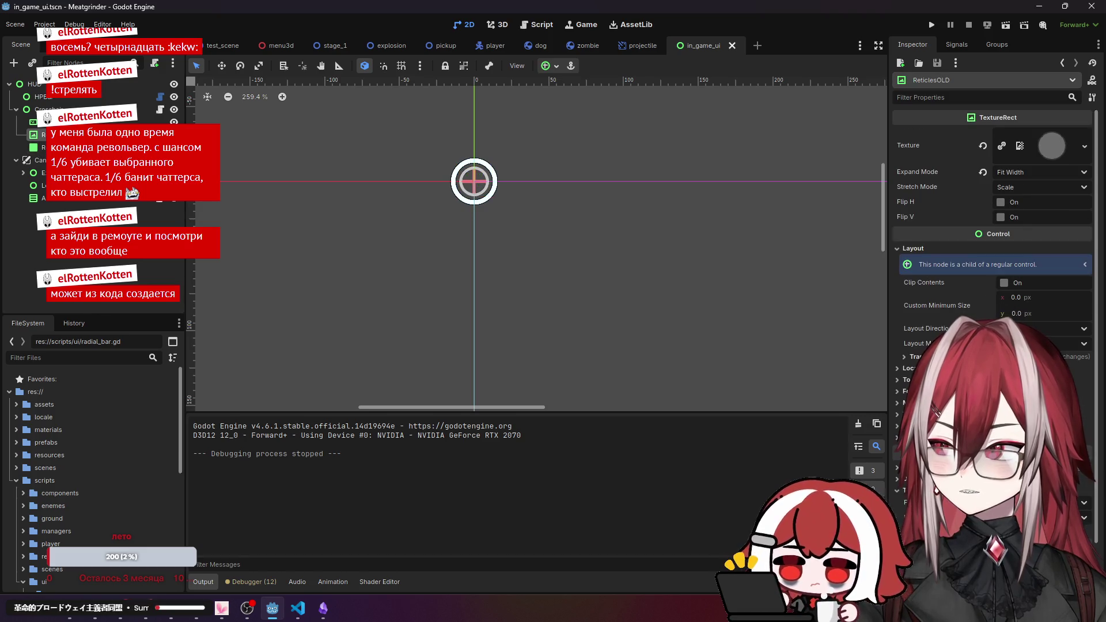
Delete the ReticlesOLD node, reselect HPBar and return to test_scene.
right_click(57, 136)
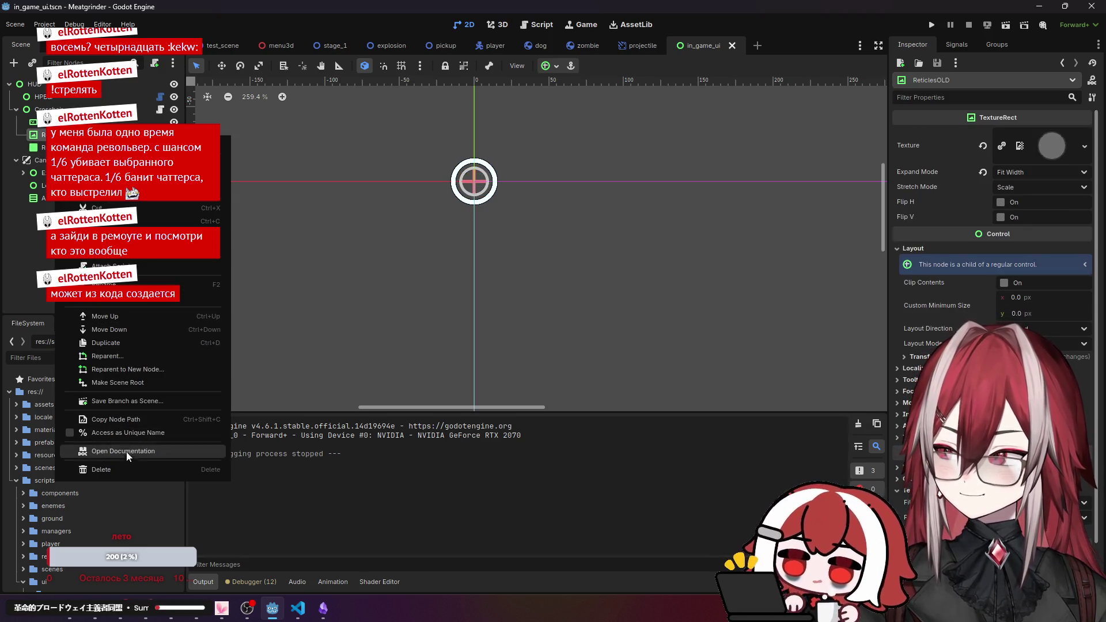
left_click(127, 469)
left_click(545, 320)
left_click(16, 110)
left_click(44, 97)
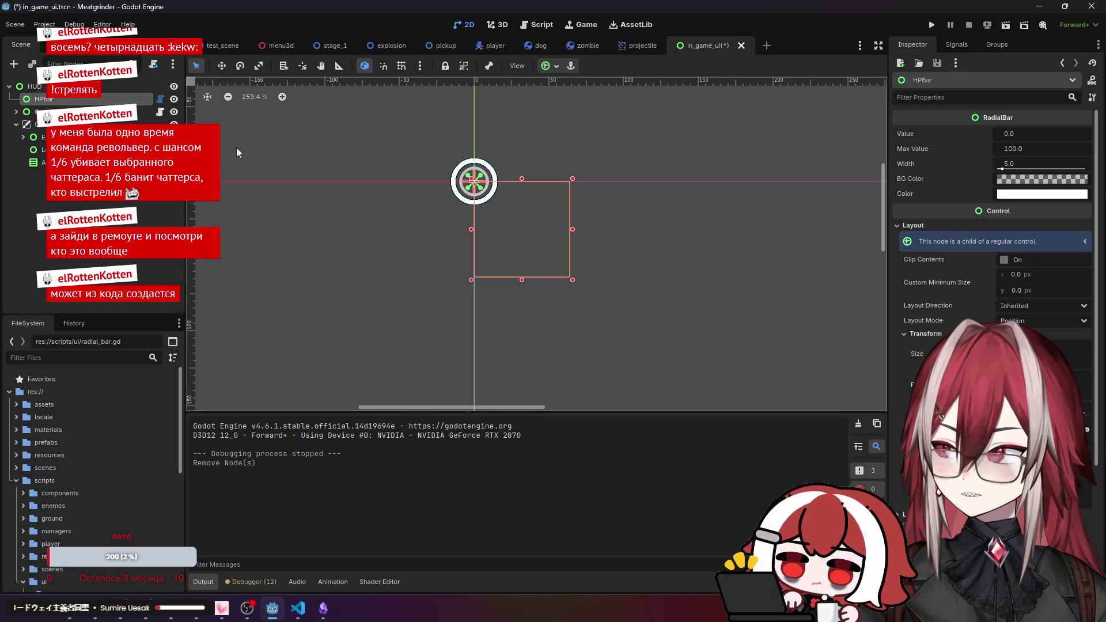
left_click(231, 46)
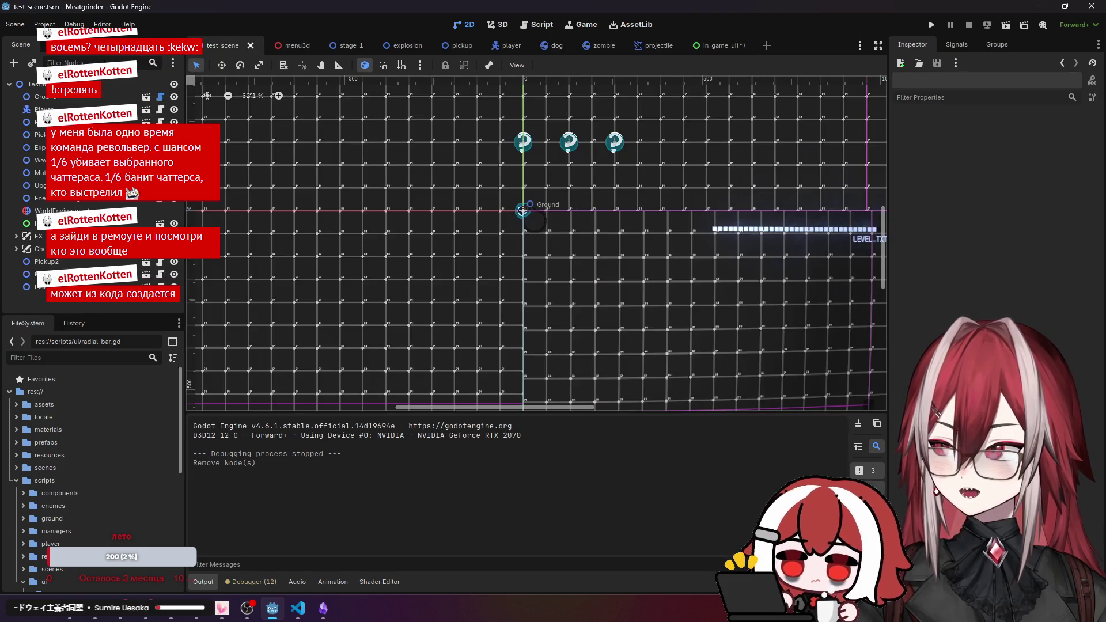
Run test_scene and view the running game's Remote node tree.
left_click(1006, 25)
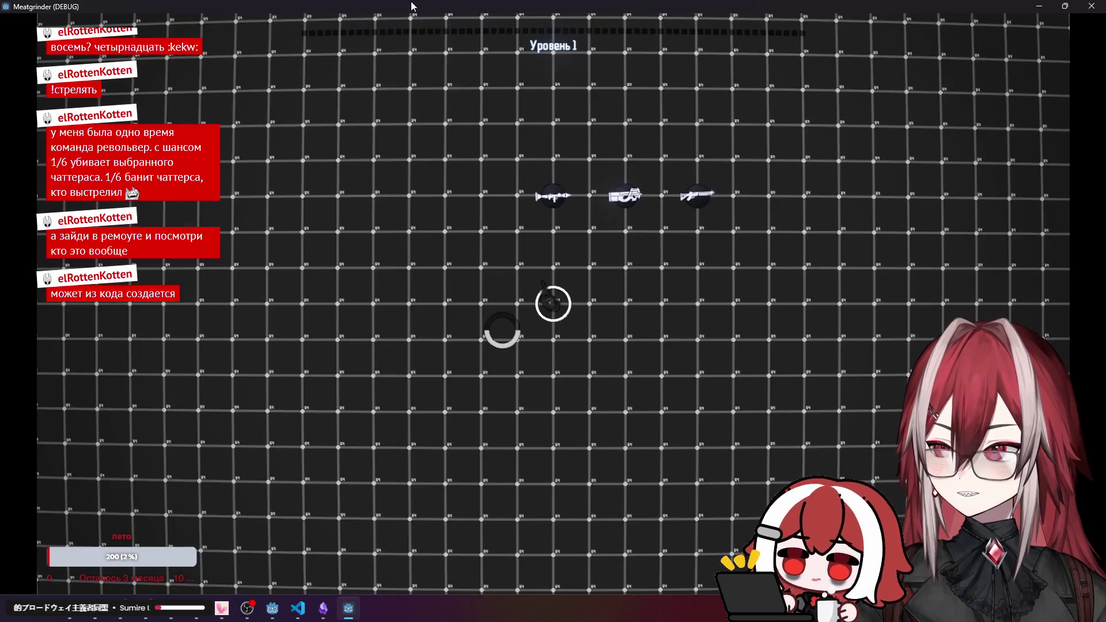
left_click_drag(467, 8, 596, 77)
left_click(78, 58)
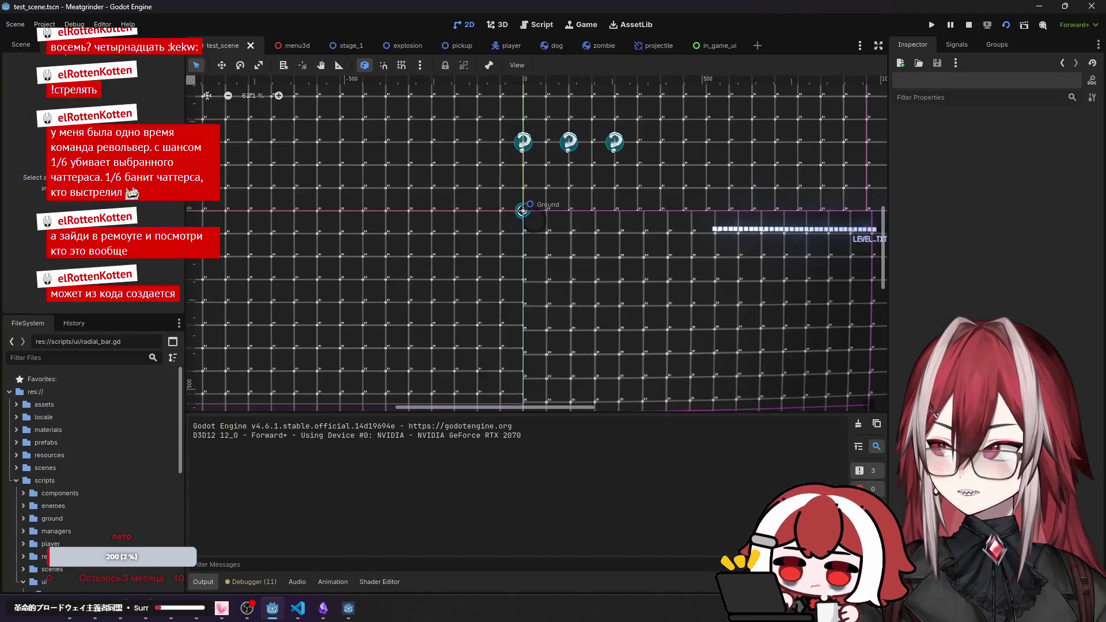
left_click(23, 79)
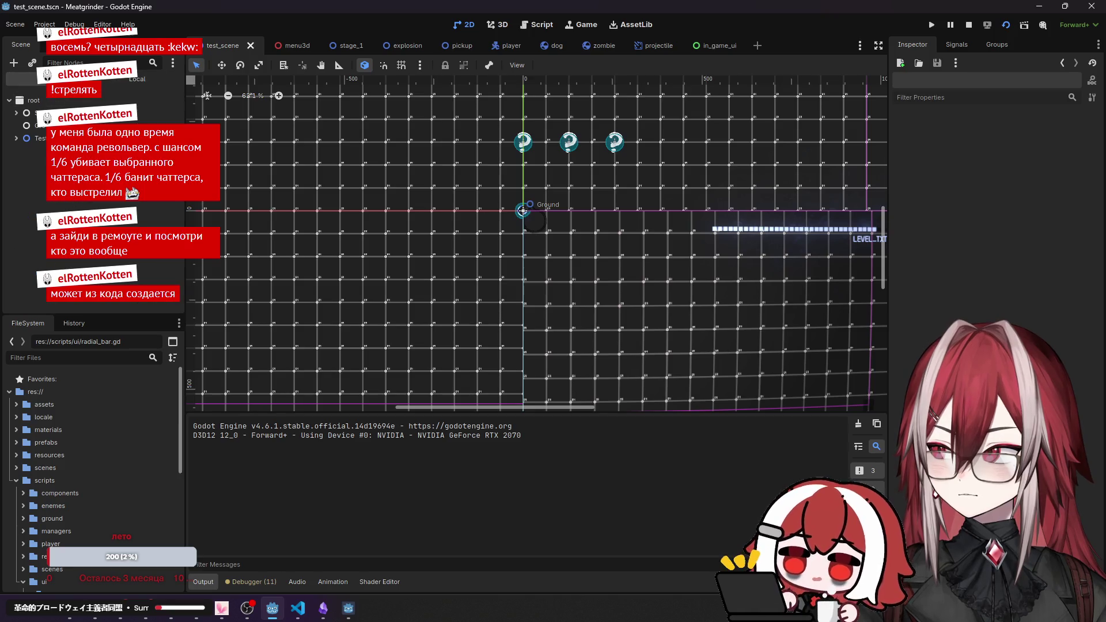
left_click(344, 611)
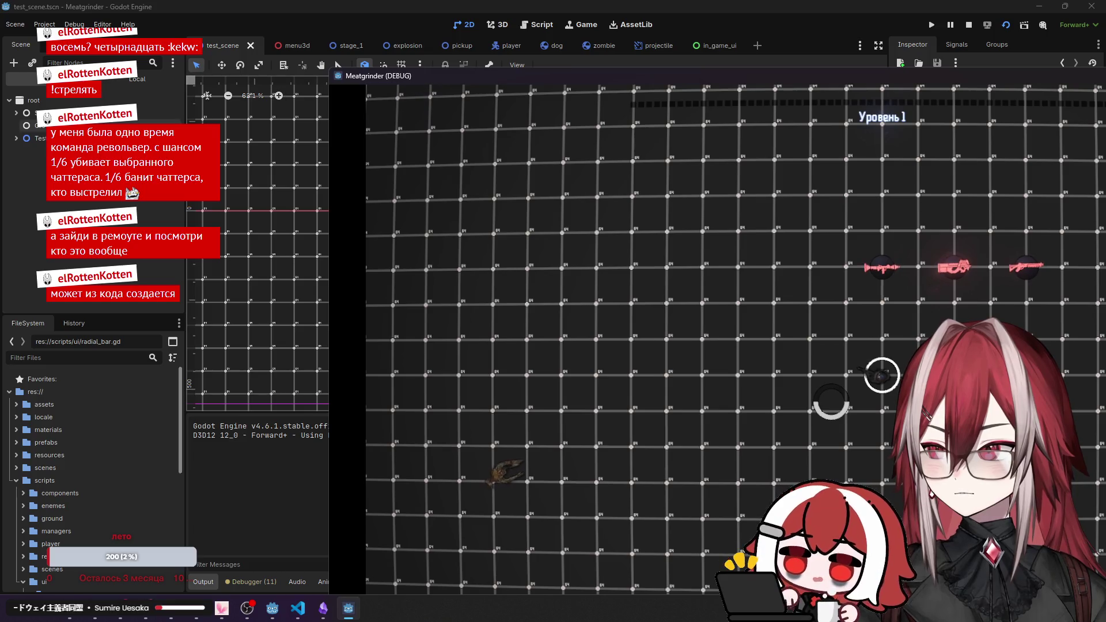
Inspect the live RadialBar's properties, stop the game and close test_scene.
left_click(16, 139)
scroll(92, 196, "down", 2)
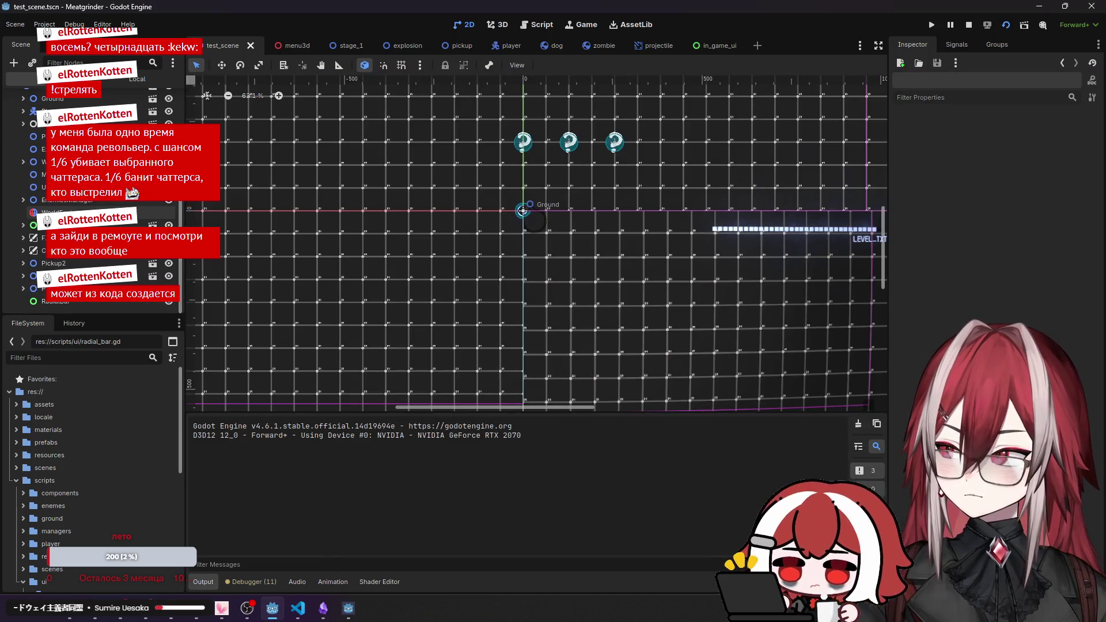
left_click(73, 302)
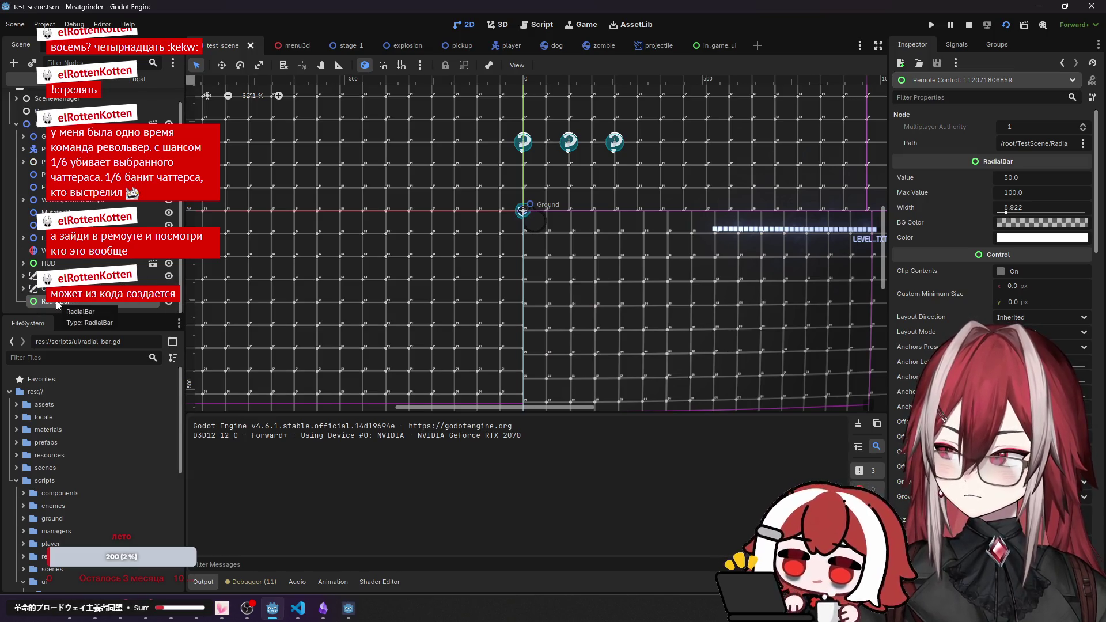
left_click(968, 25)
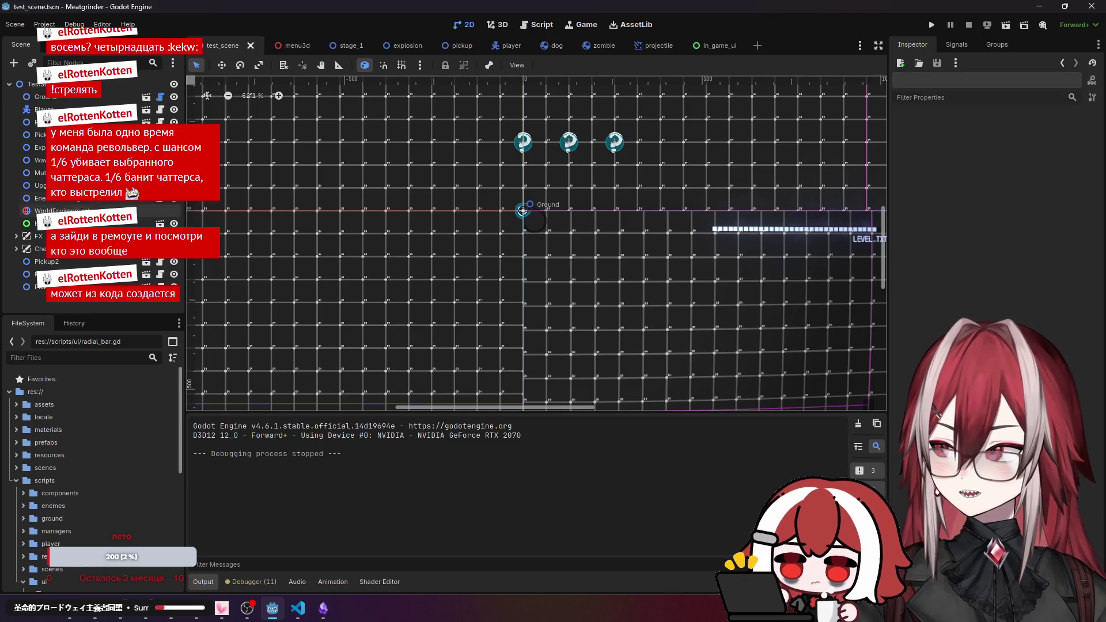
left_click(251, 45)
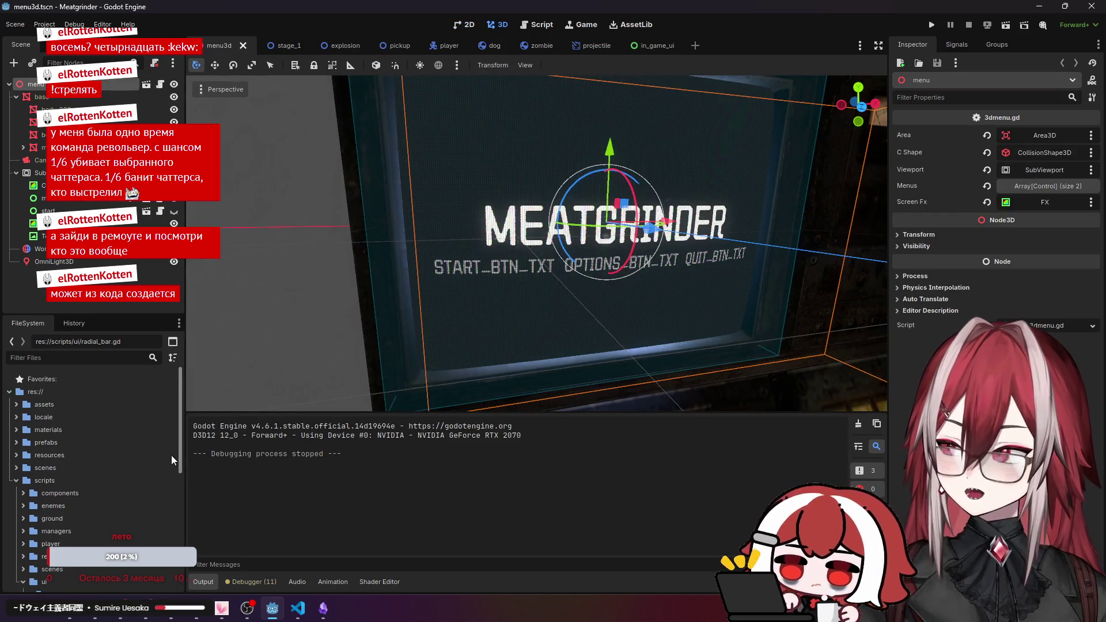
Browse the FileSystem dock into the scenes folder and open test_scene.tscn.
double_click(60, 493)
left_click(281, 46)
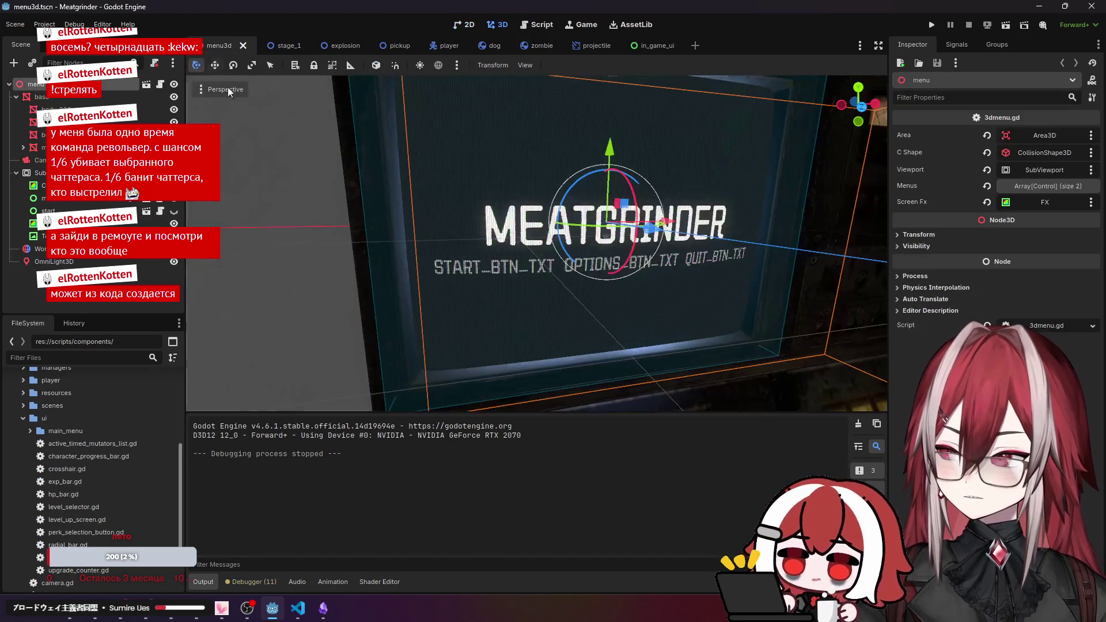
left_click(219, 46)
scroll(54, 488, "up", 5)
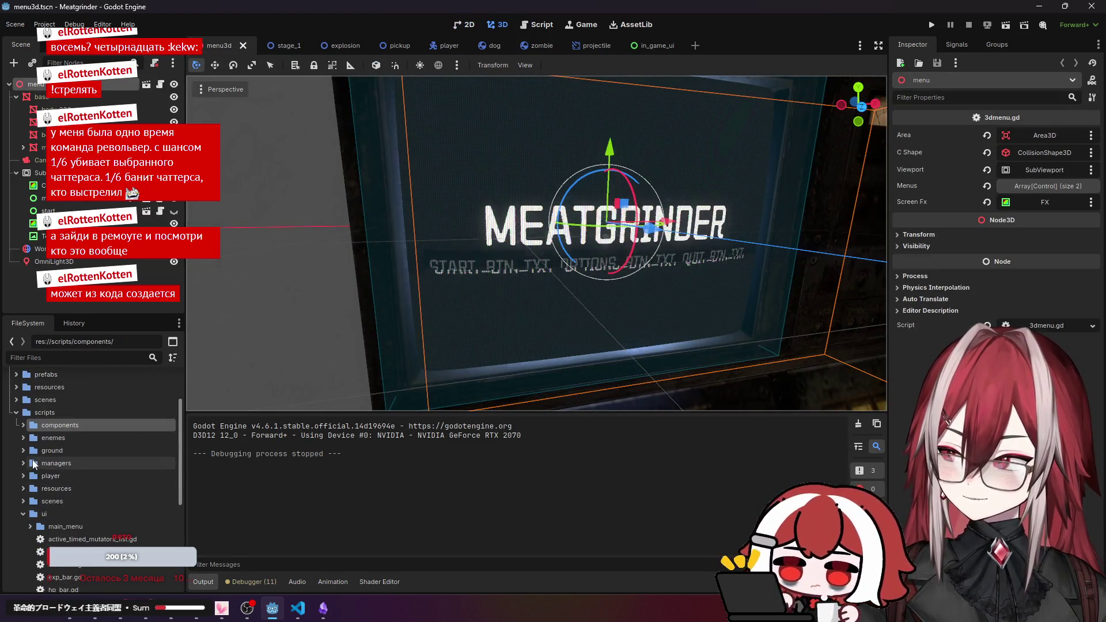
left_click(18, 415)
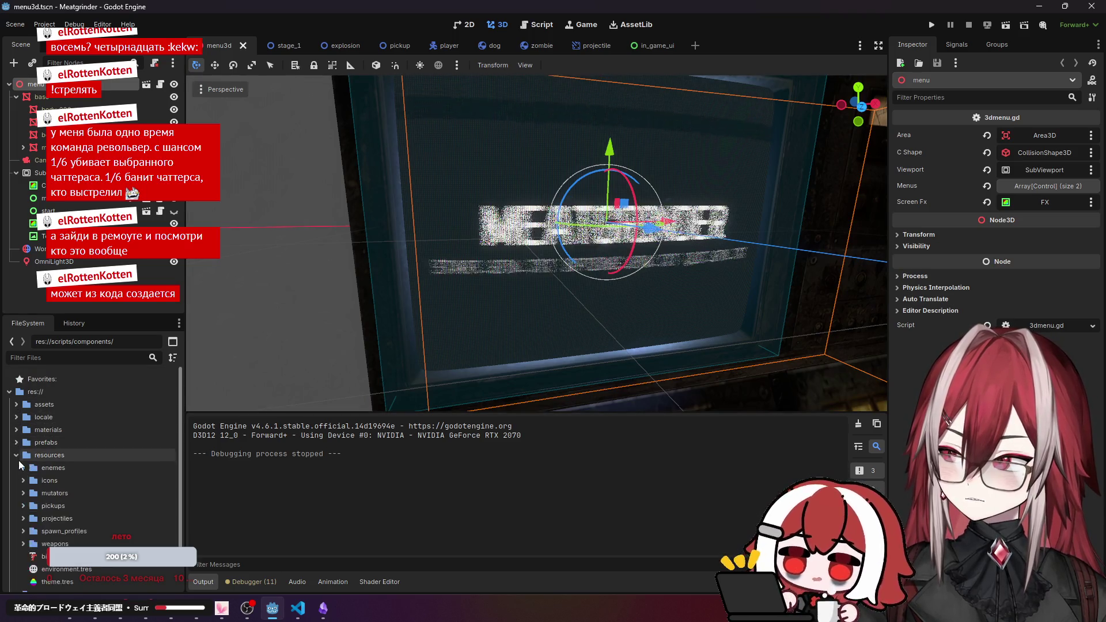
left_click(16, 467)
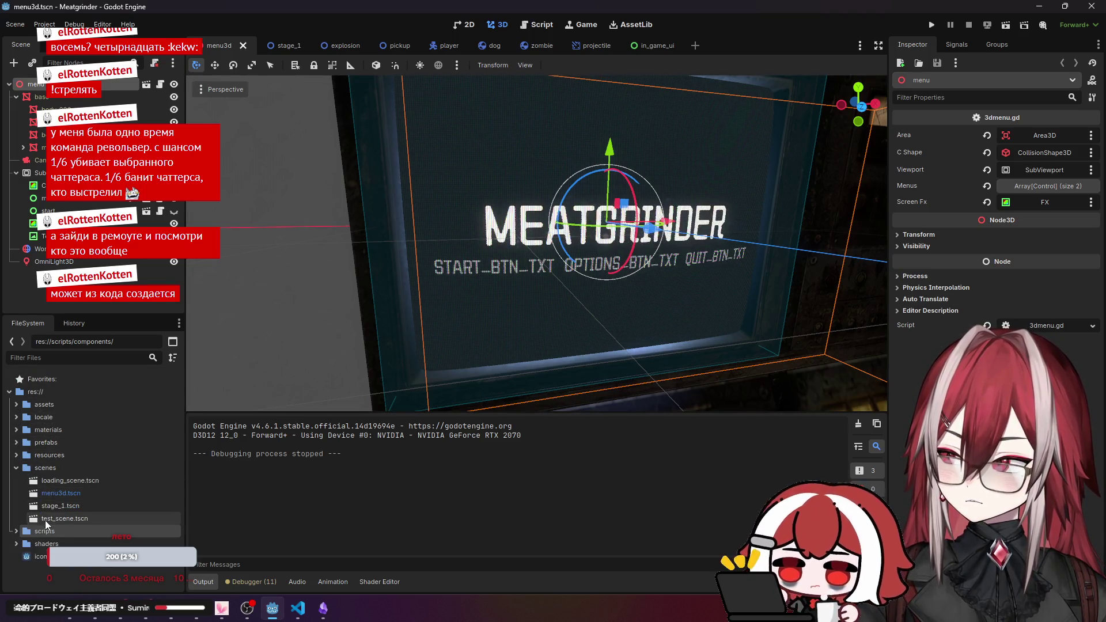
double_click(45, 520)
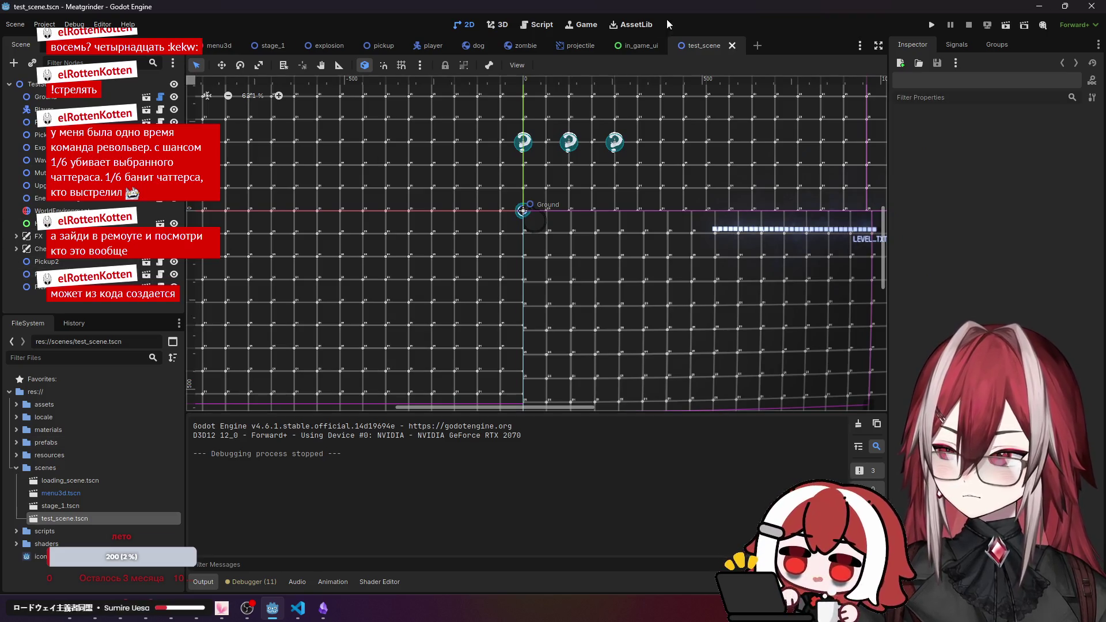
Make test_scene the first tab, run it, and walk the player left.
left_click_drag(204, 53, 202, 47)
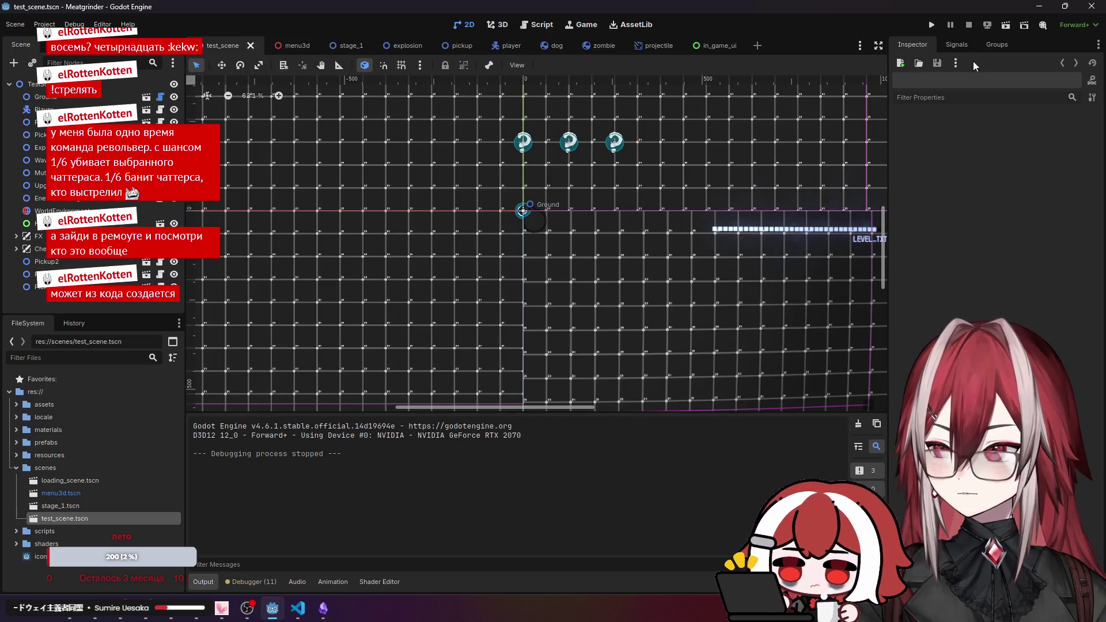
left_click(1005, 26)
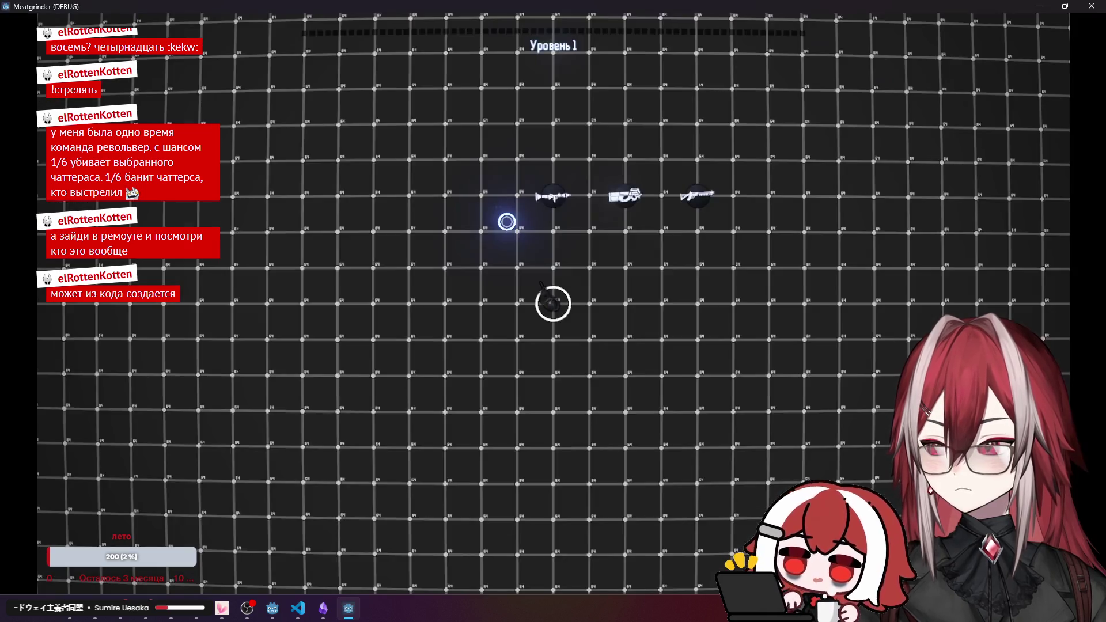
key("s")
key("a")
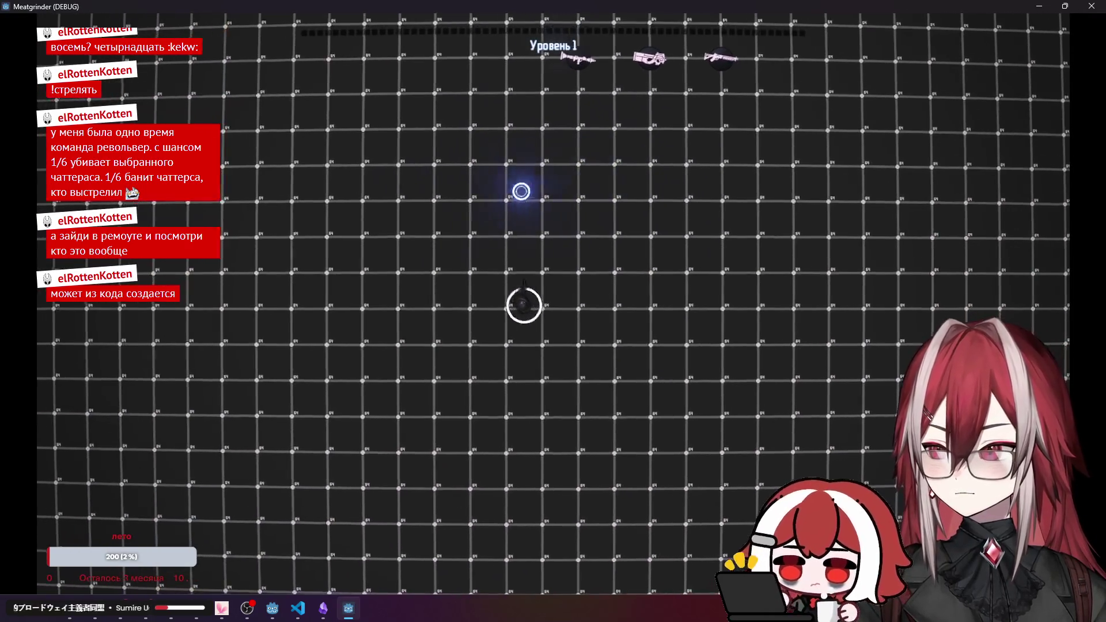
key("w")
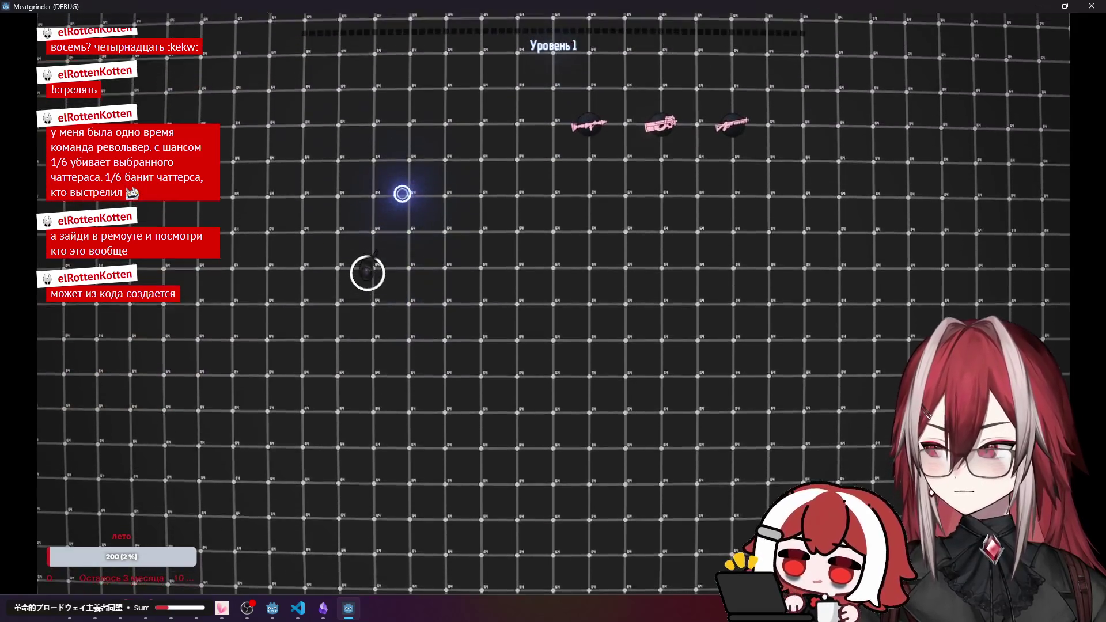
key("w")
key("a")
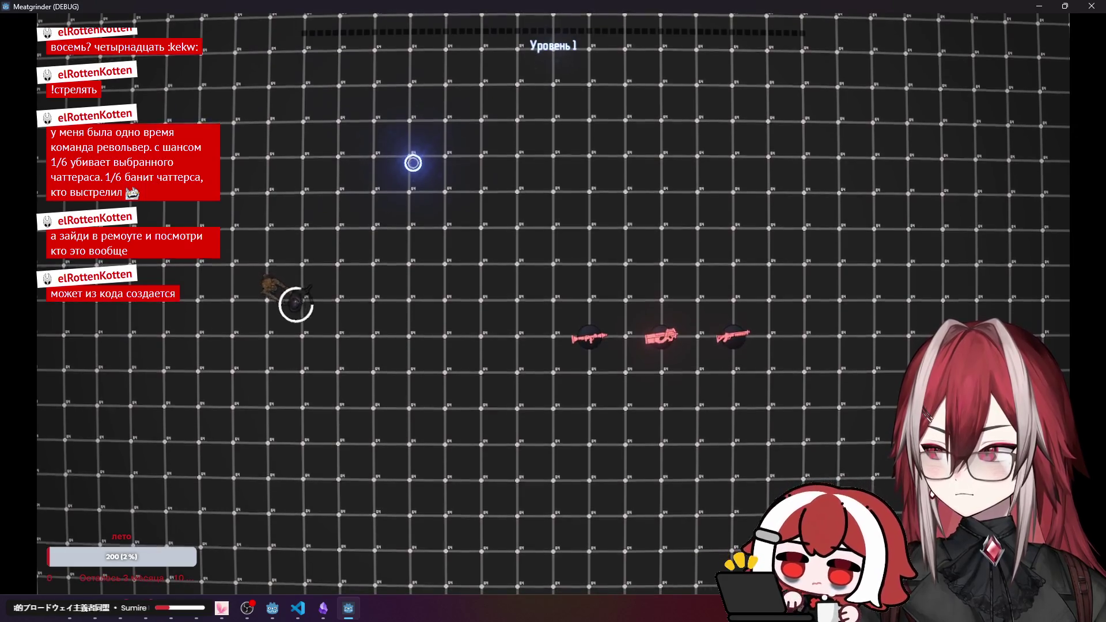
Walk the player right among the enemies, then close the game window.
key("d")
key("s")
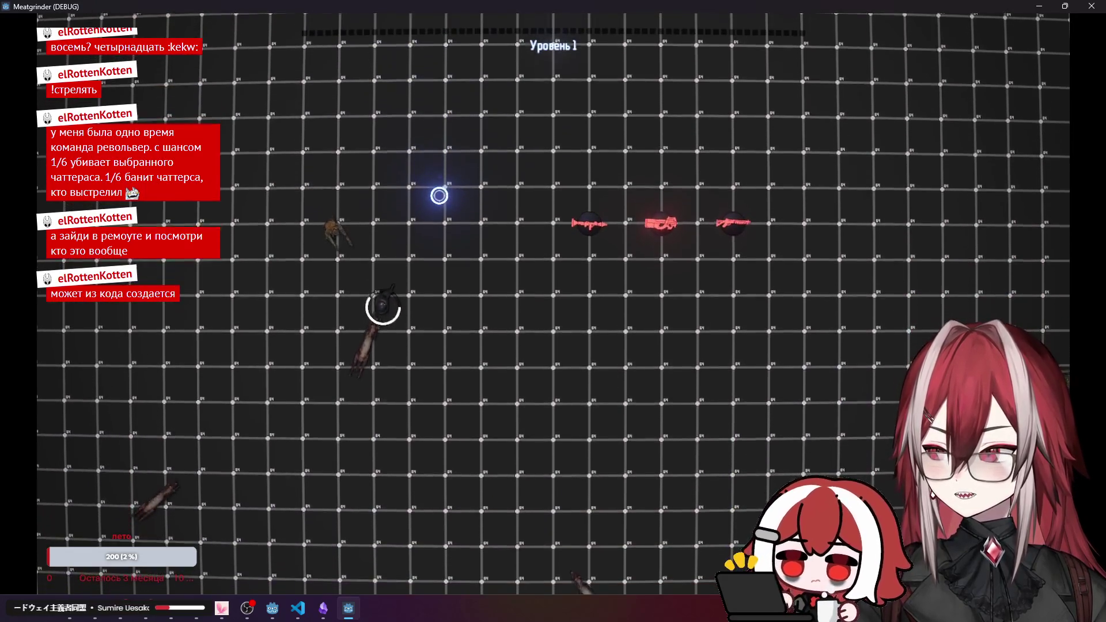
key("d")
key("s")
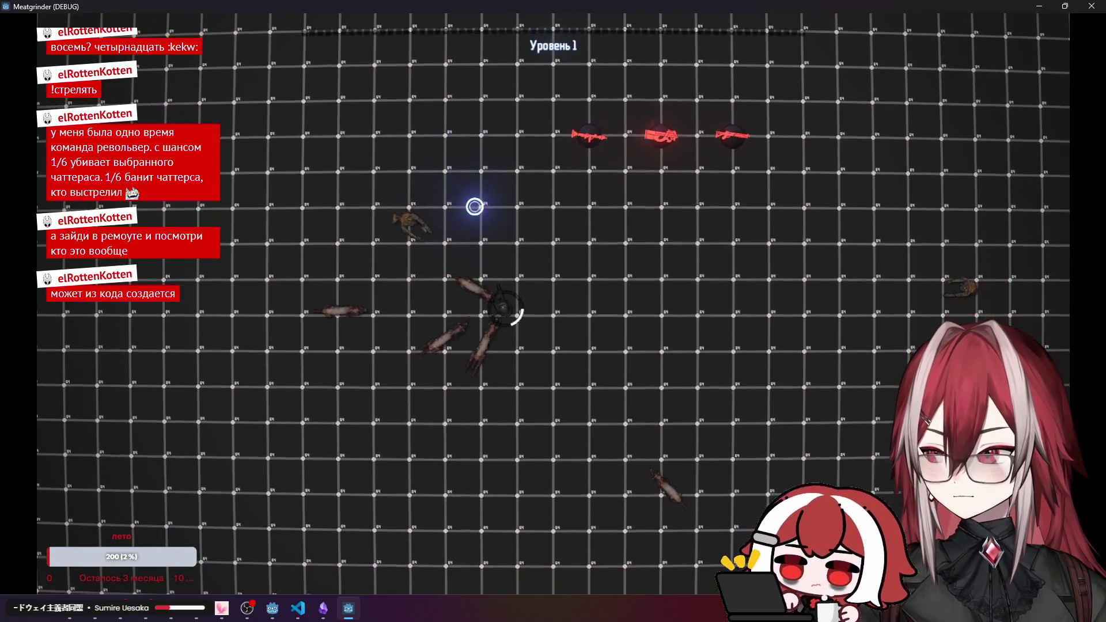
key("d")
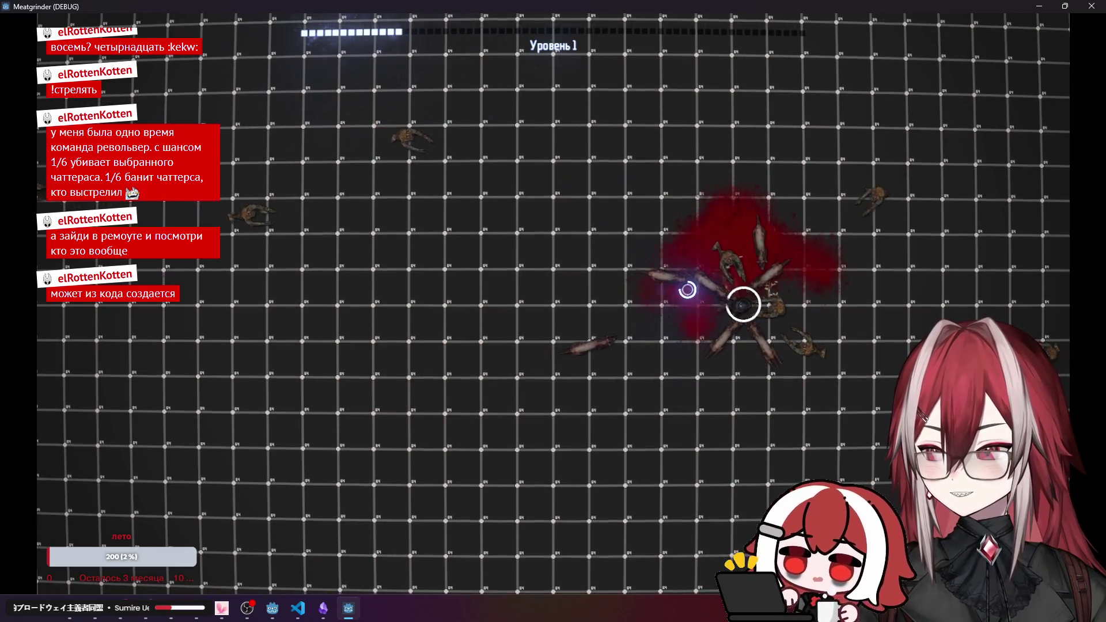
left_click(1089, 7)
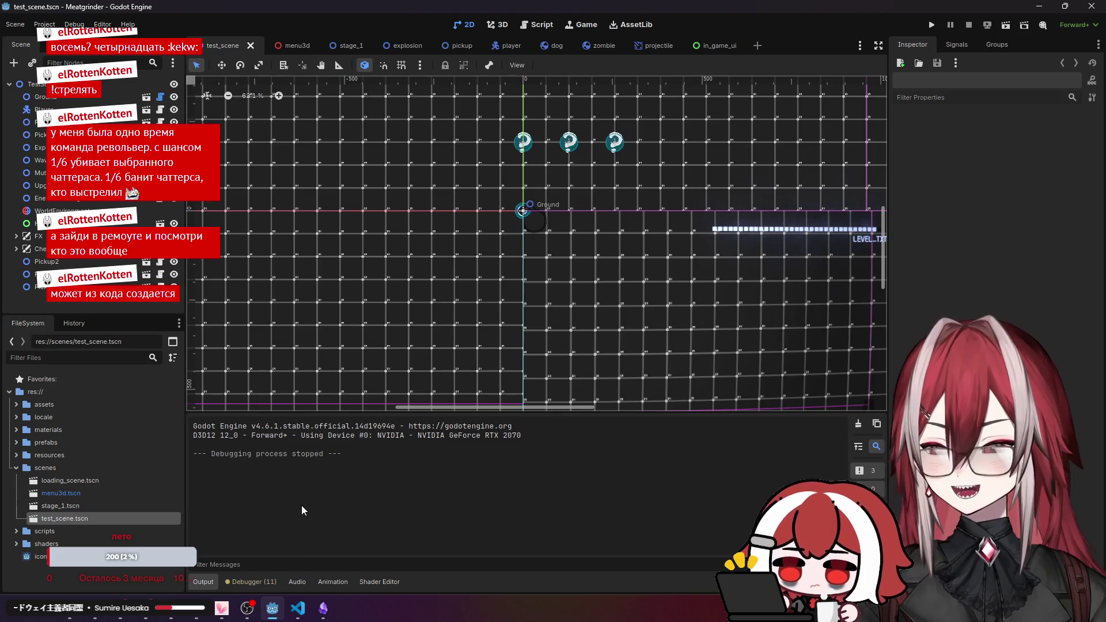
Open radial_bar.gd in VS Code and go to its _draw function.
left_click(296, 608)
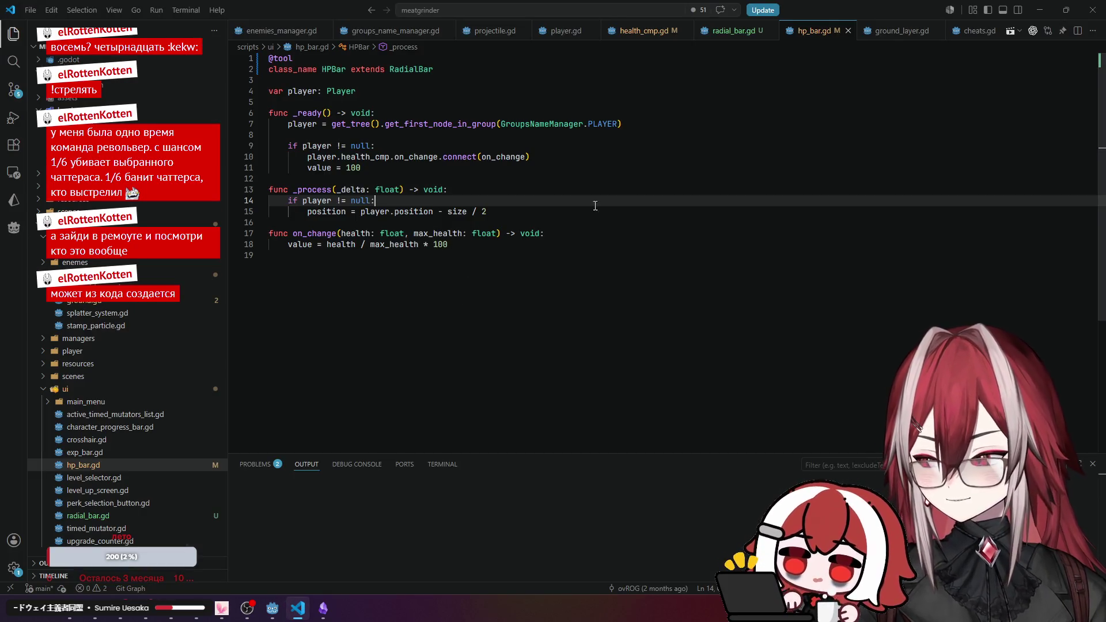
left_click(737, 31)
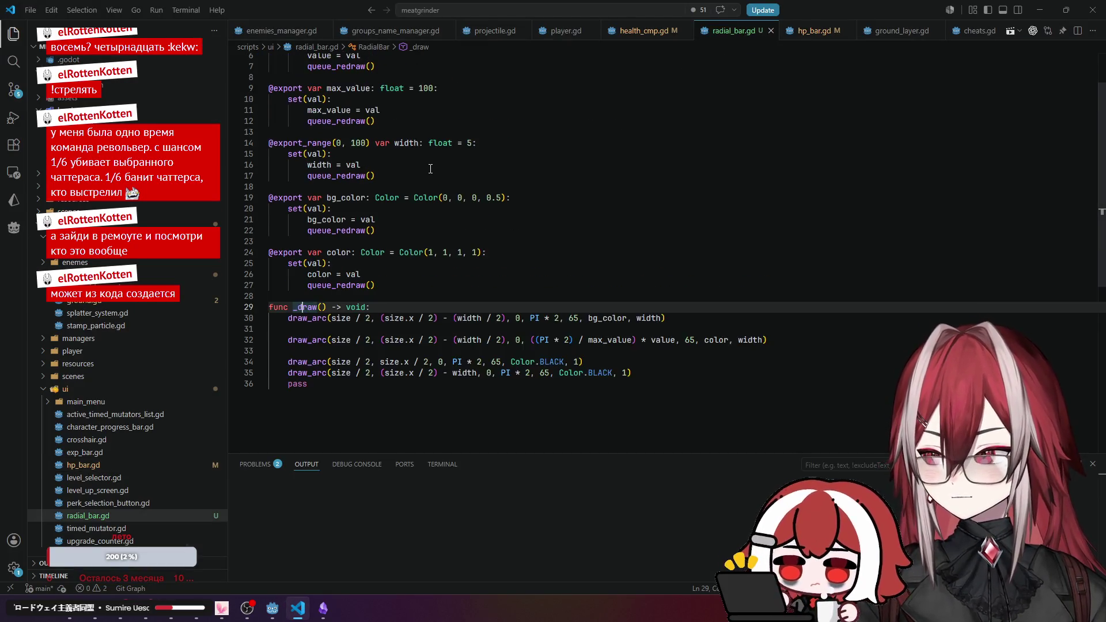
scroll(430, 169, "up", 2)
scroll(402, 269, "down", 3)
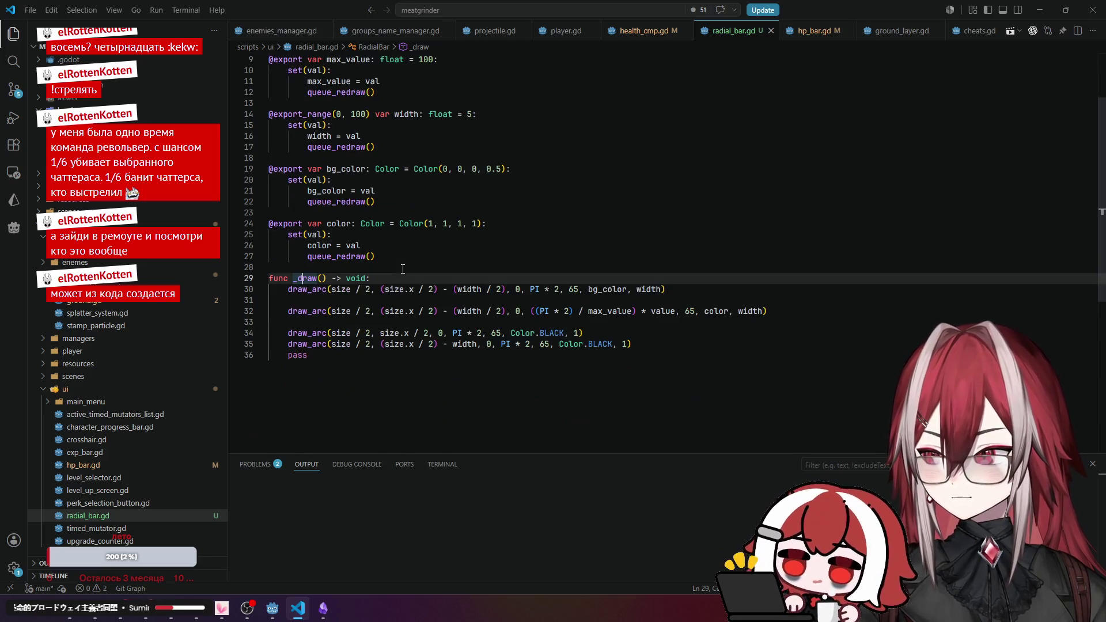
left_click(543, 311)
left_click(324, 278)
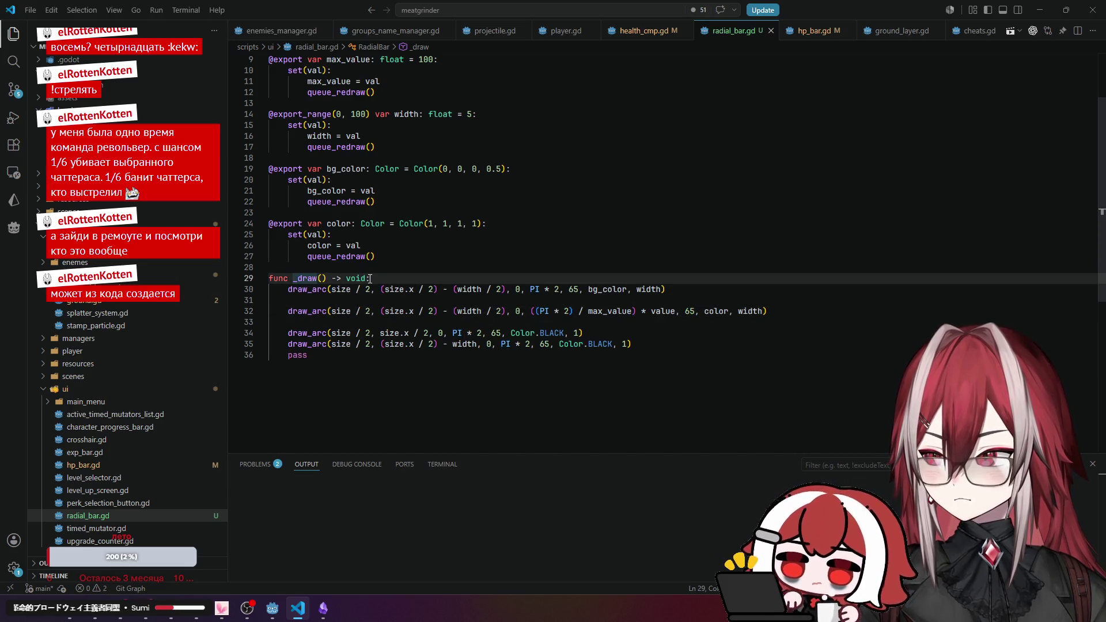
scroll(413, 178, "up", 3)
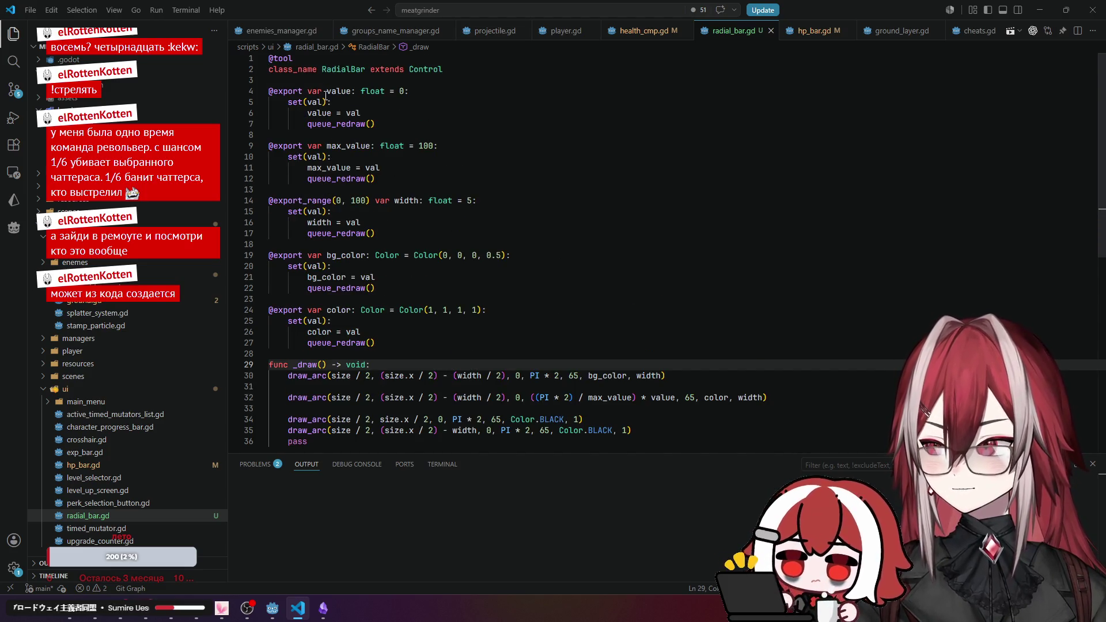
scroll(380, 202, "down", 2)
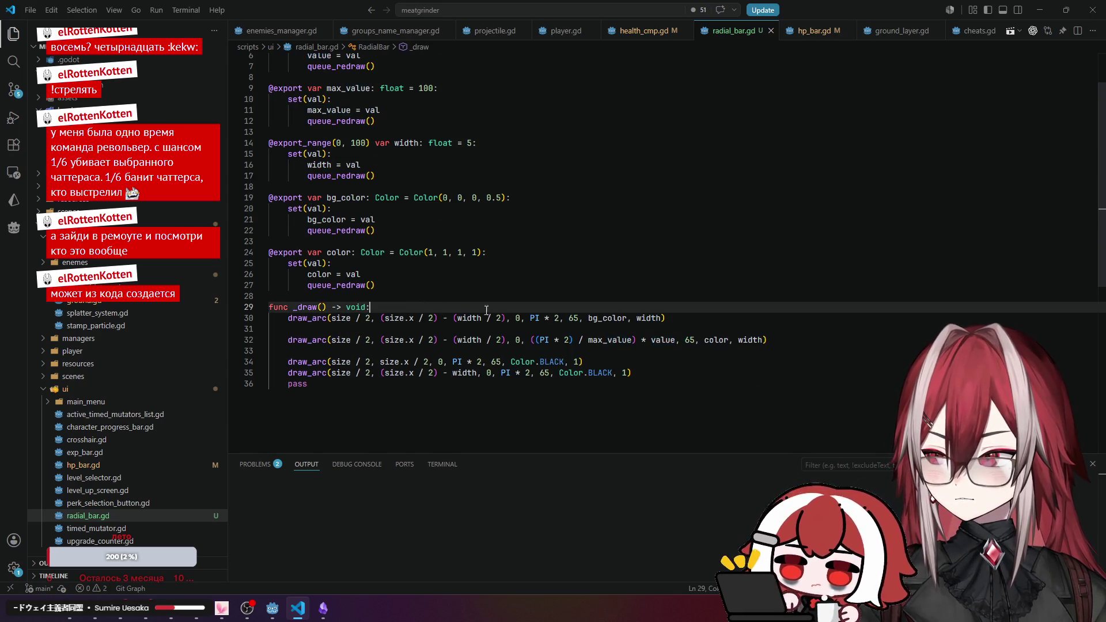
Declare var fill = clampf(value, 0, max_value) at the start of _draw.
key("Return")
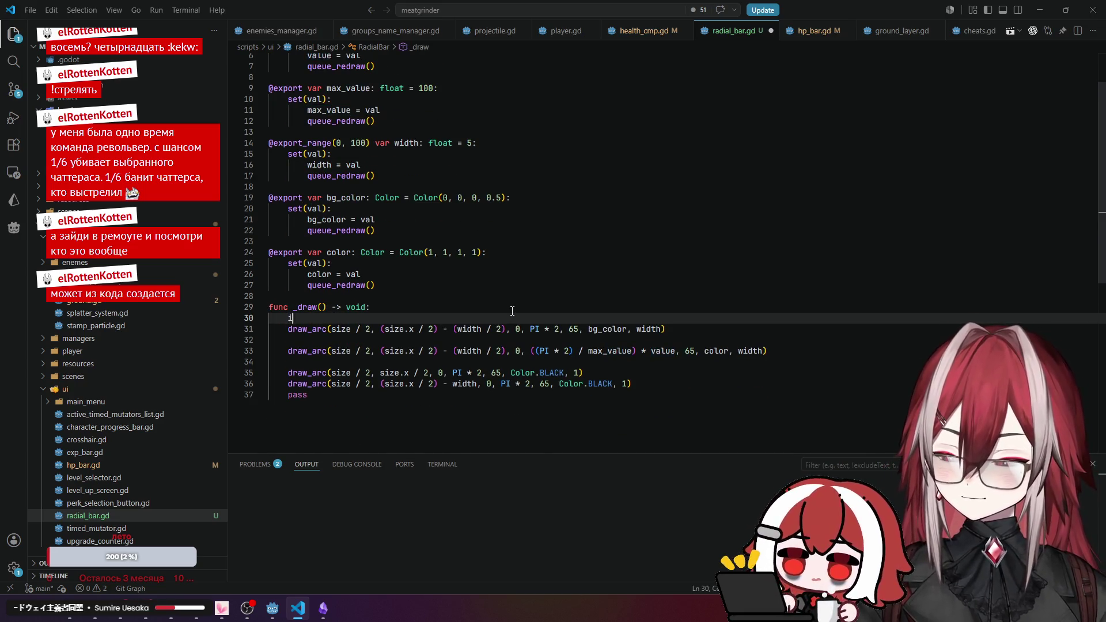
type("f ")
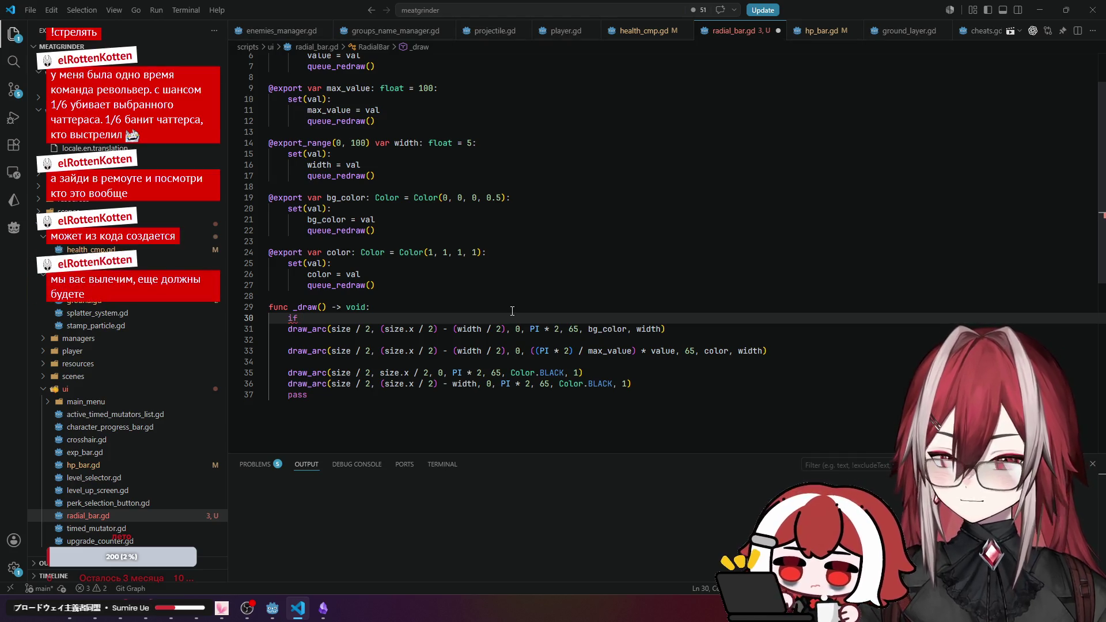
type("va")
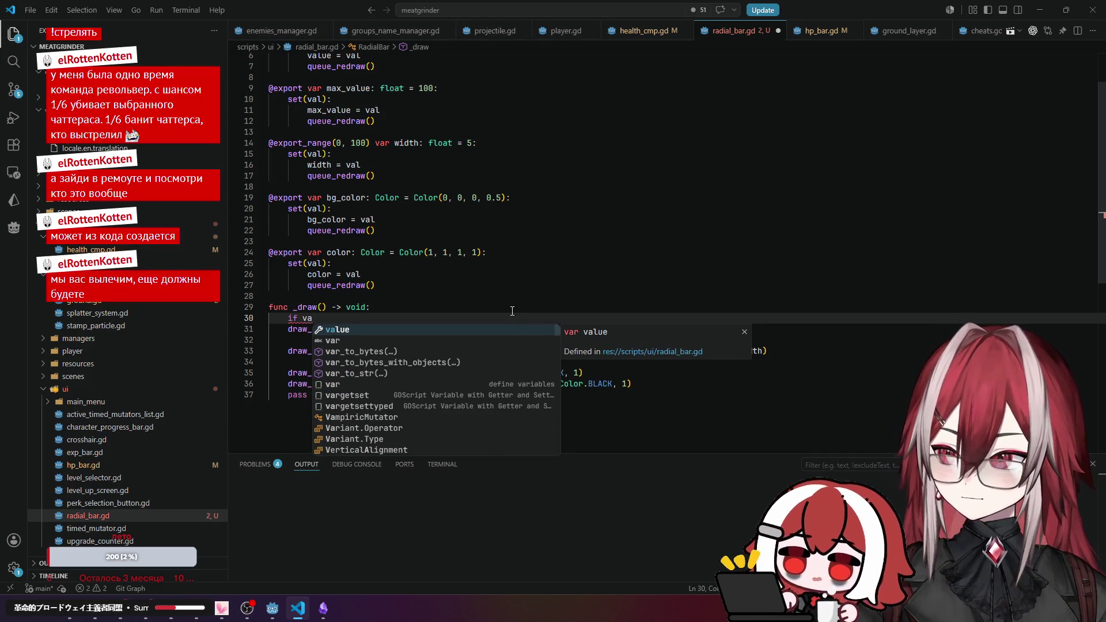
key("BackSpace")
key("BackSpace")
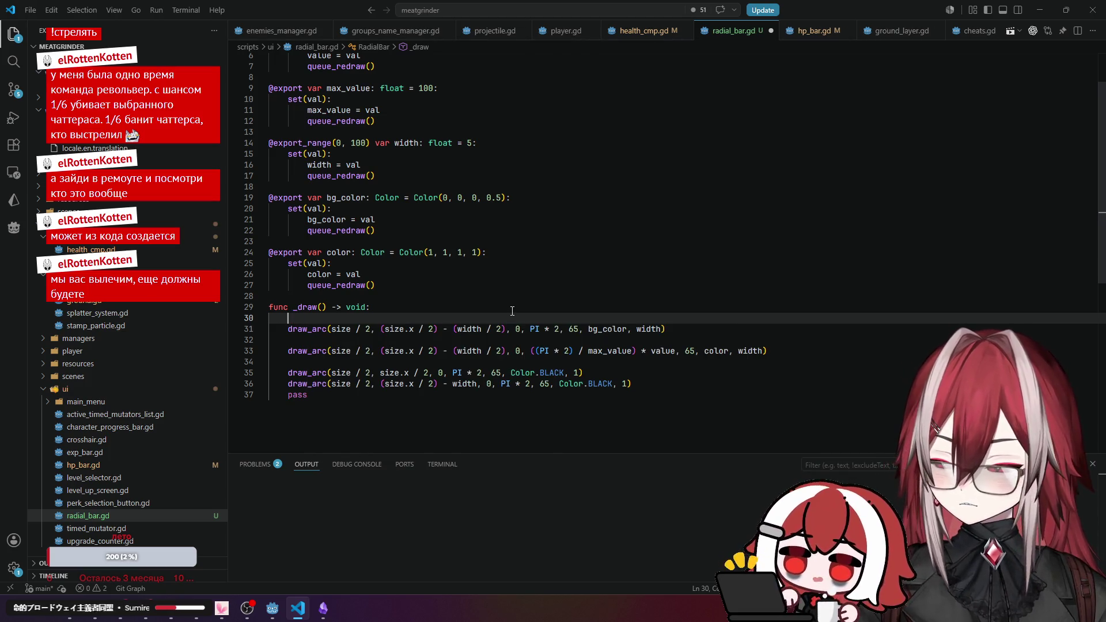
type("var ")
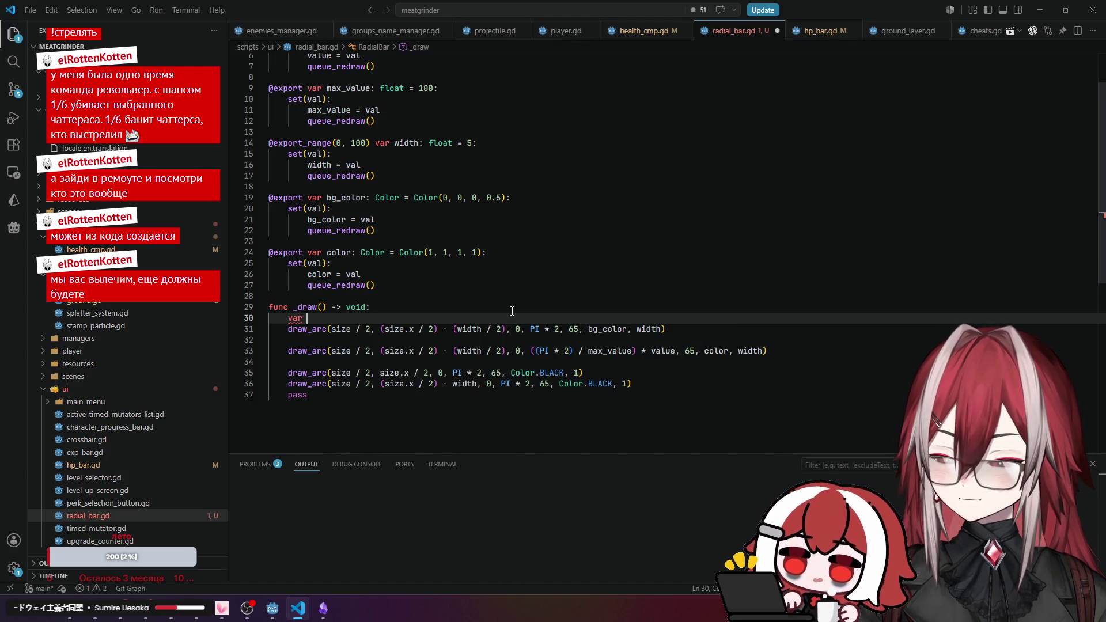
type("fill")
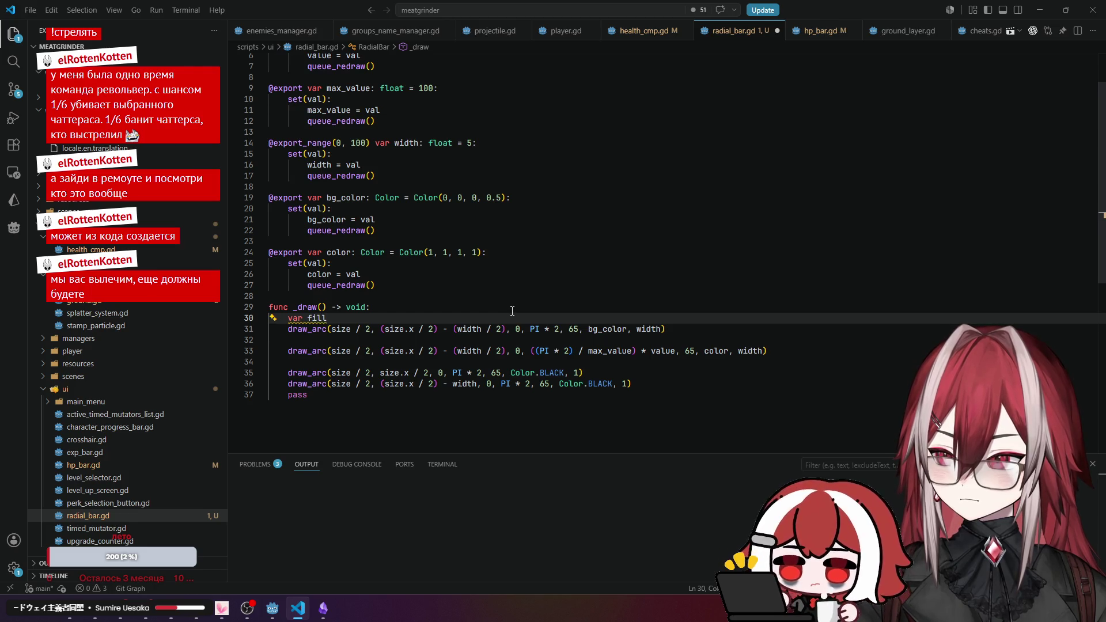
type(" = clampf(v")
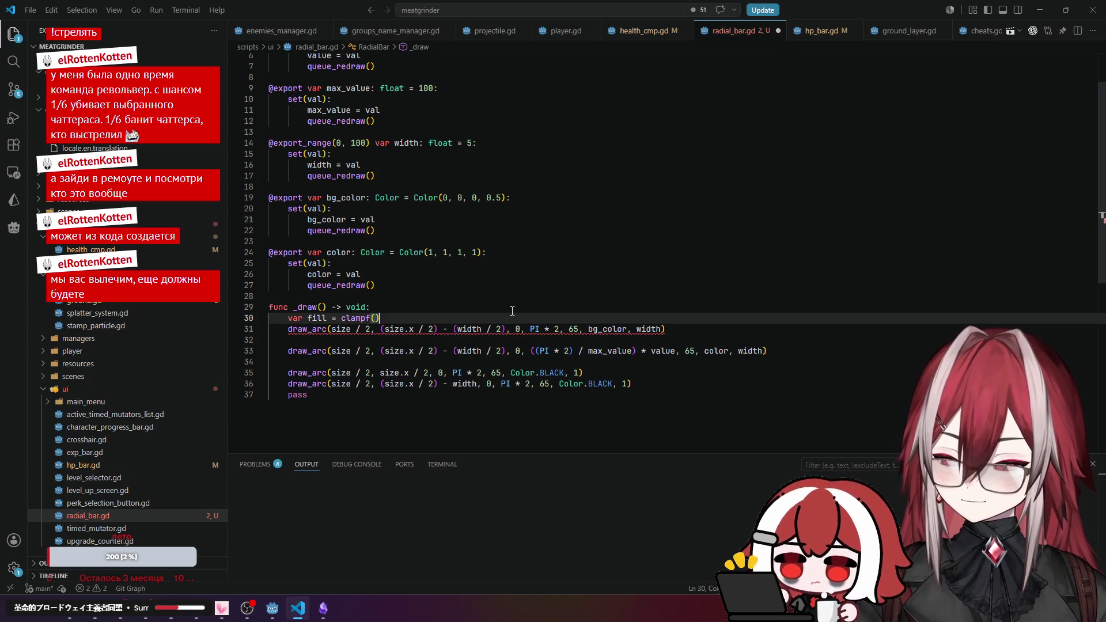
type("alue")
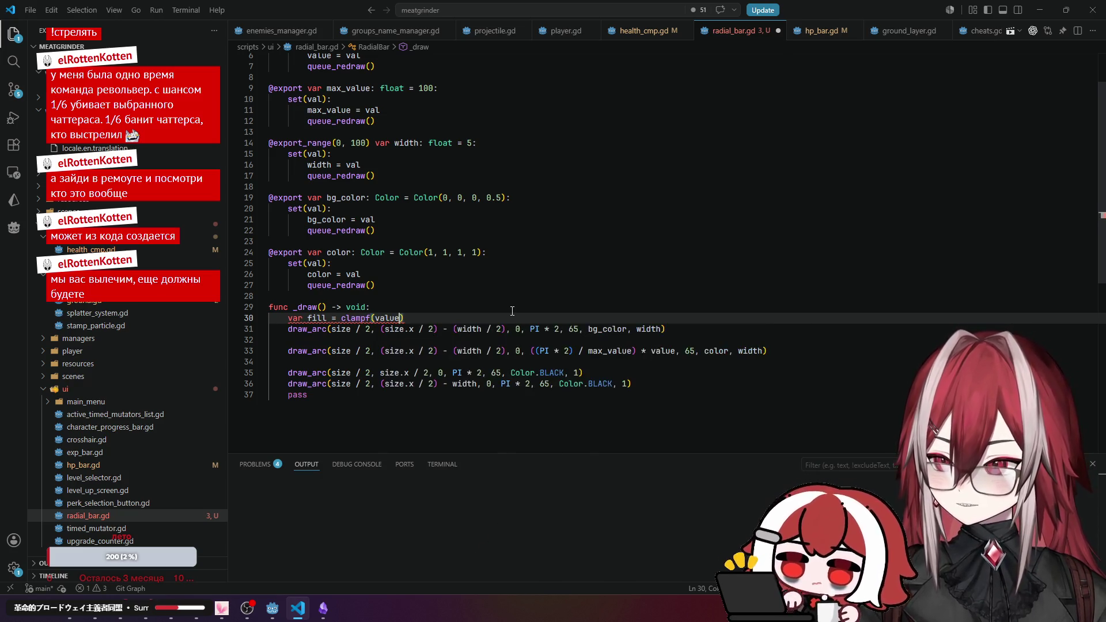
type(", 0,")
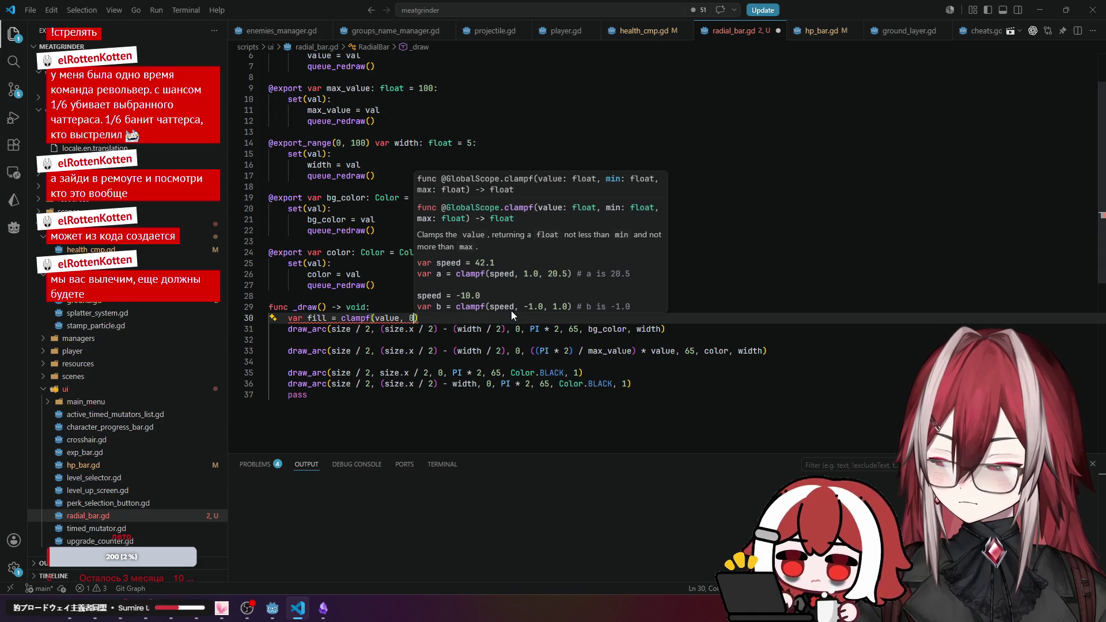
type(" max_value")
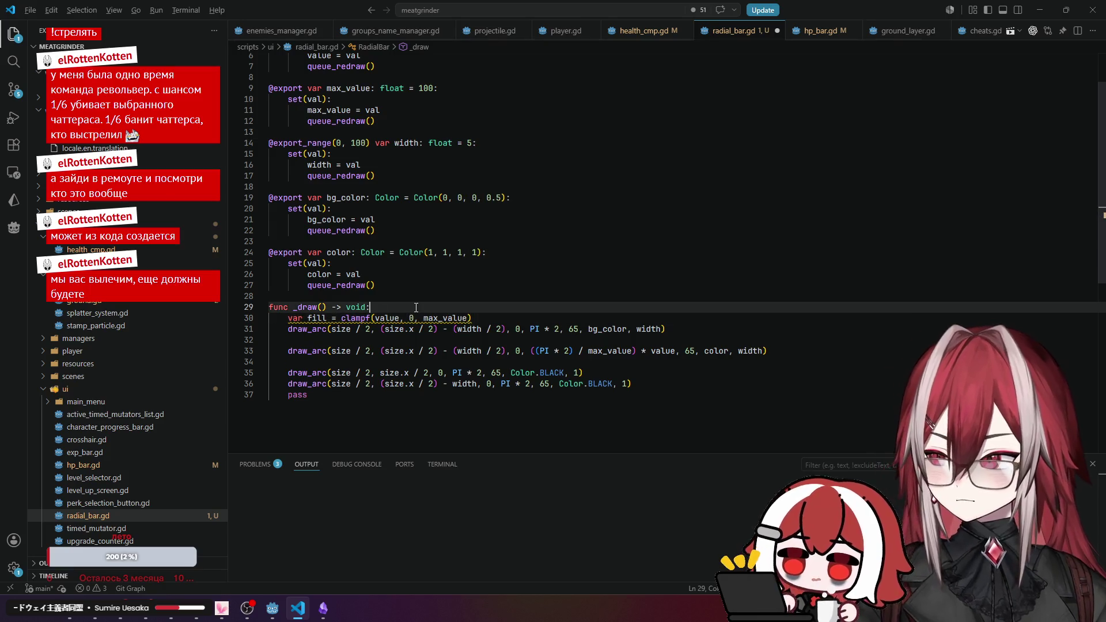
Use fill instead of value in the progress arc and add a blank line after it.
double_click(317, 318)
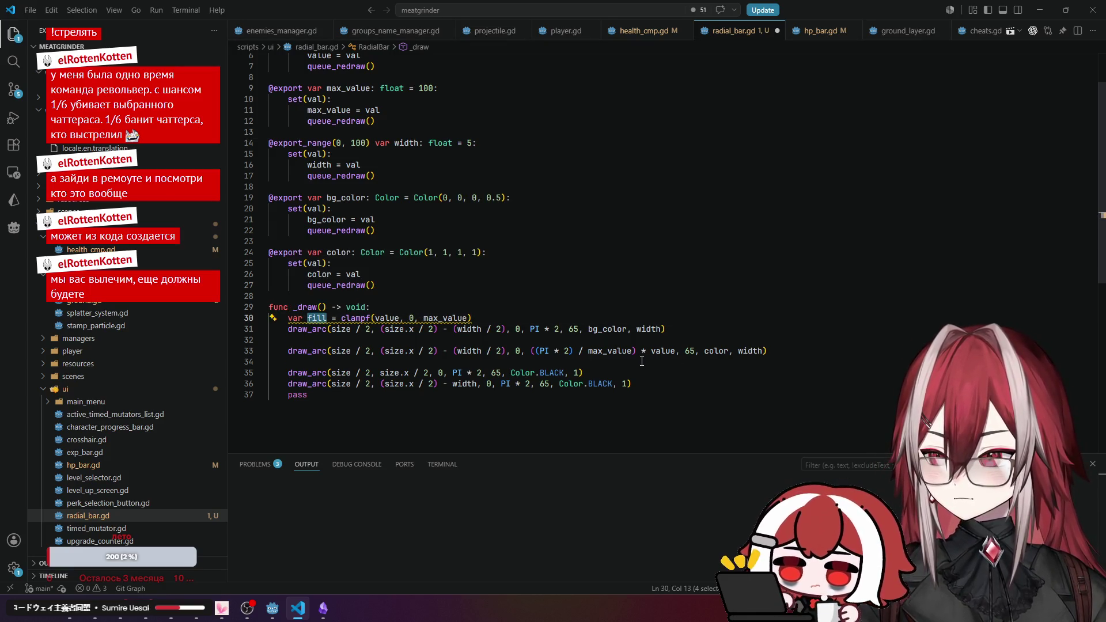
double_click(662, 351)
type("fill")
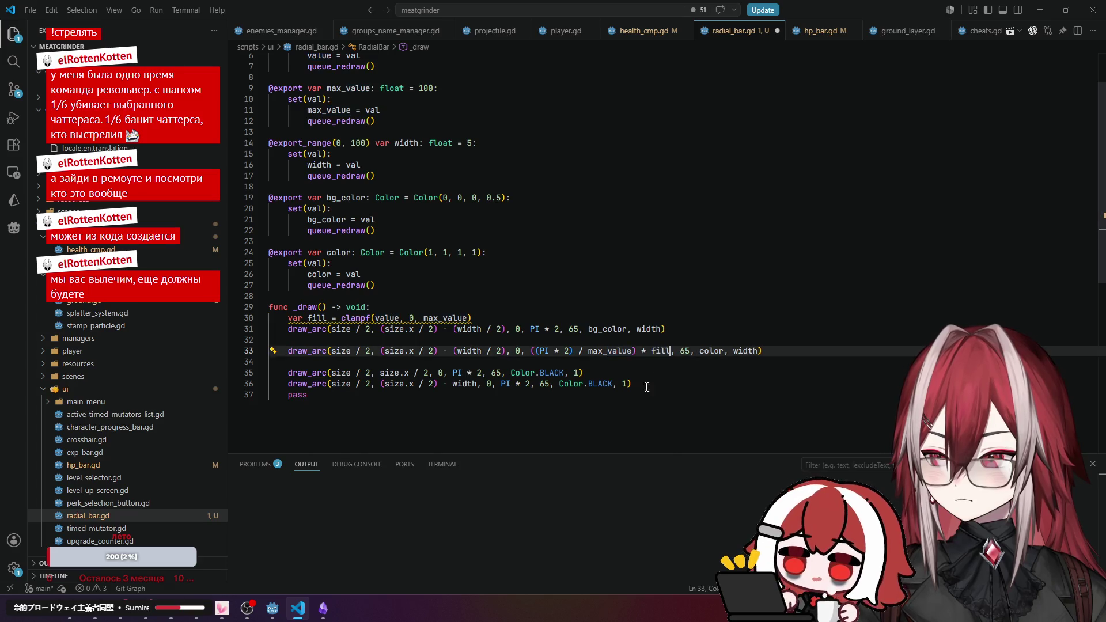
left_click(505, 308)
left_click(501, 317)
key("Return")
left_click(489, 286)
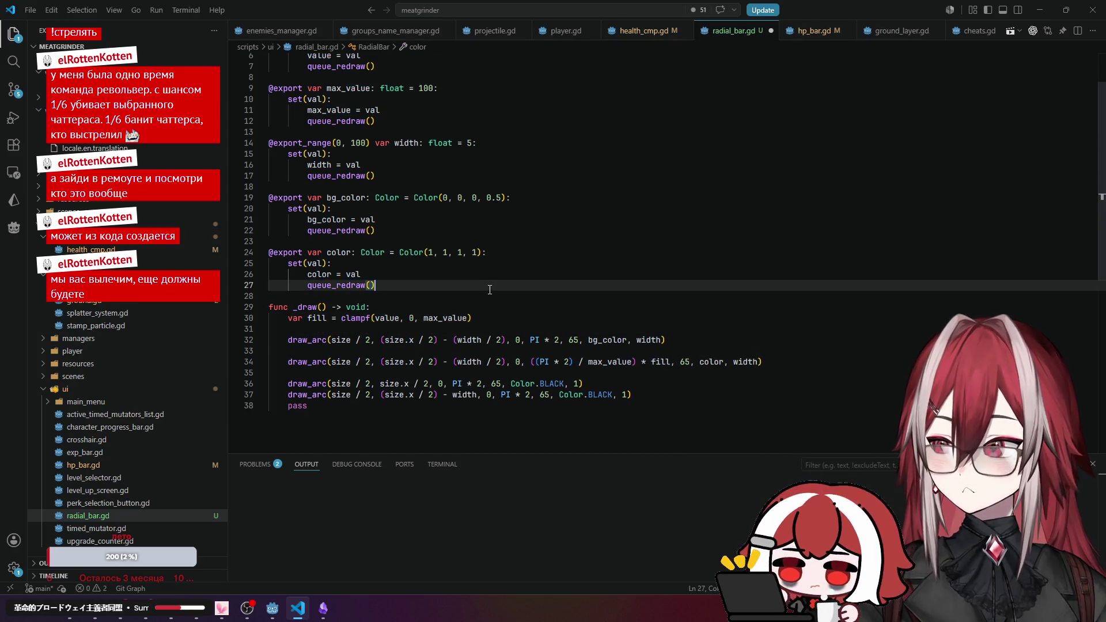
Save radial_bar.gd, check the draw_arc docs, and move below the max_value setter.
key("ctrl+s")
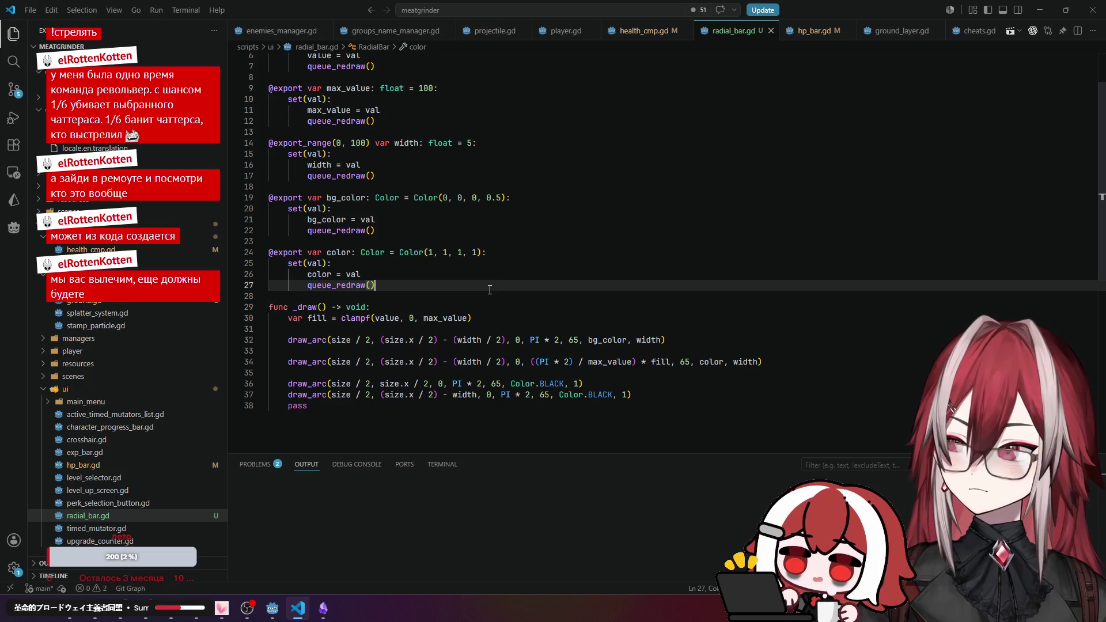
scroll(481, 264, "up", 2)
scroll(482, 264, "down", 3)
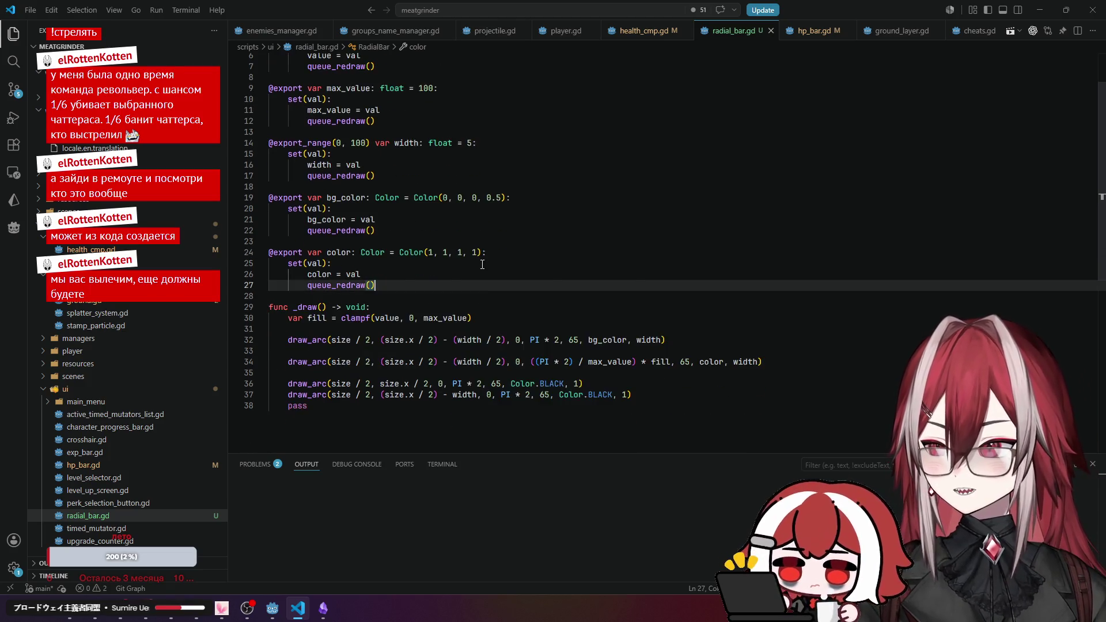
mouse_move(321, 280)
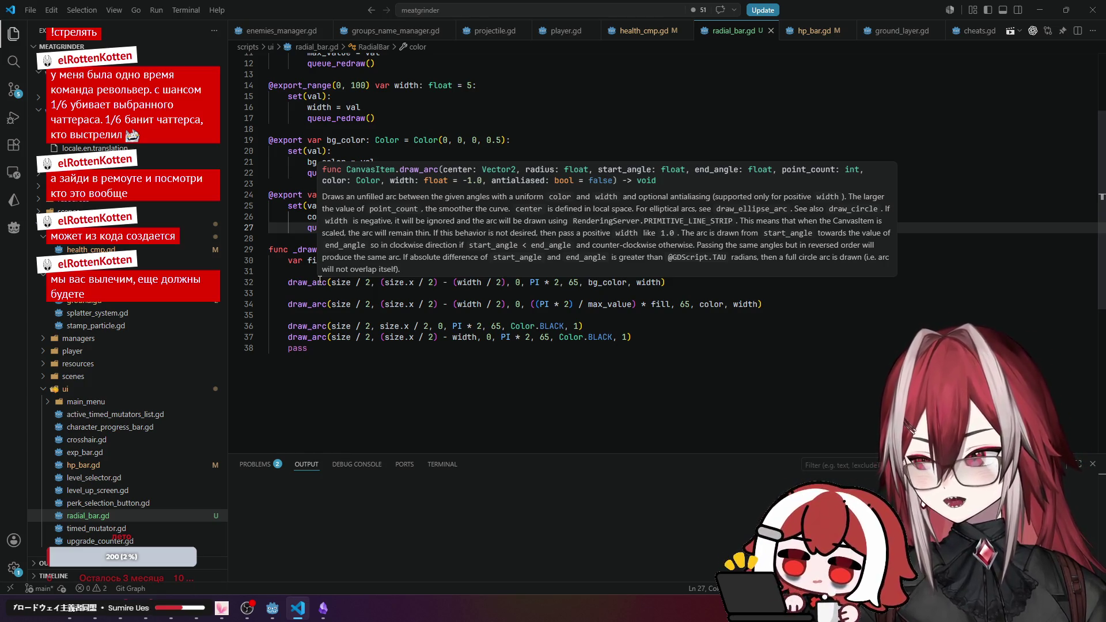
left_click(516, 283)
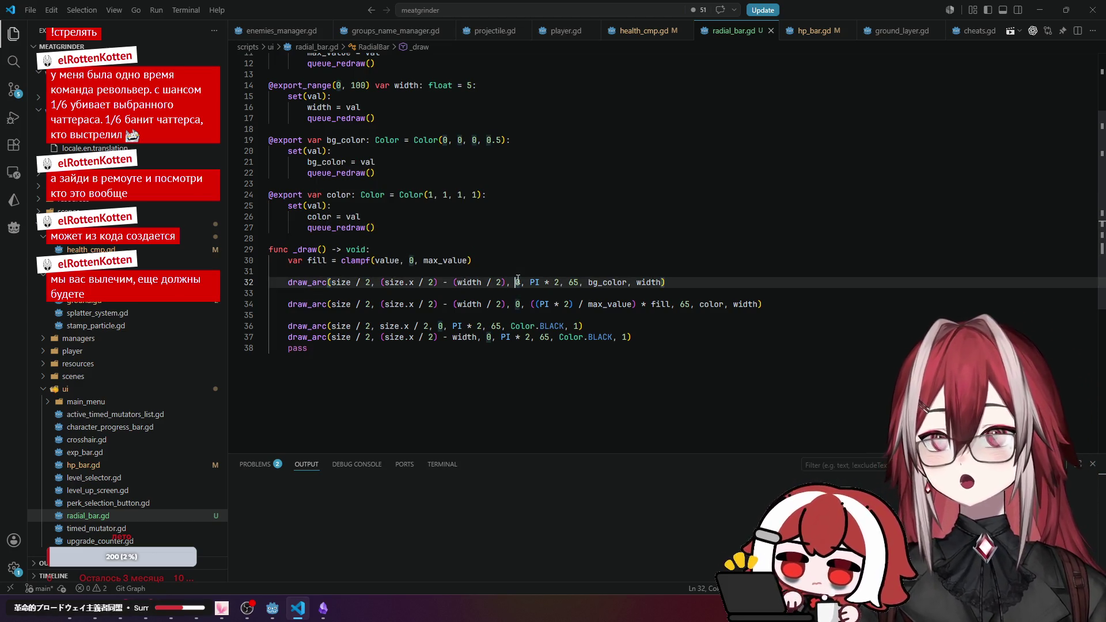
scroll(449, 161, "up", 4)
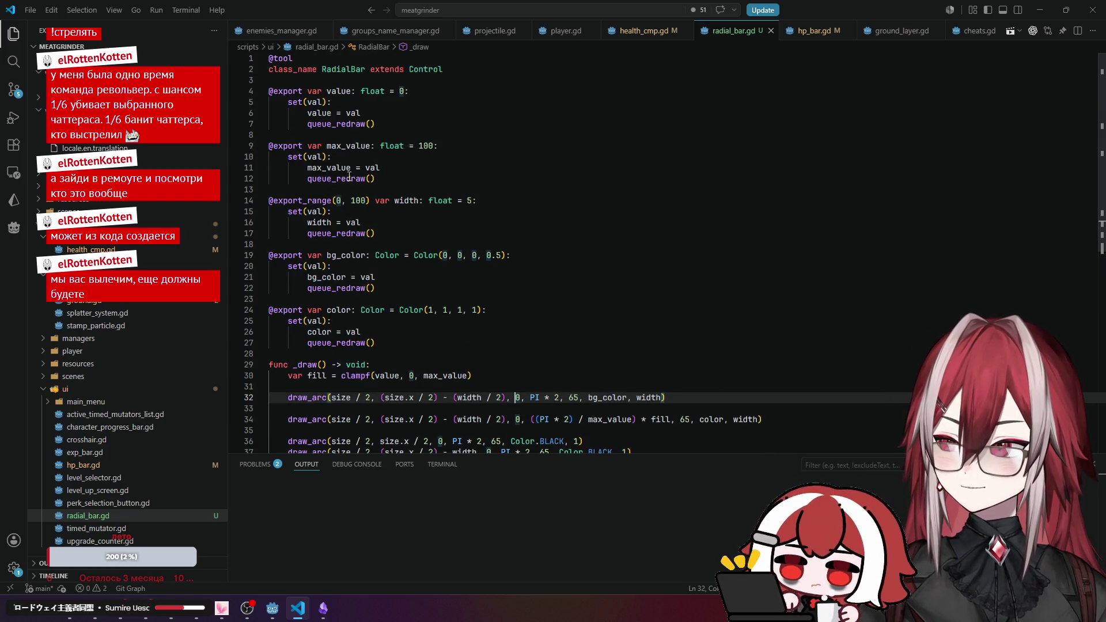
left_click(385, 179)
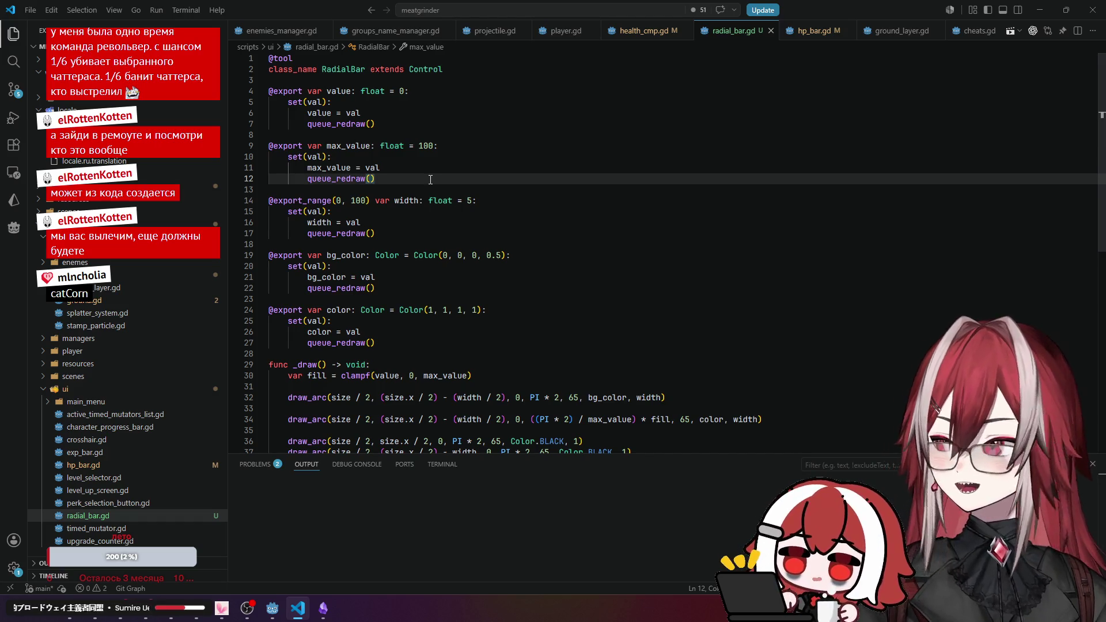
left_click(304, 193)
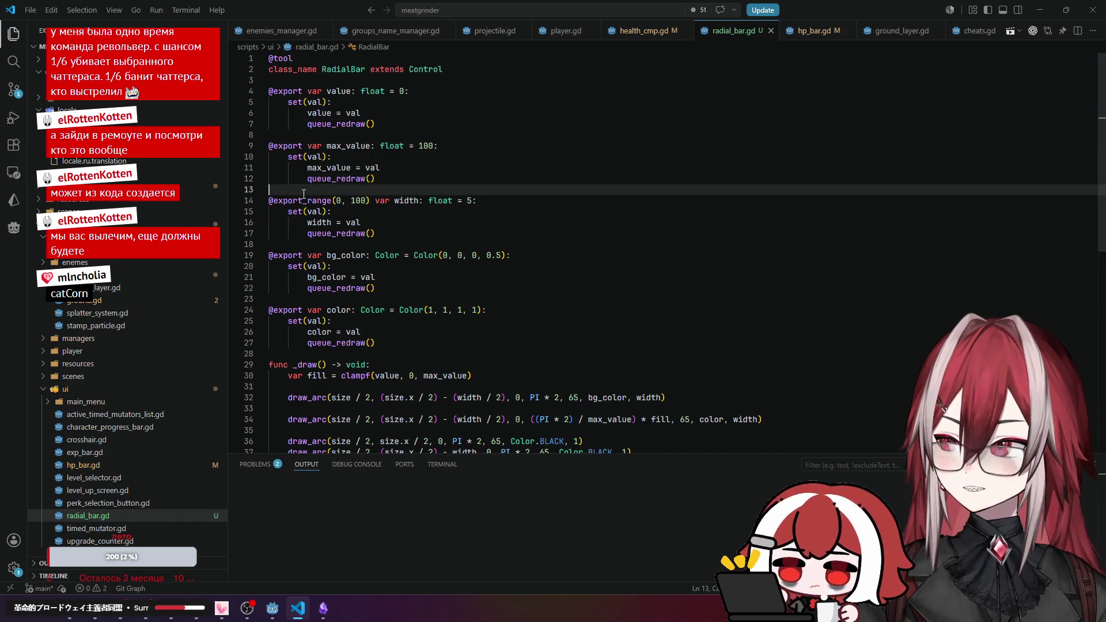
Insert an export variable snippet below the max_value setter.
key("Return")
key("Up")
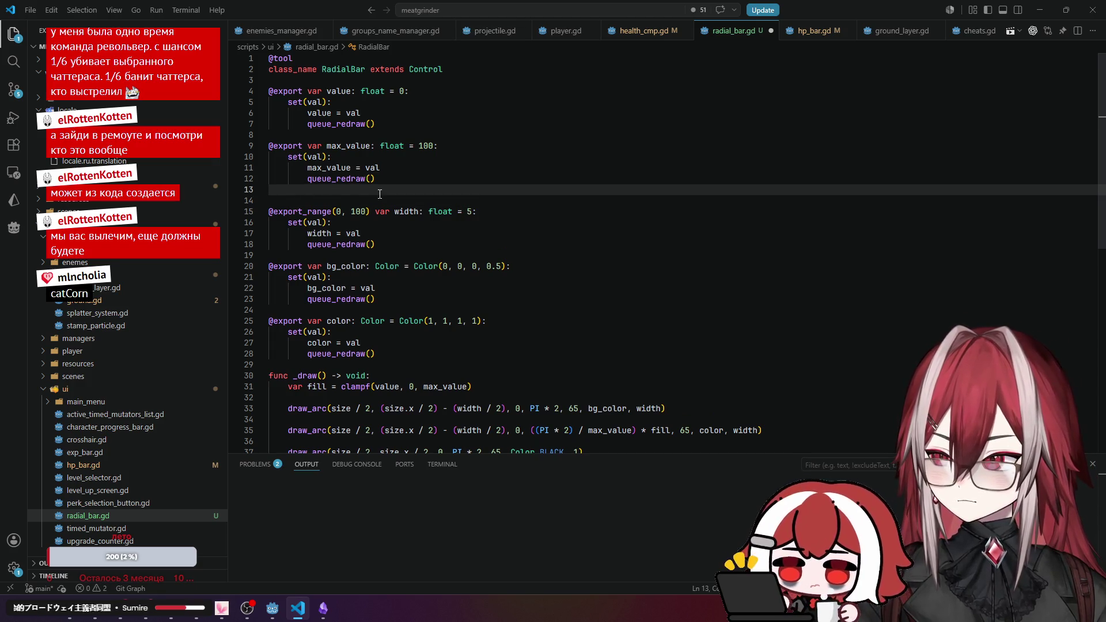
key("Return")
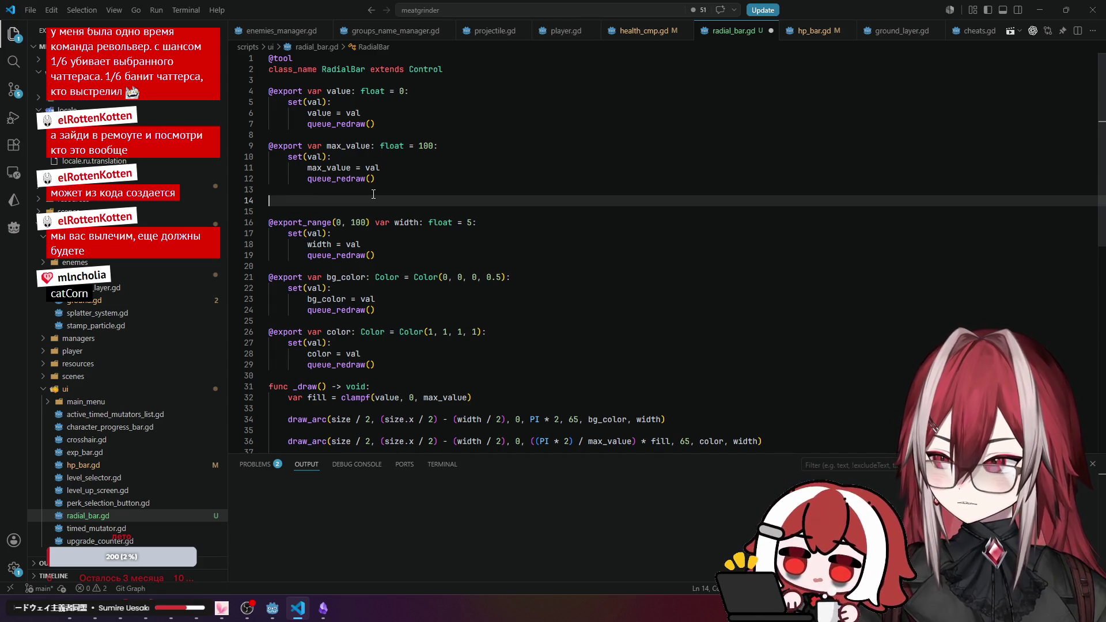
type("exp")
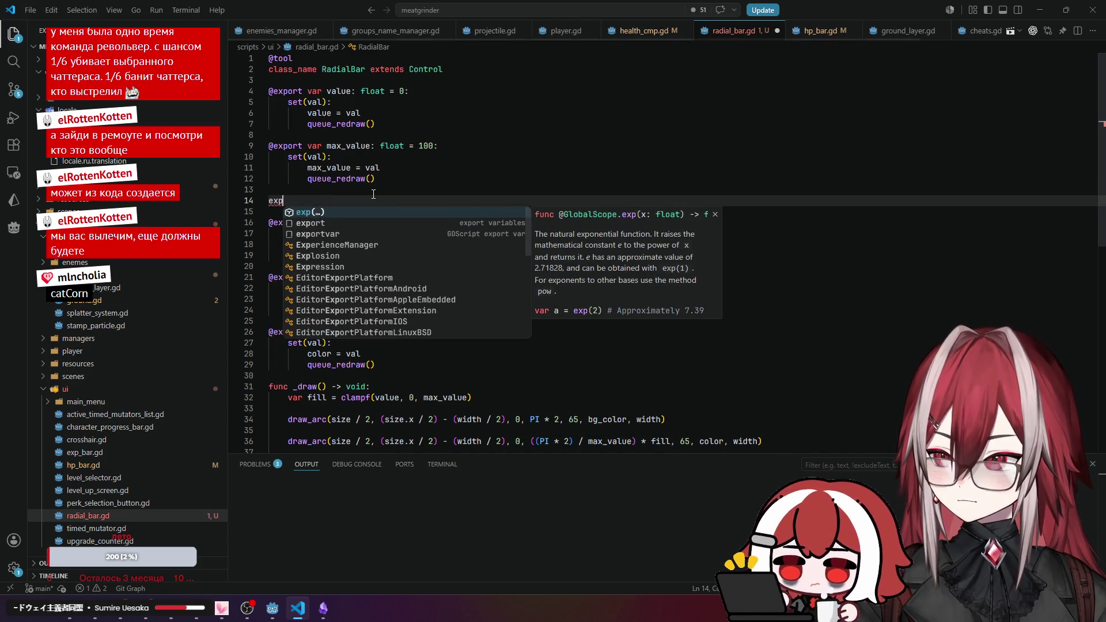
key("Down")
key("Return")
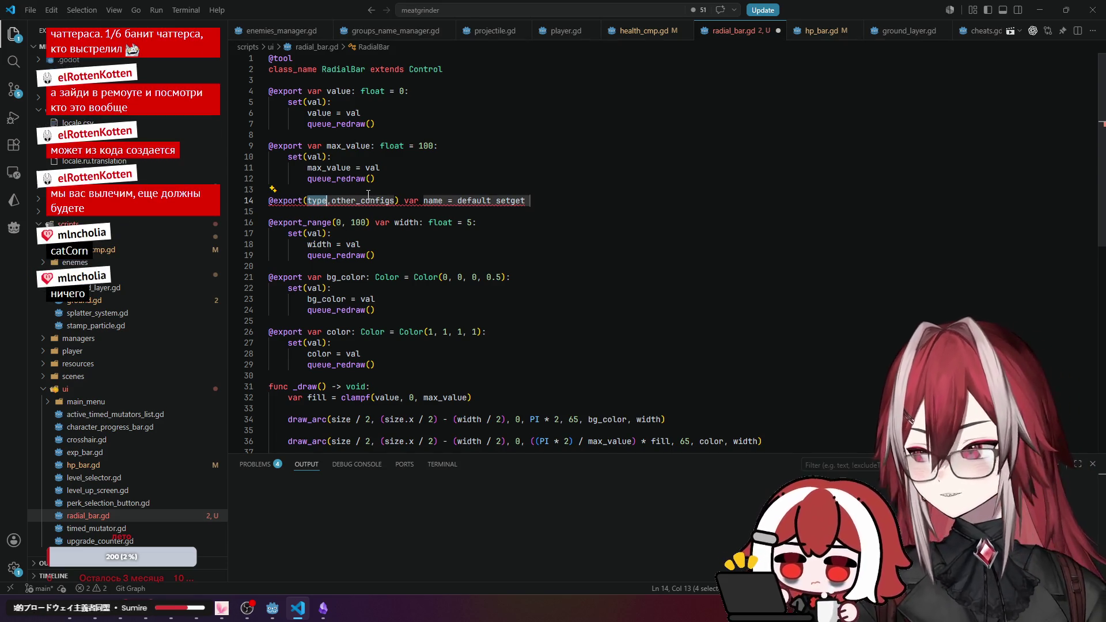
left_click(380, 168)
mouse_move(297, 201)
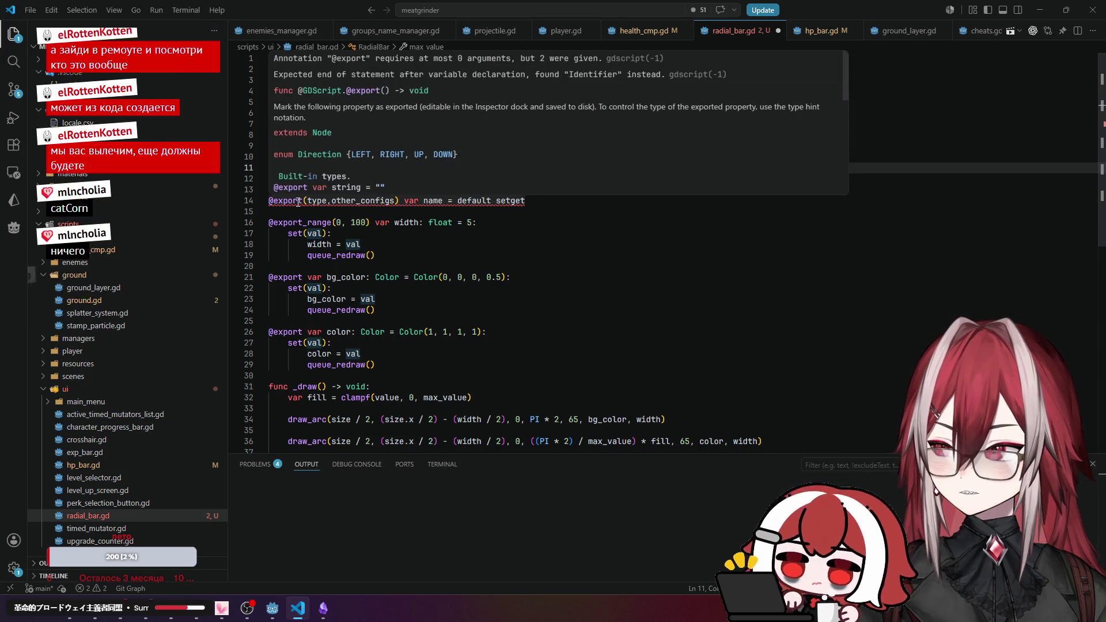
scroll(362, 143, "down", 6)
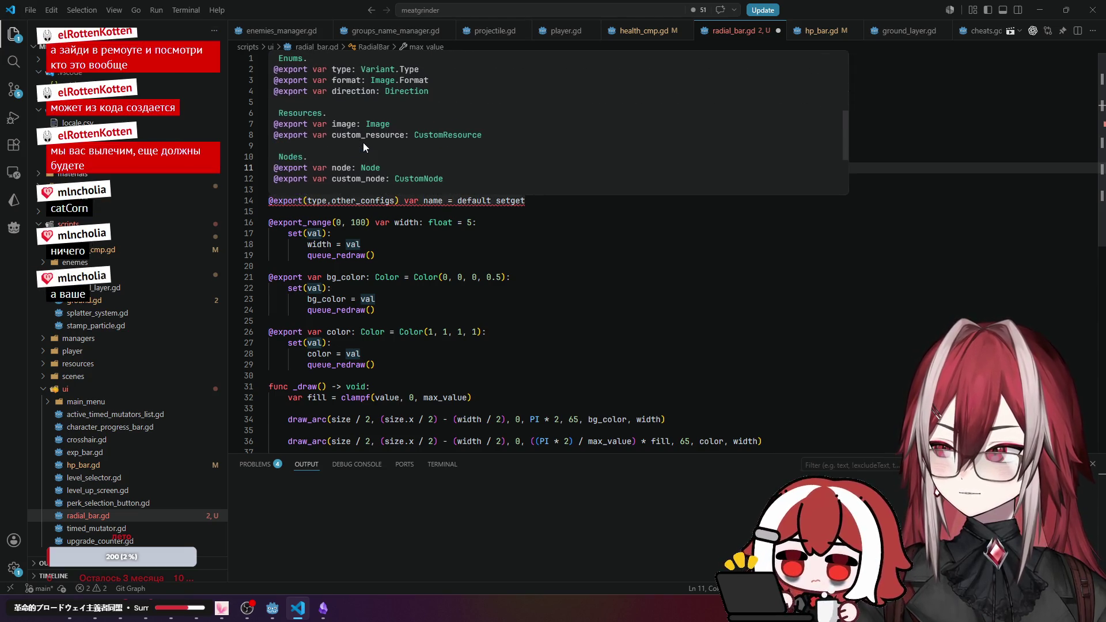
left_click(422, 265)
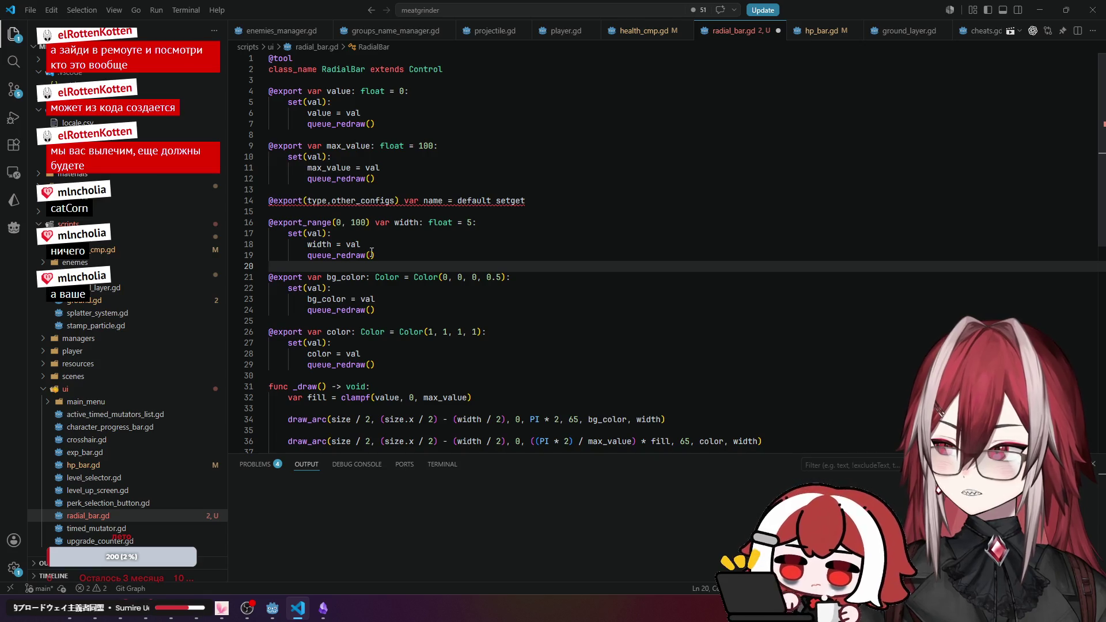
Replace the placeholder export line with a copy of the width property block.
left_click_drag(380, 255, 270, 222)
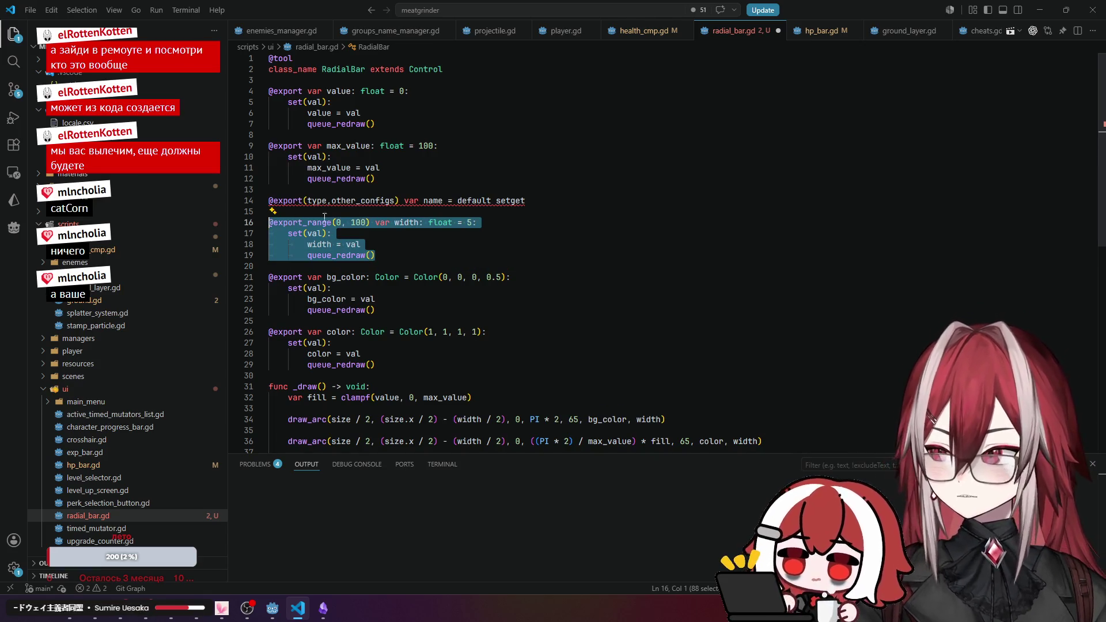
key("ctrl+c")
left_click(340, 200)
key("Home")
key("shift+End")
key("ctrl+v")
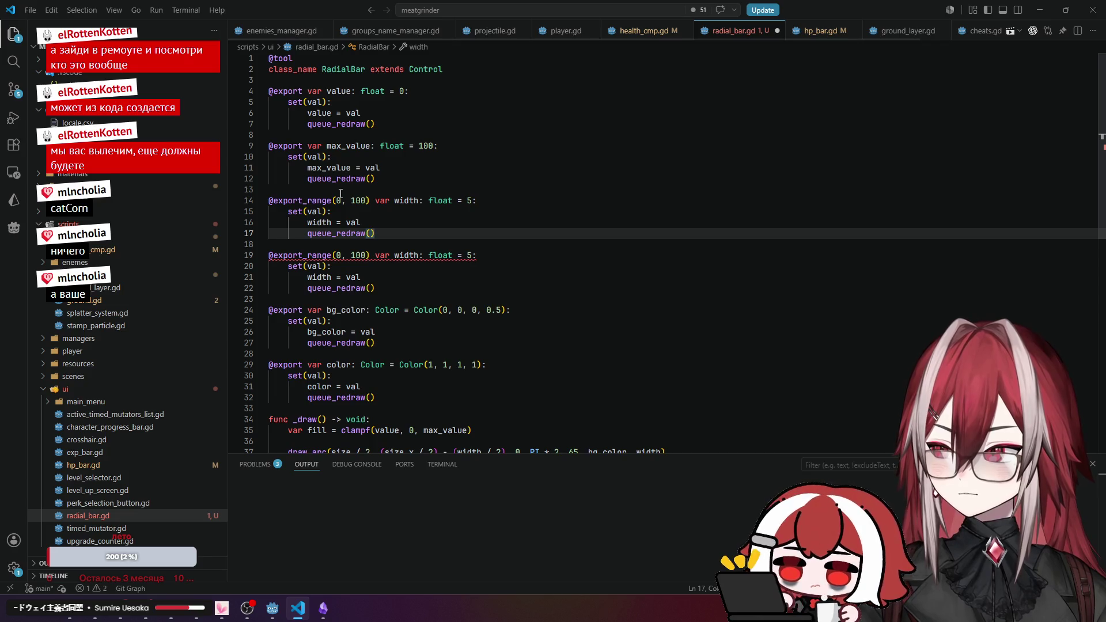
Rename the copy to start_angle with default 0 and range 0–360, then save.
left_click(340, 194)
double_click(409, 201)
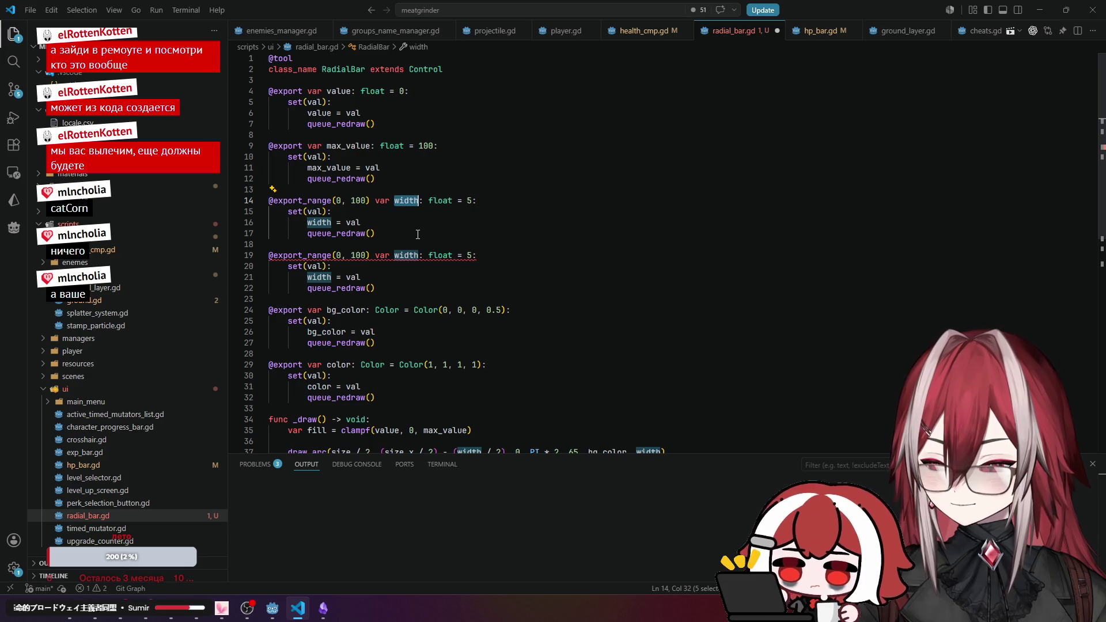
type("start")
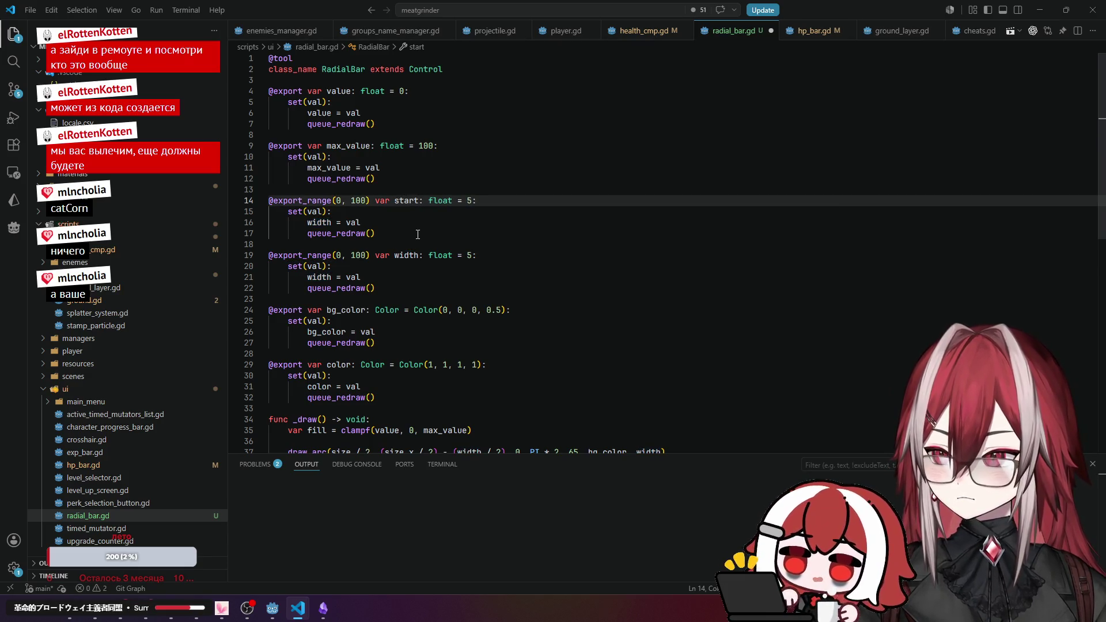
type("_angl")
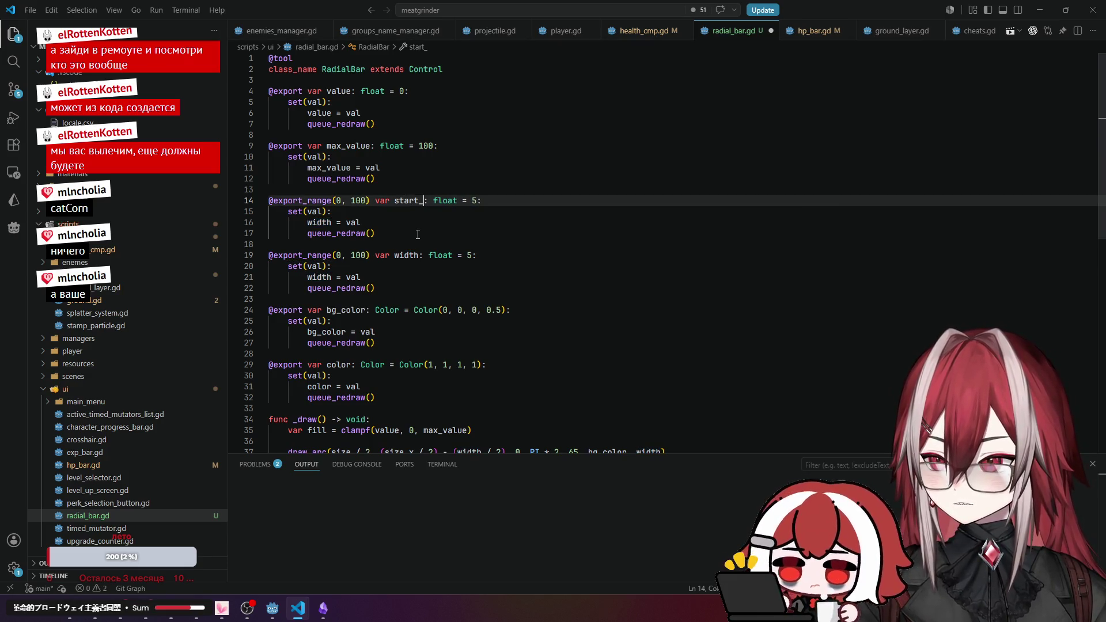
type("e")
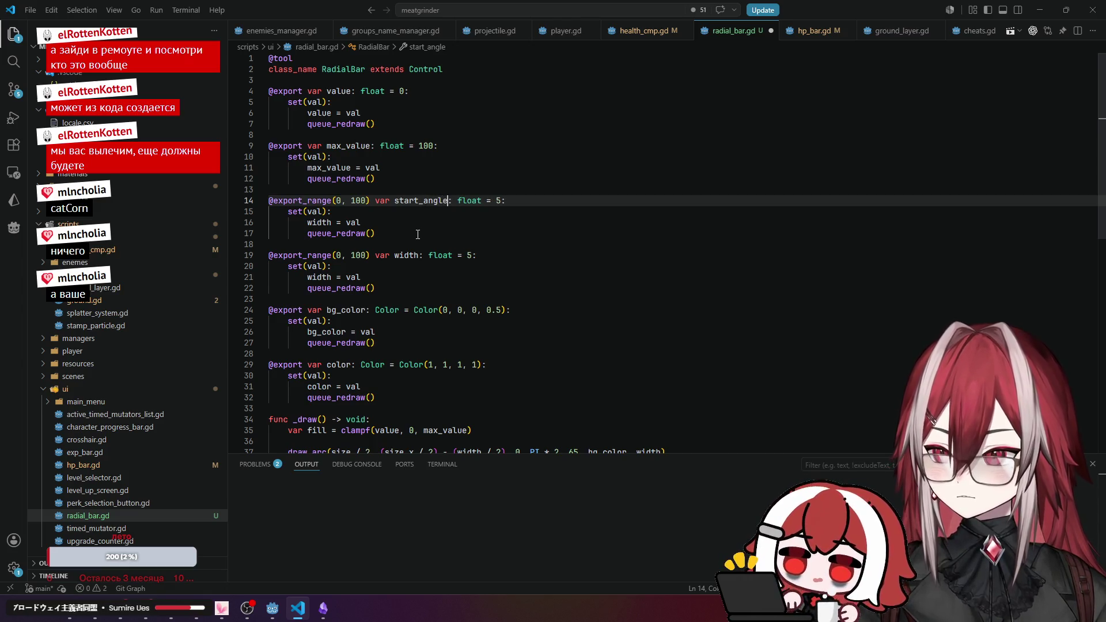
double_click(500, 200)
type("0")
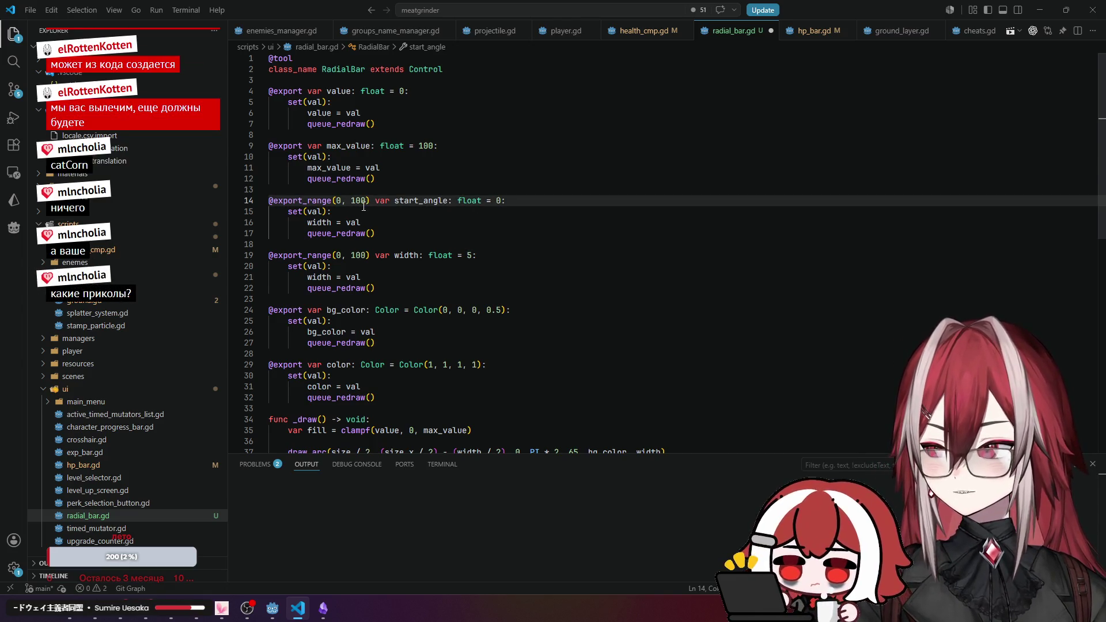
double_click(359, 201)
left_click_drag(359, 201, 365, 203)
type("360")
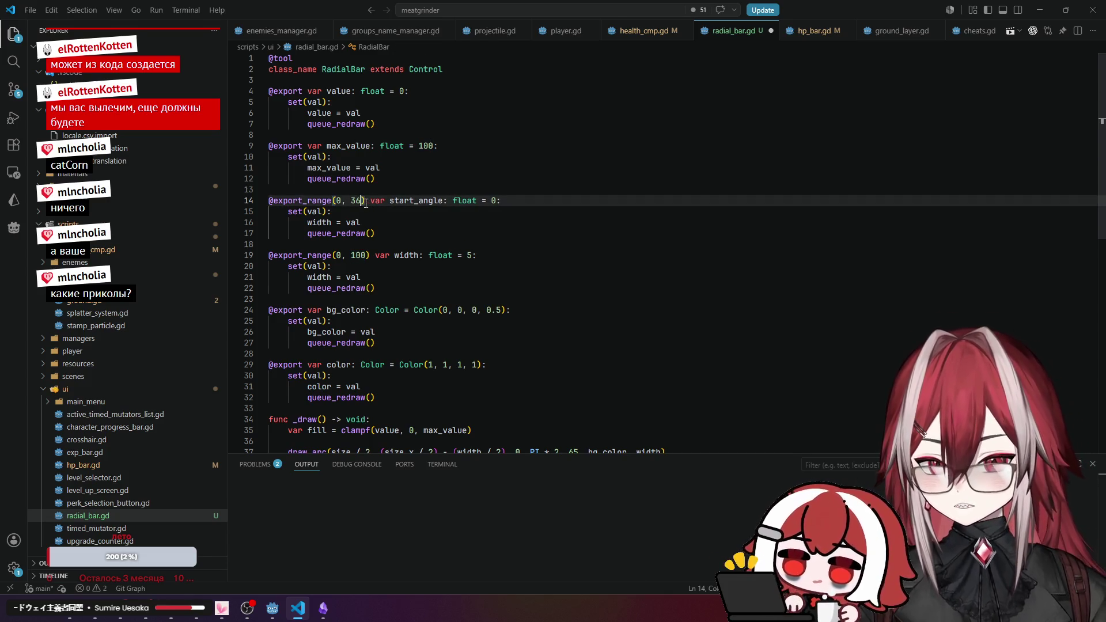
key("ctrl+s")
key("alt+Tab")
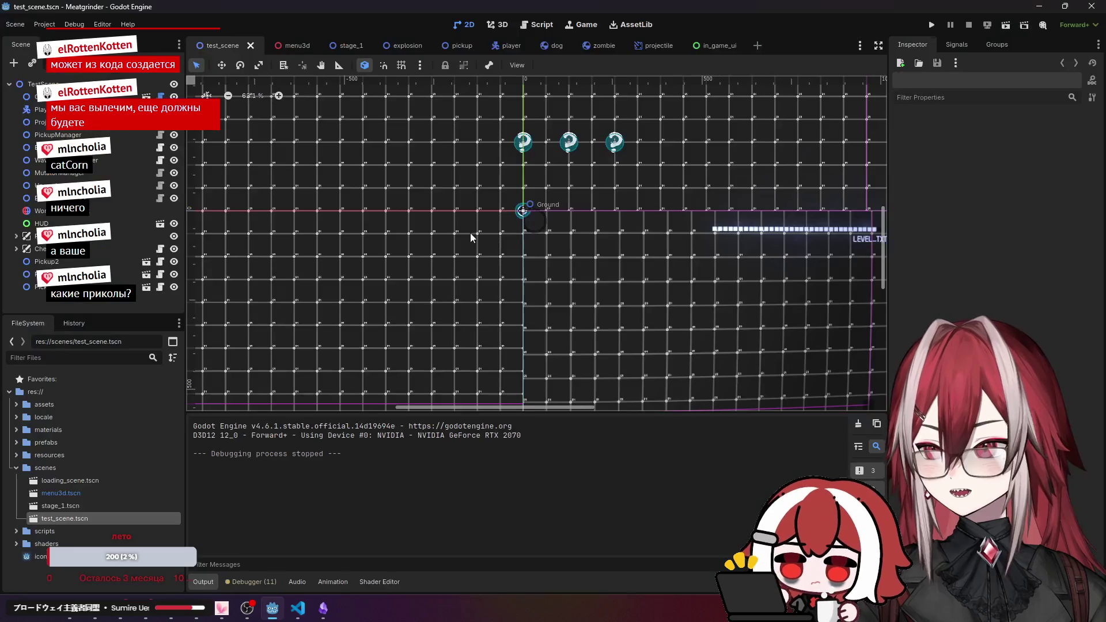
Inspect the in_game_ui HPBar ring up close, confirming Start Angle 0.0, then return to VS Code.
left_click(709, 46)
scroll(471, 190, "up", 7)
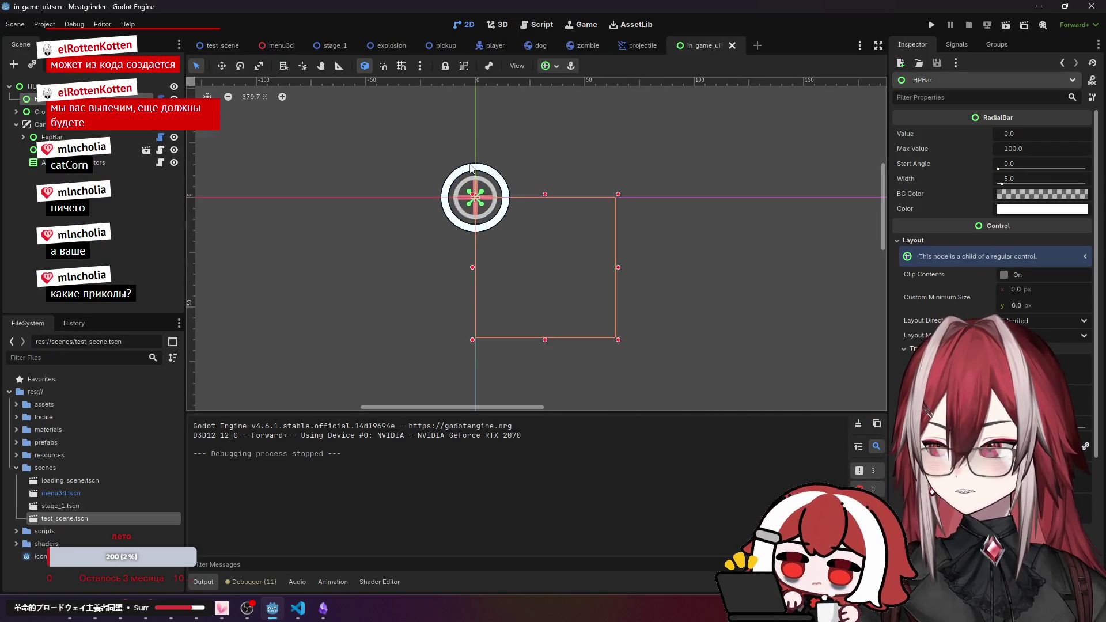
scroll(575, 173, "up", 10)
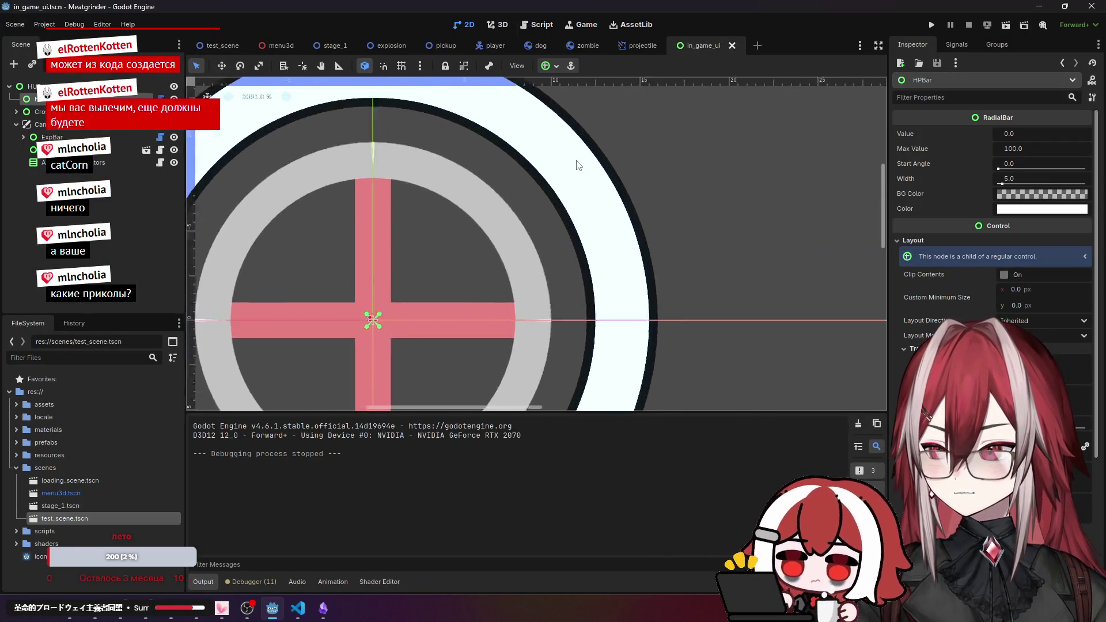
scroll(667, 207, "up", 2)
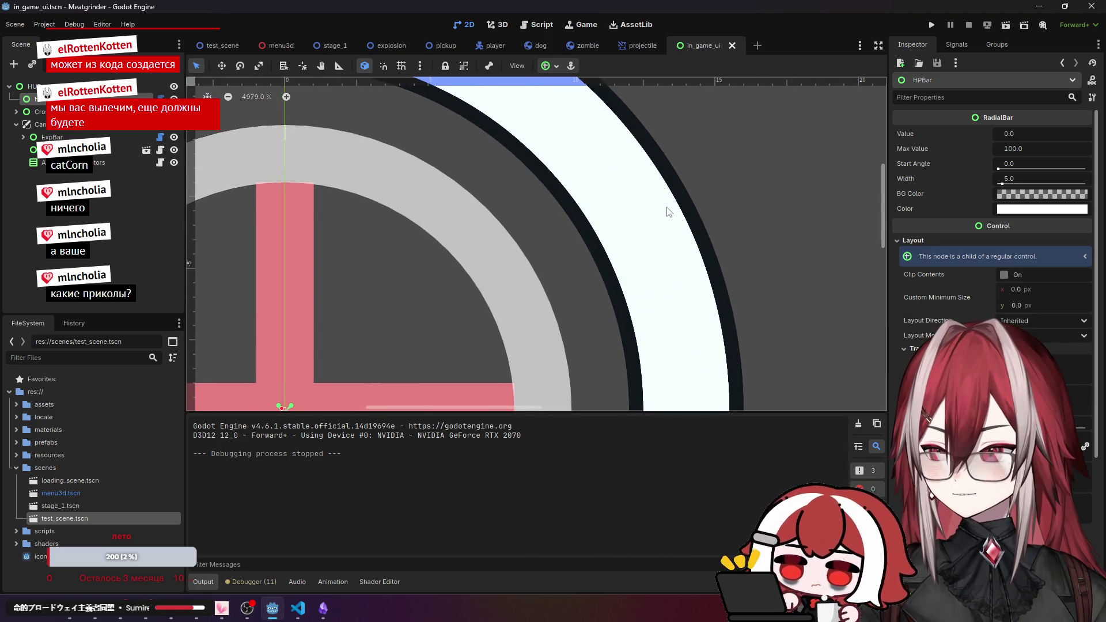
scroll(668, 203, "up", 4)
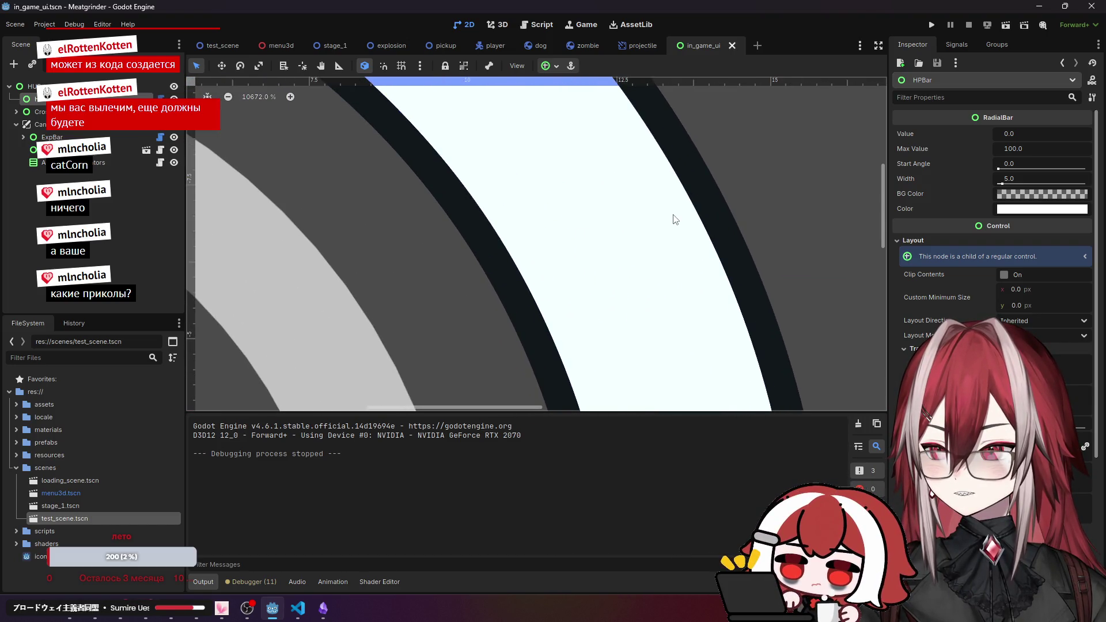
scroll(607, 180, "down", 1)
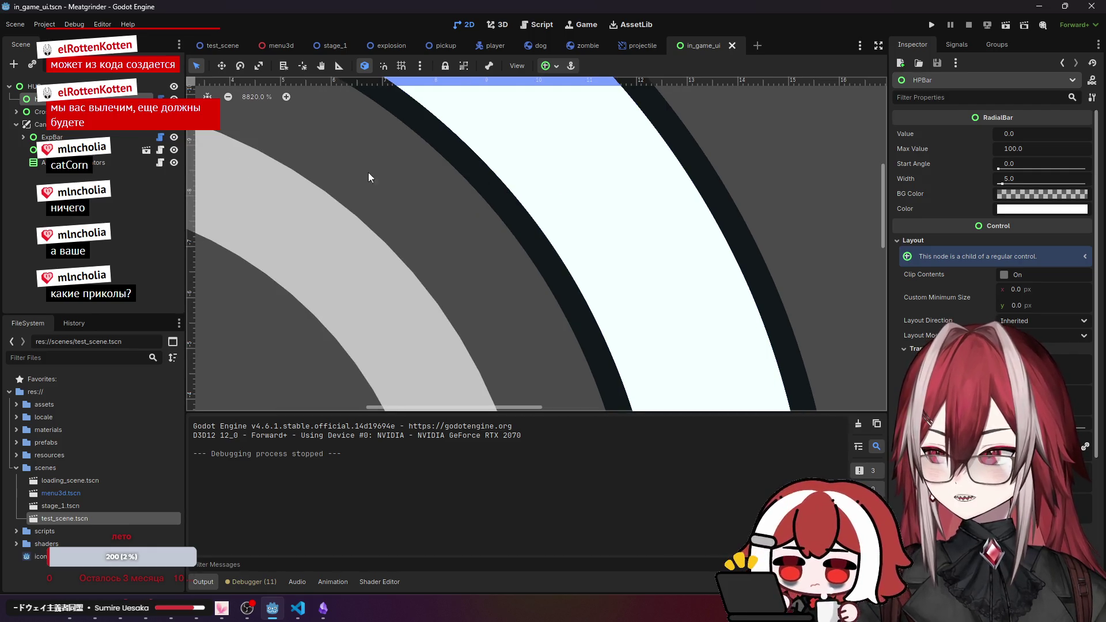
left_click(228, 97)
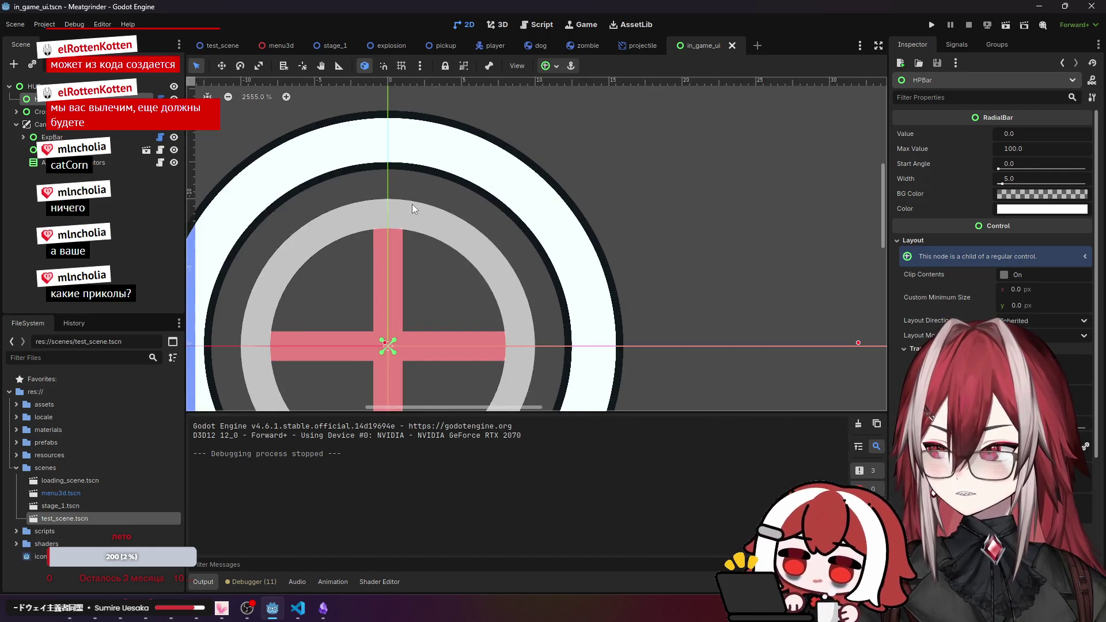
left_click_drag(412, 209, 547, 144)
scroll(547, 144, "down", 3)
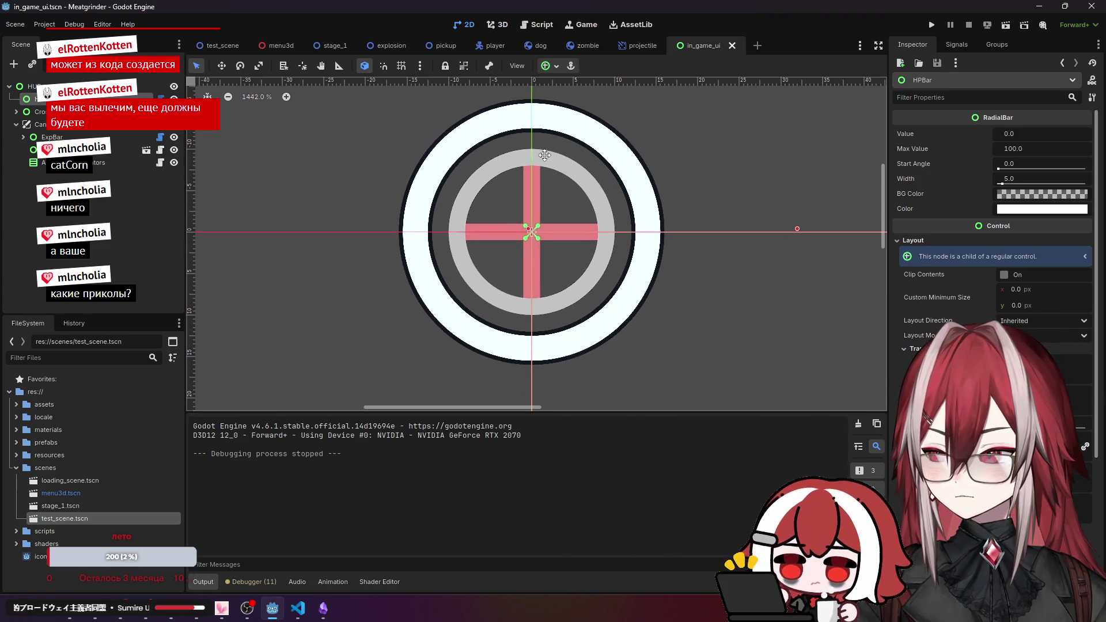
scroll(544, 158, "down", 5)
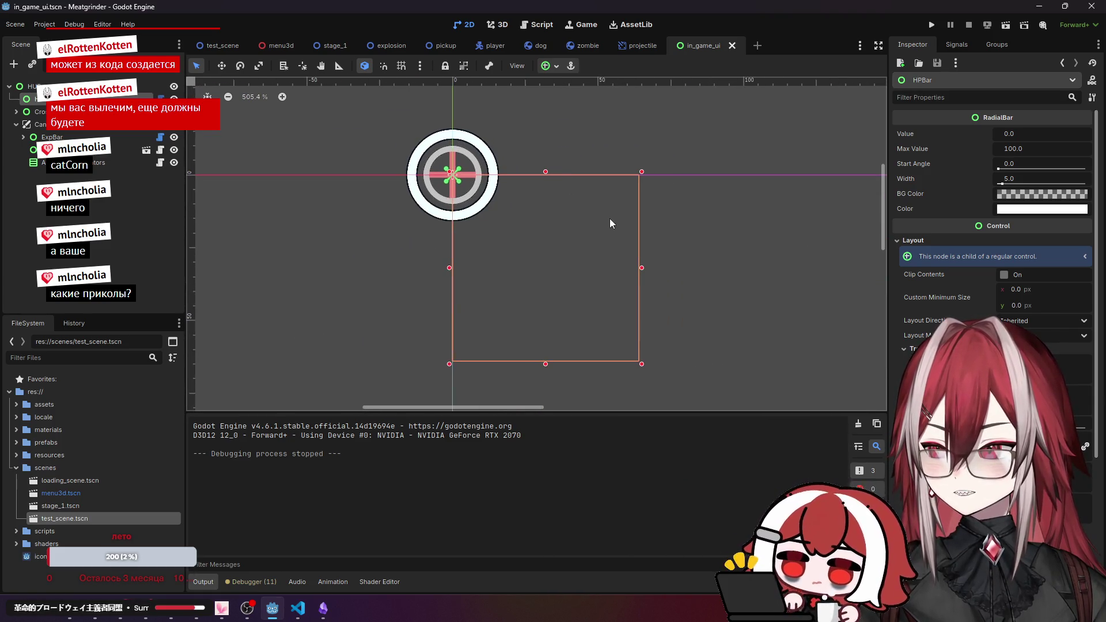
scroll(610, 219, "up", 1)
key("alt+Tab")
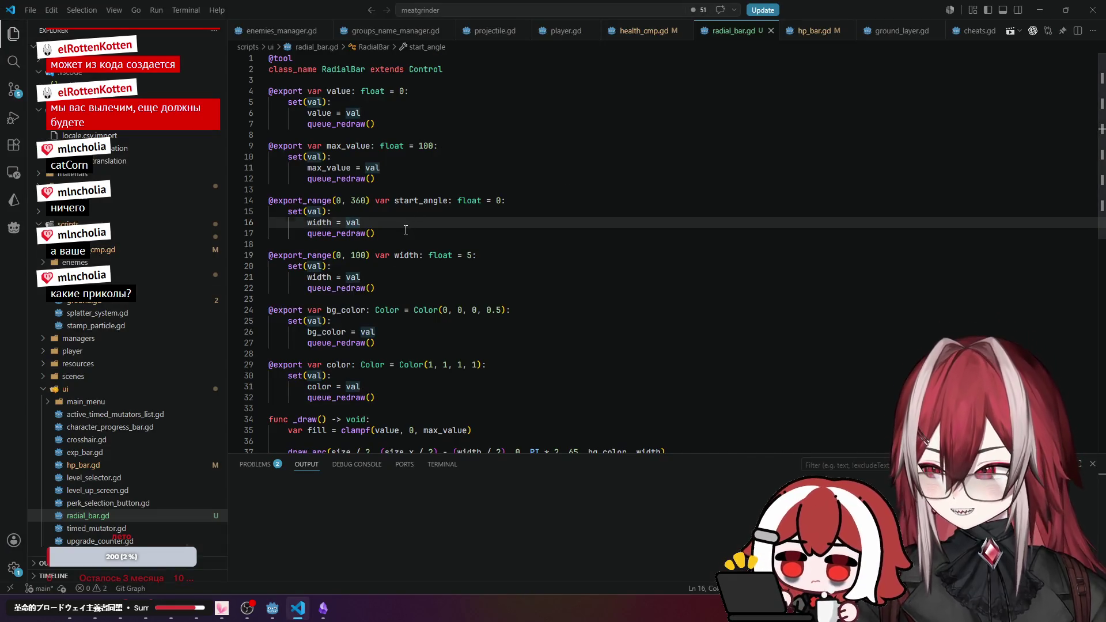
In radial_bar.gd's start_angle setter, replace width = val with start_angle = val.
left_click(405, 230)
scroll(405, 230, "down", 6)
scroll(405, 230, "up", 6)
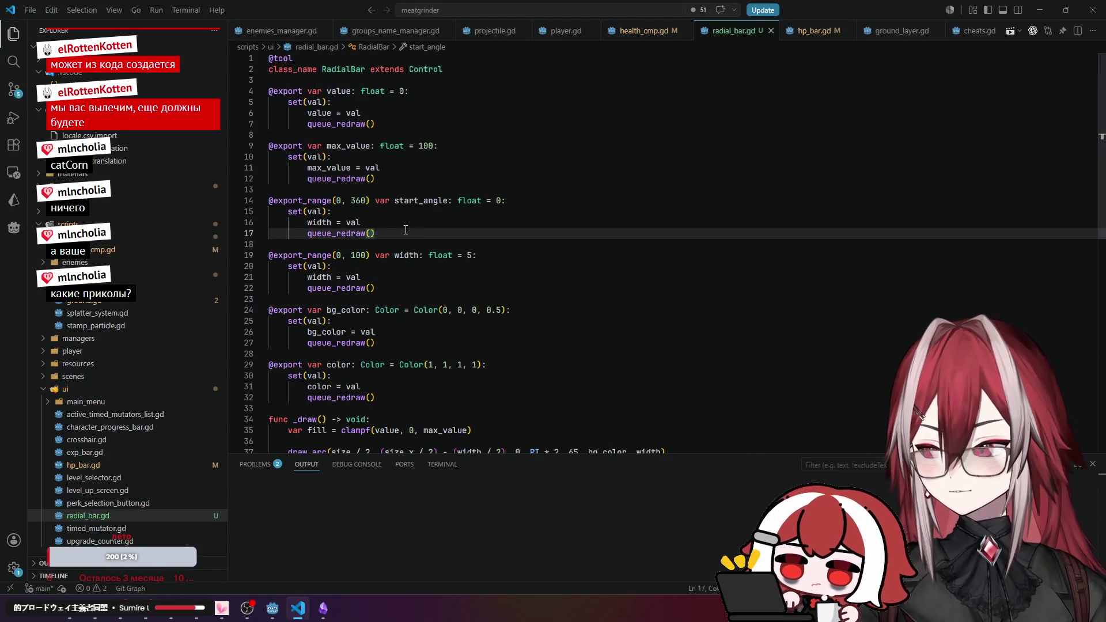
left_click(375, 222)
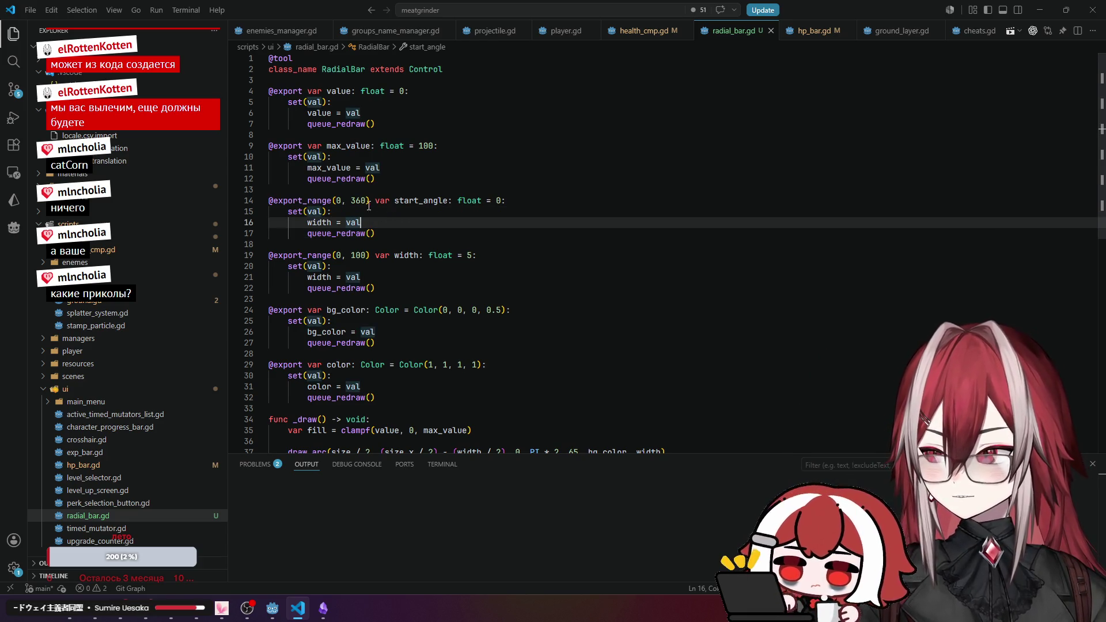
double_click(402, 200)
key("ctrl+c")
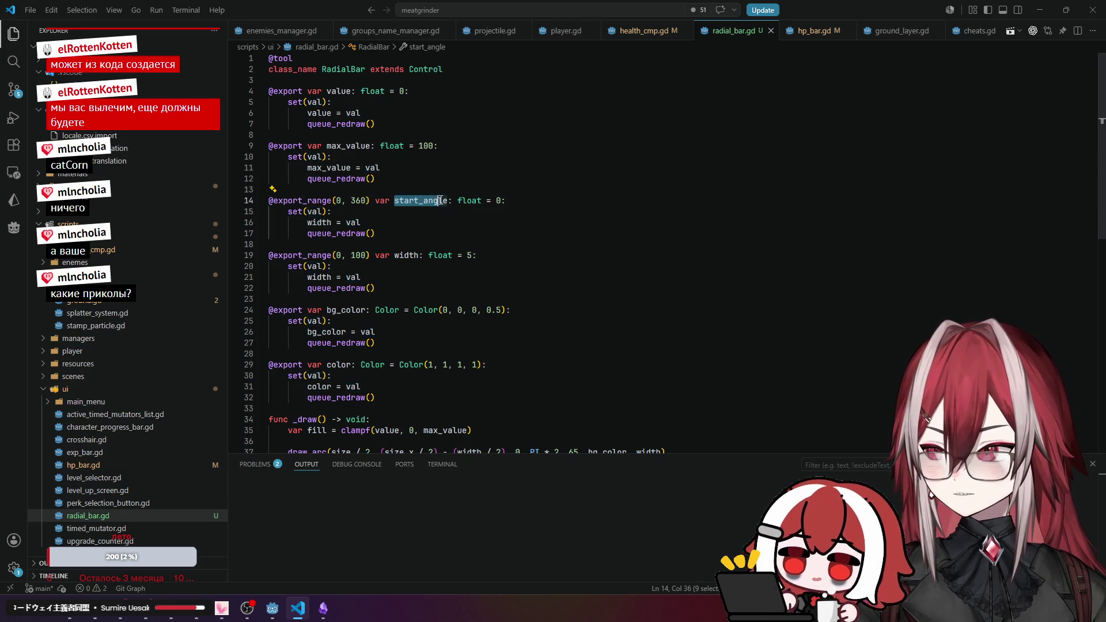
double_click(315, 222)
key("ctrl+v")
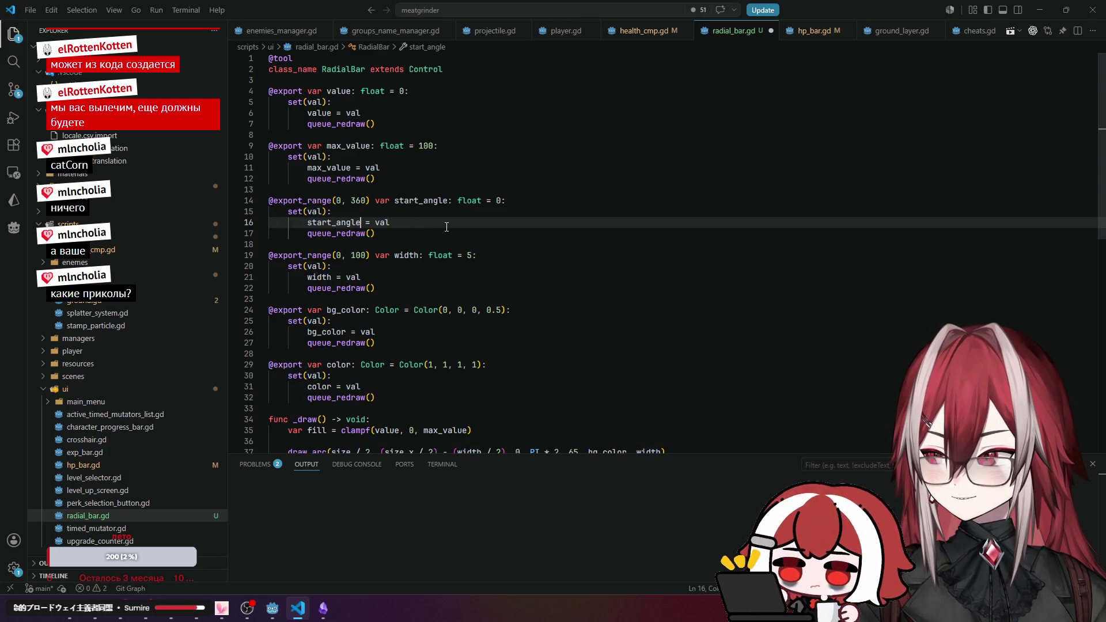
double_click(395, 201)
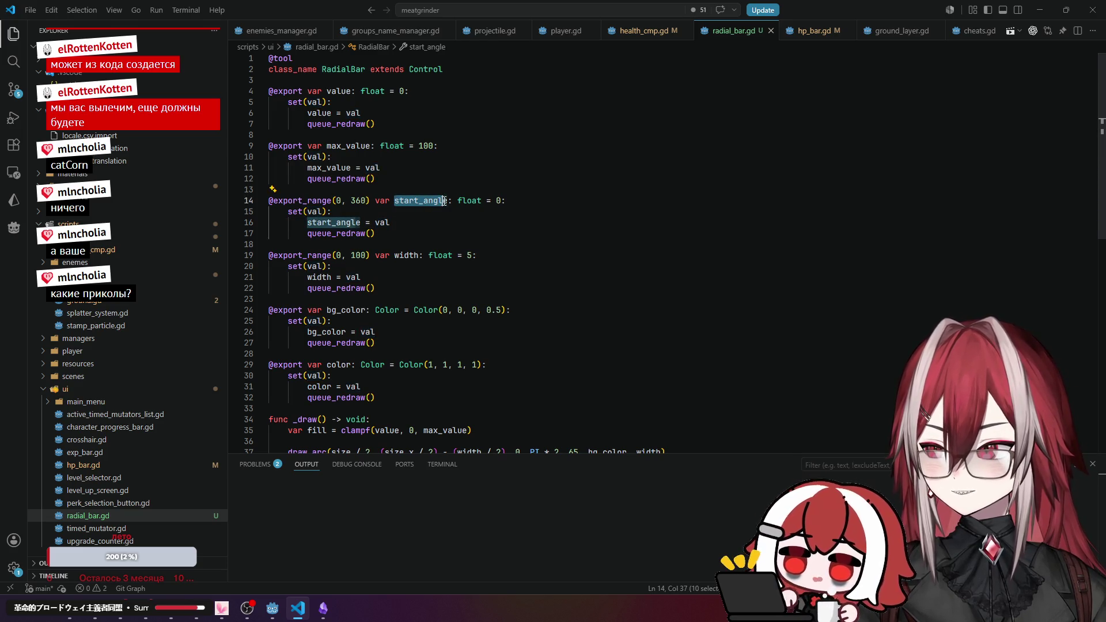
scroll(475, 251, "down", 6)
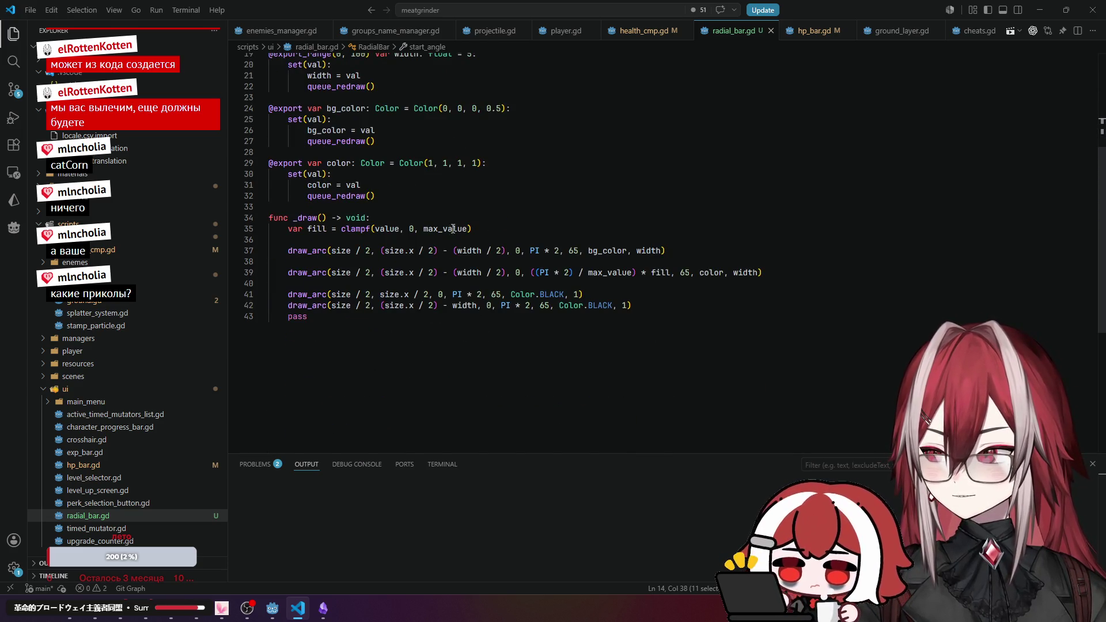
left_click(485, 228)
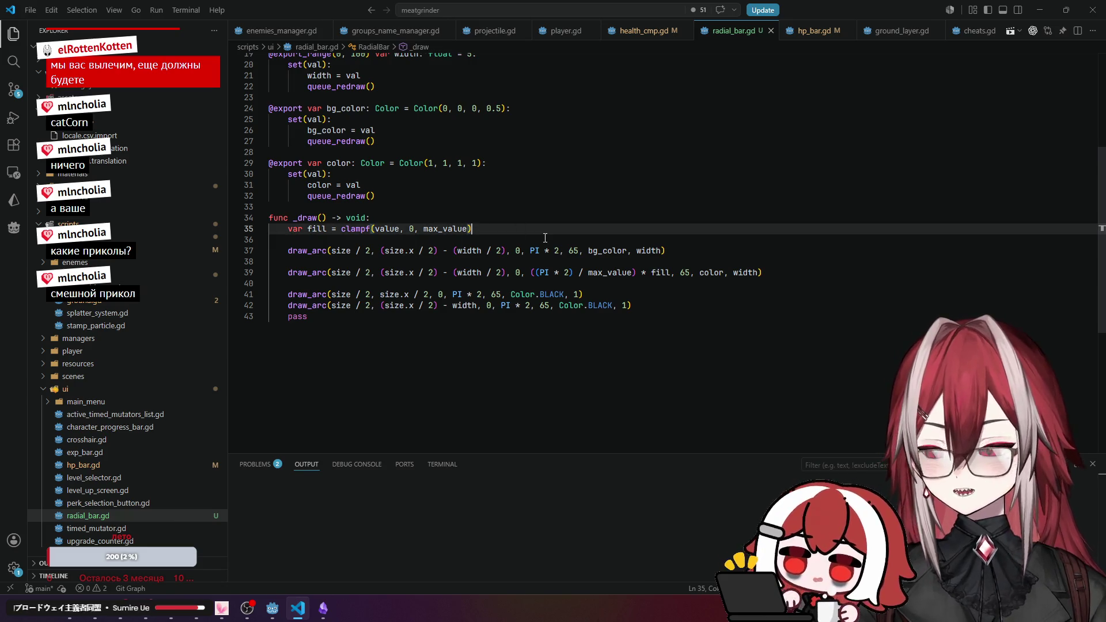
Add var offset = deg_to_rad(start_angle) below the fill line in _draw.
key("Return")
key("Return")
type("var ")
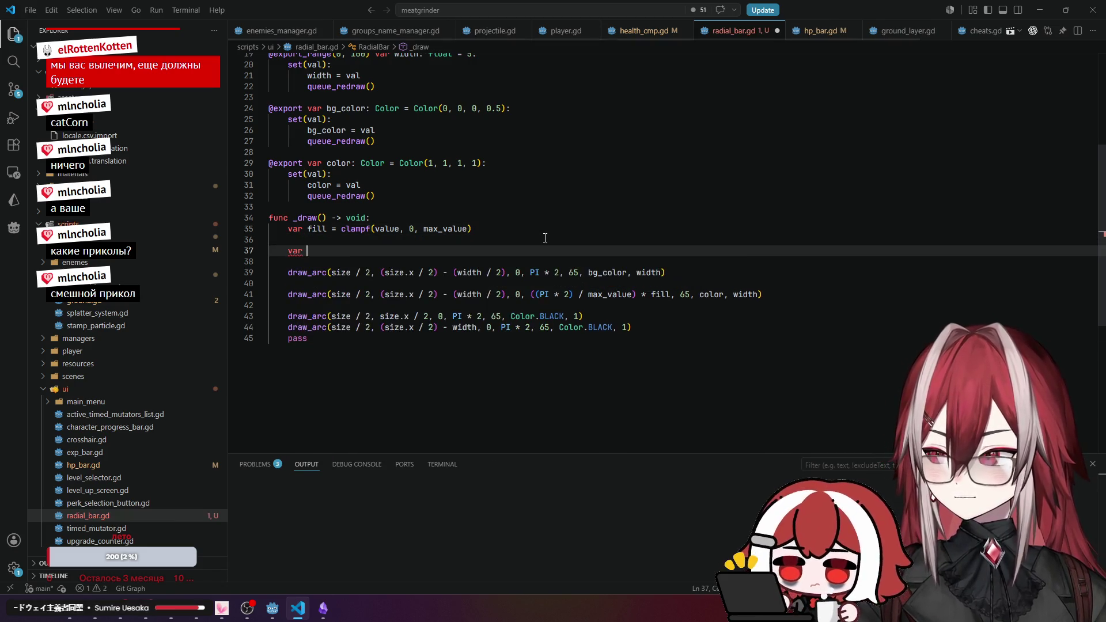
type("offs")
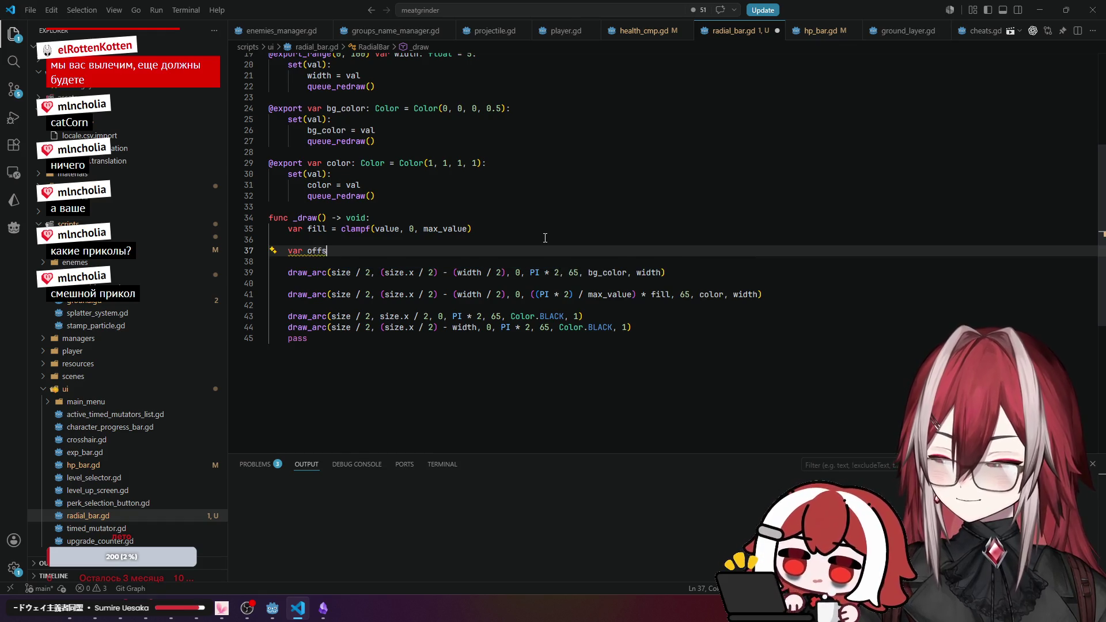
type("et = ")
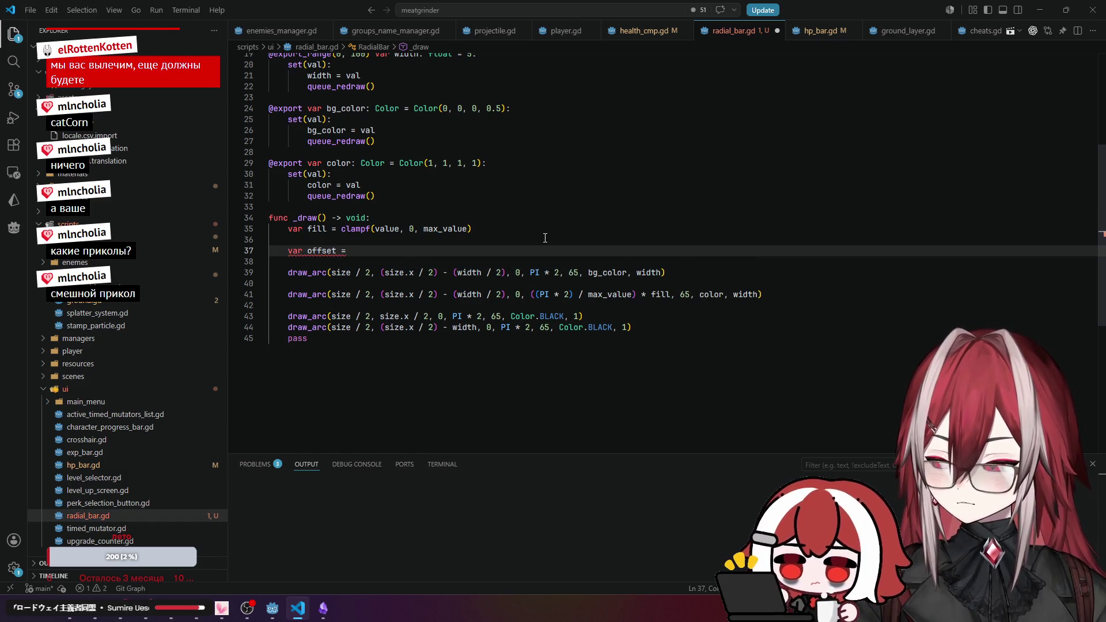
type("deg")
key("Return")
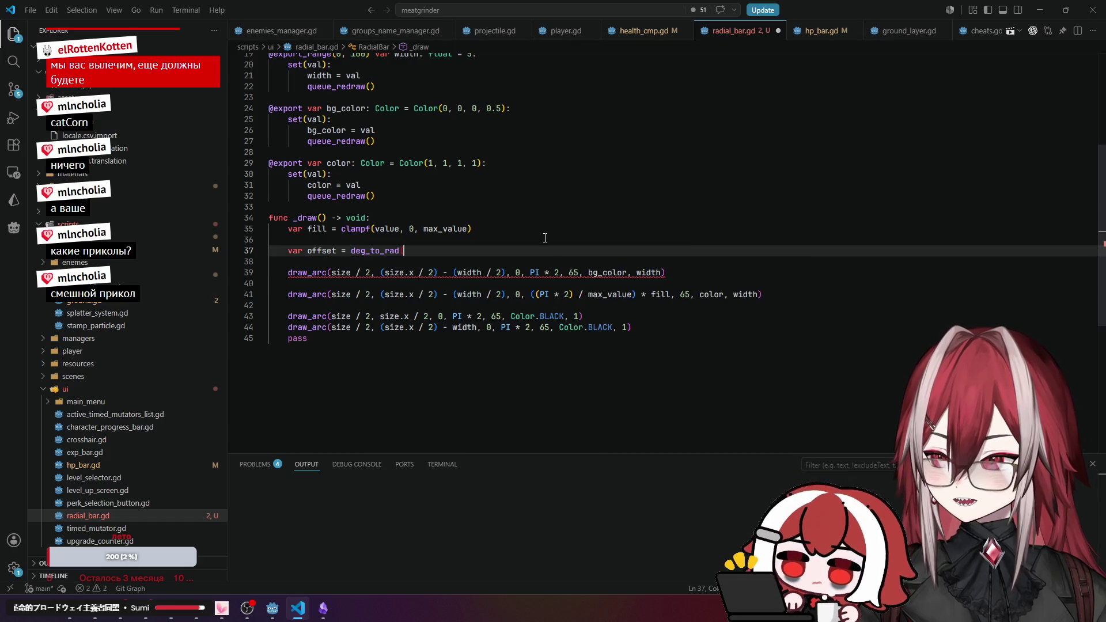
type("start_angle)")
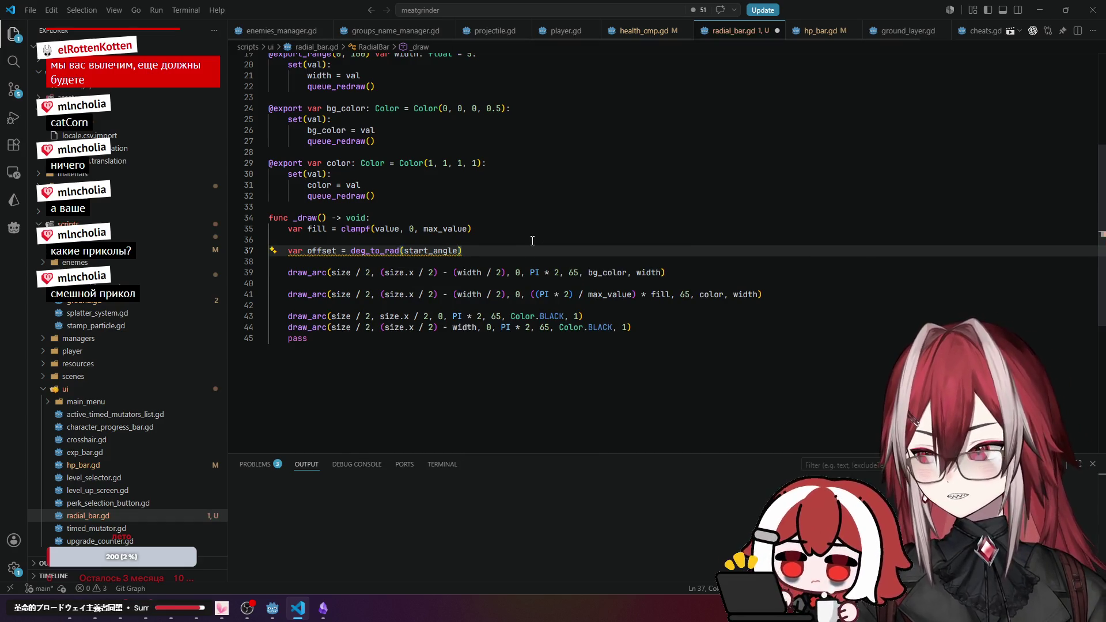
key("Up")
left_click(524, 220)
left_click_drag(307, 250, 336, 254)
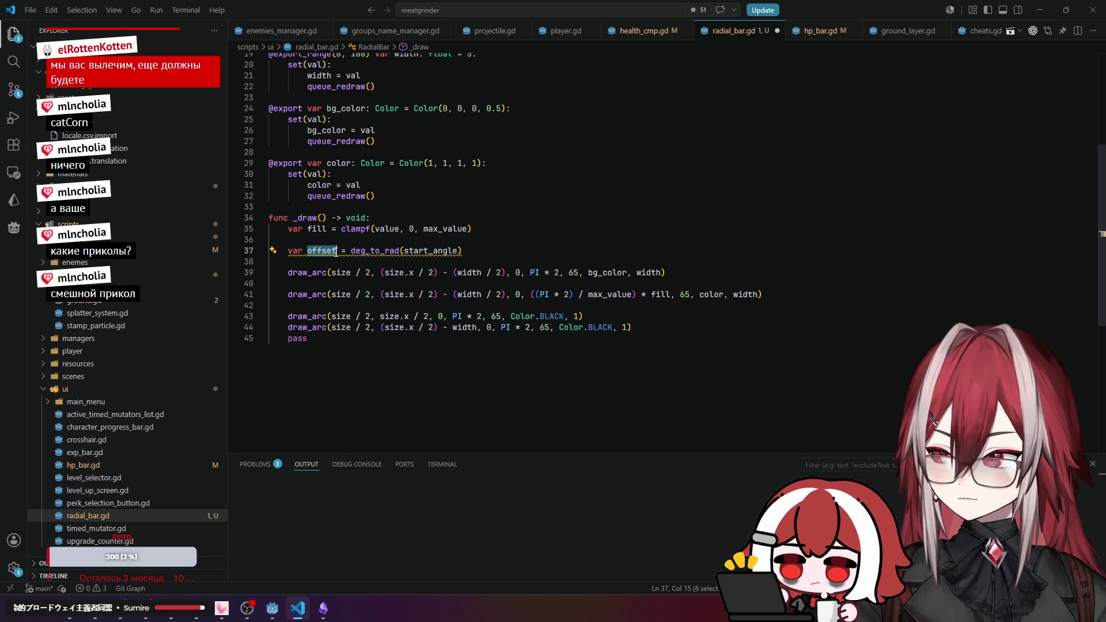
Change the background draw_arc start angle from 0 to 0 + offset.
left_click(516, 273)
key("Right")
type("+ offset")
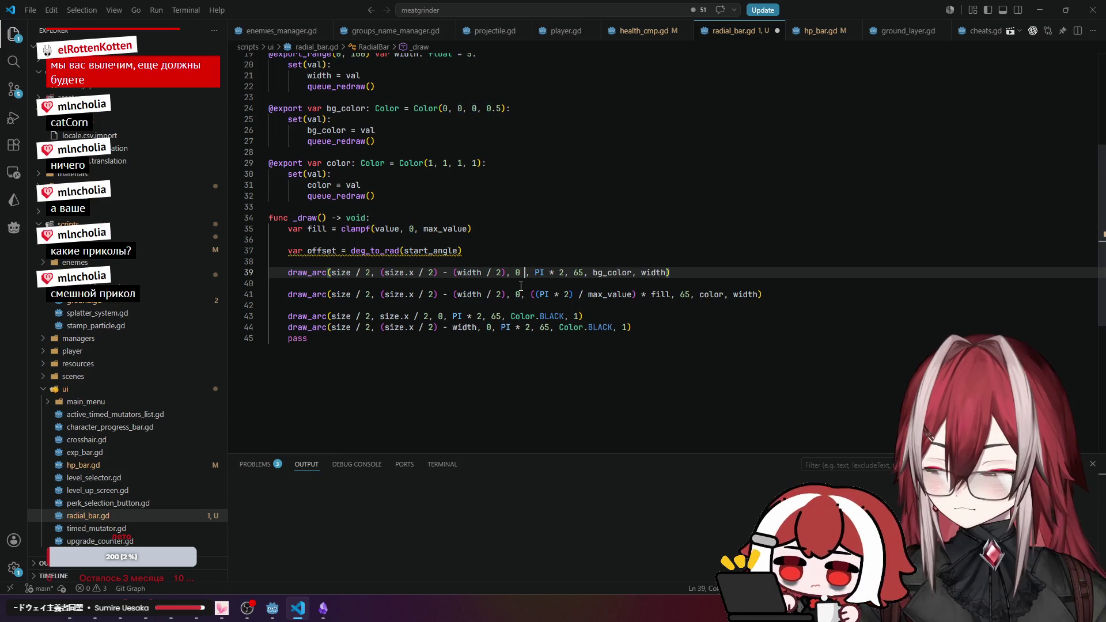
left_click(482, 247)
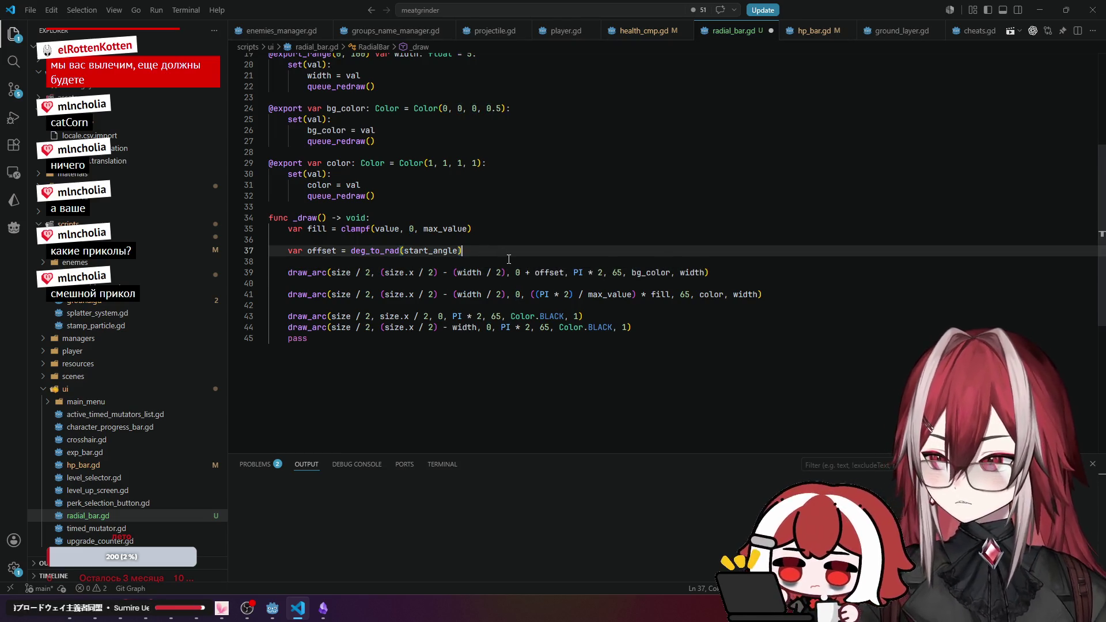
key("Return")
type("var ")
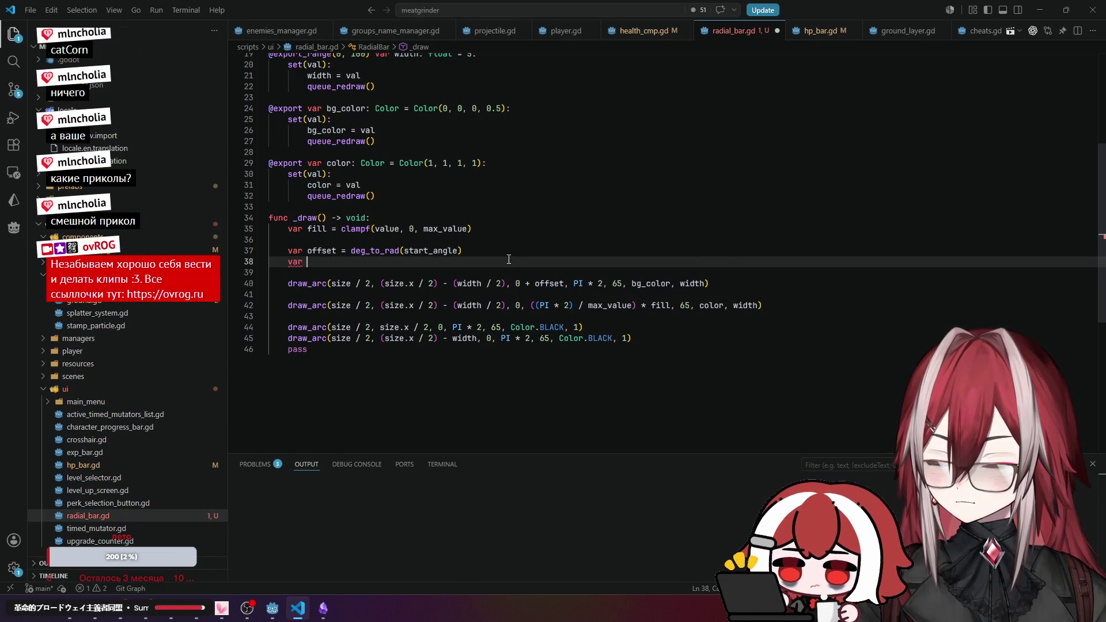
type("c")
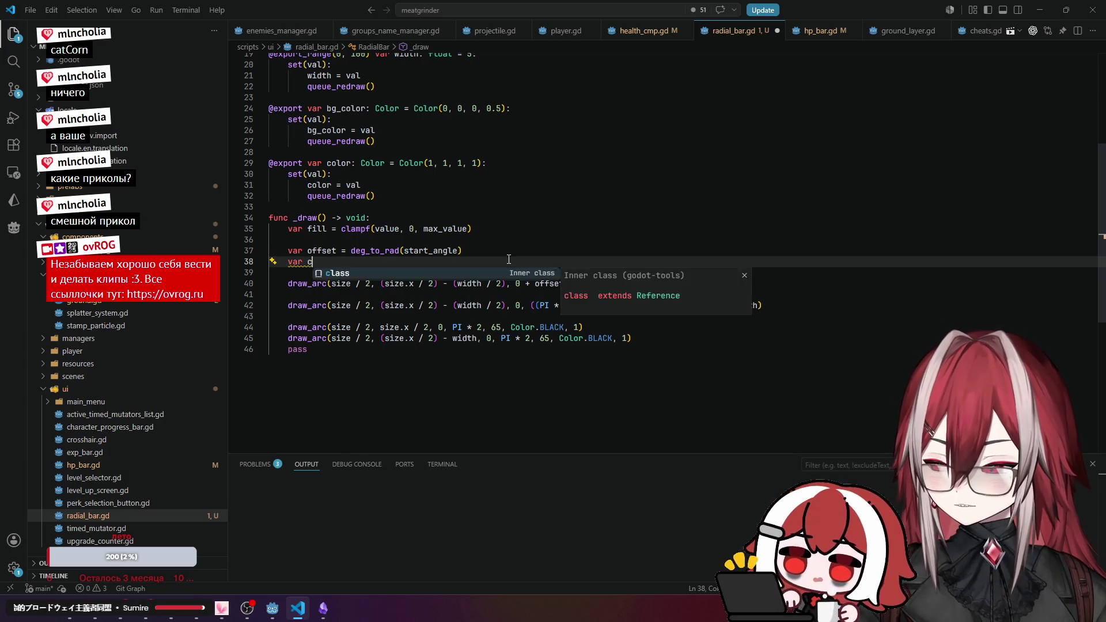
Declare var pipi = PI * 2 in _draw, copying the PI * 2 expression from a draw_arc line.
key("BackSpace")
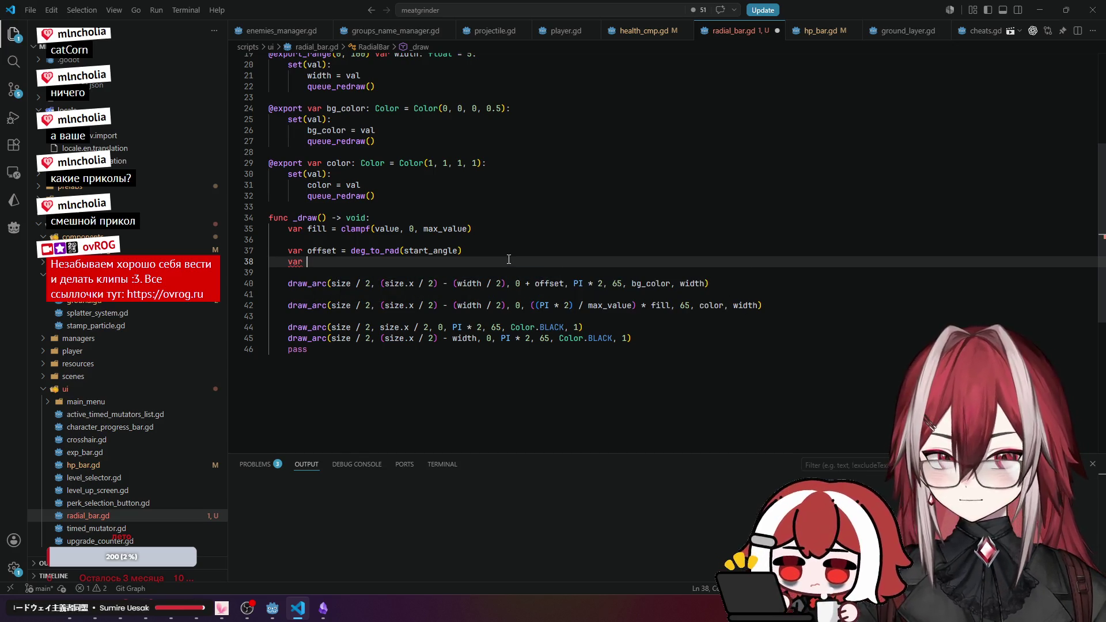
type("full")
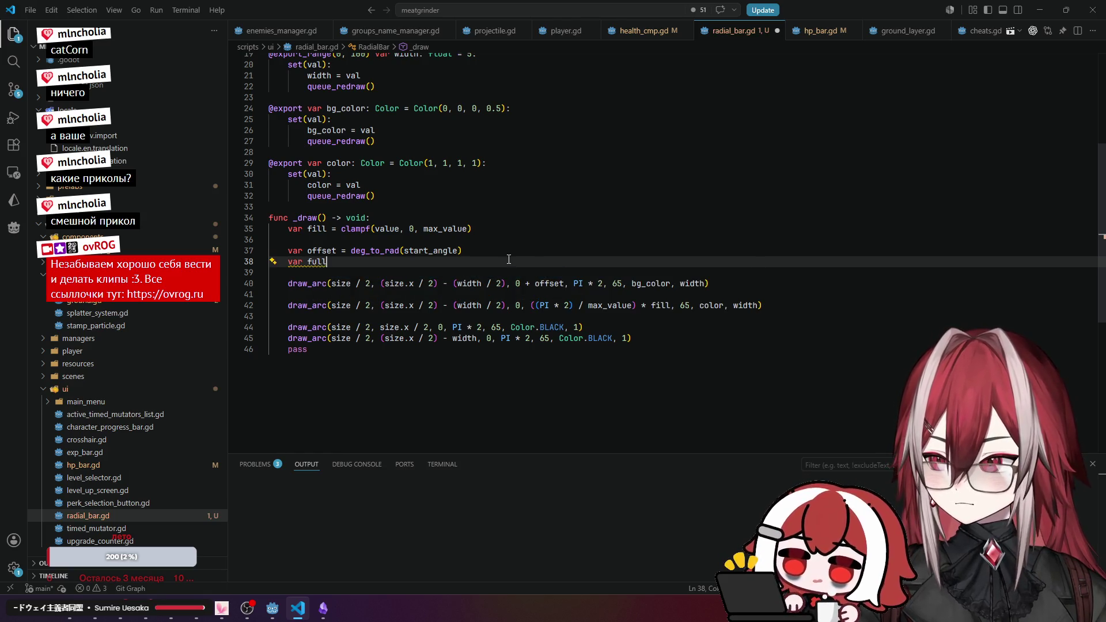
key("BackSpace")
type("doublepi")
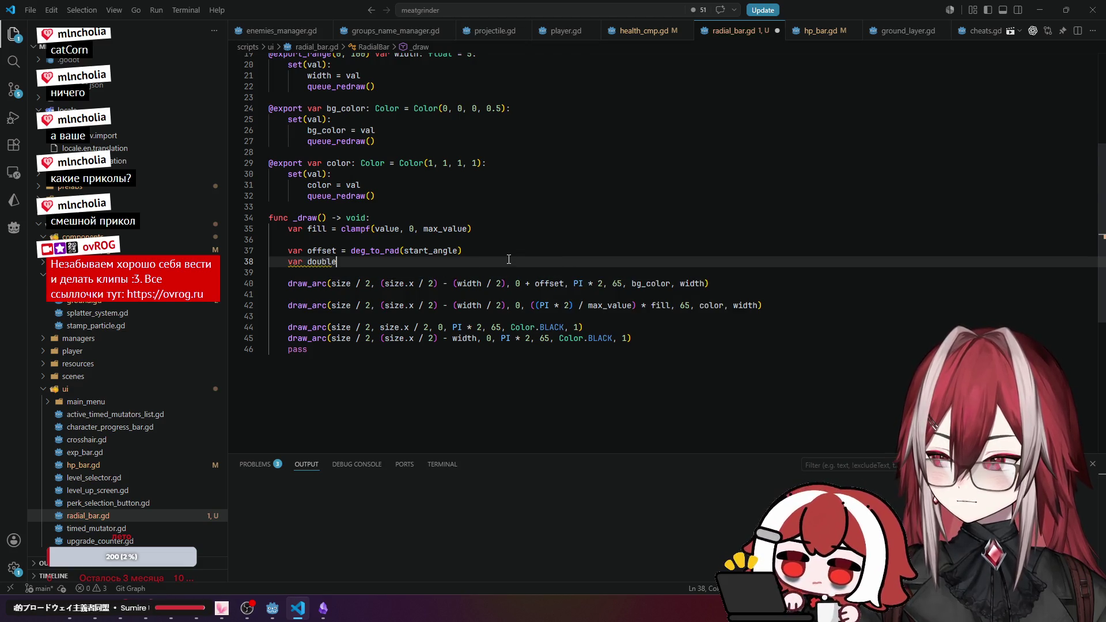
key("BackSpace")
key("BackSpace")
key("BackSpace")
key("BackSpace")
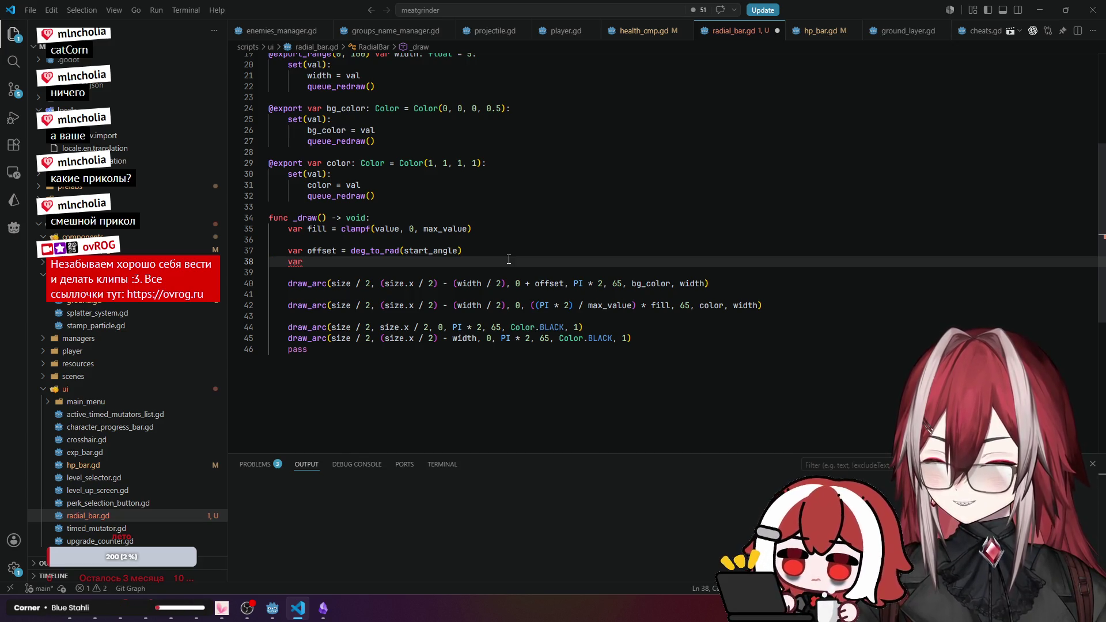
type("Pi")
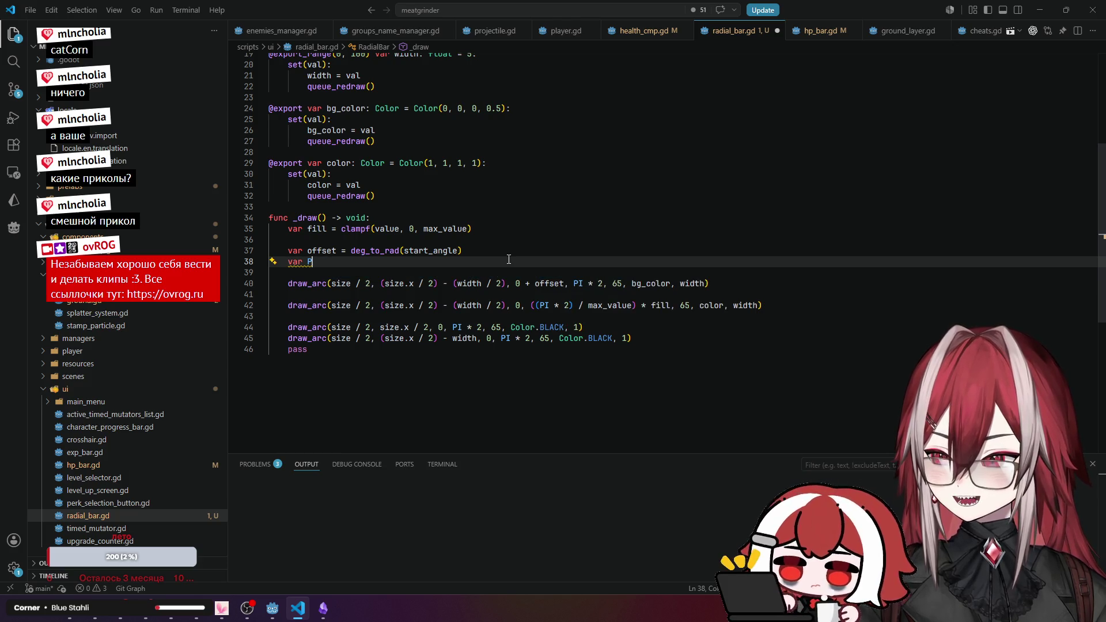
key("Escape")
key("BackSpace")
key("BackSpace")
type("pipi")
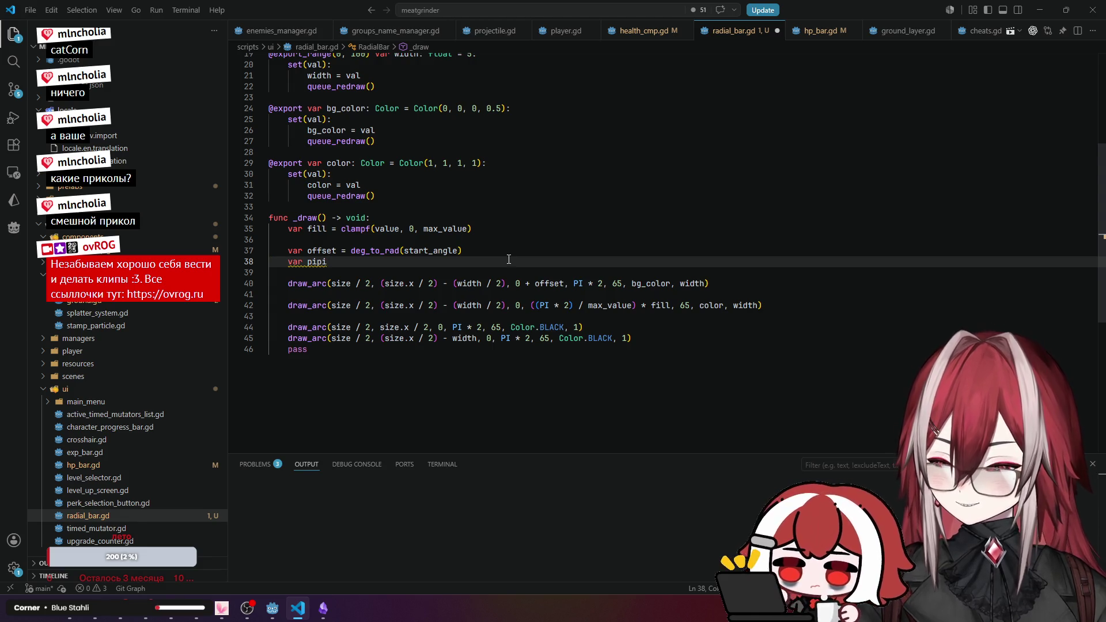
left_click_drag(573, 285, 602, 285)
key("ctrl+c")
left_click(512, 259)
key("ctrl+v")
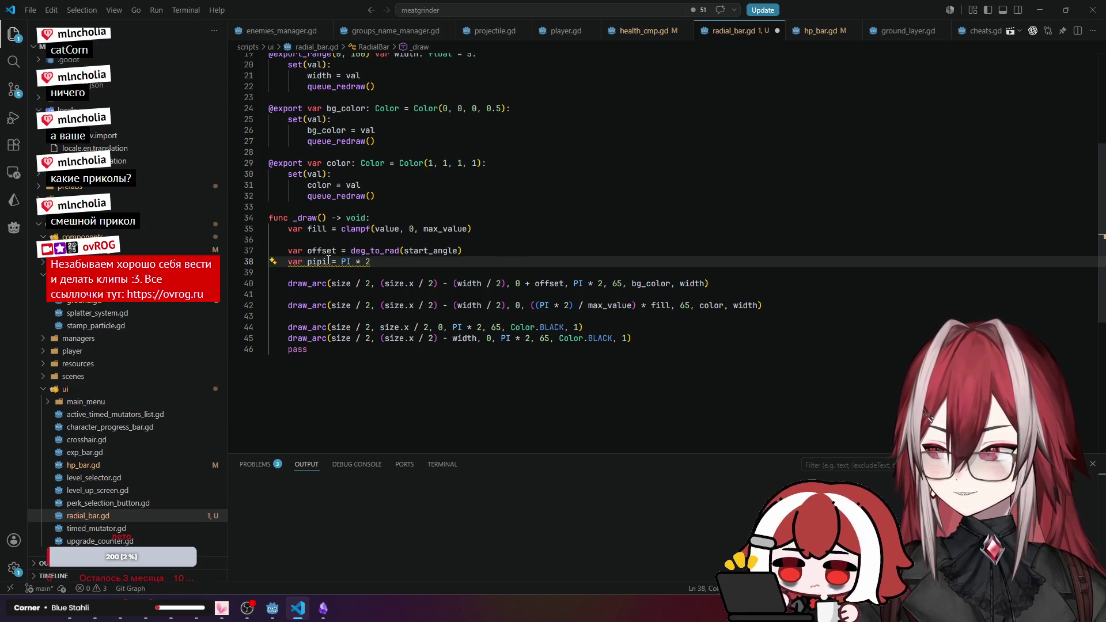
Replace each PI * 2 in the draw_arc calls with pipi.
double_click(327, 262)
key("ctrl+c")
mouse_move(573, 283)
left_mouse_down()
mouse_move(603, 283)
mouse_move(452, 327)
mouse_move(530, 339)
left_mouse_up()
key("ctrl+v")
key("ctrl+v")
key("ctrl+v")
key("ctrl+v")
left_click(615, 326)
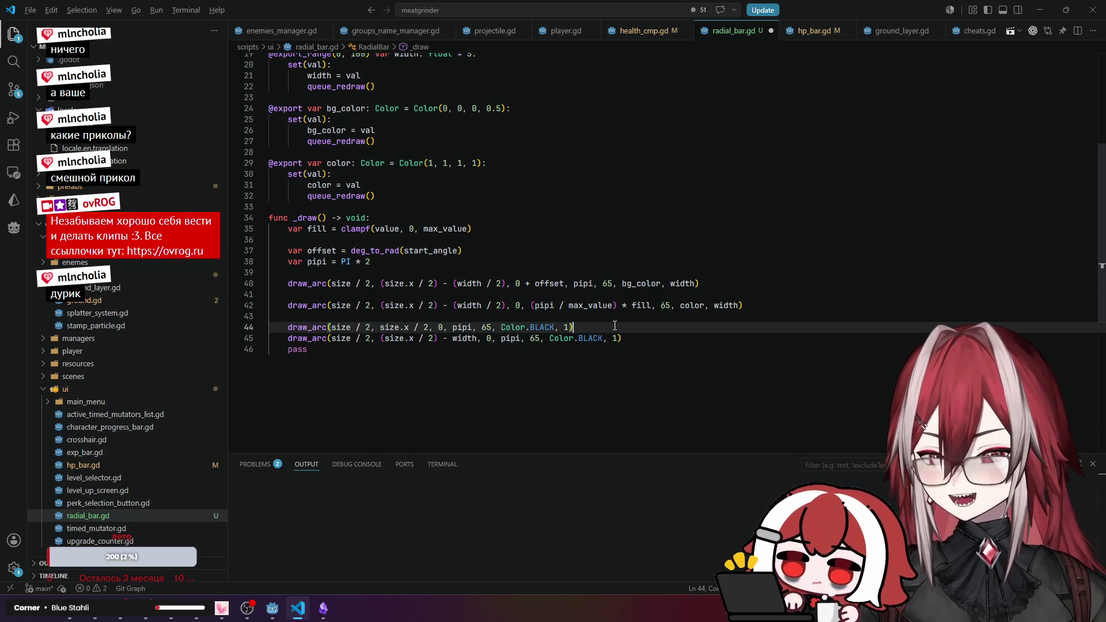
left_click(558, 358)
left_click(392, 272)
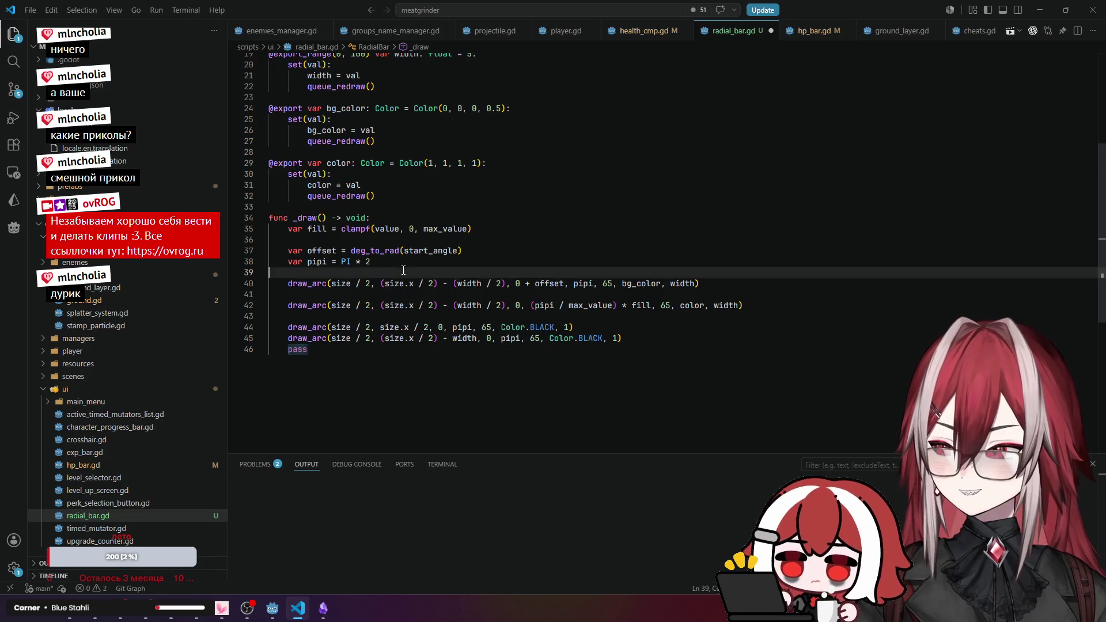
Delete the var pipi declaration line and the leftover TAU line from _draw.
key("Return")
key("Return")
key("Up")
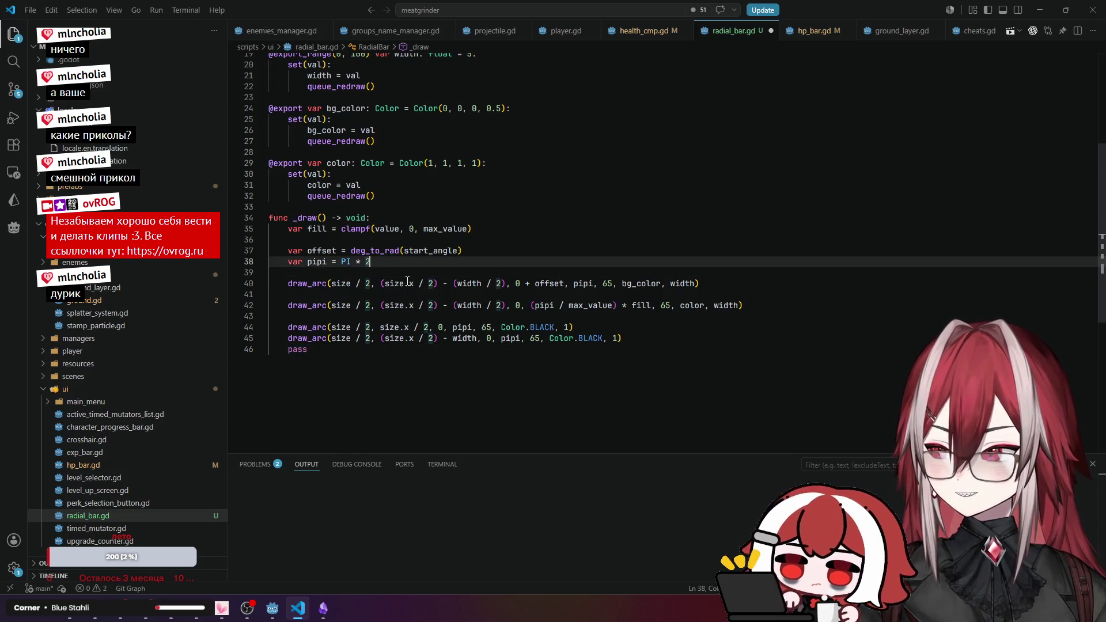
type("p")
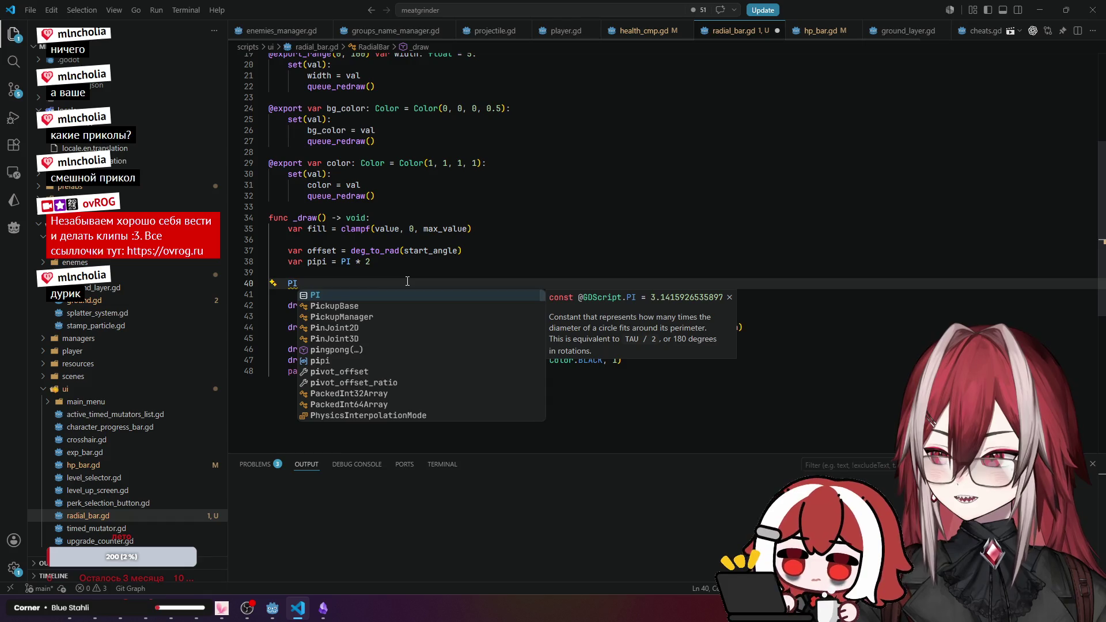
key("BackSpace")
type("T")
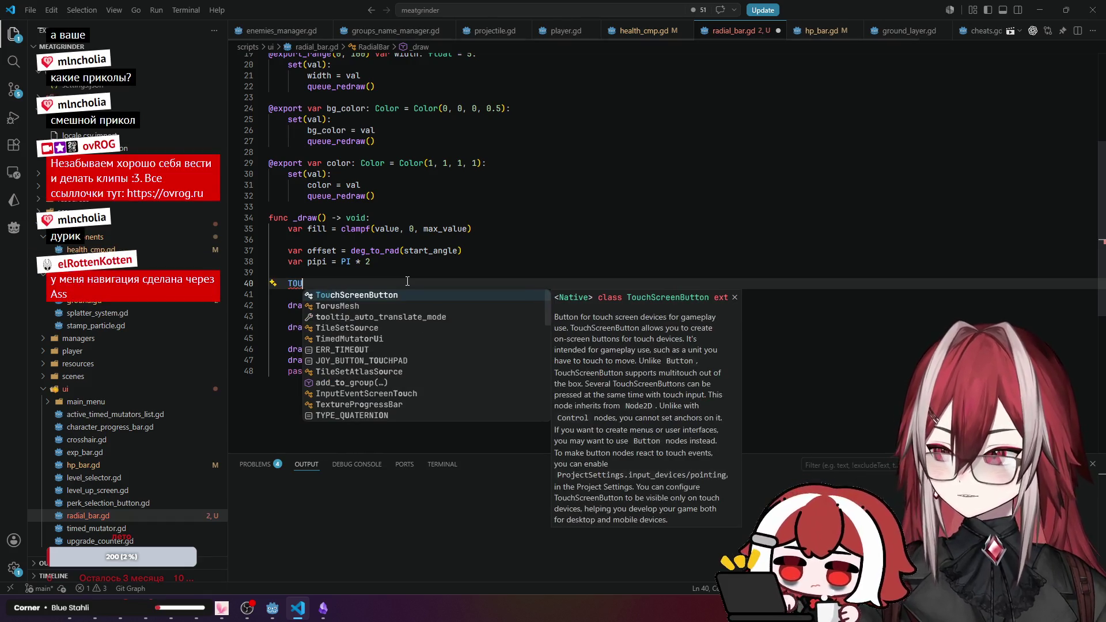
type("A")
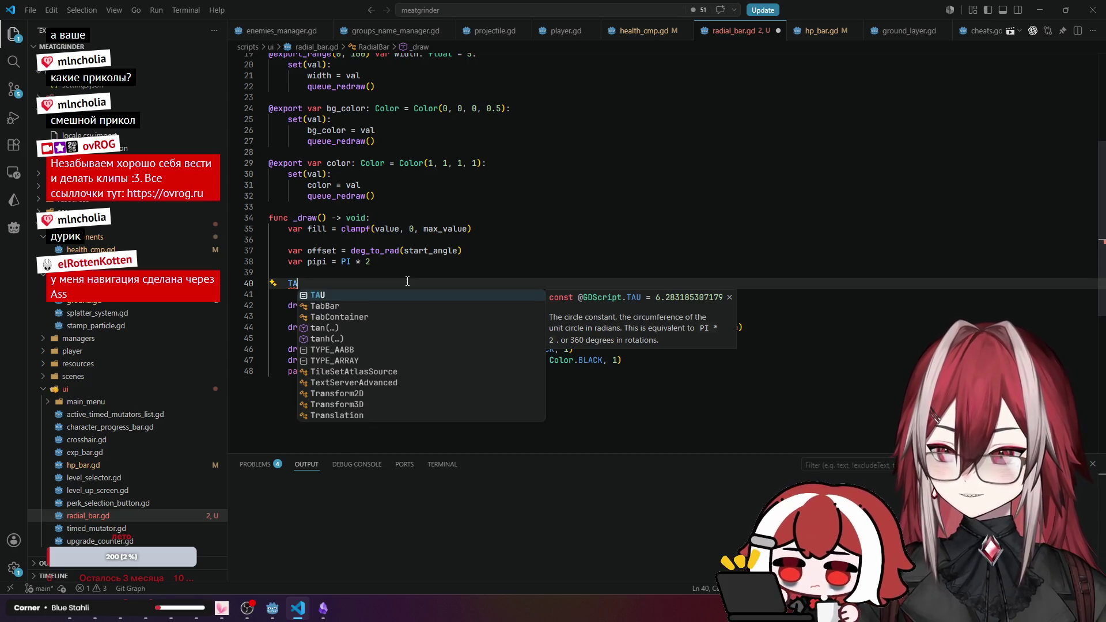
key("Return")
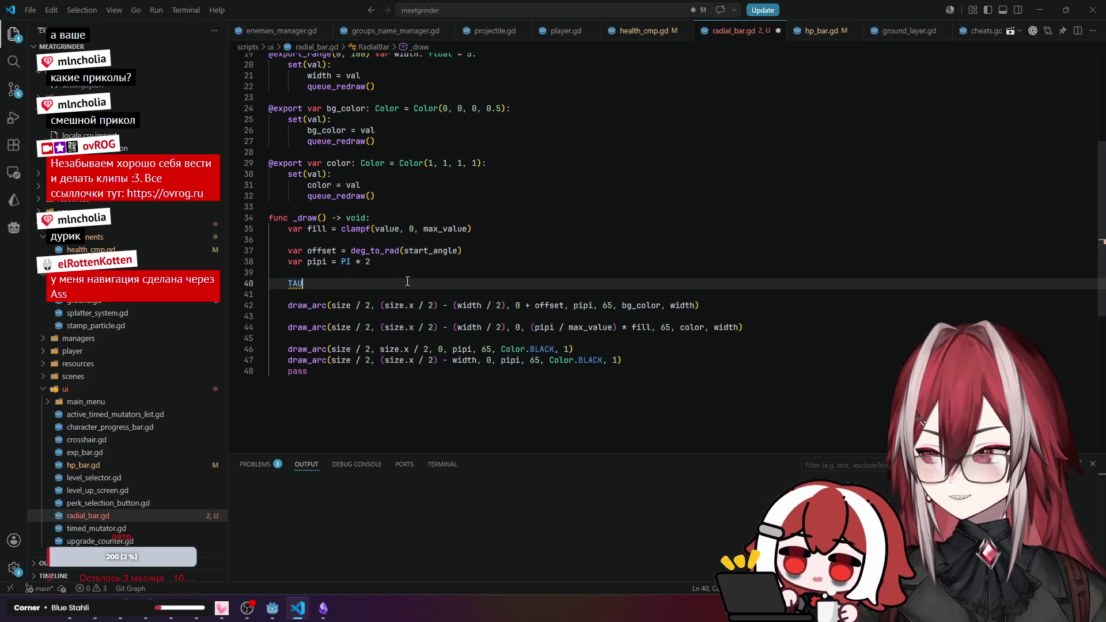
left_click_drag(307, 282, 280, 282)
left_click(280, 283)
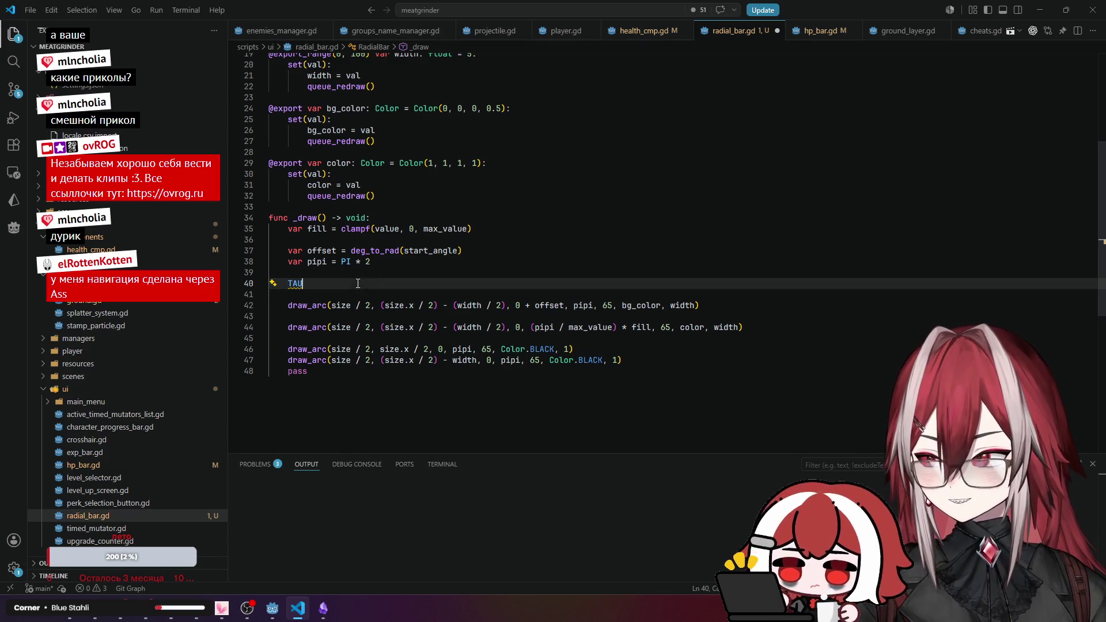
key("ctrl+shift+k")
key("Up")
key("Up")
key("ctrl+shift+k")
key("BackSpace")
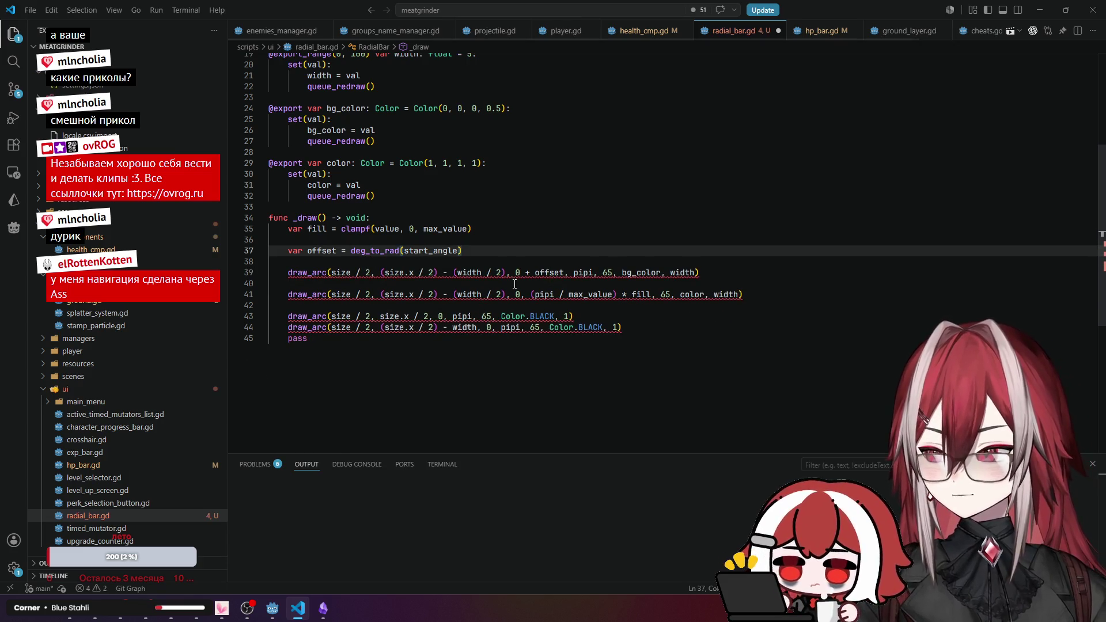
Replace pipi with TAU in all four draw_arc calls.
double_click(583, 273)
type("TAU")
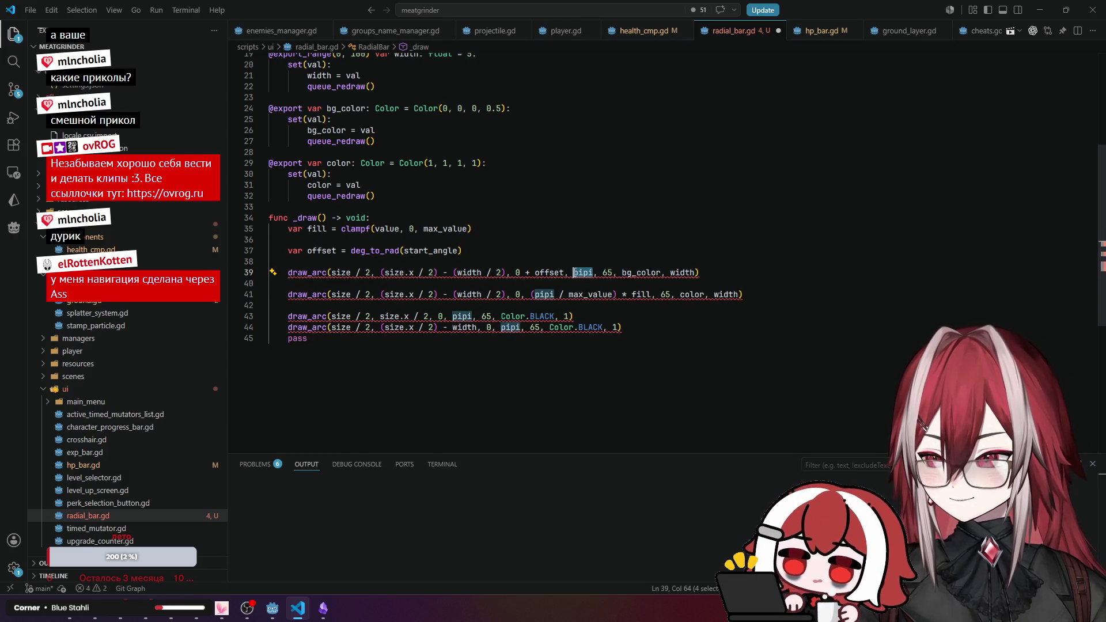
left_click(533, 317)
double_click(544, 294)
type("TAU")
double_click(462, 317)
type("TAU")
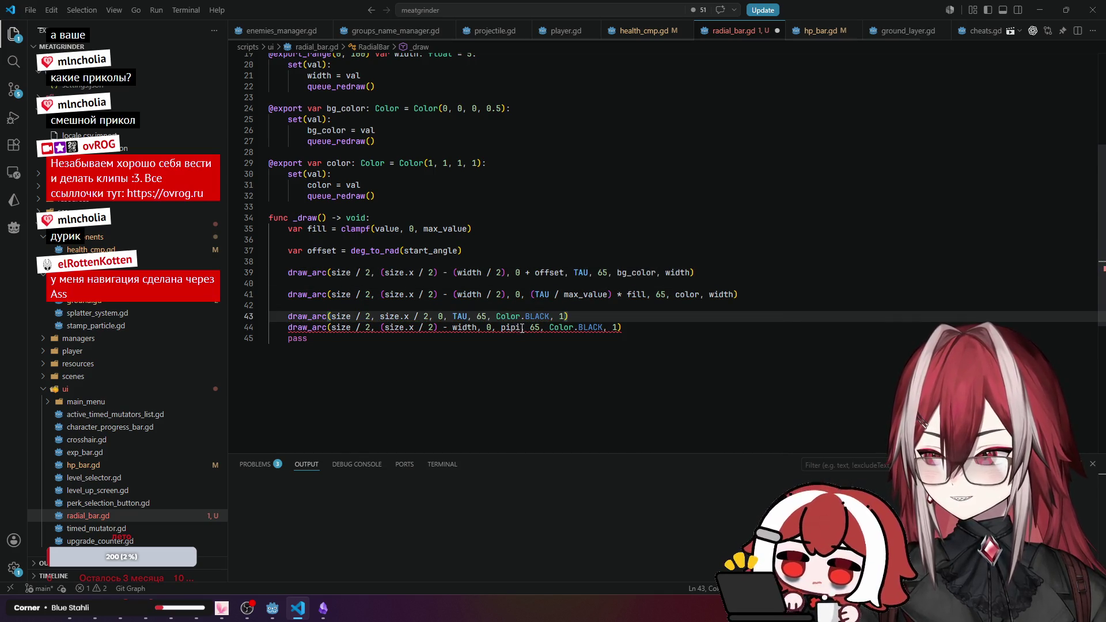
double_click(501, 327)
type("TAU")
left_click(614, 320)
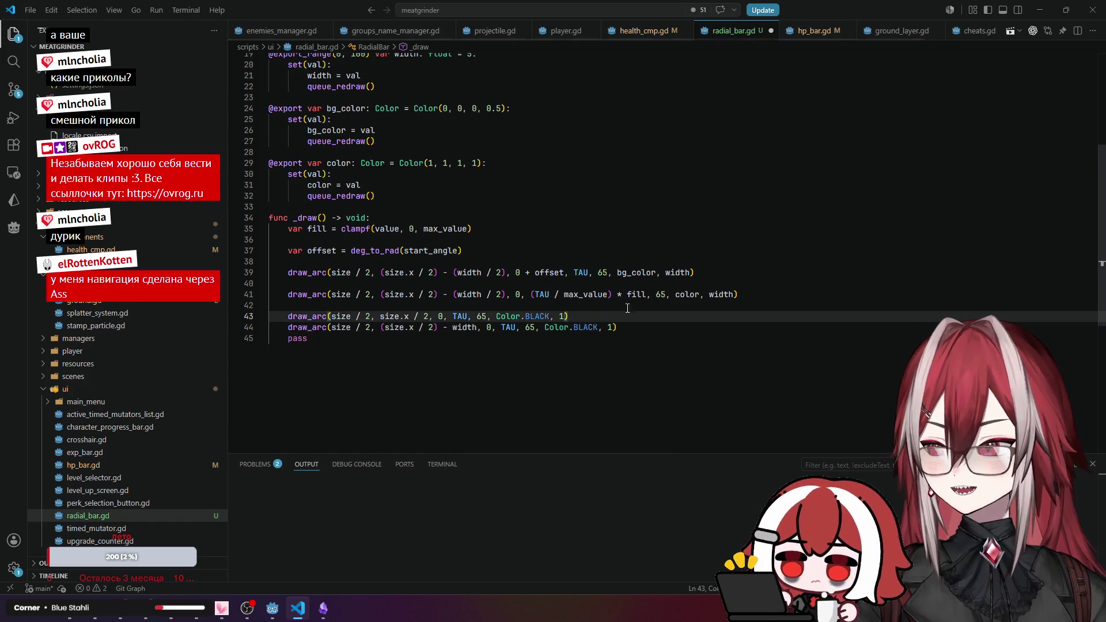
Add + offset to the start angles of the fill and outline draw_arc calls.
double_click(410, 250)
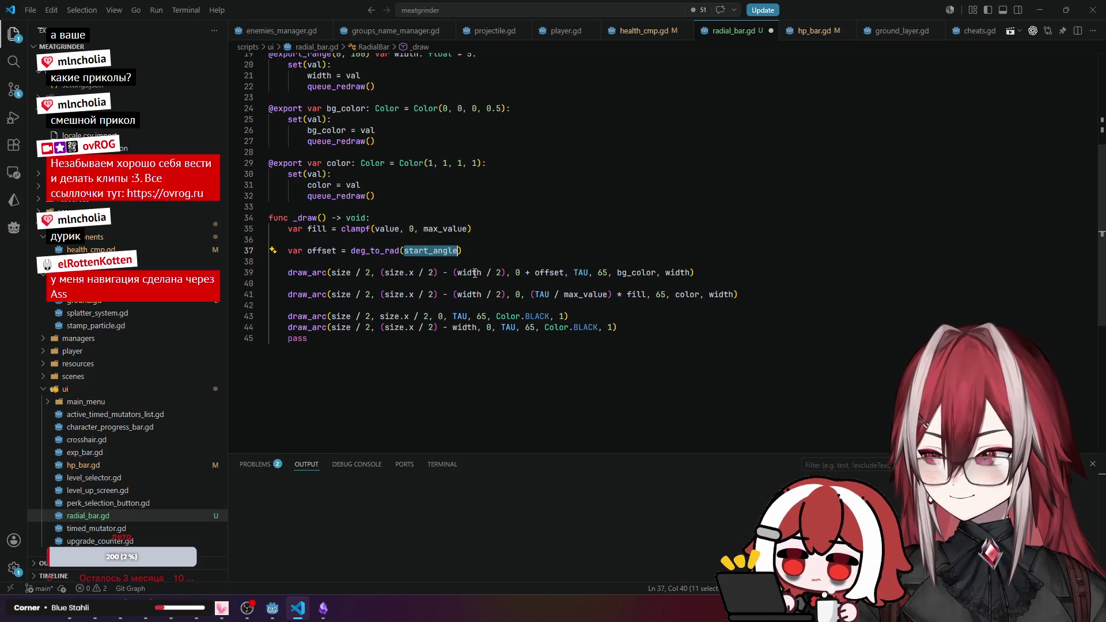
double_click(337, 252)
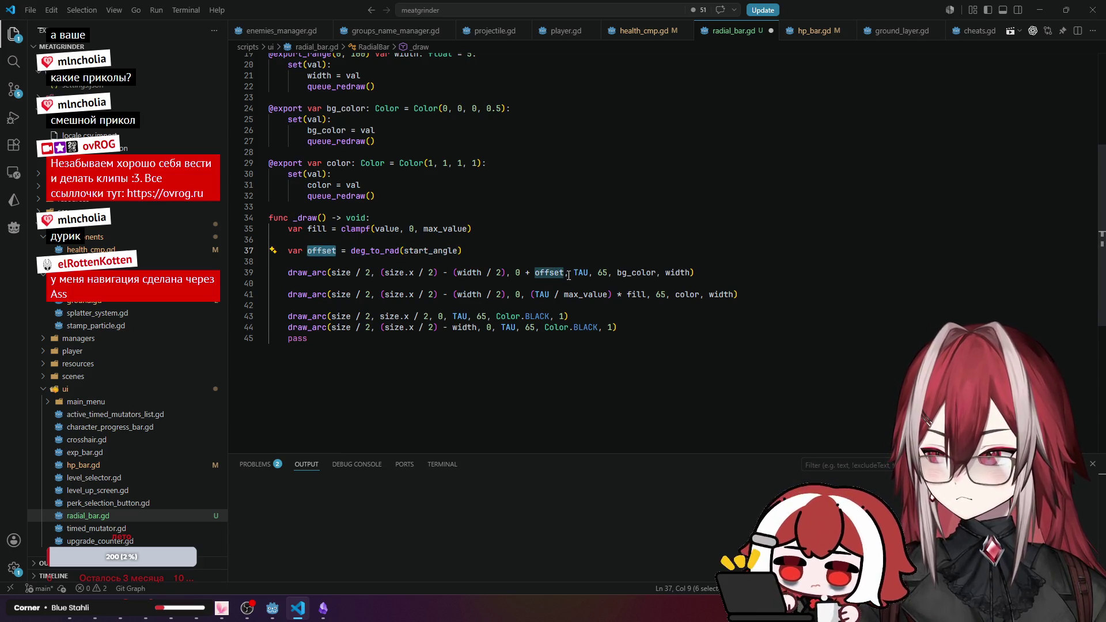
left_click_drag(525, 275, 563, 272)
key("ctrl+c")
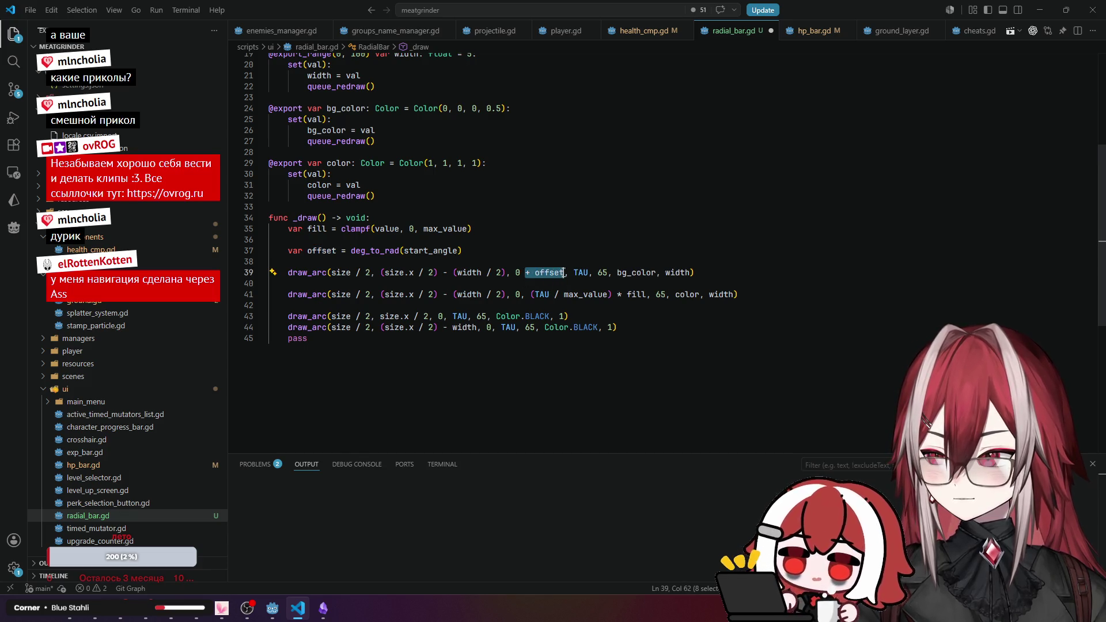
left_click(521, 294)
type("+ offset")
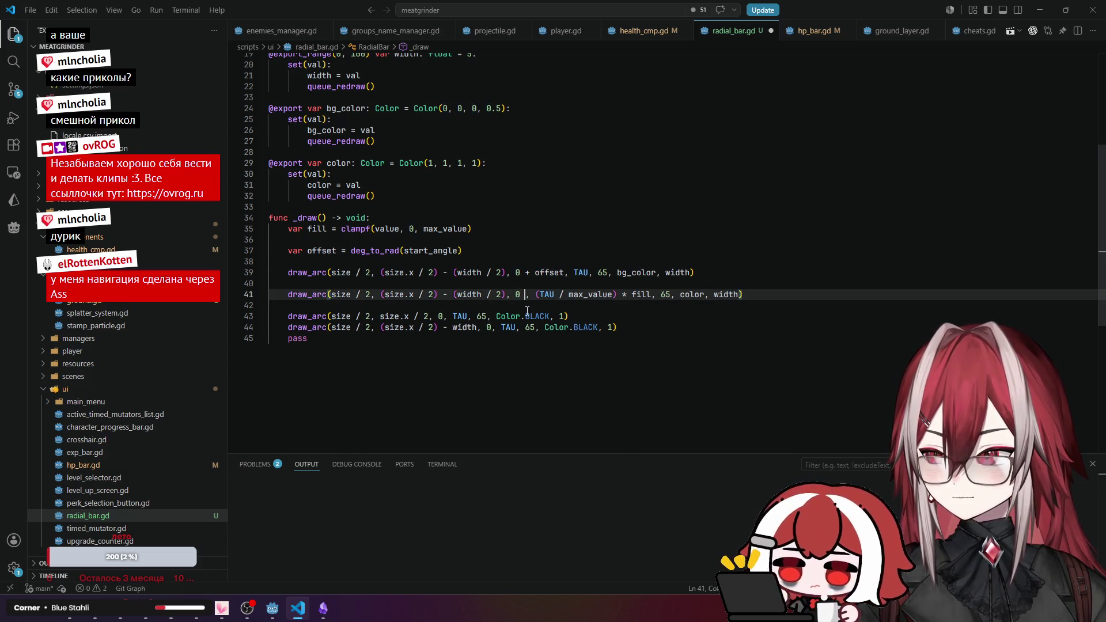
left_click(454, 317)
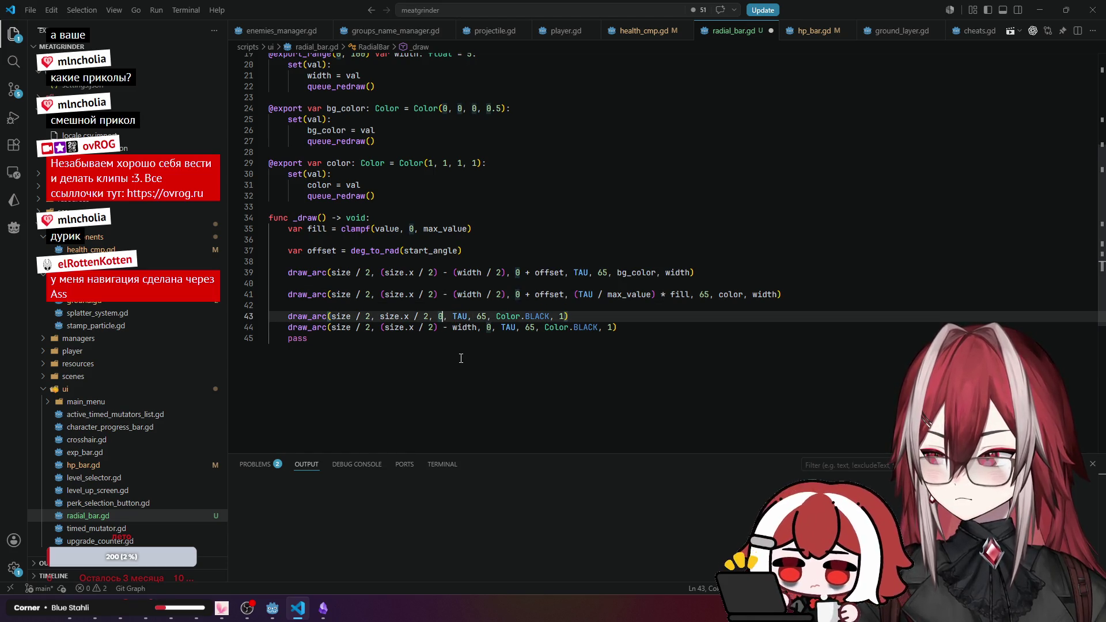
key("ctrl+v")
key("Down")
key("Right")
key("ctrl+v")
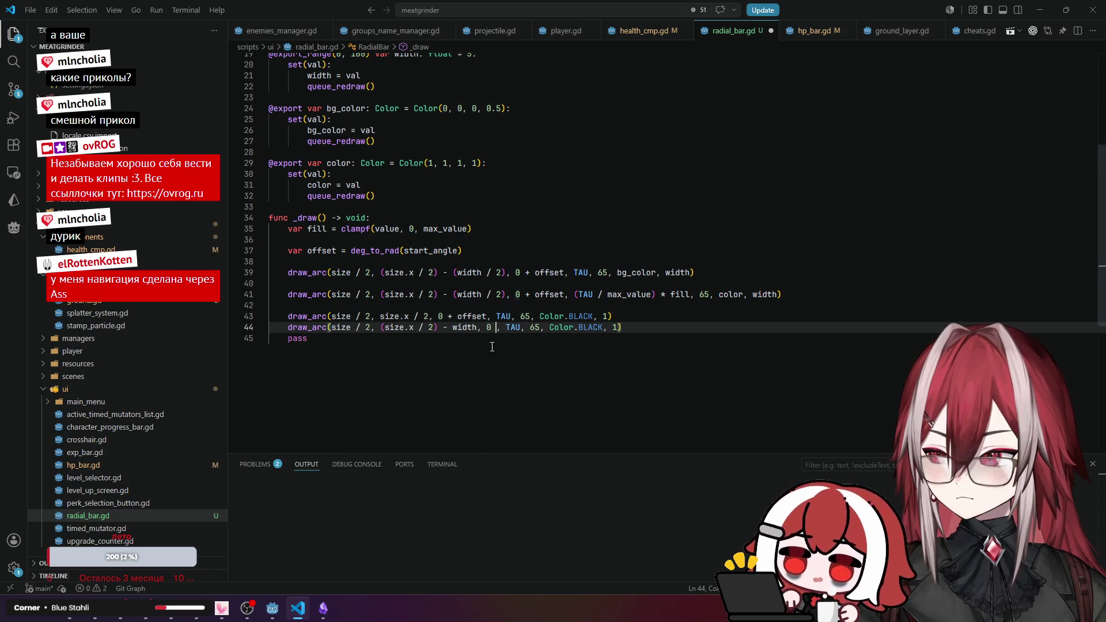
Wrap the fill arc's end angle in parentheses and add + offset after it on line 41.
left_click(585, 273)
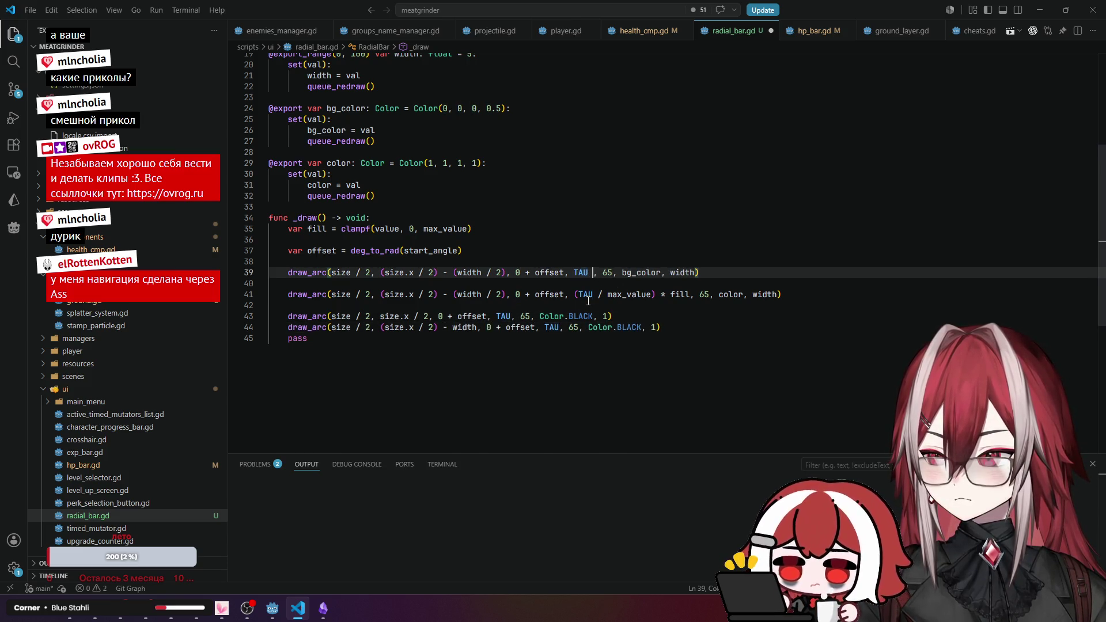
type("+ offset")
mouse_move(585, 295)
left_click(677, 294)
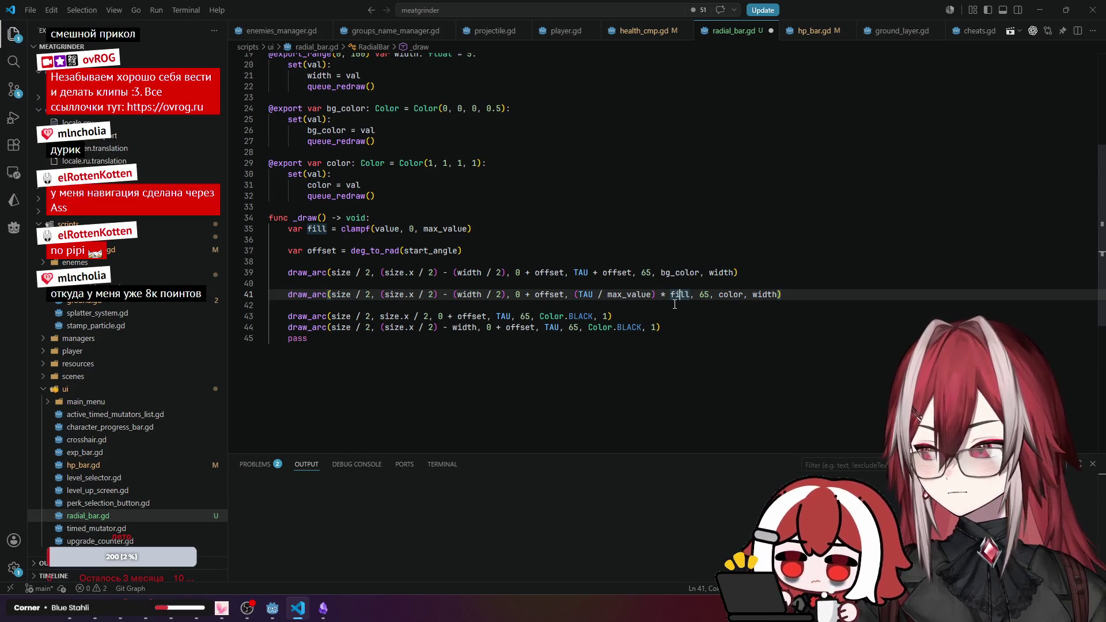
double_click(585, 294)
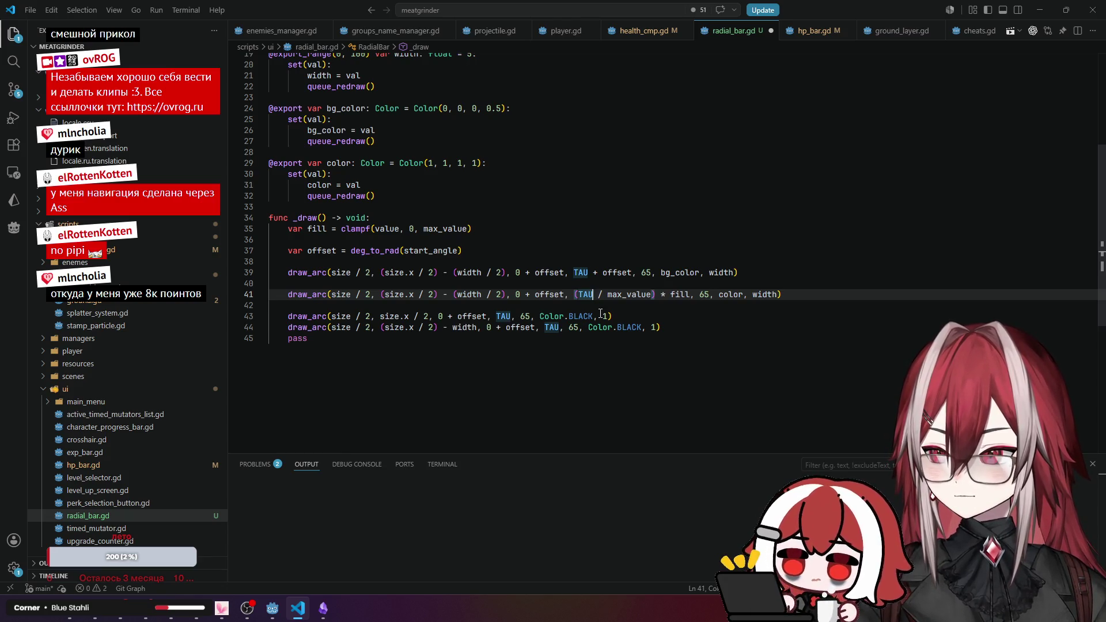
left_click(625, 294)
left_click(680, 294)
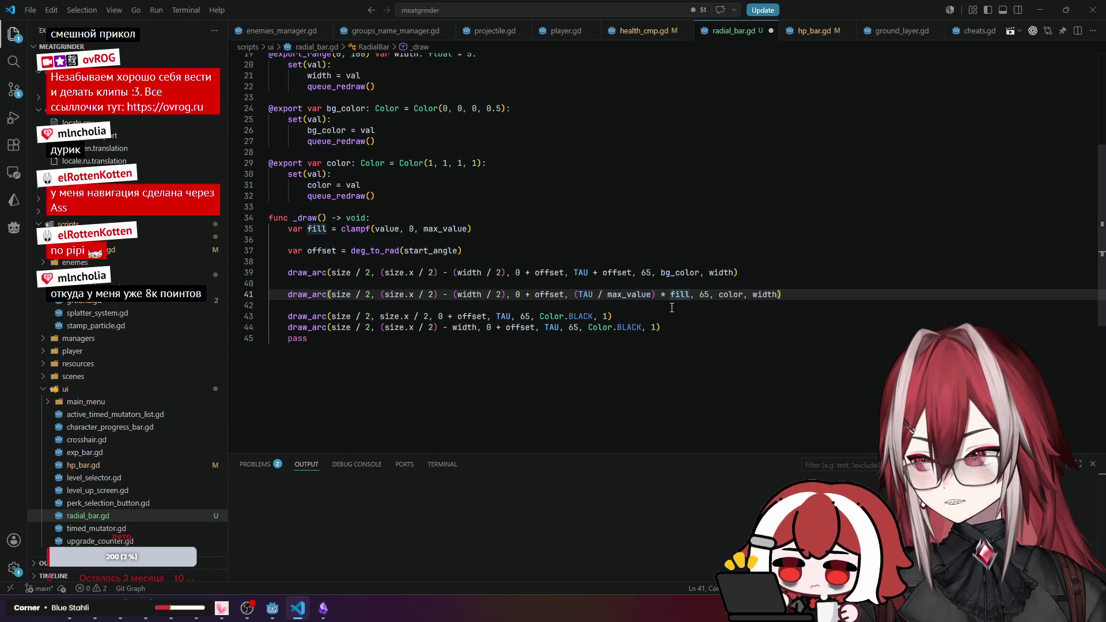
left_click(576, 295)
type("(")
left_click(694, 294)
type(")")
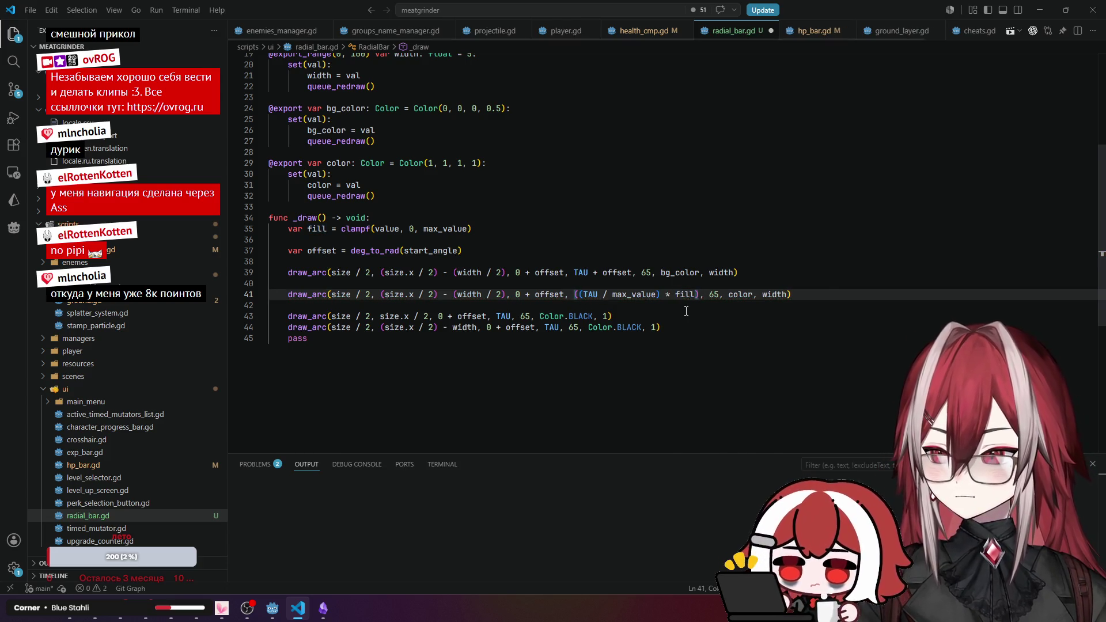
type(" + offset")
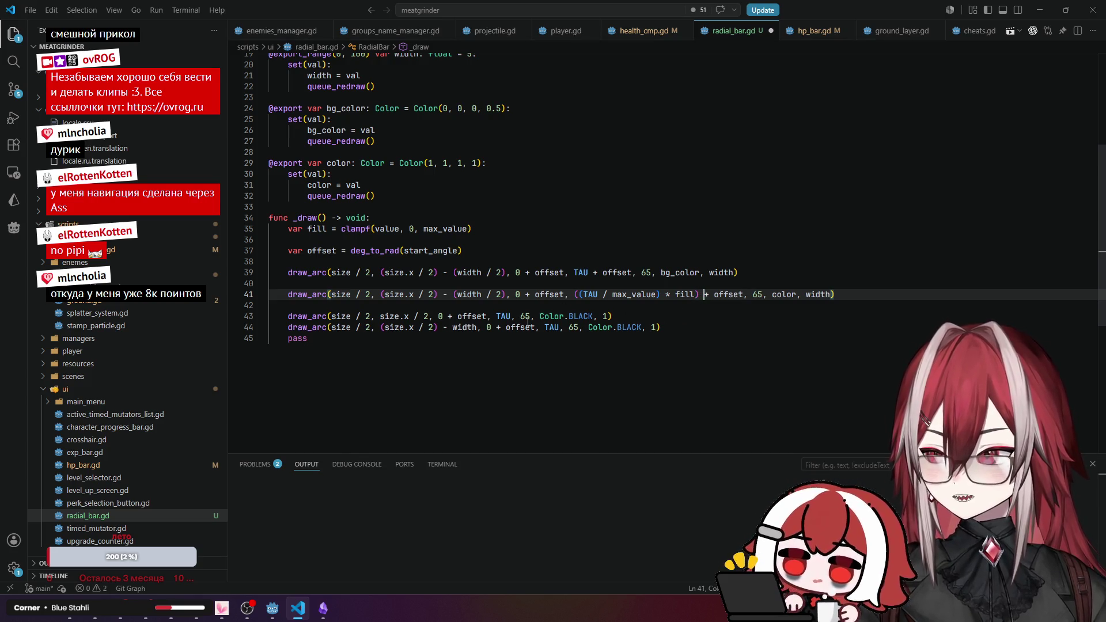
Add + offset after TAU in the two outline arcs' end angles on lines 43 and 44.
left_click(510, 316)
type("+ offset")
left_click(559, 327)
type("+ offset")
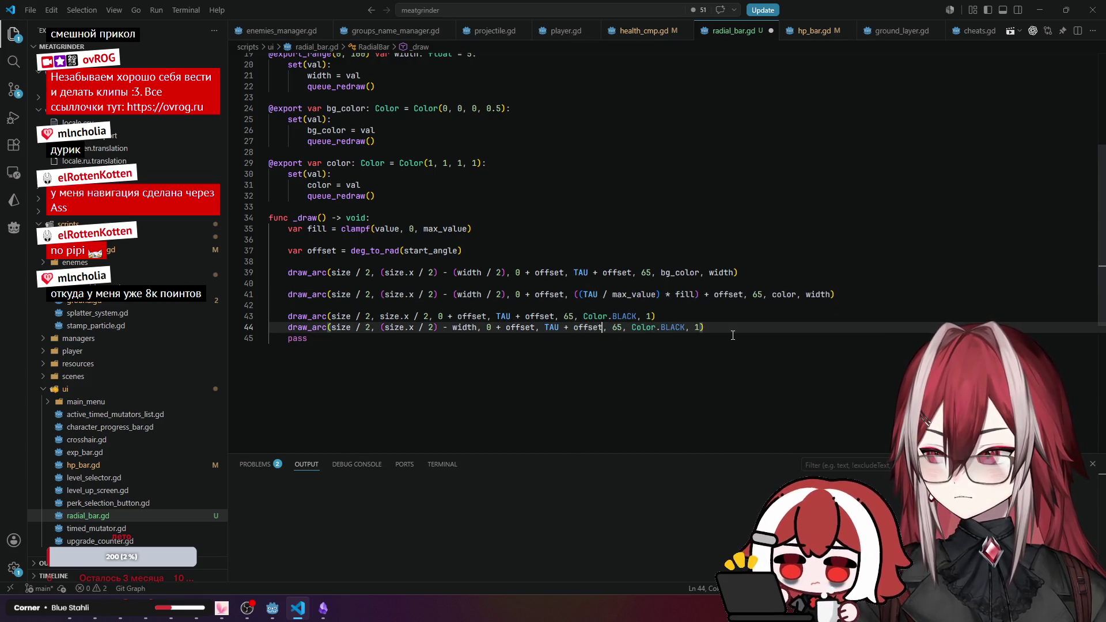
left_click(715, 316)
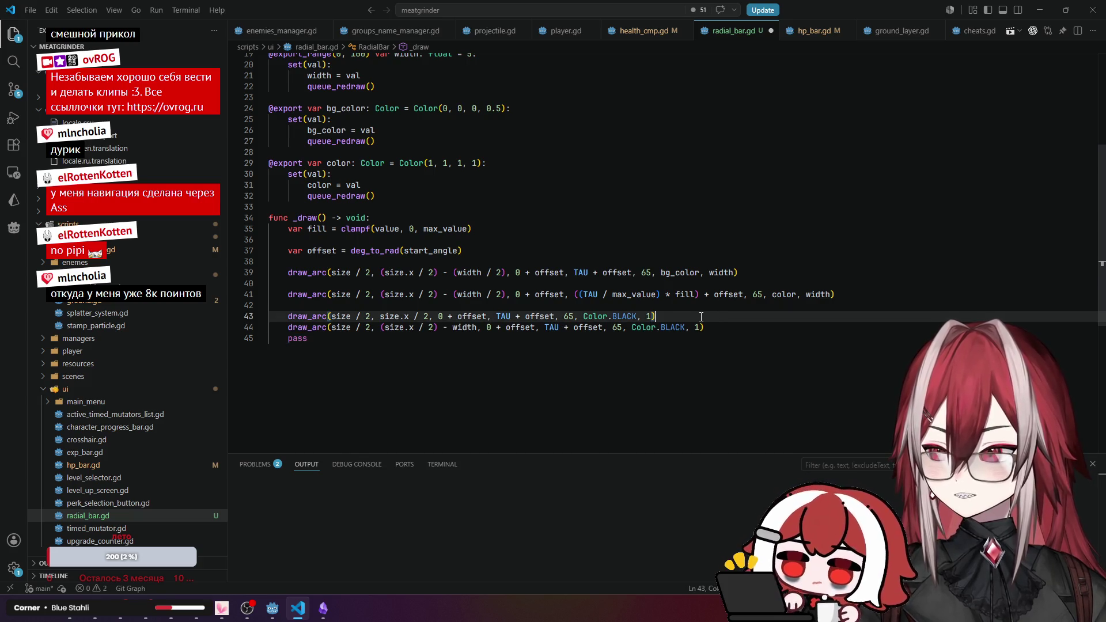
left_click(533, 251)
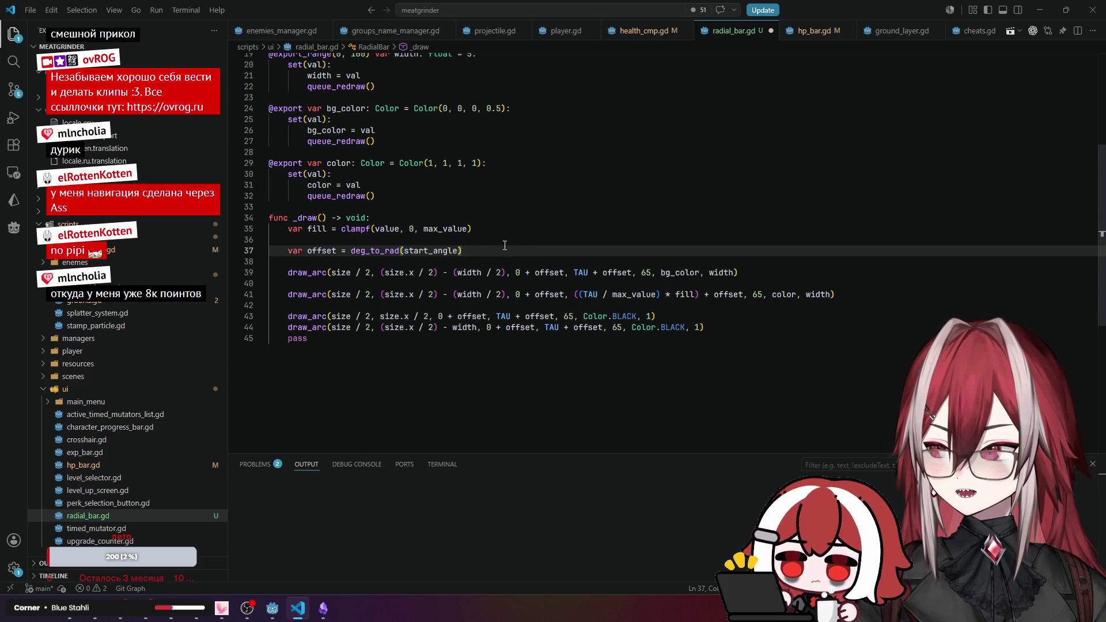
scroll(504, 246, "up", 6)
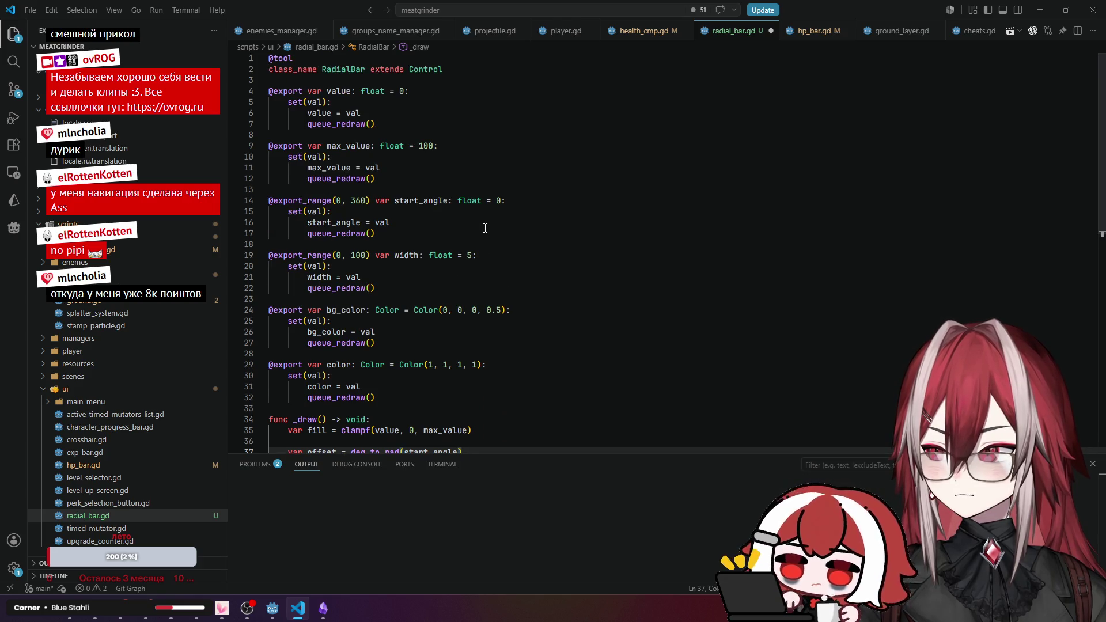
scroll(485, 228, "down", 6)
left_click(485, 228)
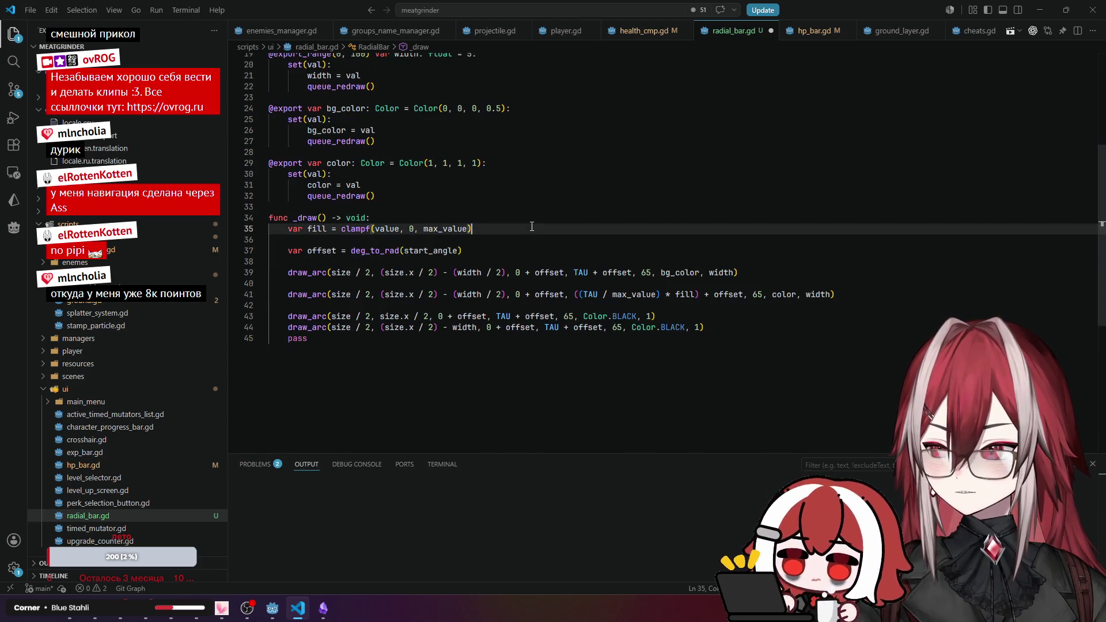
key("alt+Tab")
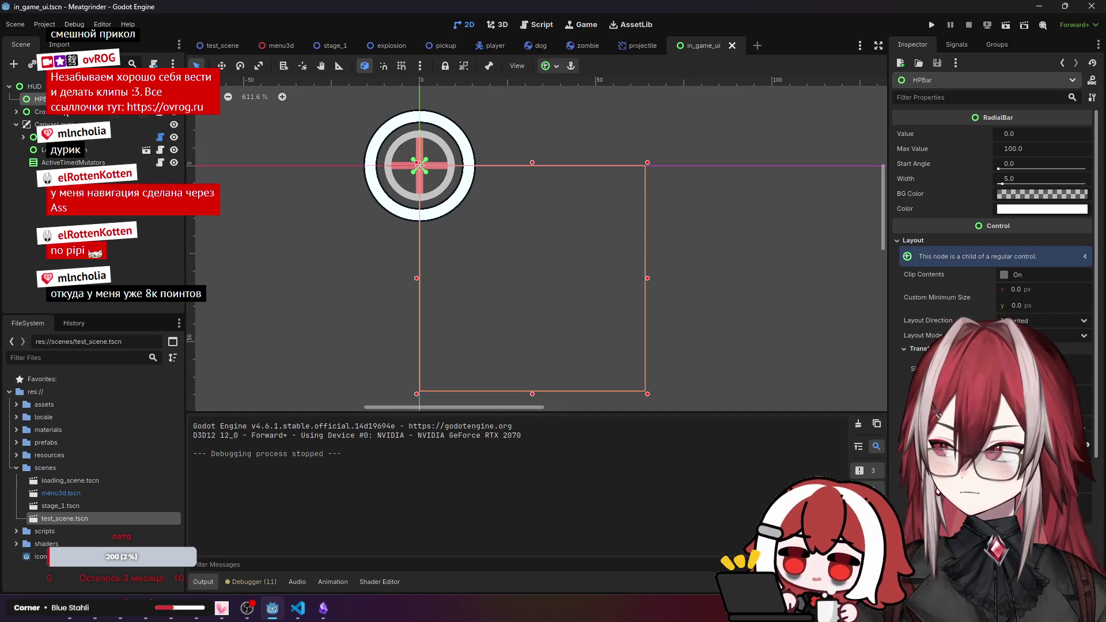
Nudge the HPBar Value in Godot's Inspector to test the redraw, then return to radial_bar.gd.
left_click_drag(1005, 134, 1011, 133)
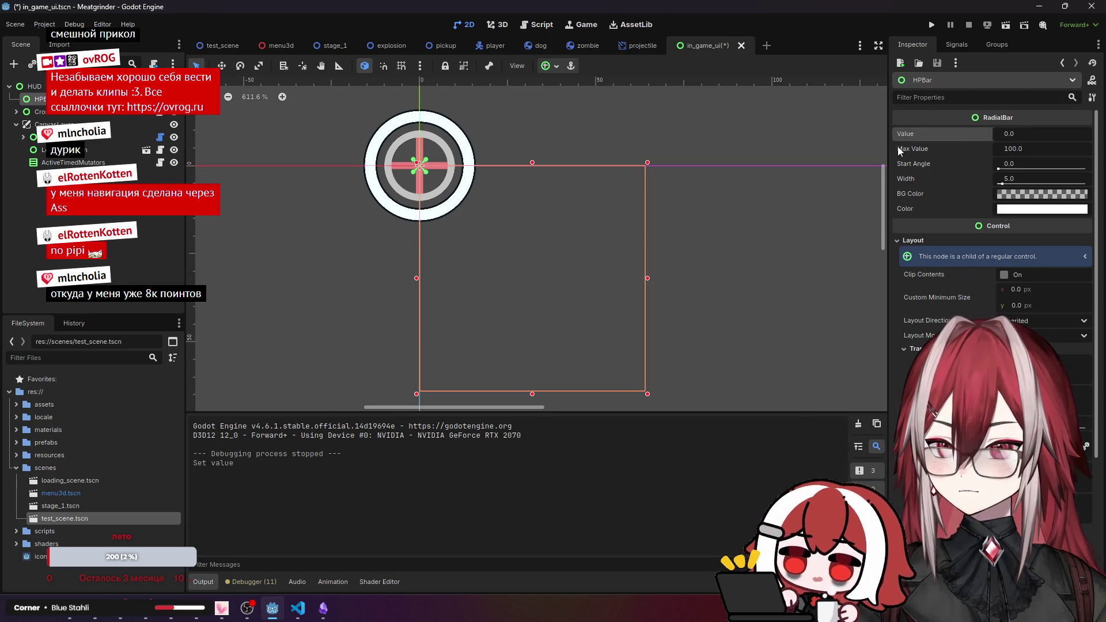
key("alt+Tab")
scroll(401, 102, "up", 2)
left_click(398, 68)
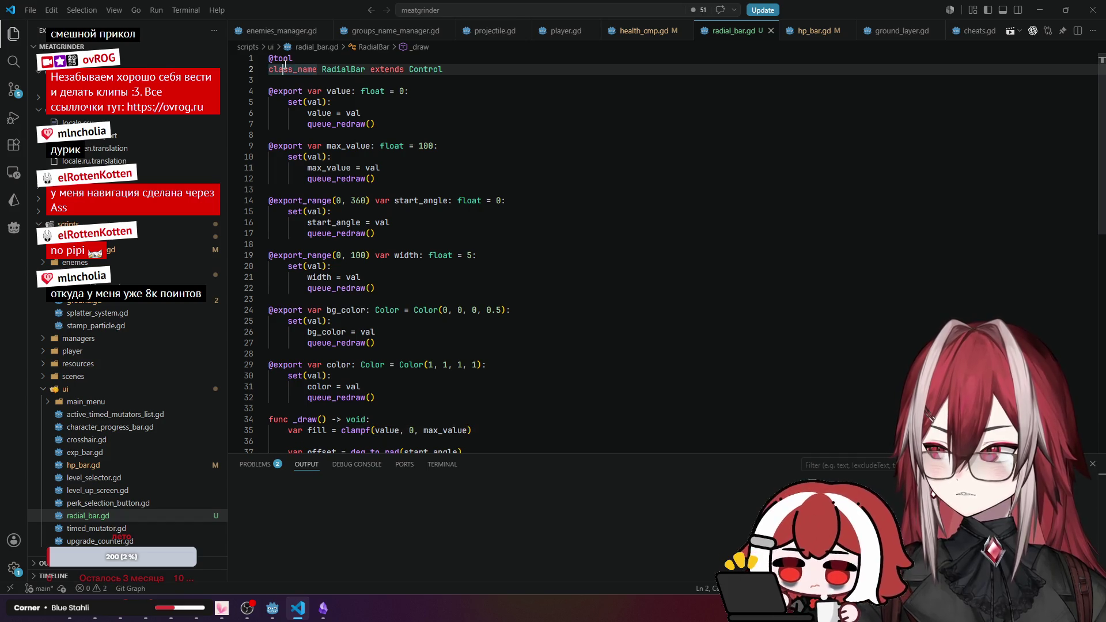
Review health_cmp.gd, radial_bar.gd and hp_bar.gd, checking hp_bar's _ready and _process functions.
scroll(396, 162, "down", 4)
scroll(396, 162, "down", 4)
scroll(337, 182, "up", 8)
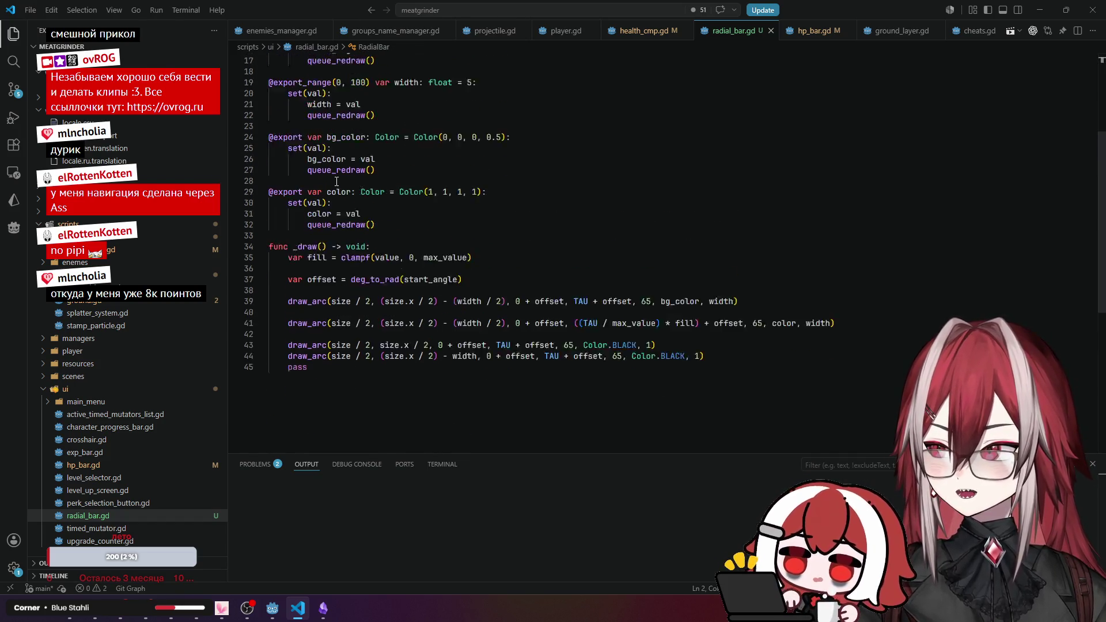
left_click(633, 30)
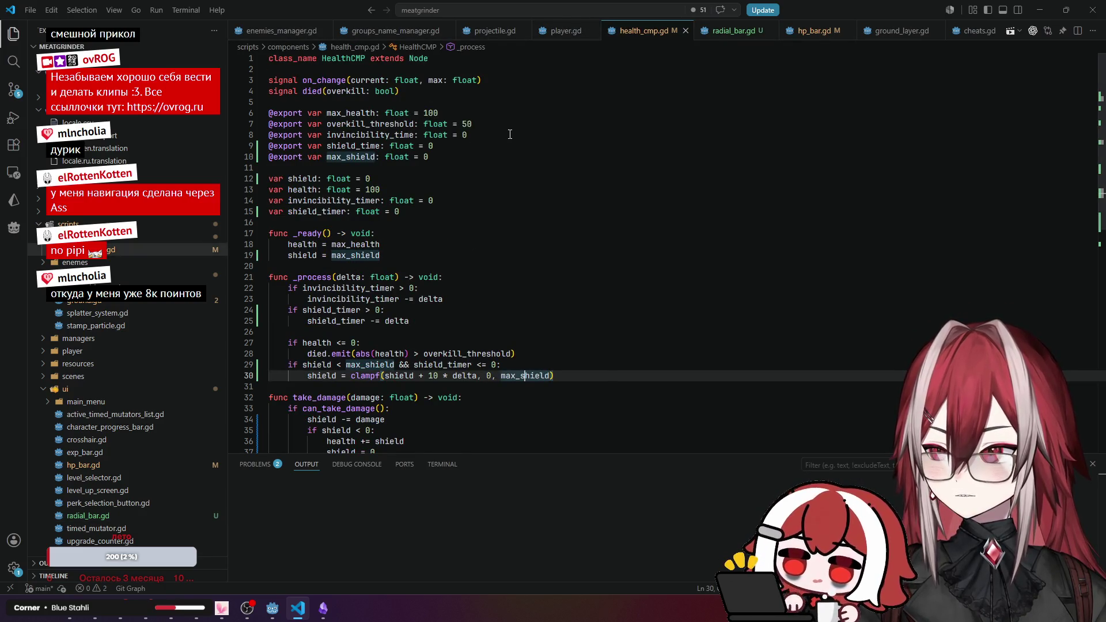
left_click(731, 30)
left_click(809, 32)
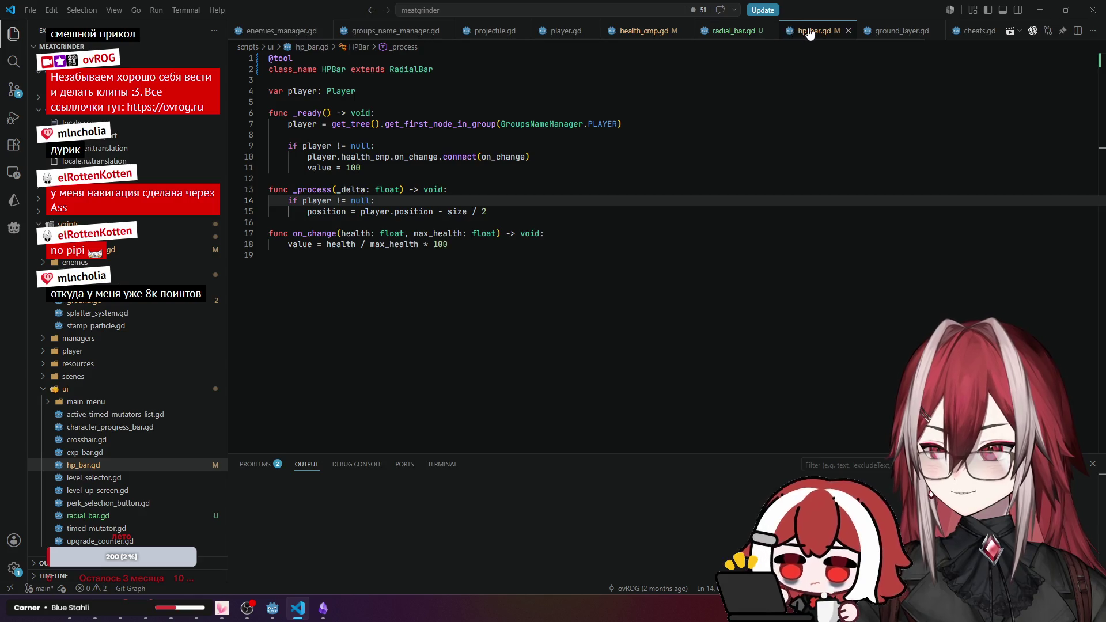
left_click(318, 113)
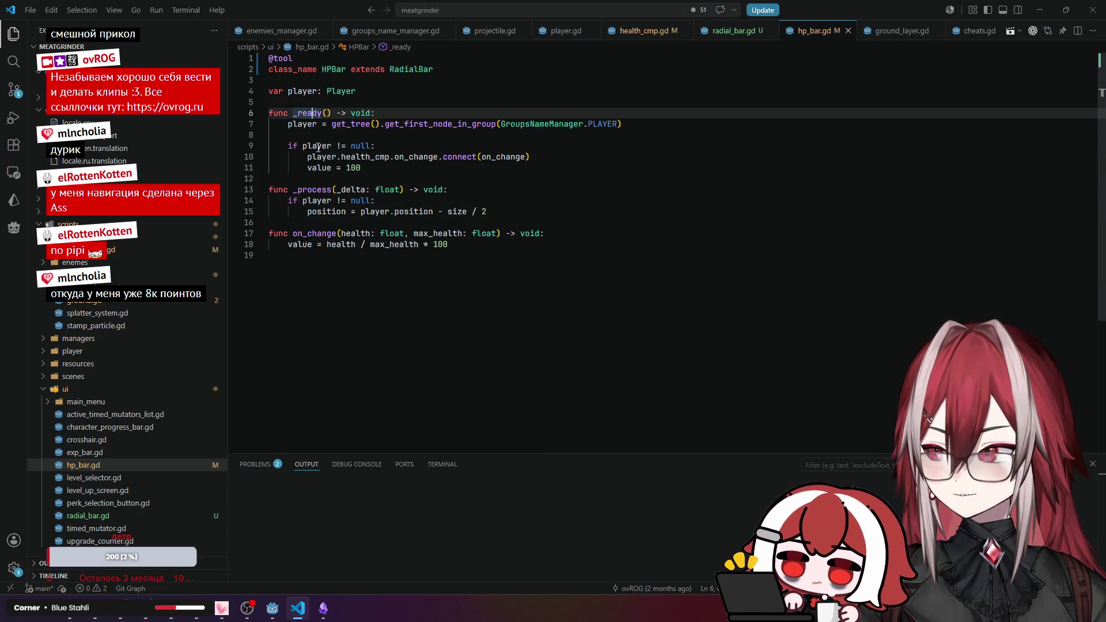
left_click(322, 190)
Jump to the RadialBar class to check _draw and the color setter, then revisit hp_bar.gd's position line.
left_click(410, 69, "ctrl")
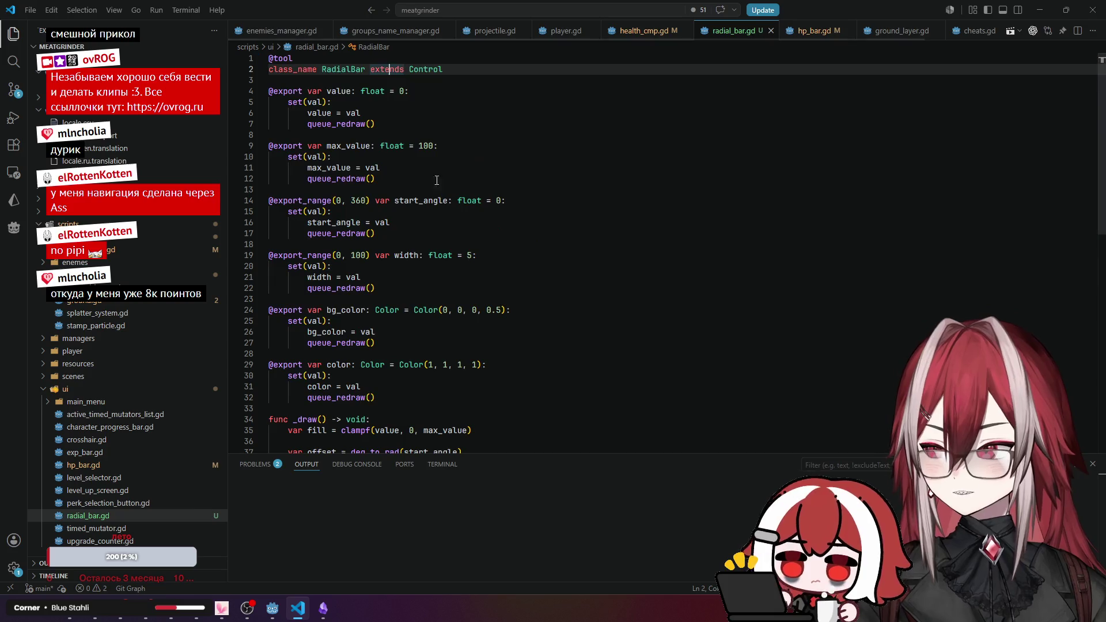
scroll(416, 197, "down", 7)
left_click(297, 189)
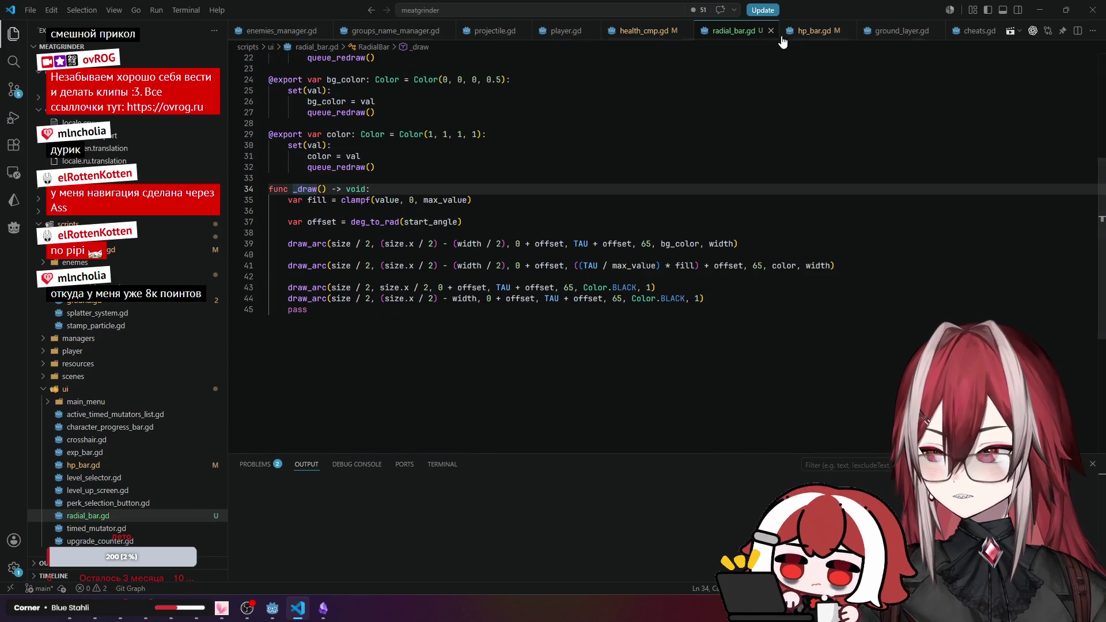
left_click(346, 167)
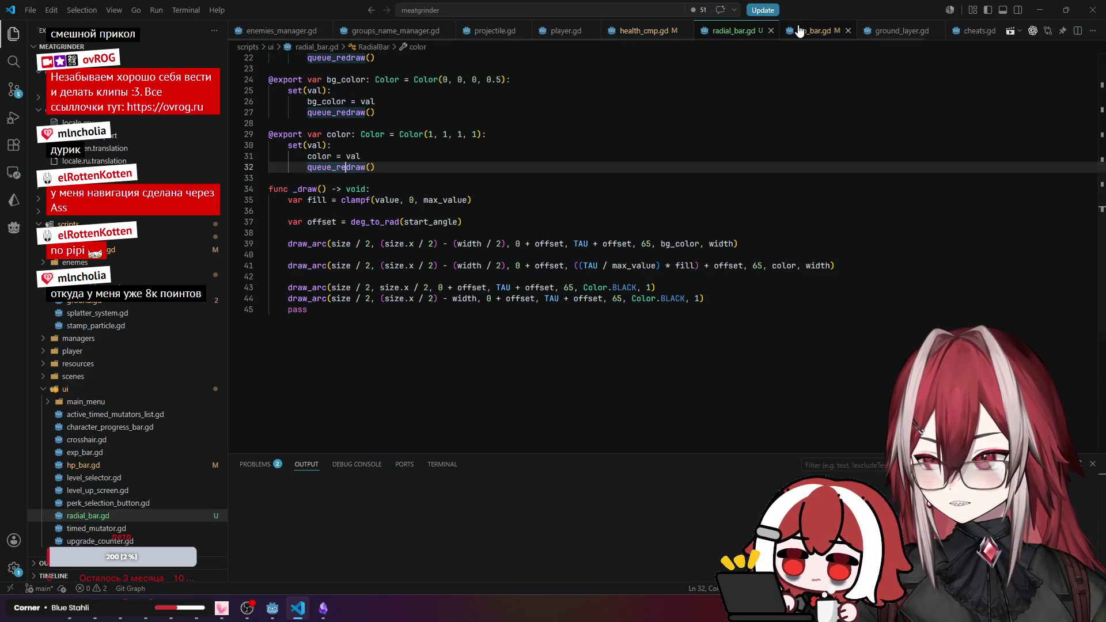
left_click(799, 31)
left_click(340, 211)
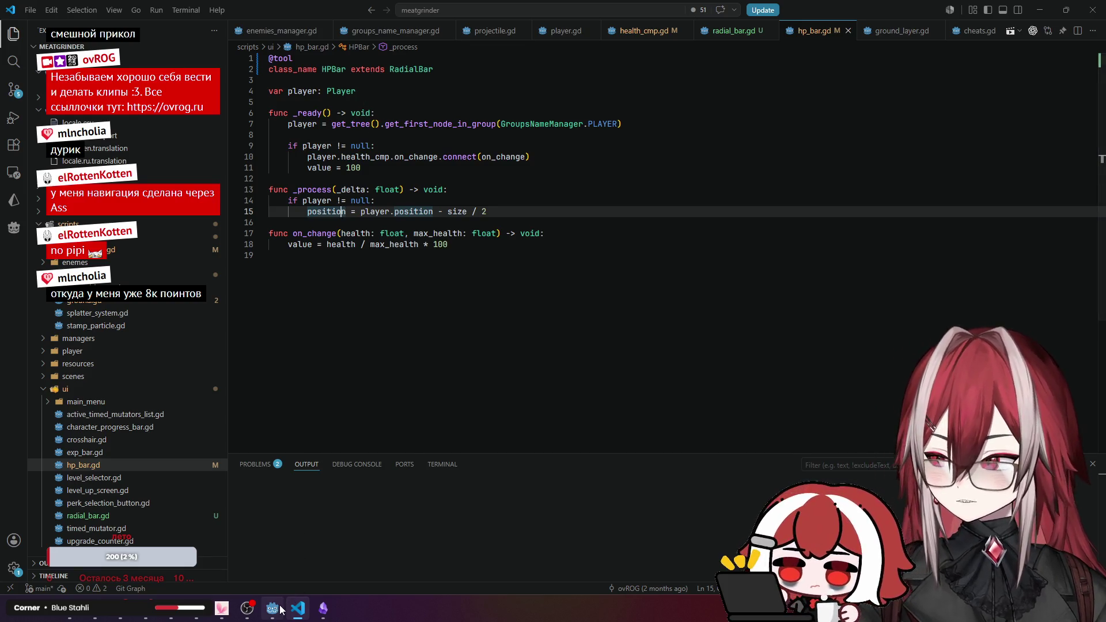
key("alt+Tab")
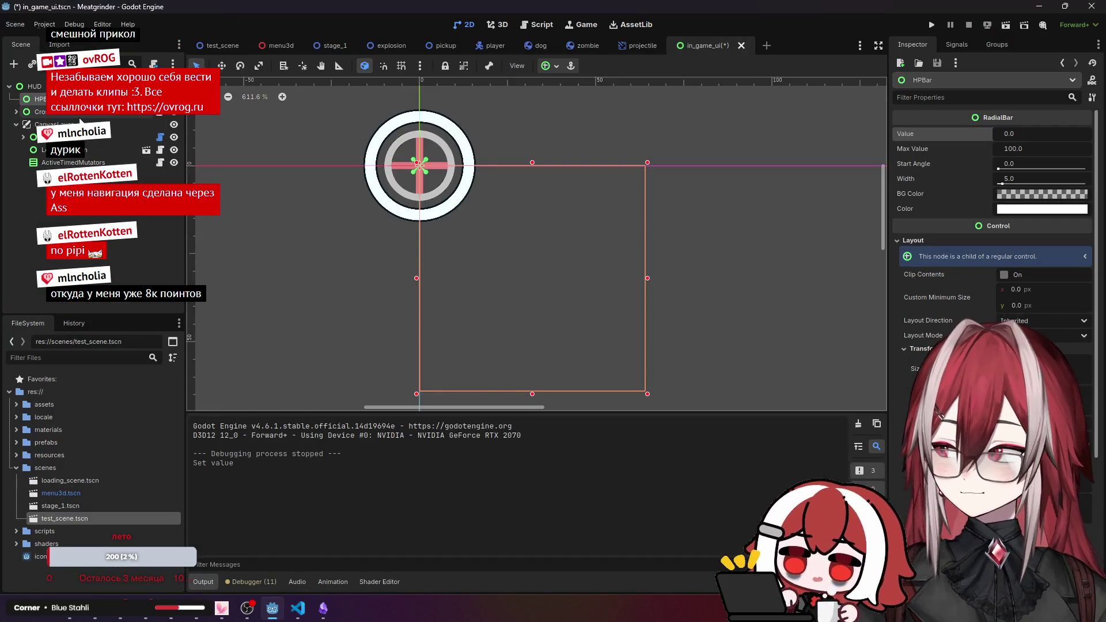
Reset the HPBar value, then save, close and reopen the in_game_ui scene.
left_click_drag(1017, 136, 1030, 136)
left_click(982, 132)
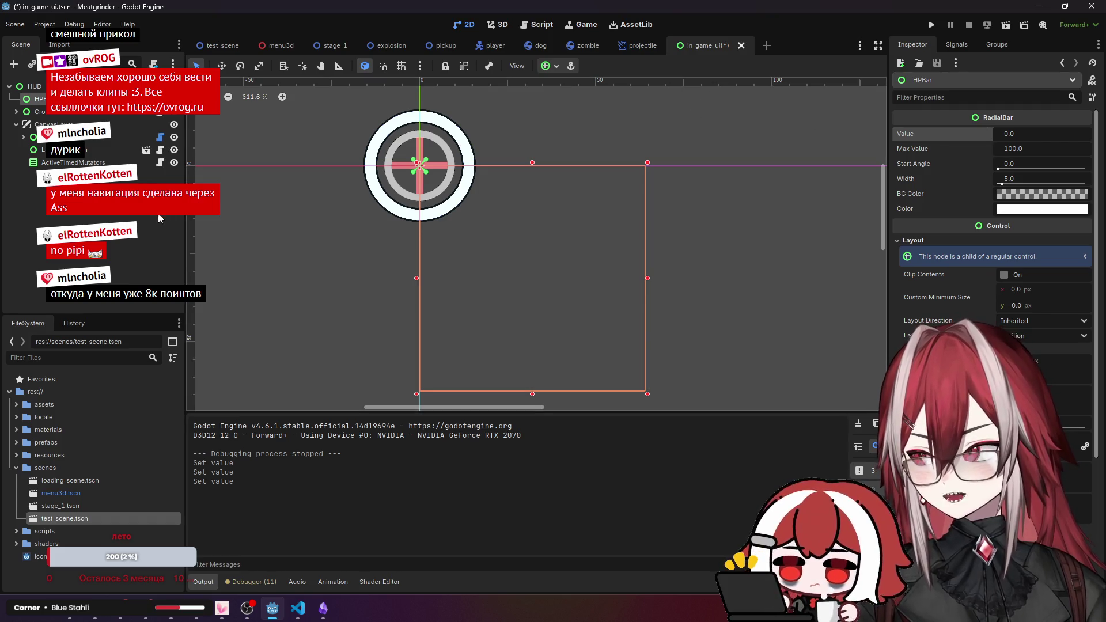
key("ctrl+s")
left_click(741, 45)
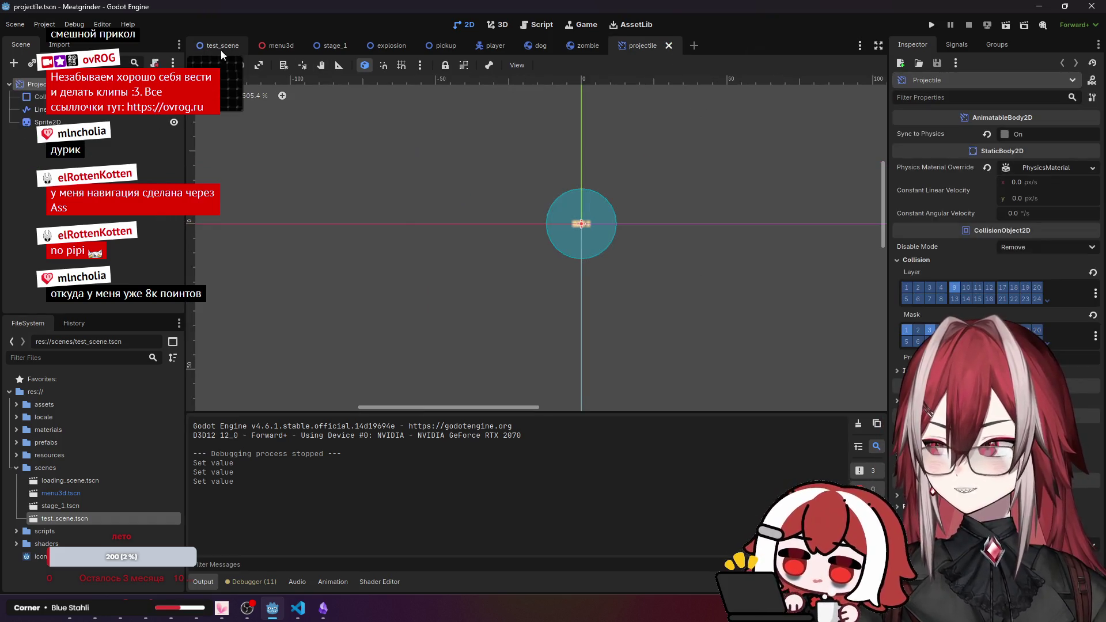
left_click(220, 50)
key("ctrl+shift+t")
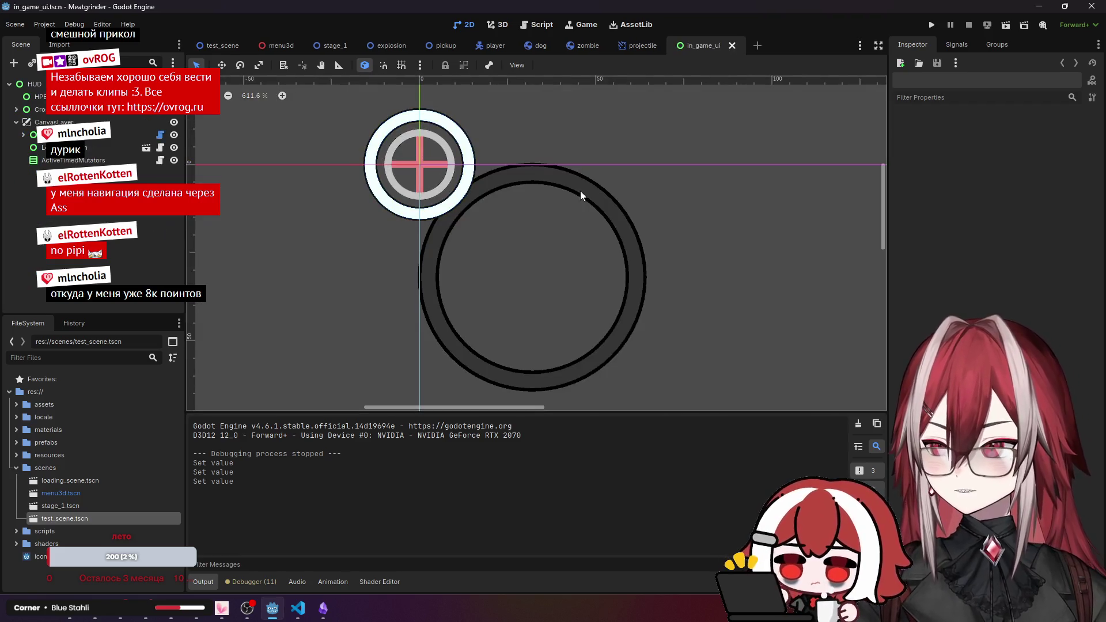
Set the HPBar's Value to 50 so the ring is half filled.
left_click(36, 96)
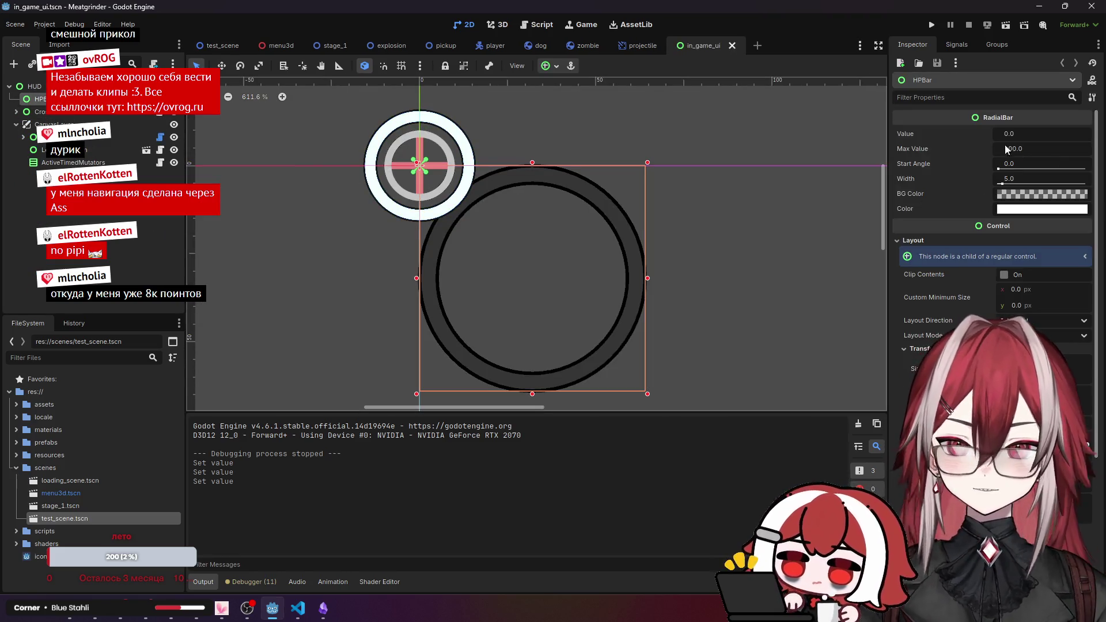
left_click_drag(1006, 138, 1021, 134)
left_click(1025, 138)
type("50")
key("Return")
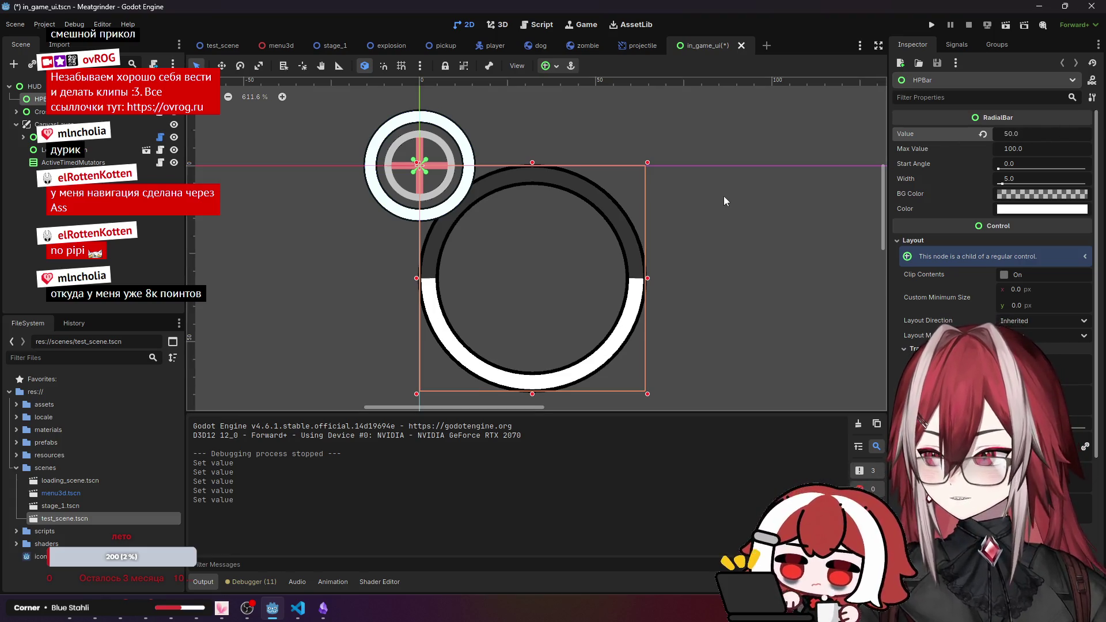
Give the ring a Width of 8 and a Start Angle of 270.
scroll(724, 201, "down", 2)
left_click(1009, 180)
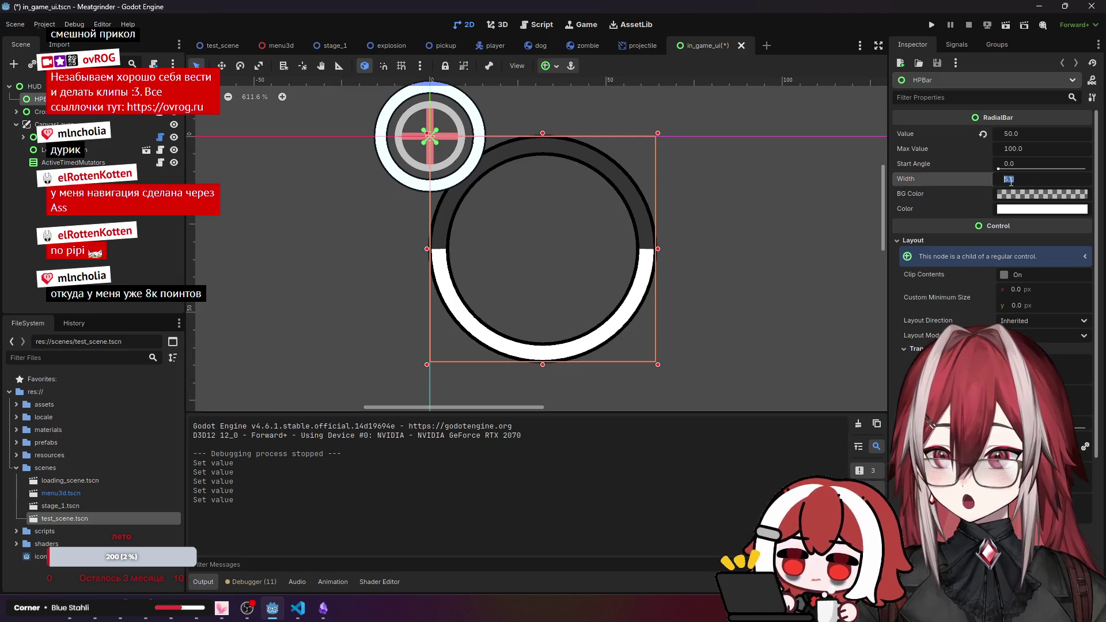
type("8")
key("Return")
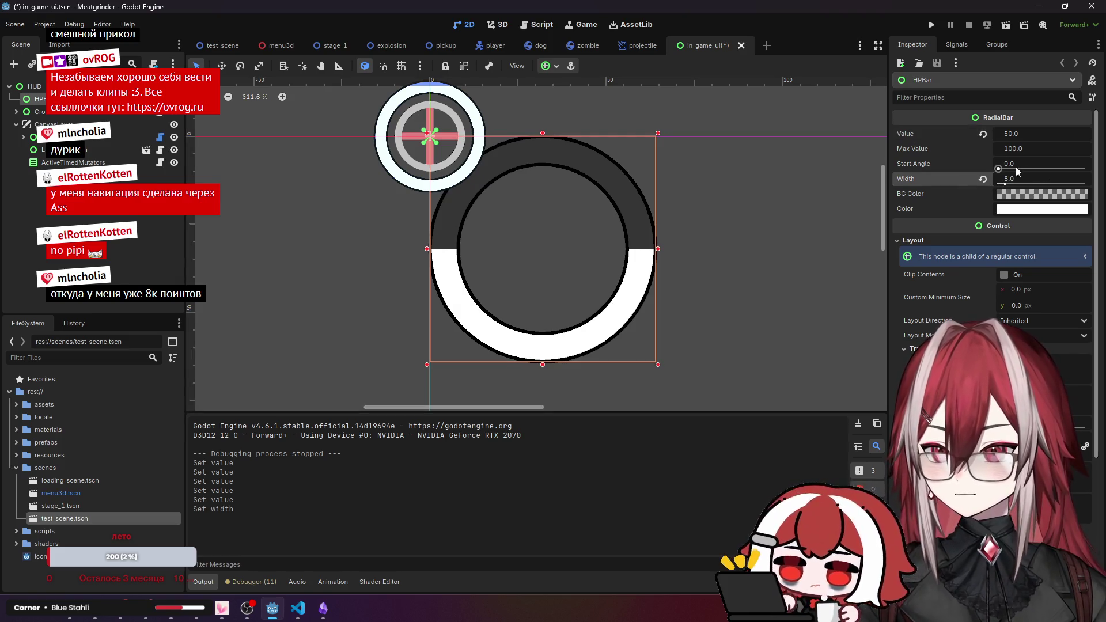
left_click_drag(1003, 169, 1065, 177)
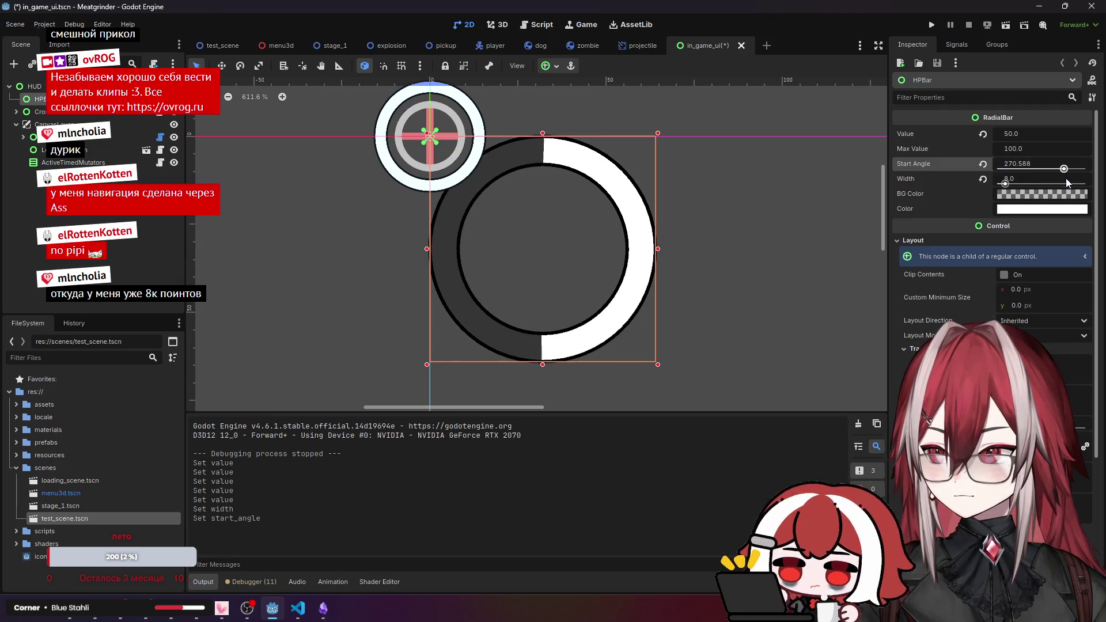
left_click(1027, 165)
type("2")
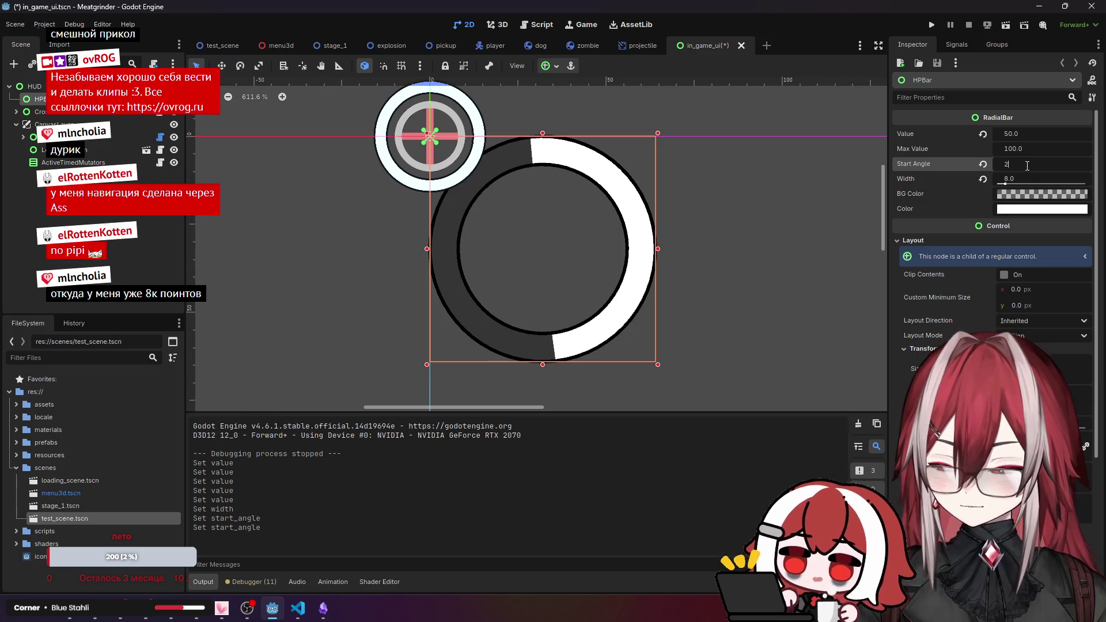
type("70")
key("Return")
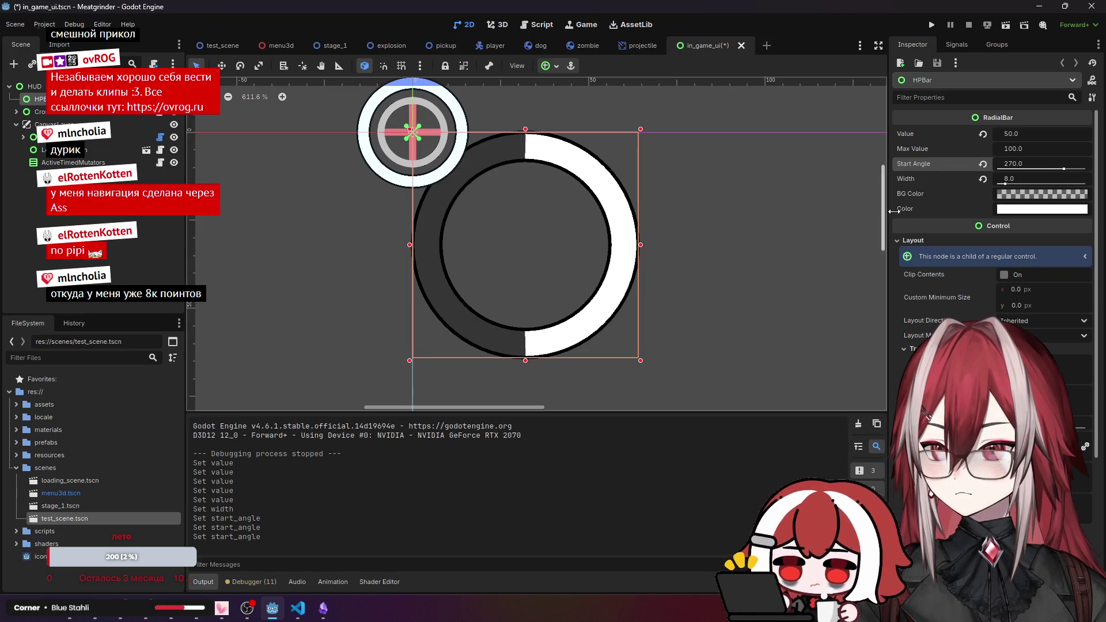
Change HPBar's fill Color to bright red (R 1.35, G 0.30, B 0.15).
left_click(1017, 210)
key("ctrl+v")
key("Return")
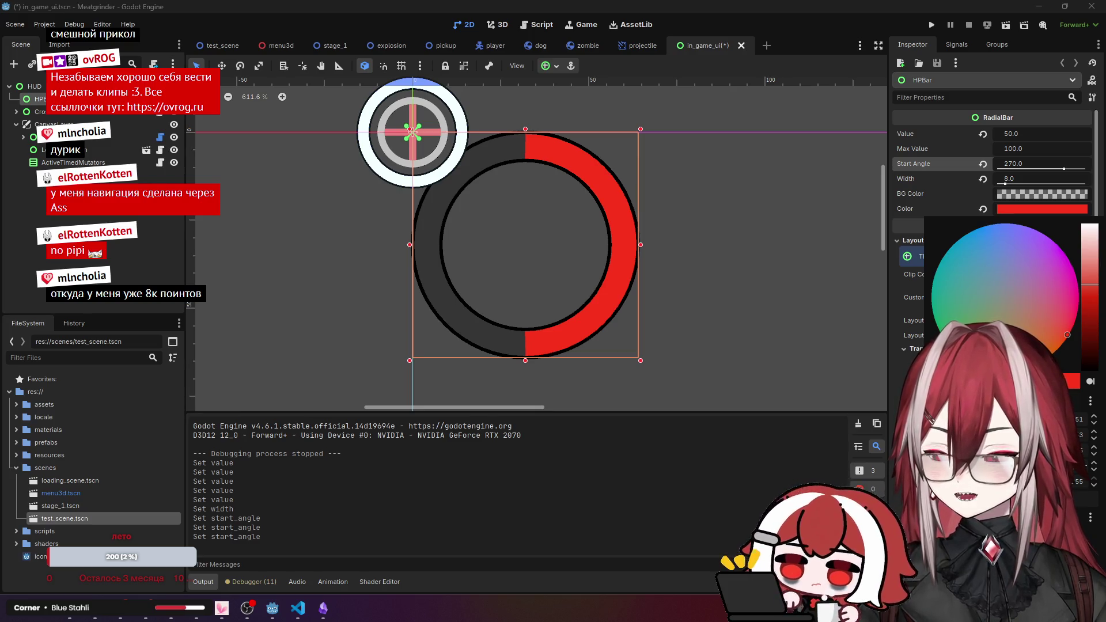
left_click(1029, 215)
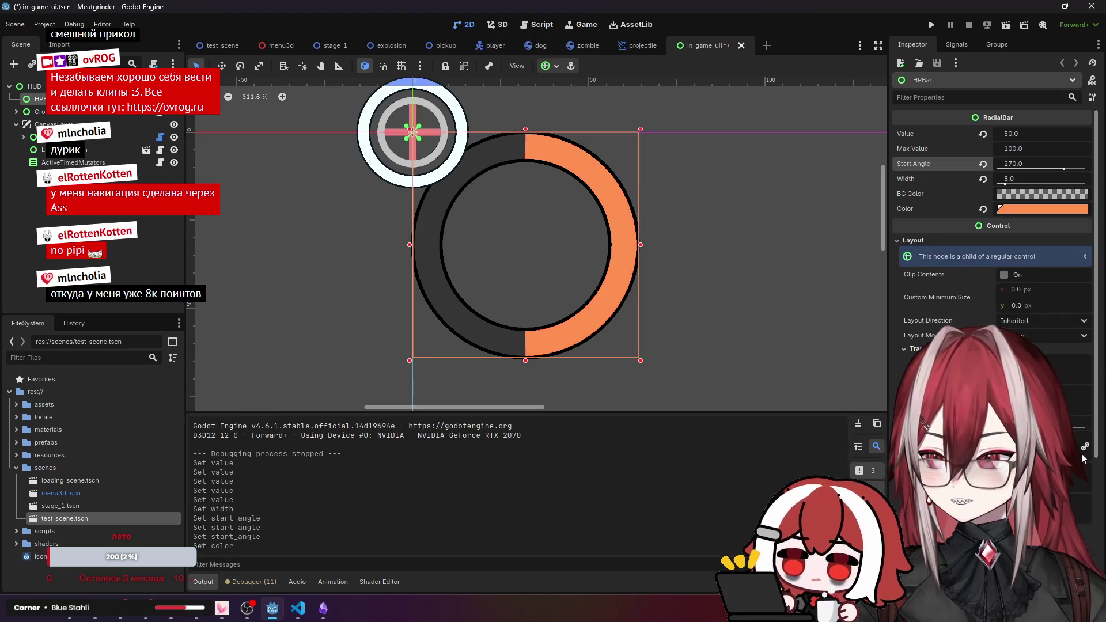
left_click(1036, 208)
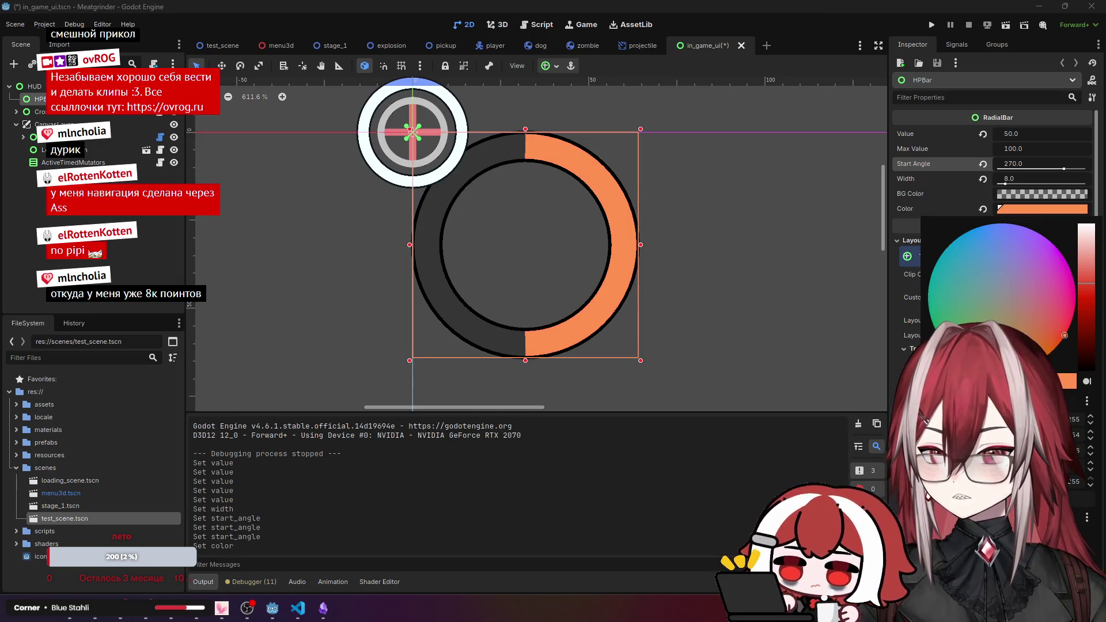
key("ctrl+z")
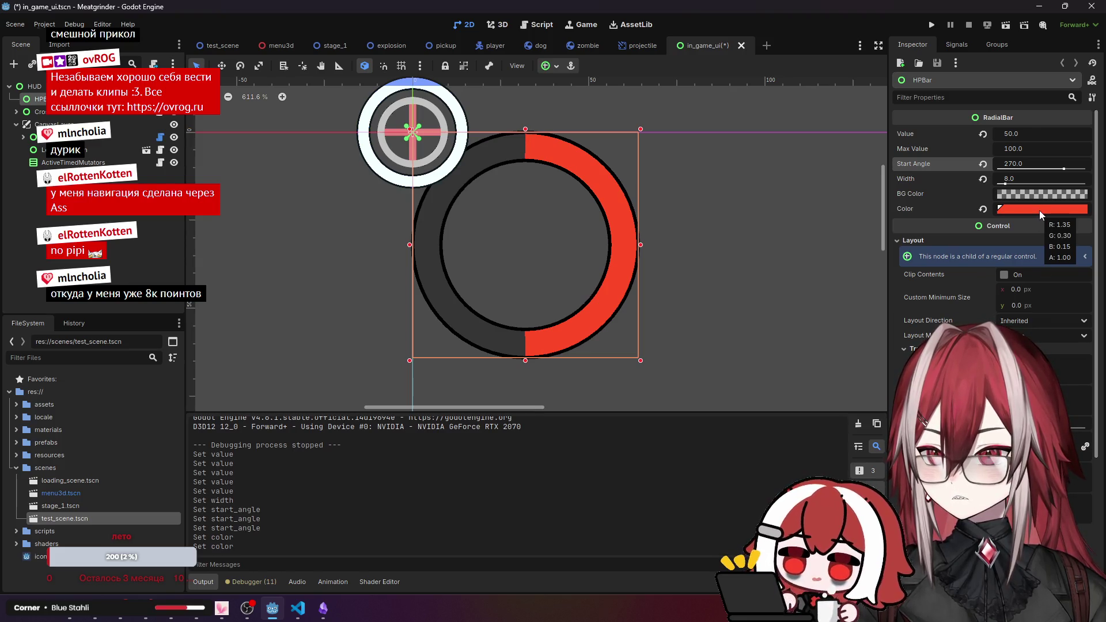
scroll(528, 275, "down", 5)
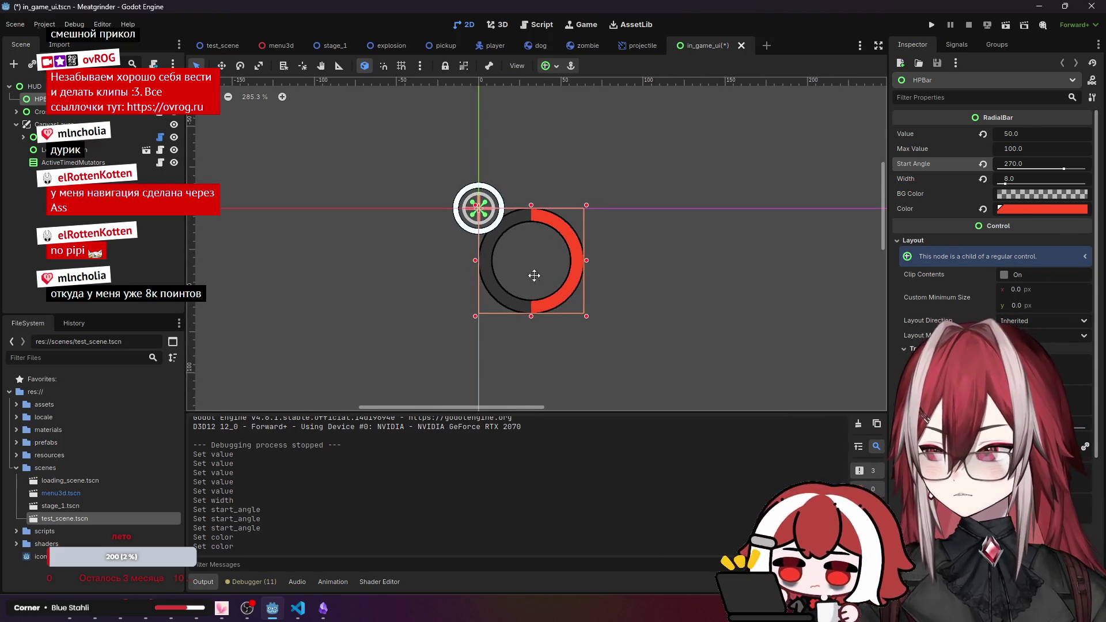
left_click(298, 607)
Review the in_game_ui.tscn diff's HPBar tint colour on line 83, then close it and minimize VS Code.
left_click(15, 90)
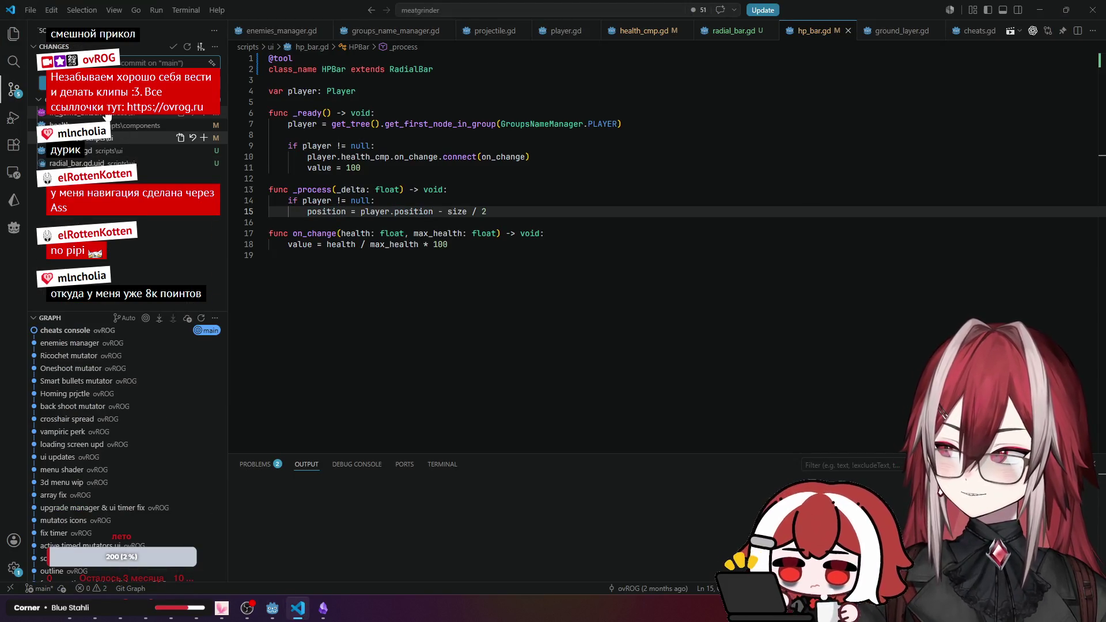
left_click(115, 112)
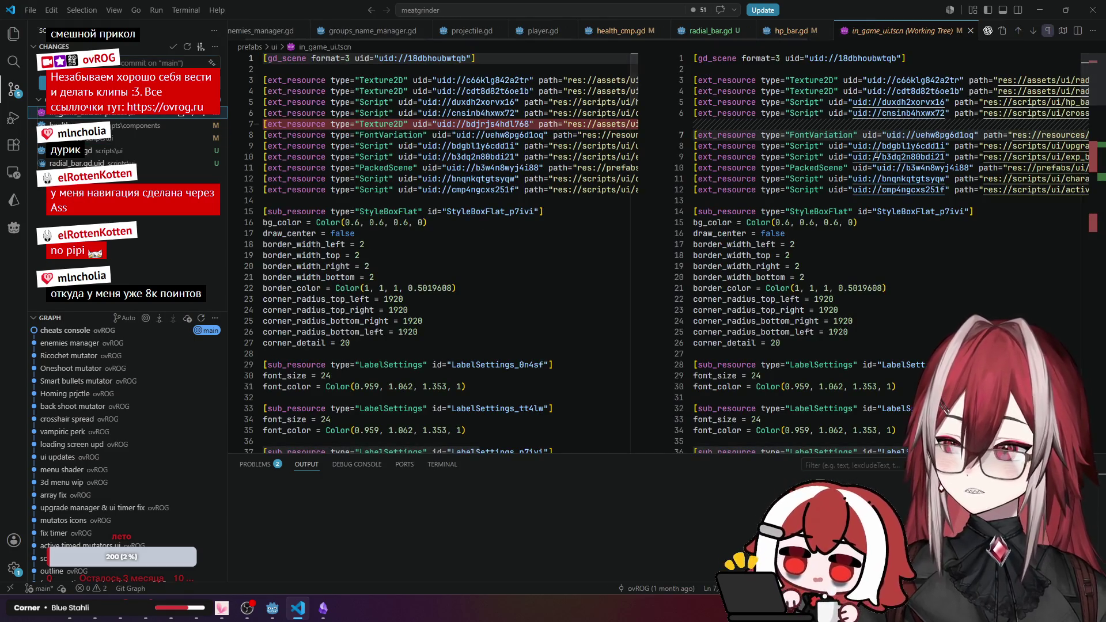
scroll(821, 172, "down", 5)
scroll(821, 173, "down", 5)
left_click(1094, 163)
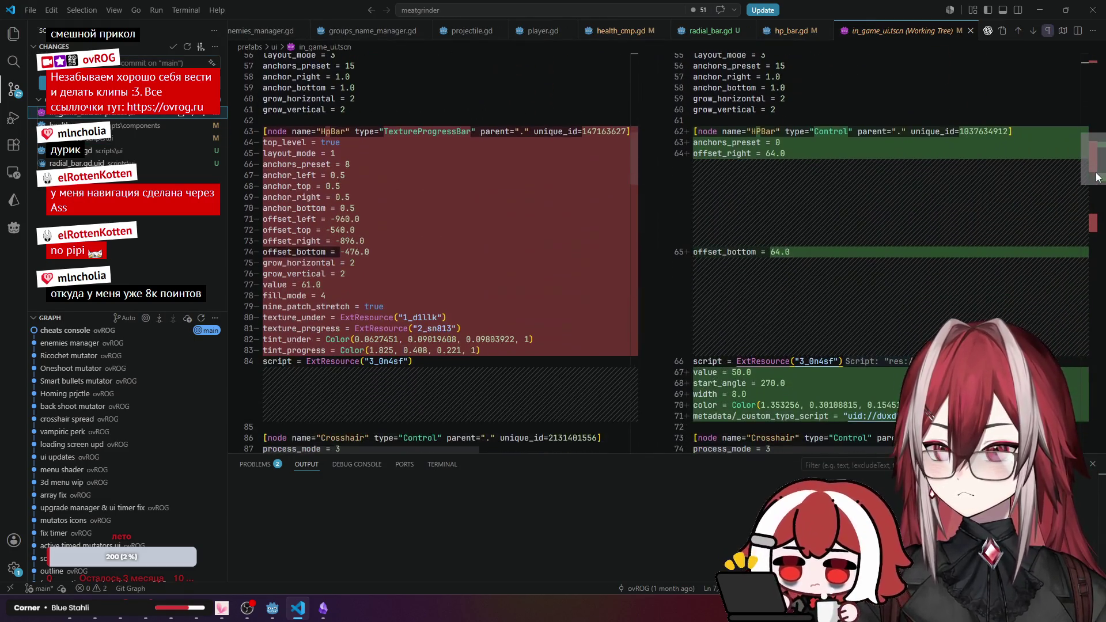
scroll(302, 221, "down", 1)
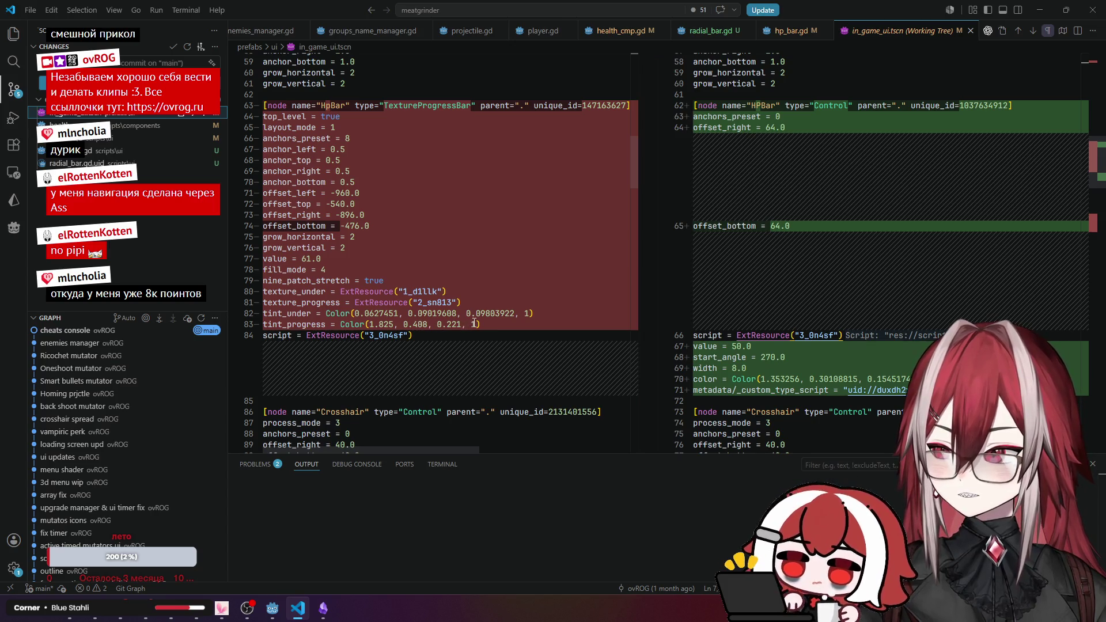
left_click_drag(476, 326, 374, 326)
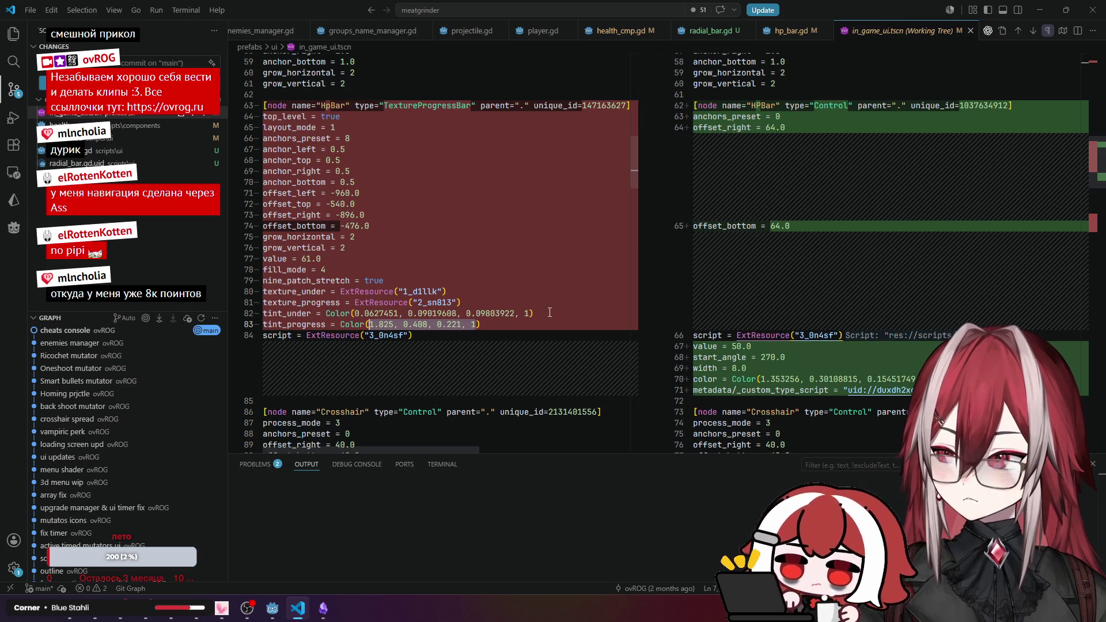
left_click(971, 31)
left_click(1041, 10)
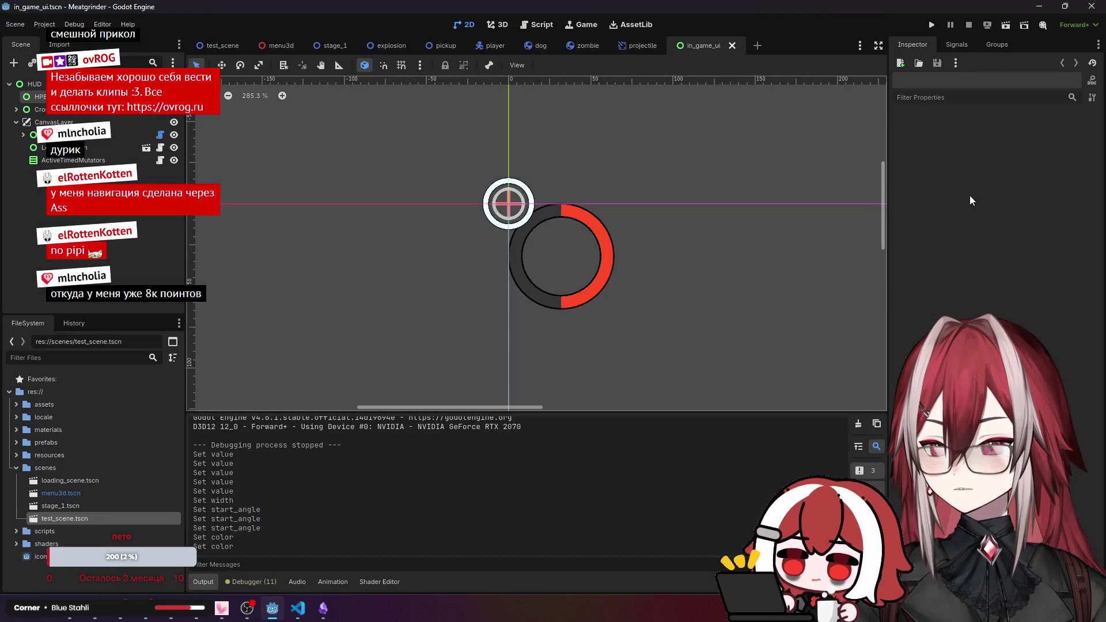
Change the HPBar's Color to orange-red.
left_click(36, 96)
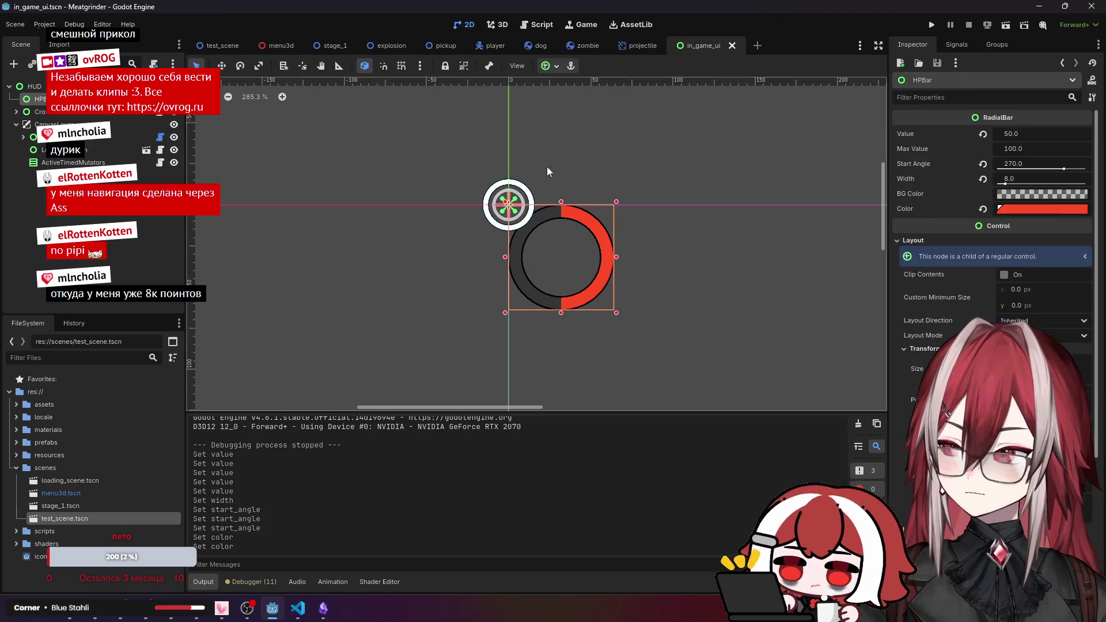
left_click(1047, 210)
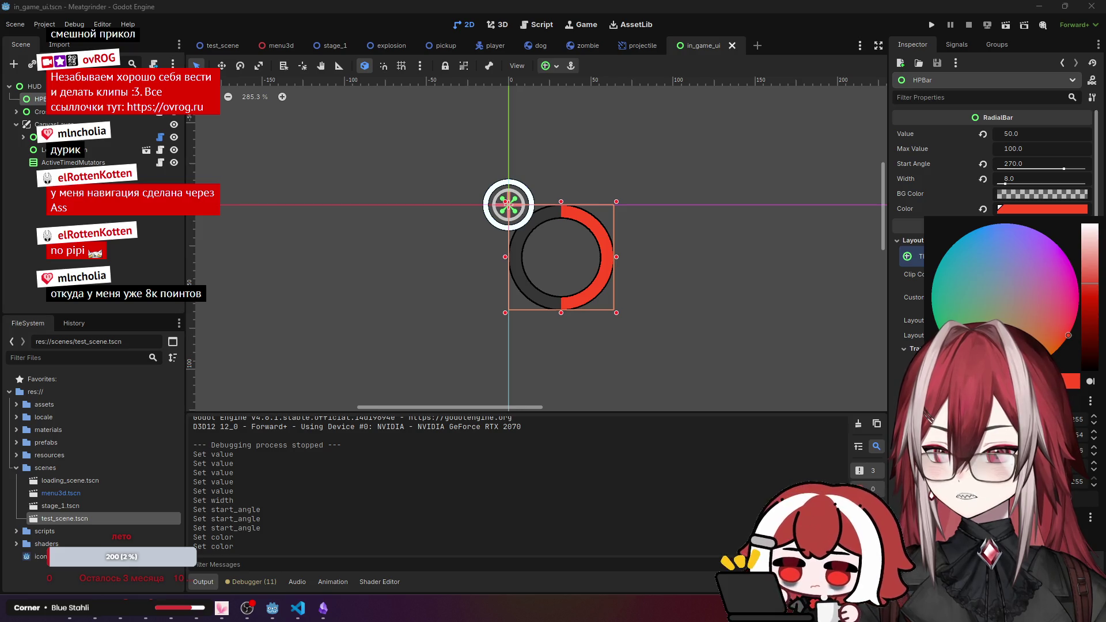
key("Escape")
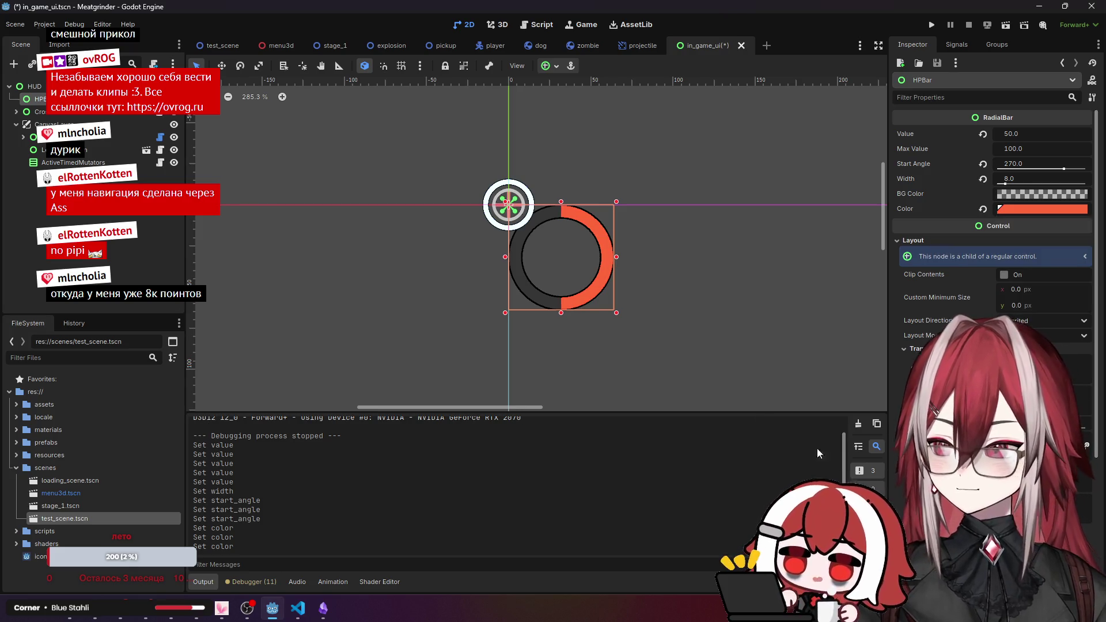
left_click(1029, 212)
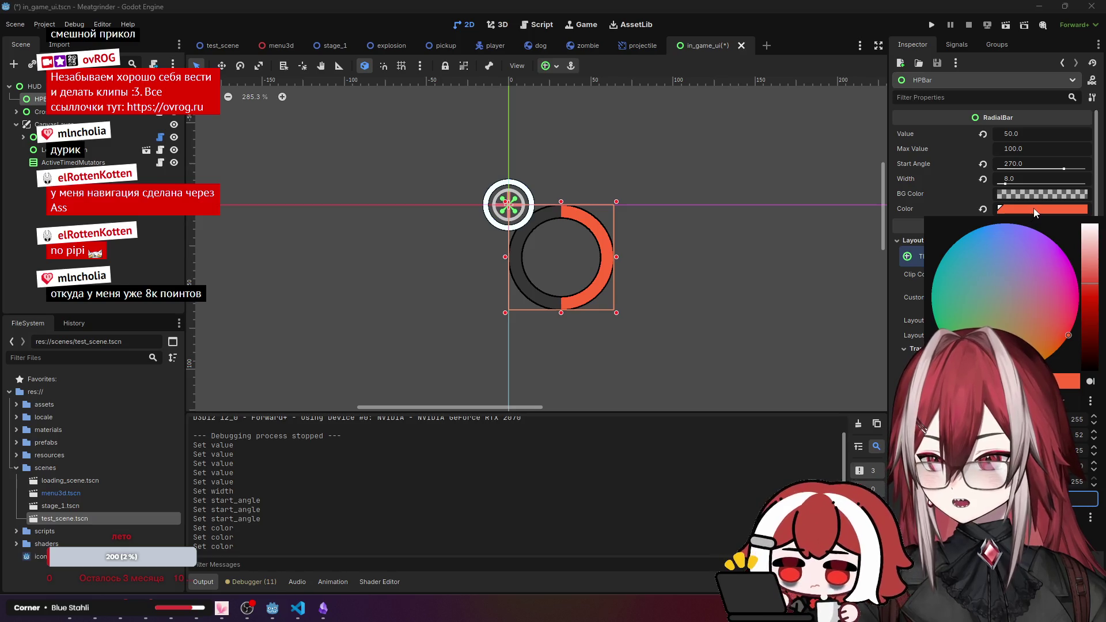
key("Escape")
Save in_game_ui and run the game, which halts on an upgrade_counter.gd null-instance error.
left_click(403, 265)
scroll(610, 271, "up", 4)
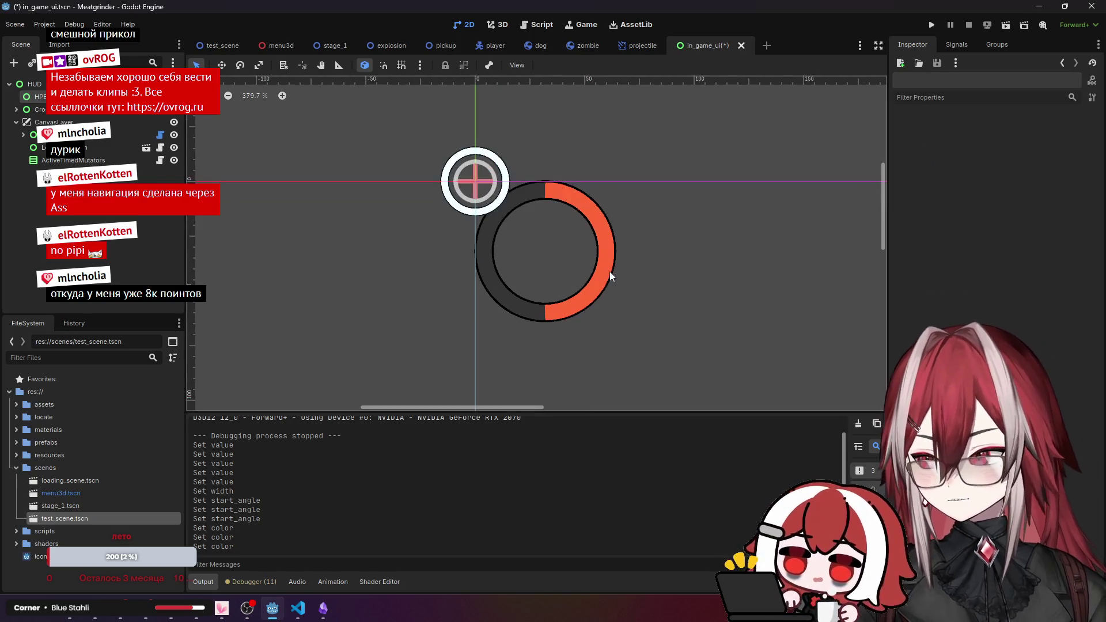
key("ctrl+s")
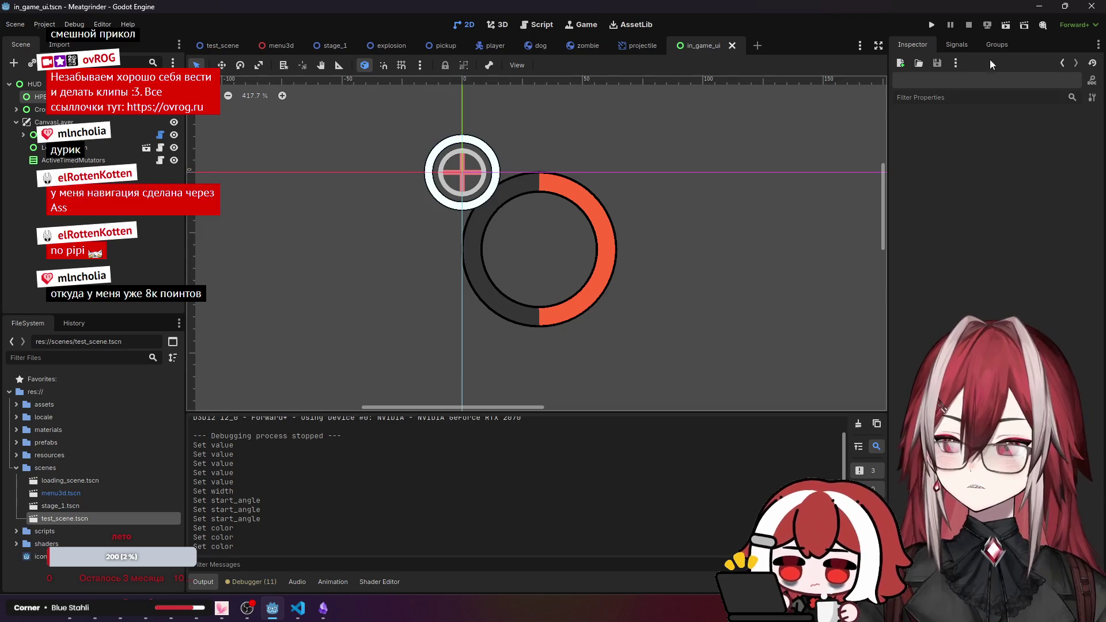
left_click(1003, 26)
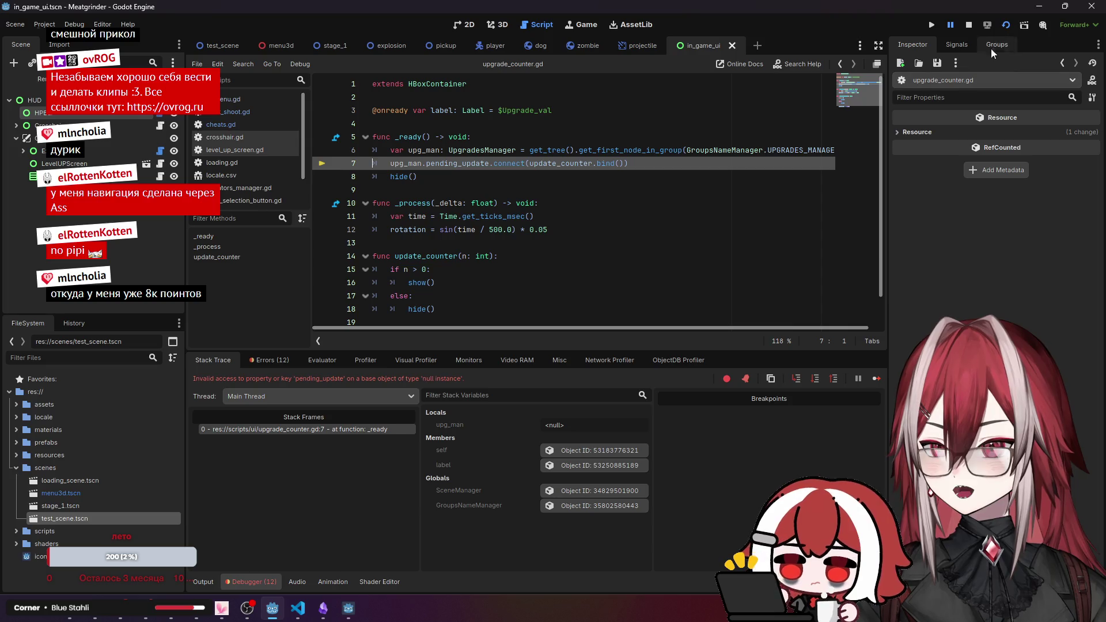
Stop the failed debug run and launch test_scene instead.
key("F8")
left_click(229, 46)
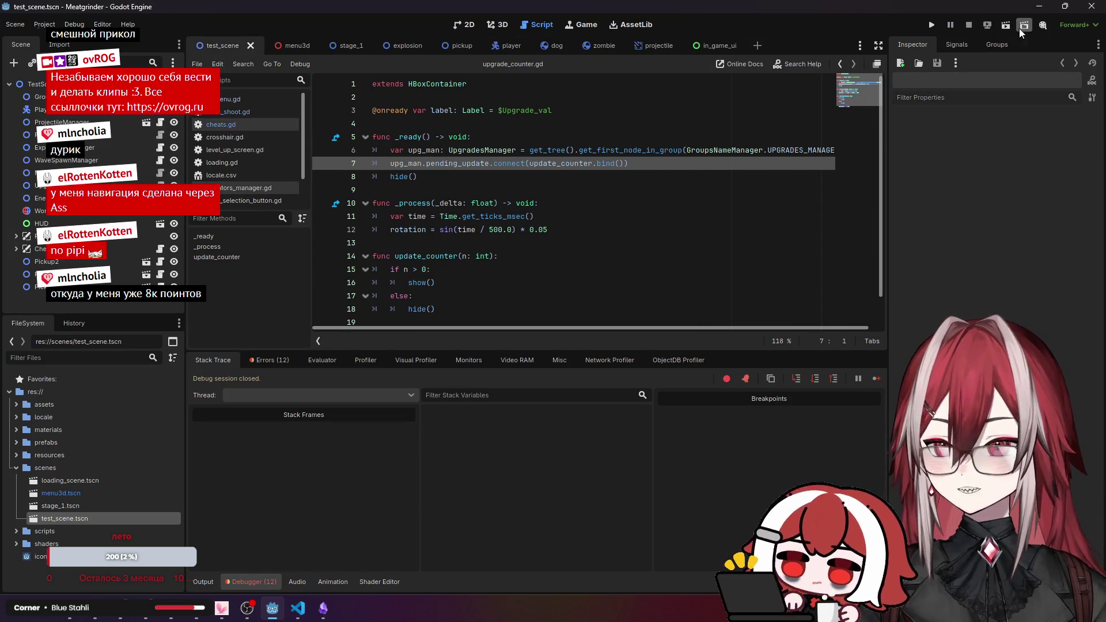
left_click(1018, 29)
Playtest with WASD movement and shooting at enemies, then close the game.
key("d")
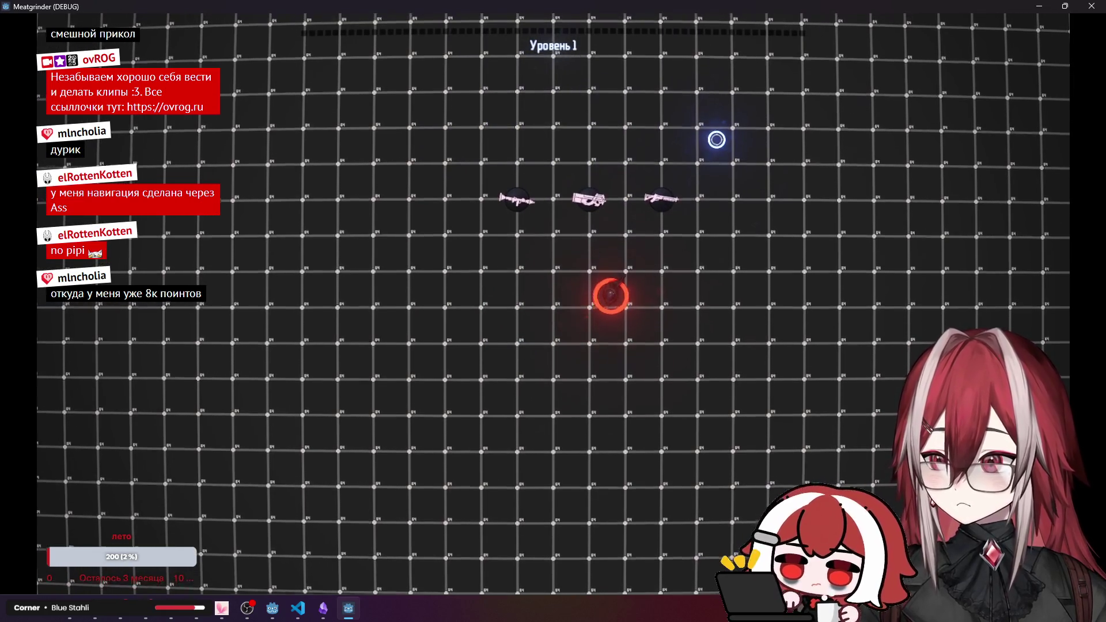
key("w")
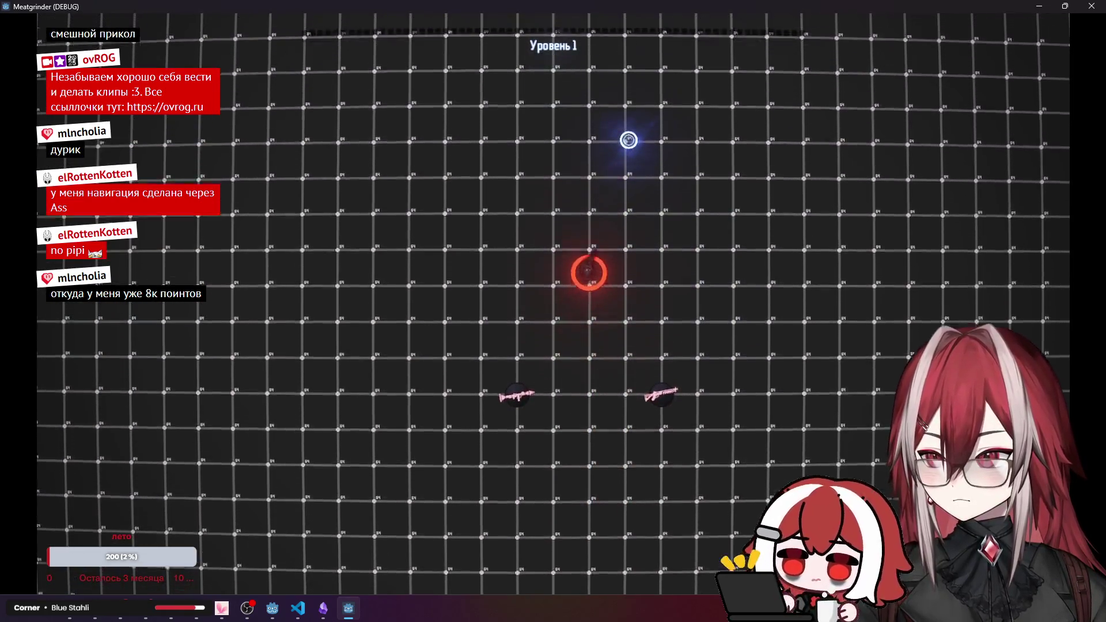
key("a")
left_click(632, 81)
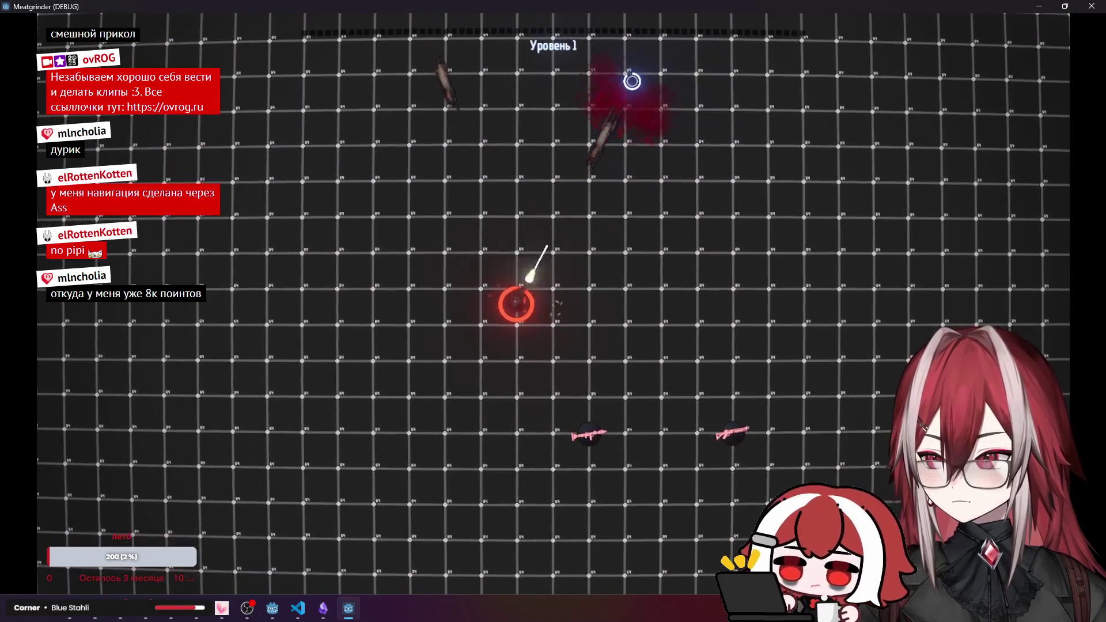
key("w")
key("d")
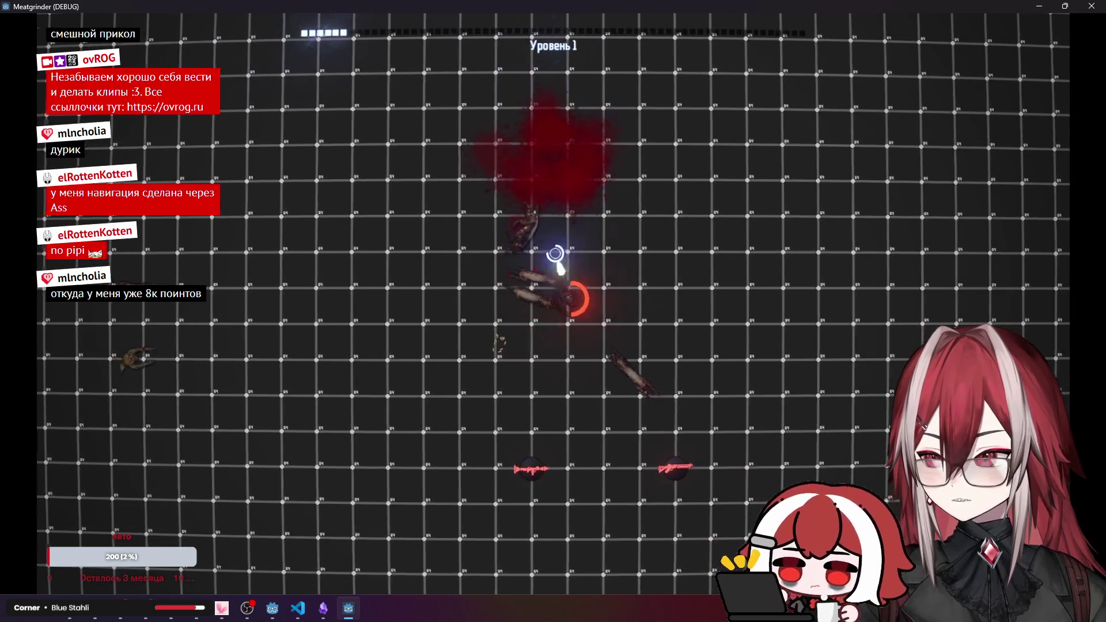
key("d")
left_click(762, 264)
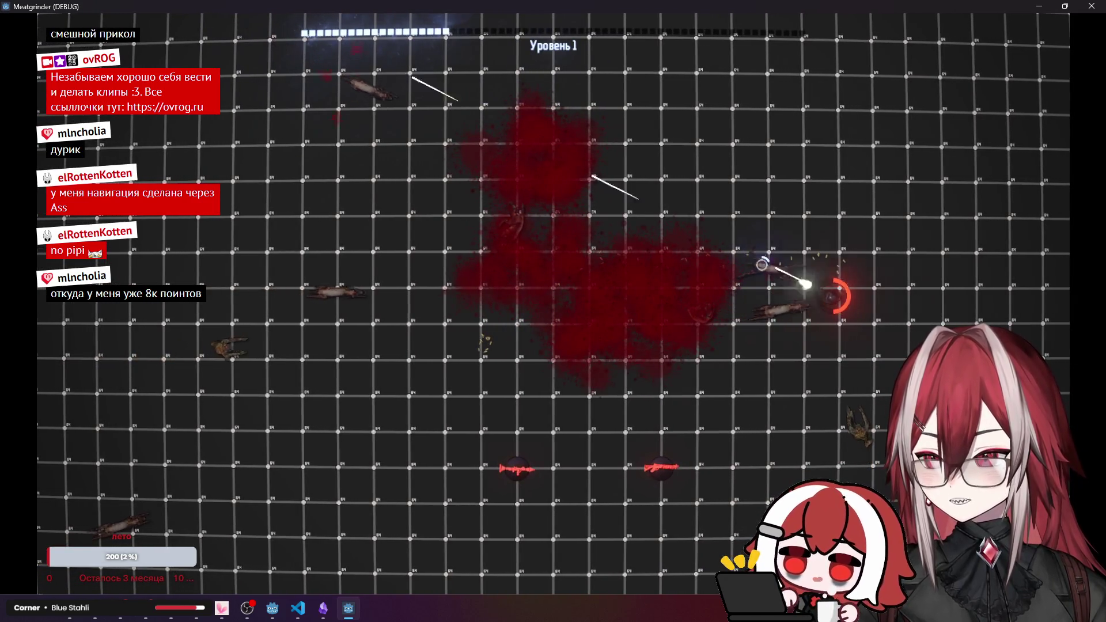
key("w")
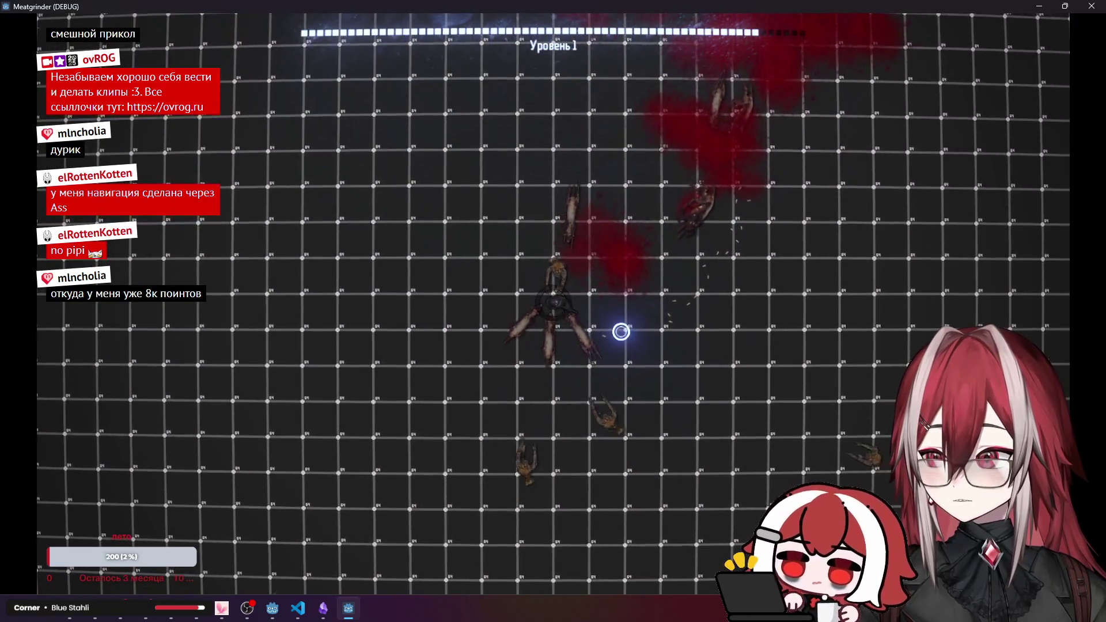
key("alt+F4")
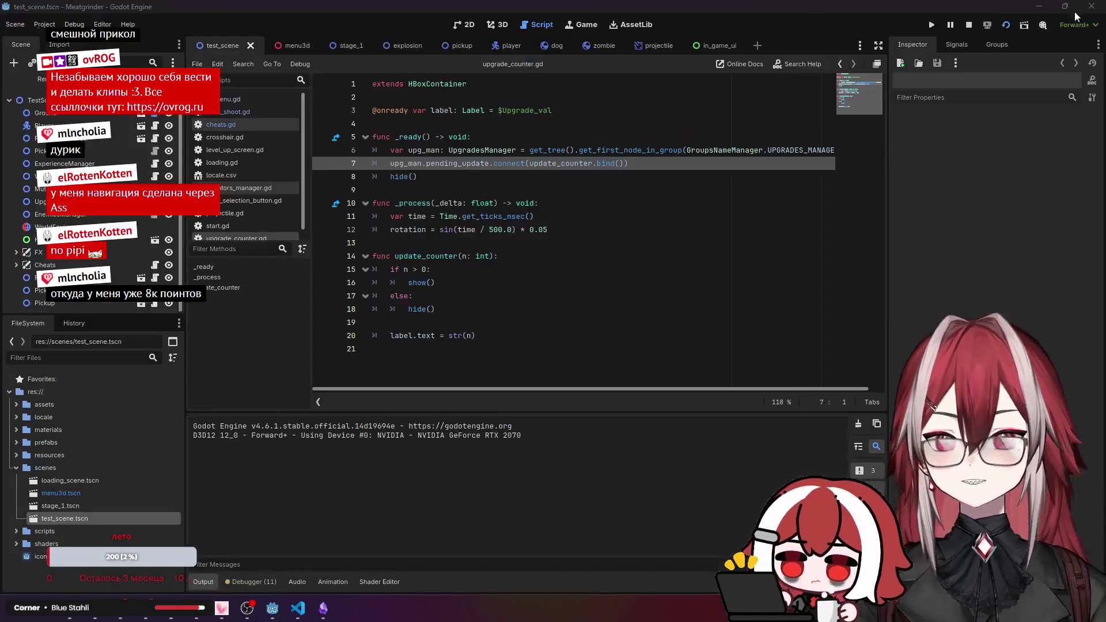
Return to Godot's 2D view with the in_game_ui scene open.
left_click(298, 607)
mouse_move(323, 609)
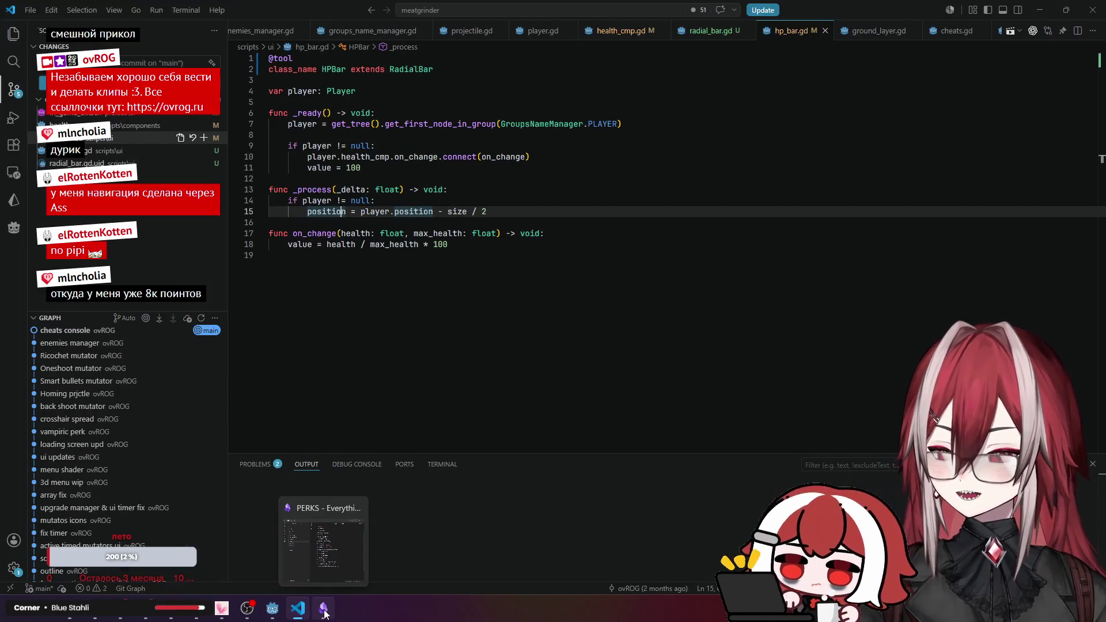
left_click(273, 607)
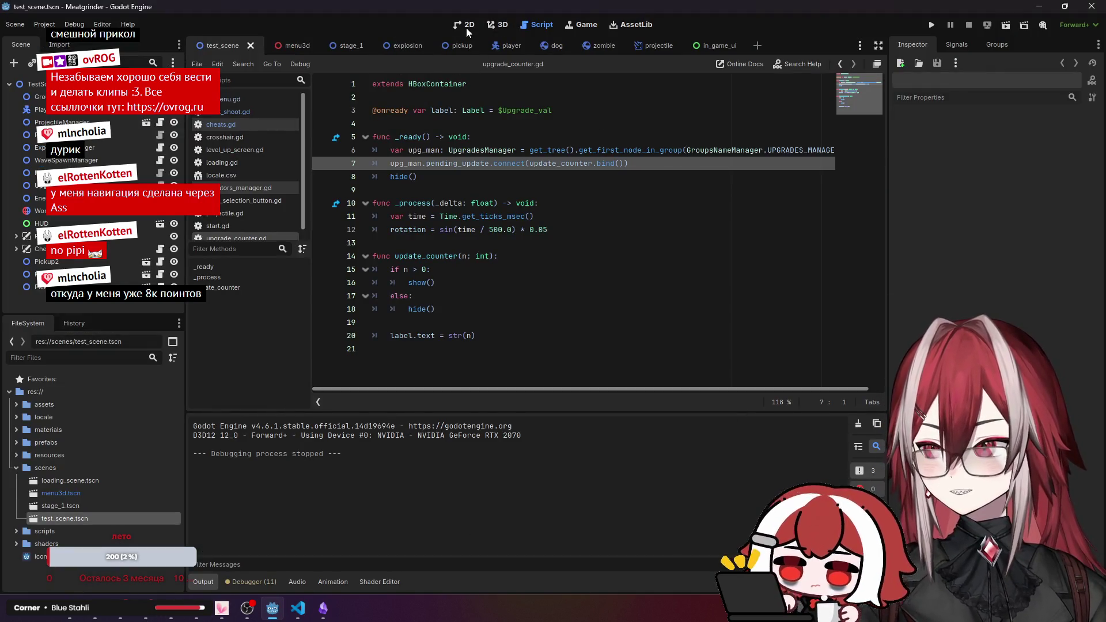
left_click(464, 25)
left_click(695, 47)
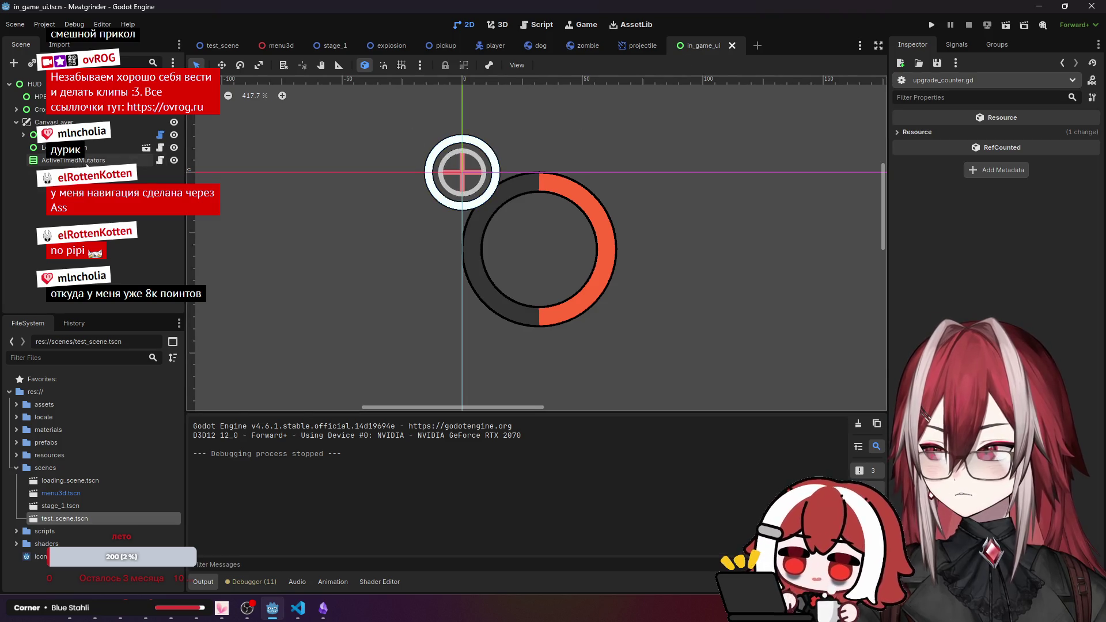
Change the HPBar's Texture Filter setting in the Inspector.
left_click(37, 96)
scroll(934, 314, "down", 3)
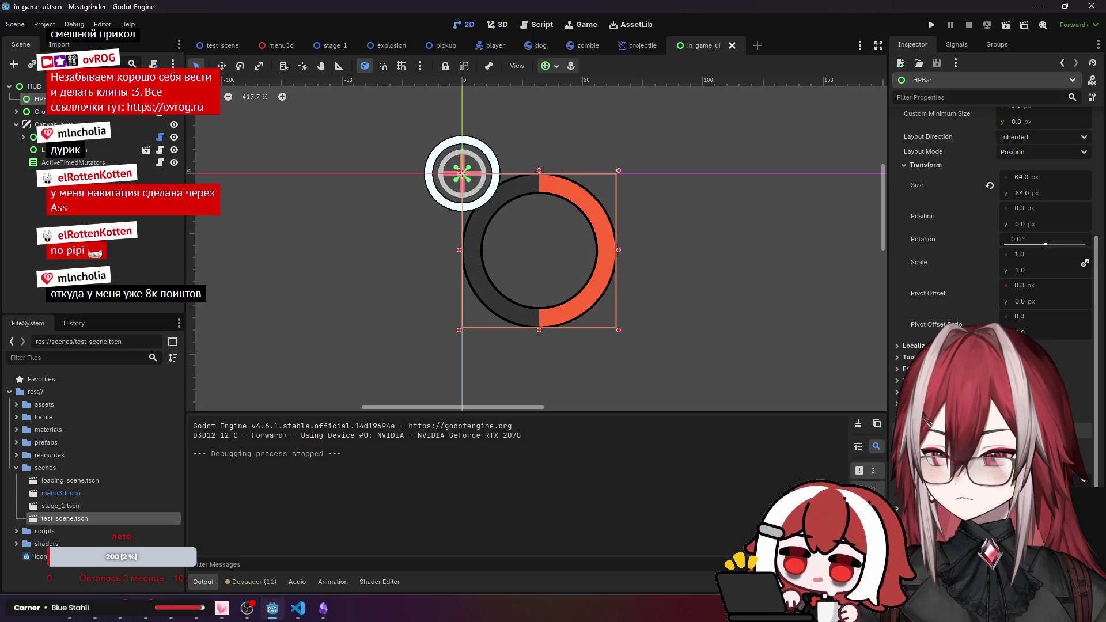
left_click(1037, 494)
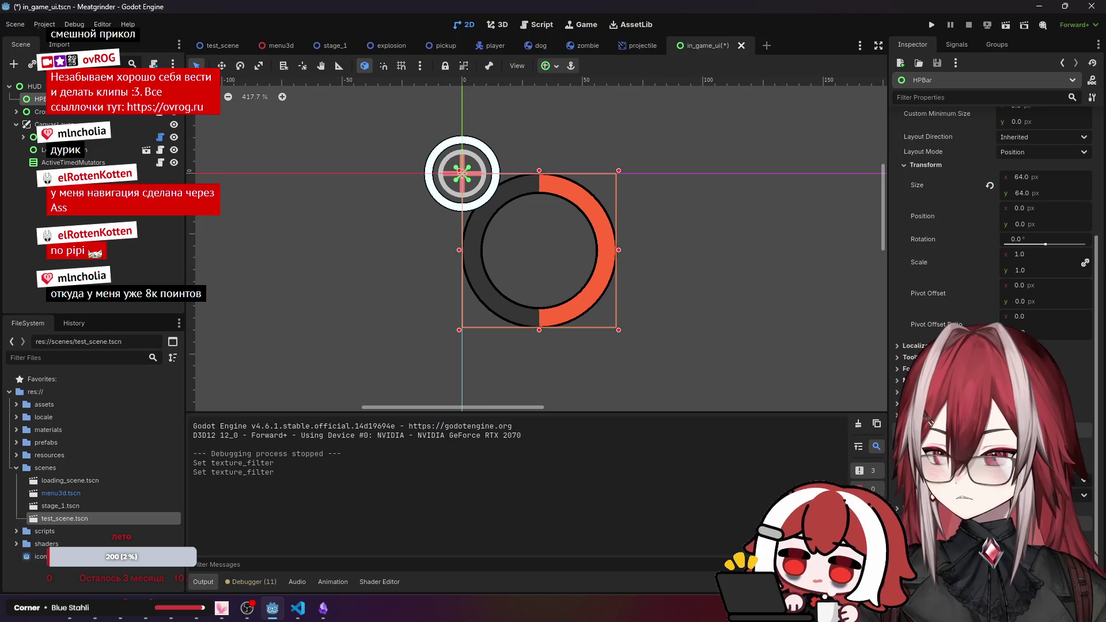
scroll(990, 259, "up", 5)
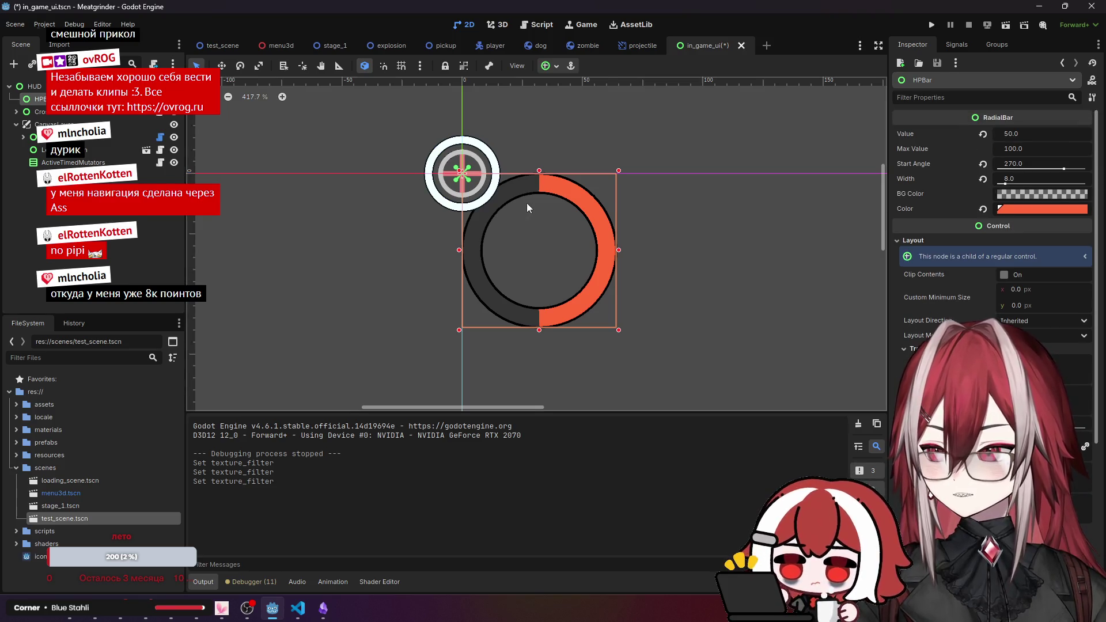
scroll(527, 207, "up", 5)
key("alt+Tab")
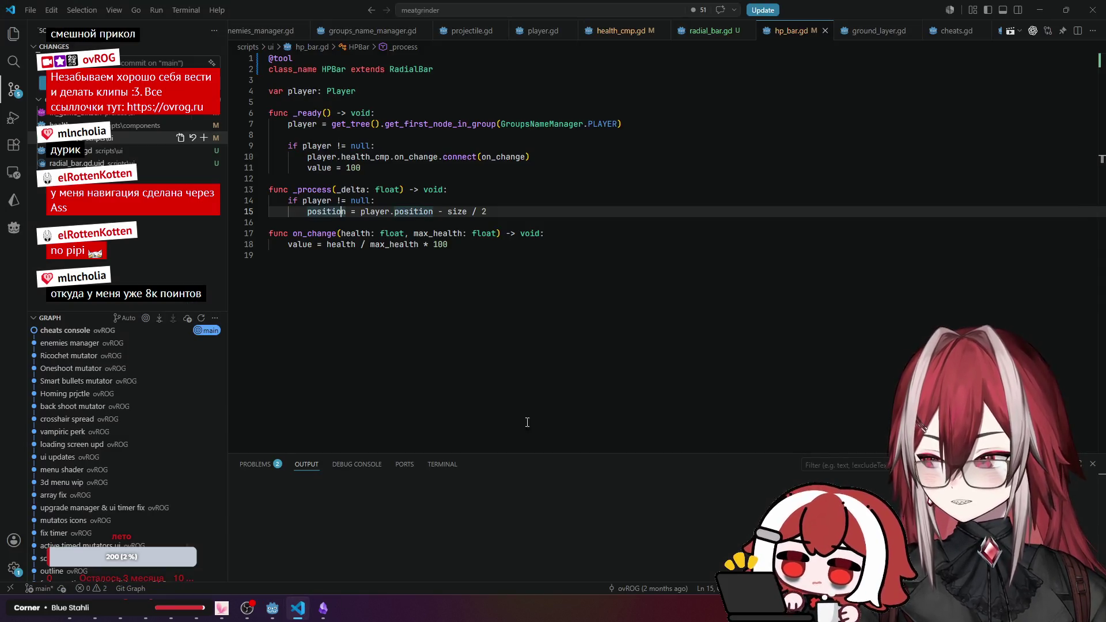
Add ', true' to the draw_arc call on line 43 of radial_bar.gd.
key("ctrl+Tab")
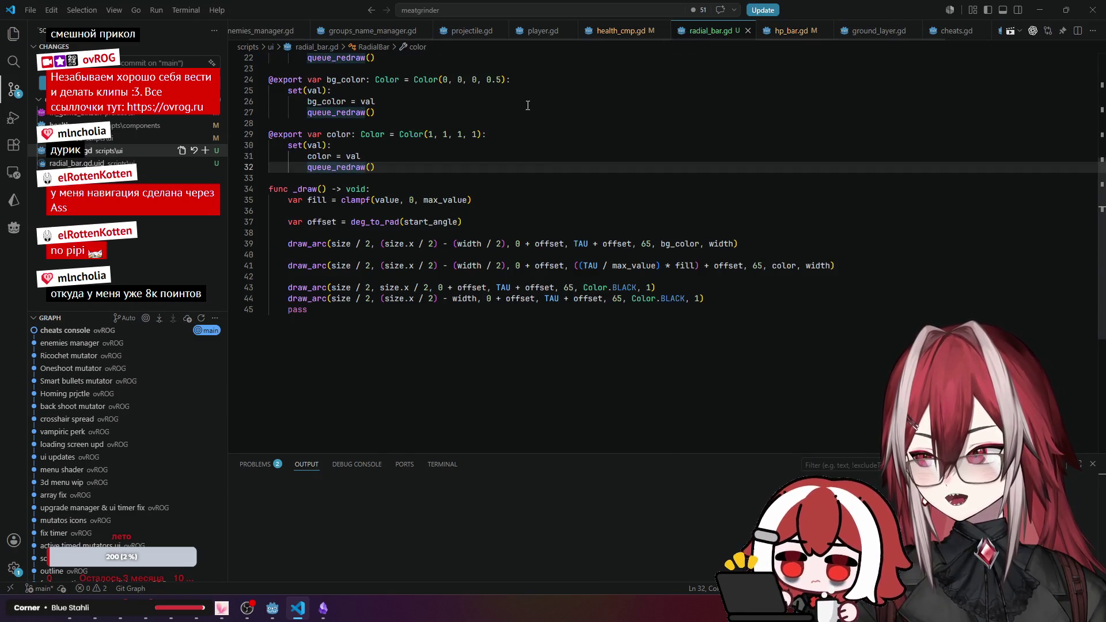
scroll(527, 106, "up", 3)
scroll(634, 173, "down", 4)
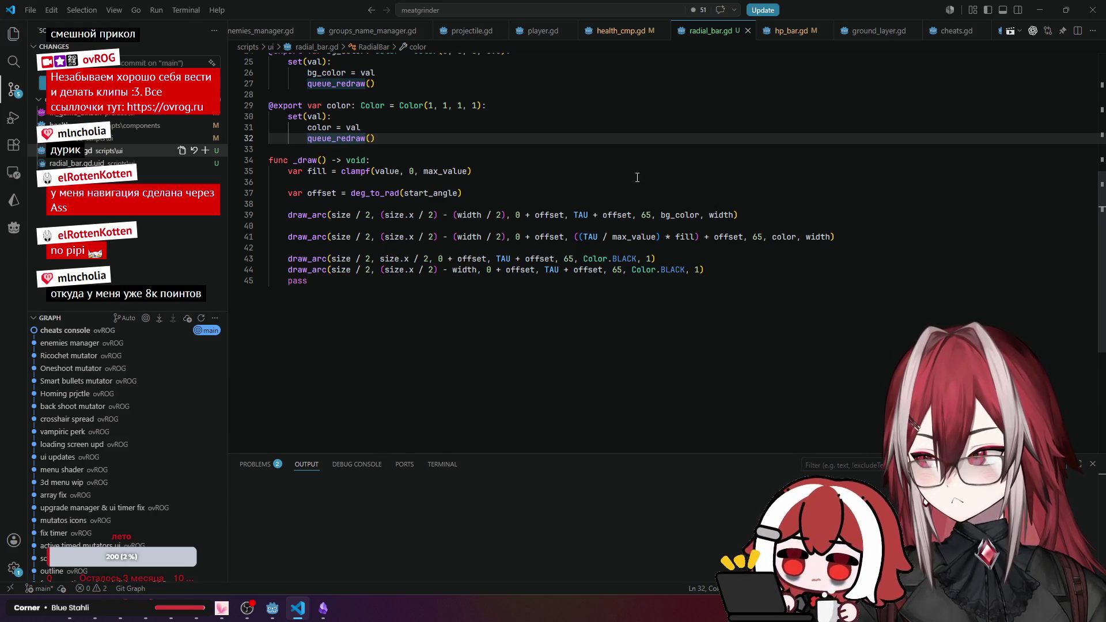
left_click(829, 237)
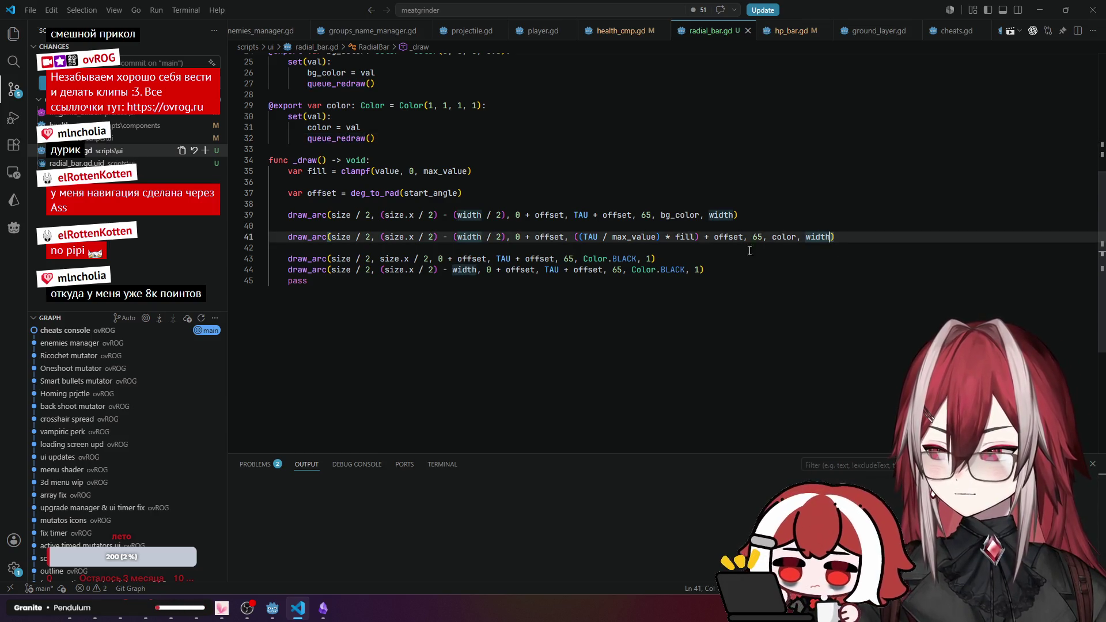
left_click(653, 259)
type(", tr")
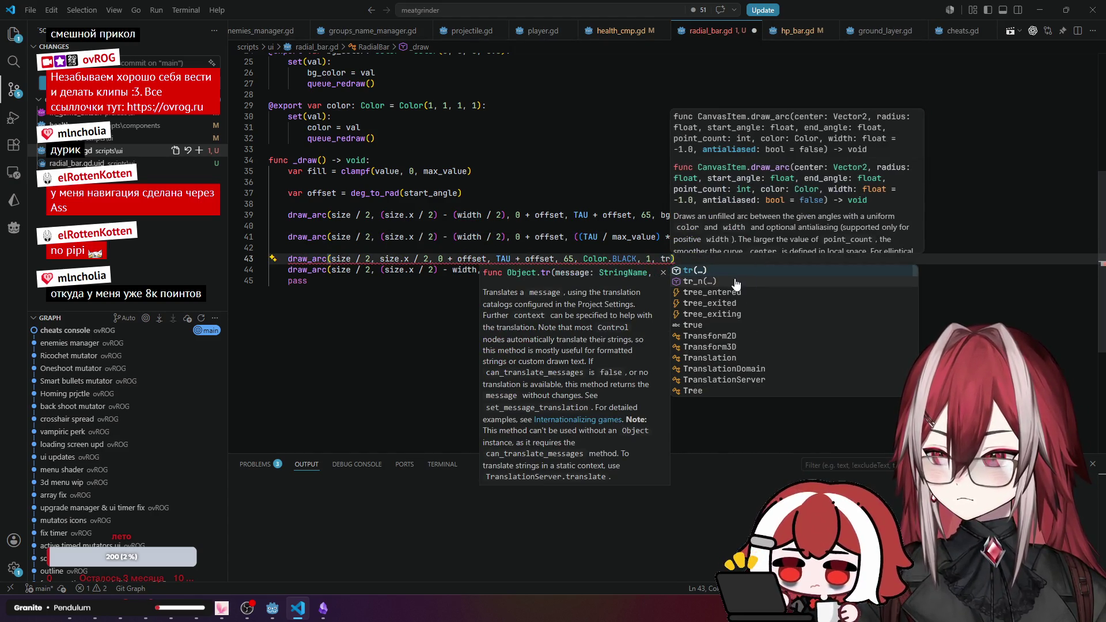
type("ue")
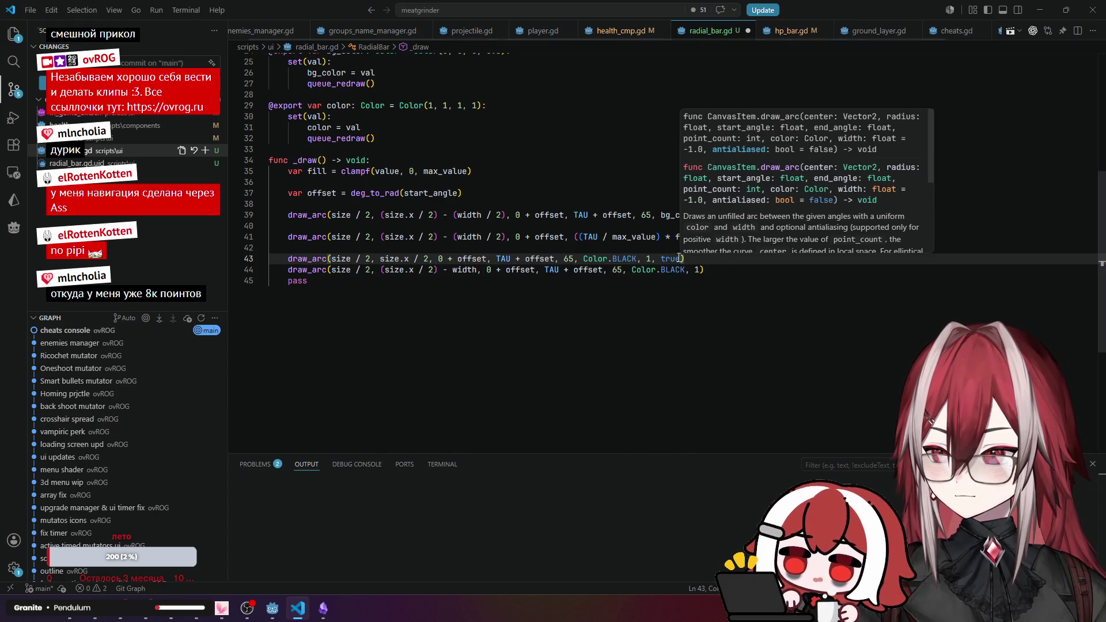
Copy ', true' onto line 44's draw_arc call and save radial_bar.gd.
left_click_drag(650, 259, 680, 259)
key("ctrl+c")
left_click(698, 270)
key("ctrl+v")
key("ctrl+s")
key("alt+Tab")
scroll(683, 215, "down", 3)
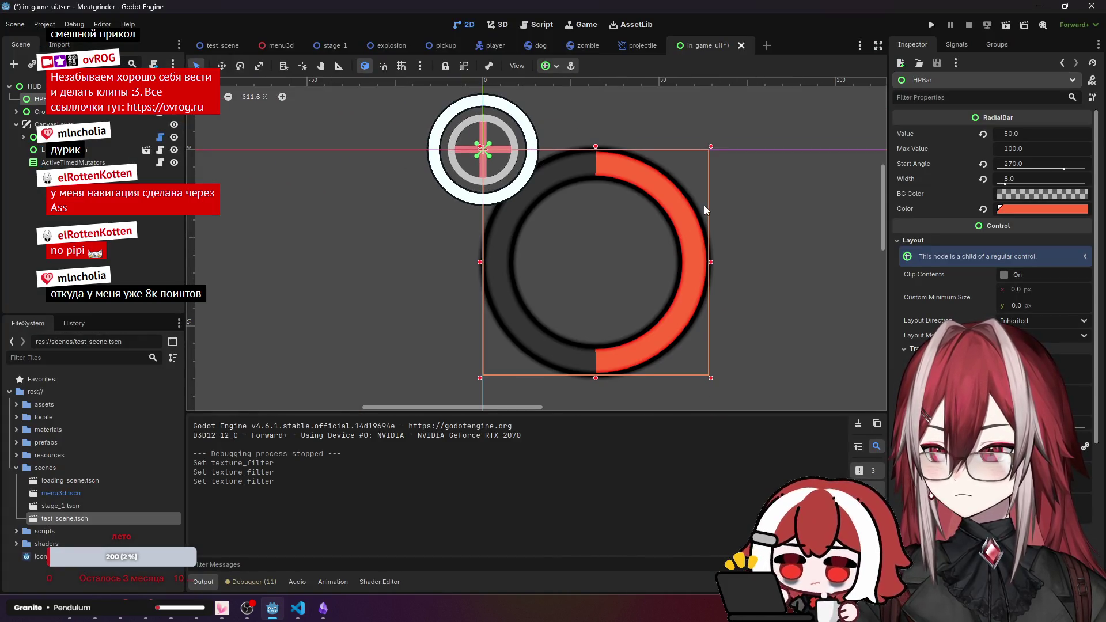
Rerun test_scene, move the player left and right, and close the game.
scroll(703, 205, "down", 5)
left_click(548, 227)
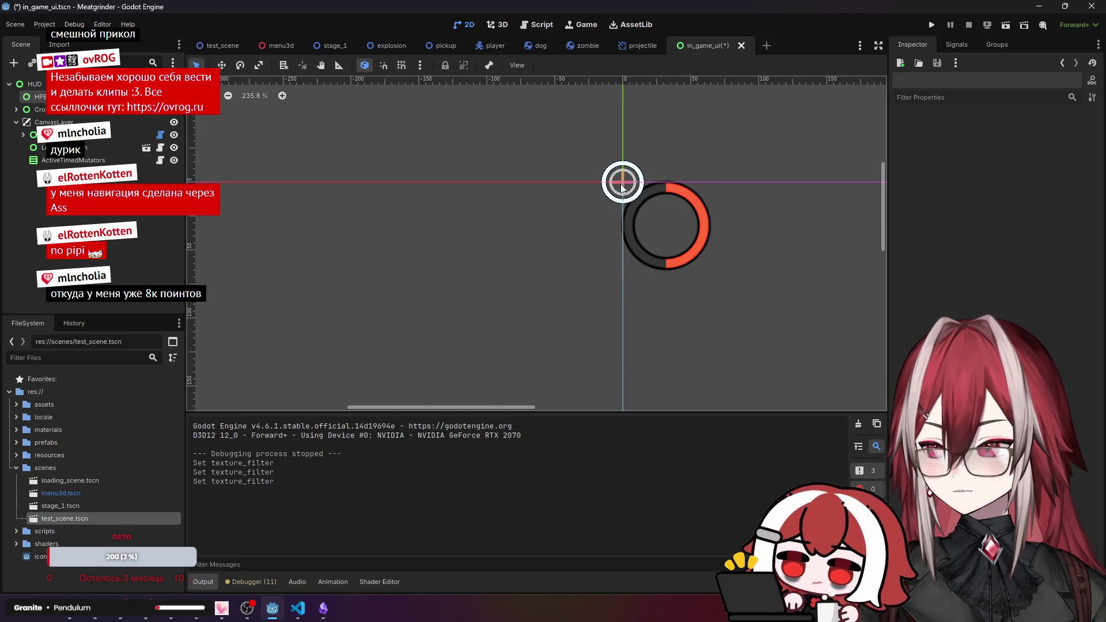
left_click(227, 46)
left_click(1006, 24)
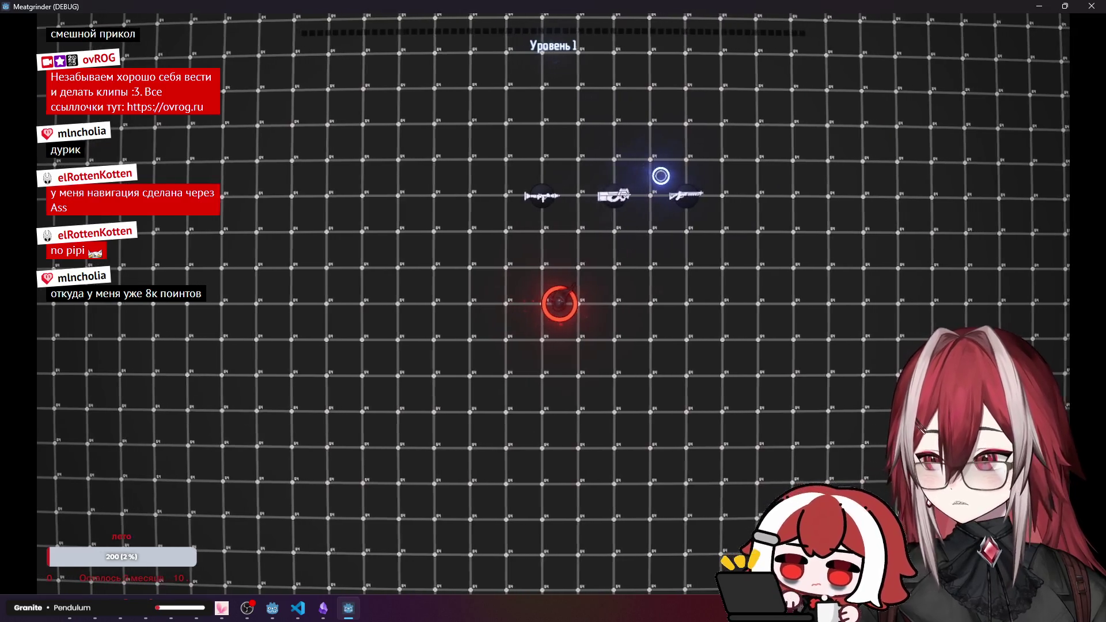
key("a")
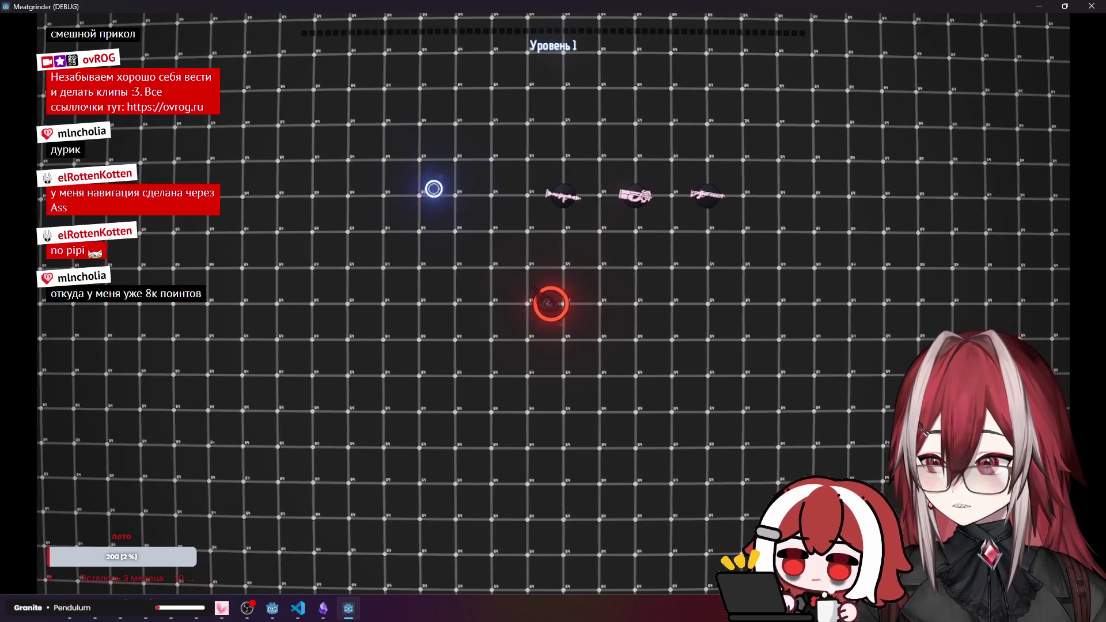
key("d")
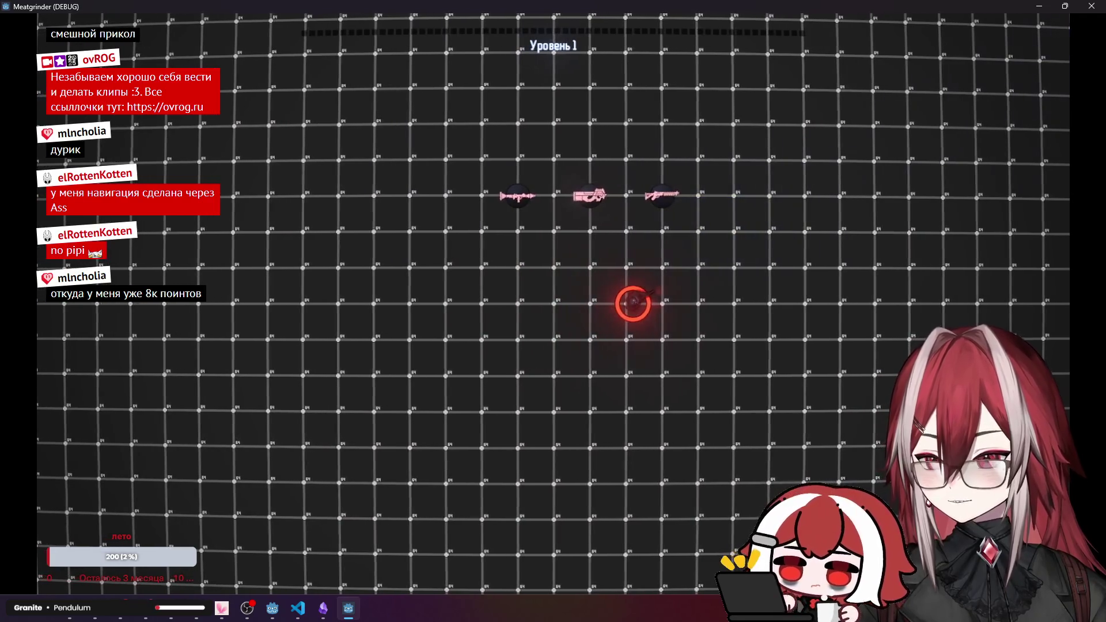
key("alt+F4")
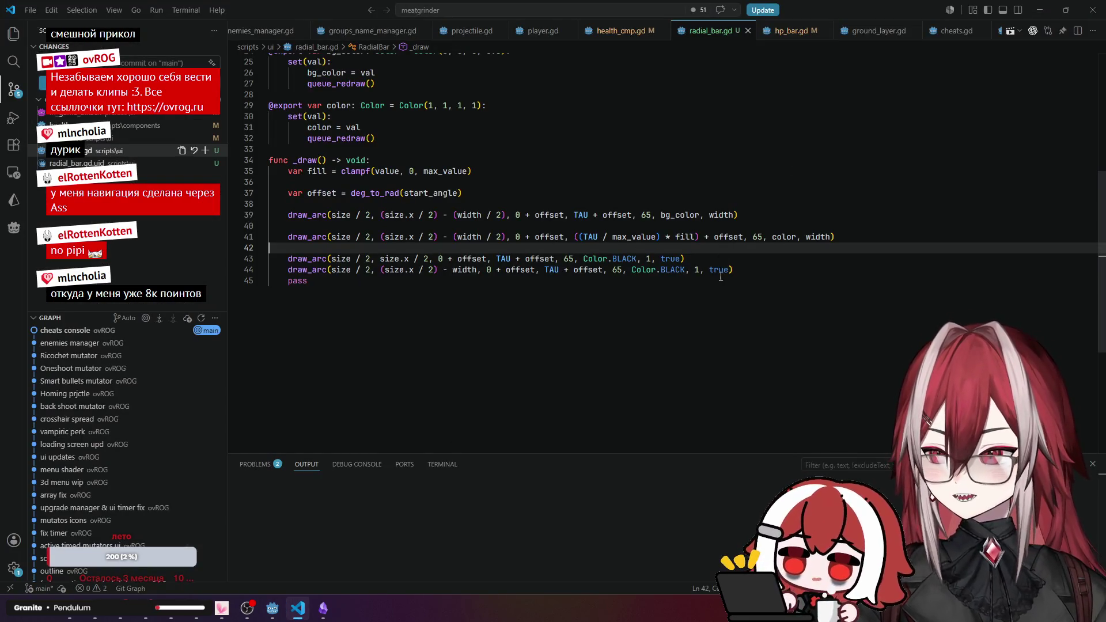
Paste ', true' into the draw_arc calls on lines 39 and 41 of radial_bar.gd.
left_click_drag(651, 260, 681, 259)
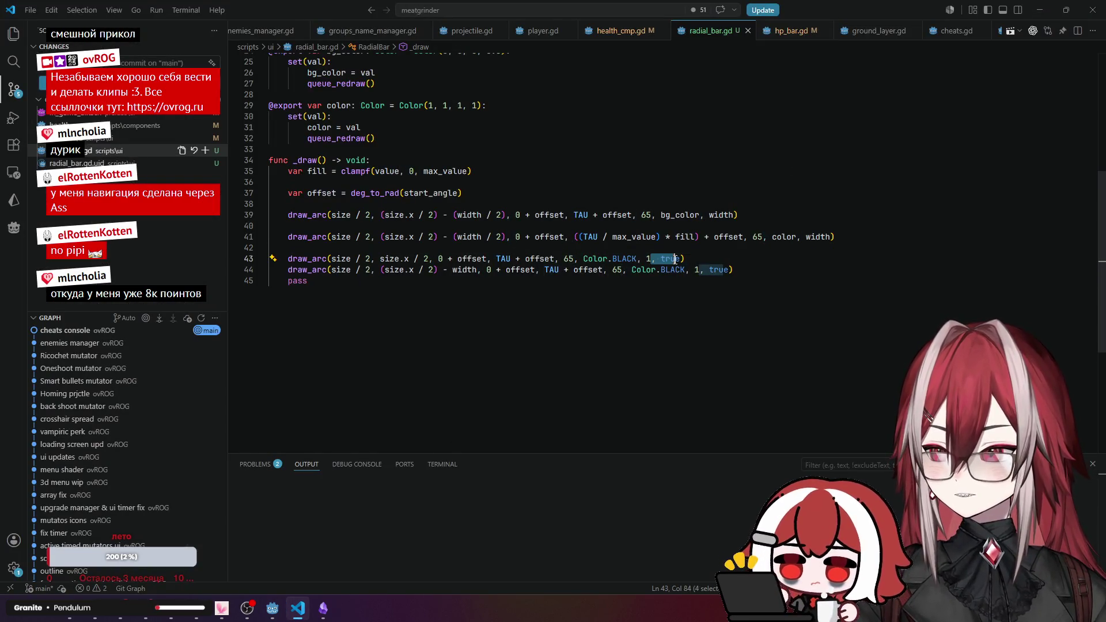
left_click(828, 237)
key("ctrl+v")
left_click(737, 215)
key("ctrl+v")
left_click(774, 188)
key("alt+Tab")
Run the scene, move the player around to check the ring, and close the game.
left_click(1005, 27)
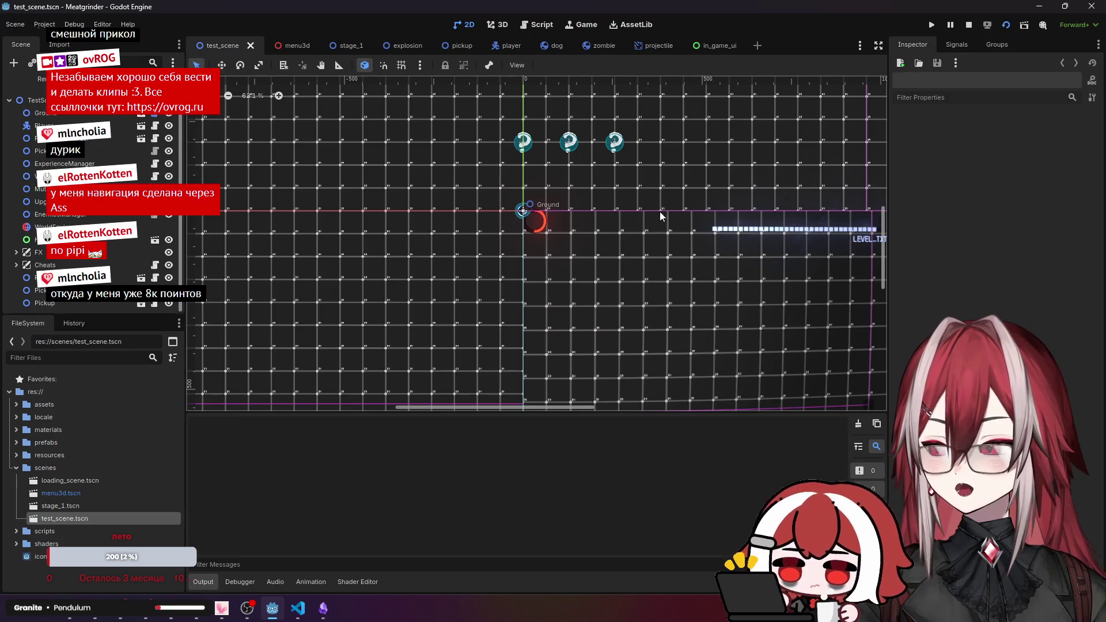
key("a")
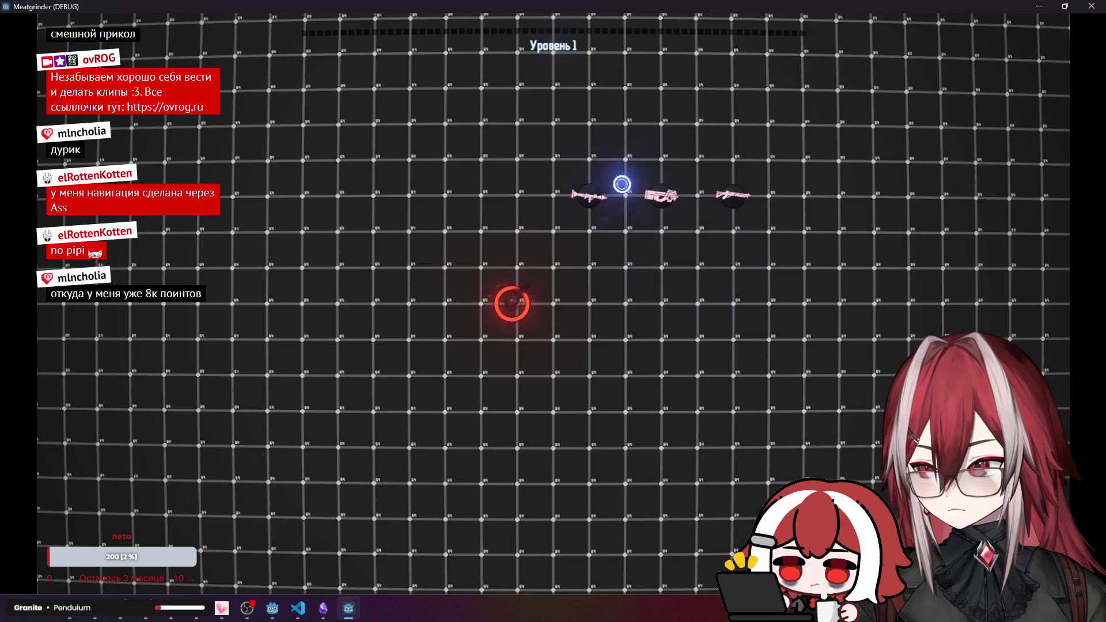
key("a")
key("w")
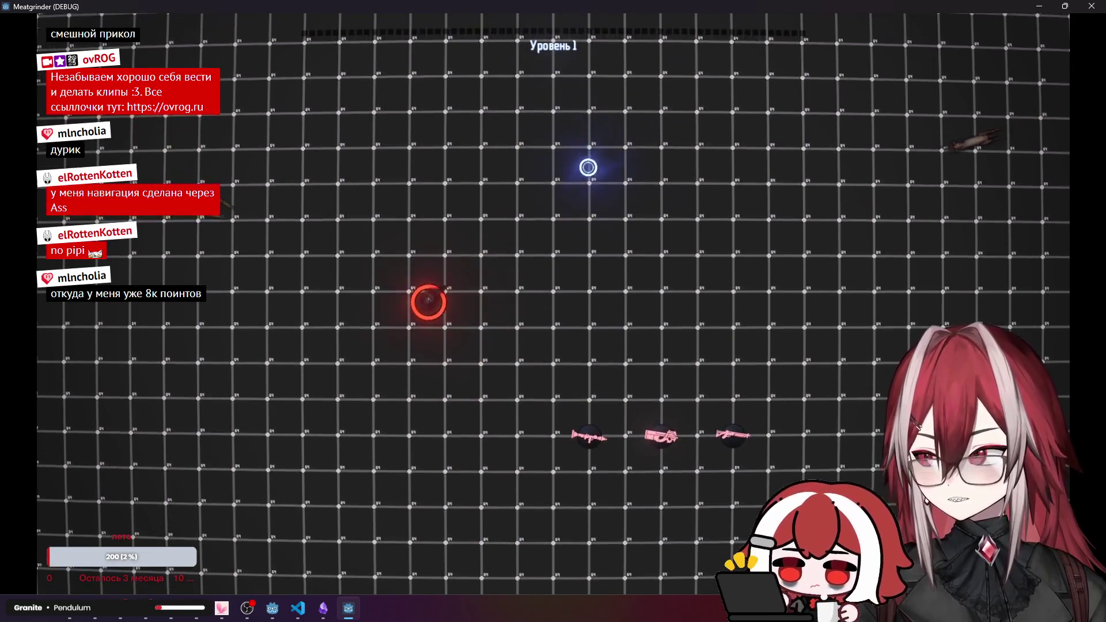
key("a")
key("w")
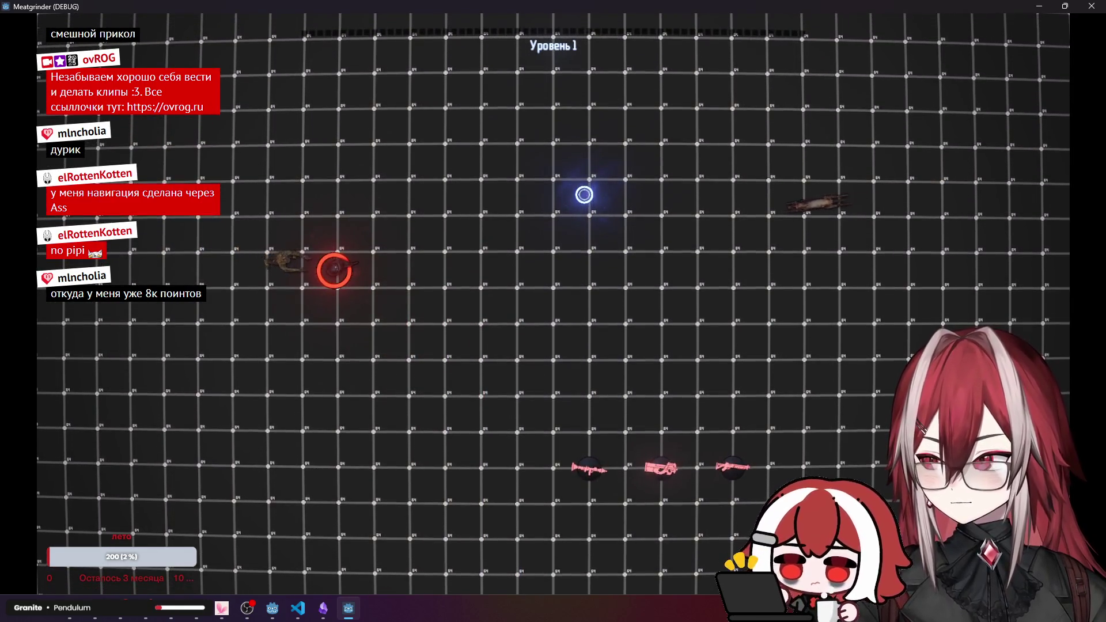
key("s")
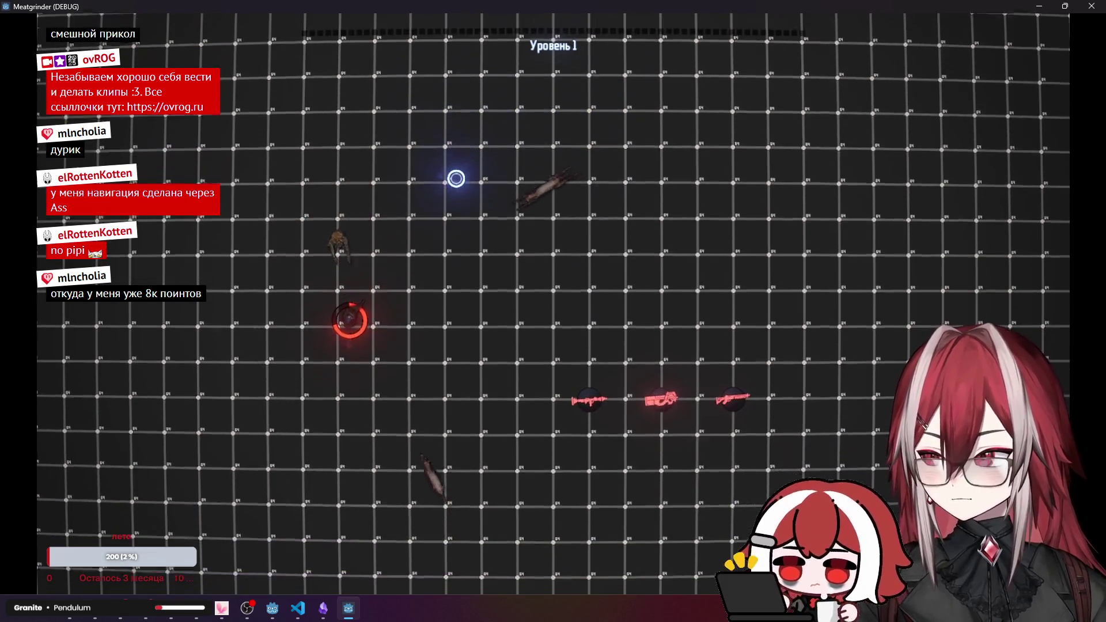
key("d")
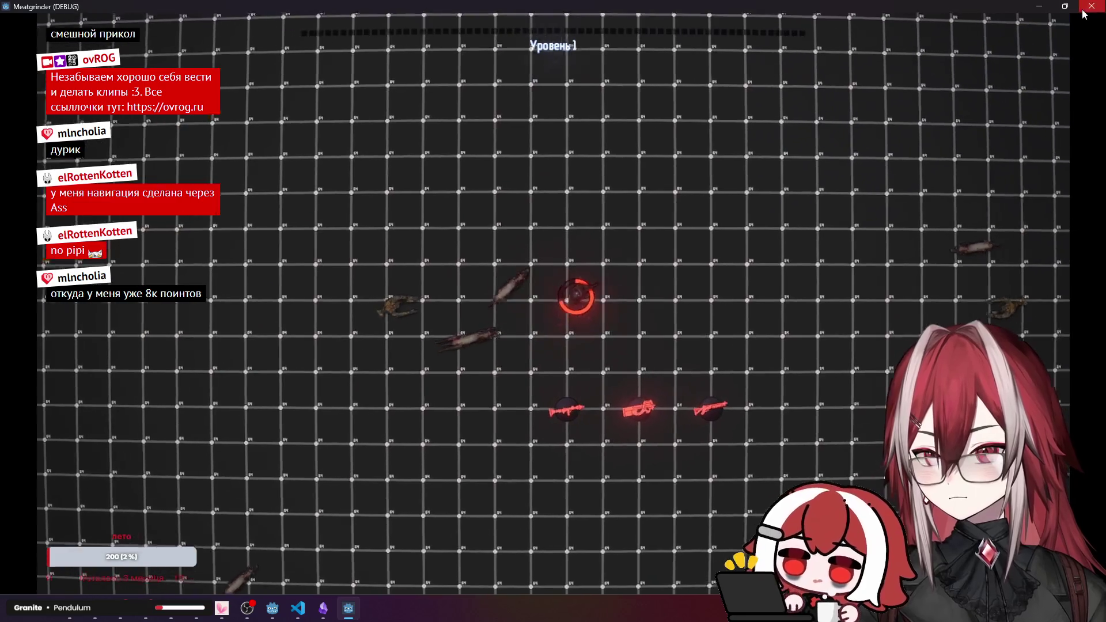
left_click(1090, 6)
Remove the ', true' argument from lines 41 and 39 again.
key("alt+Tab")
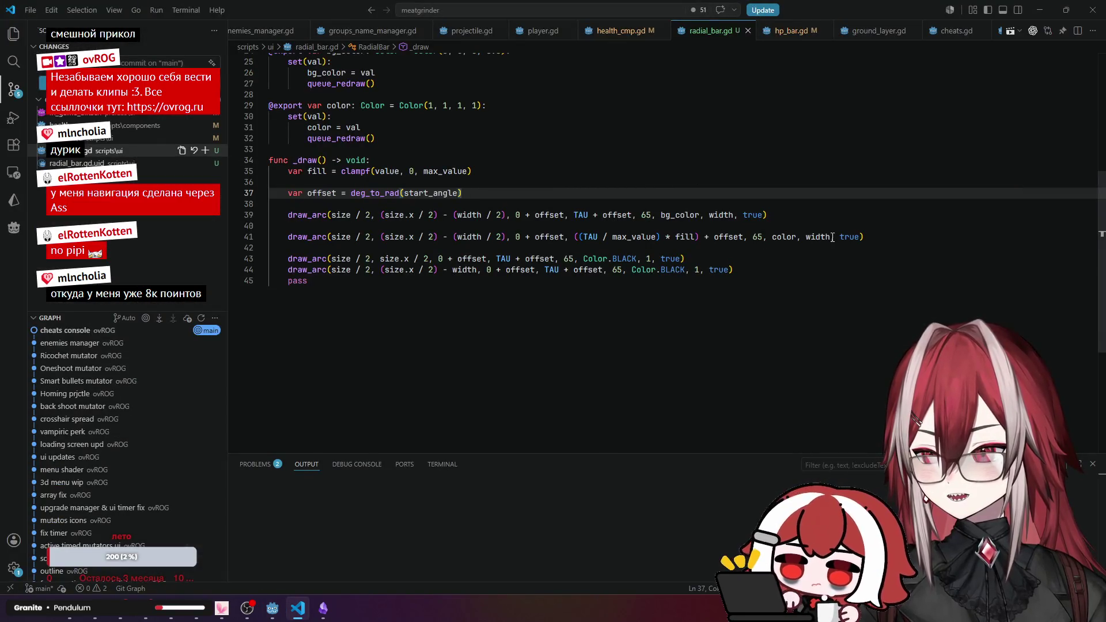
double_click(852, 236)
key("BackSpace")
key("BackSpace")
key("BackSpace")
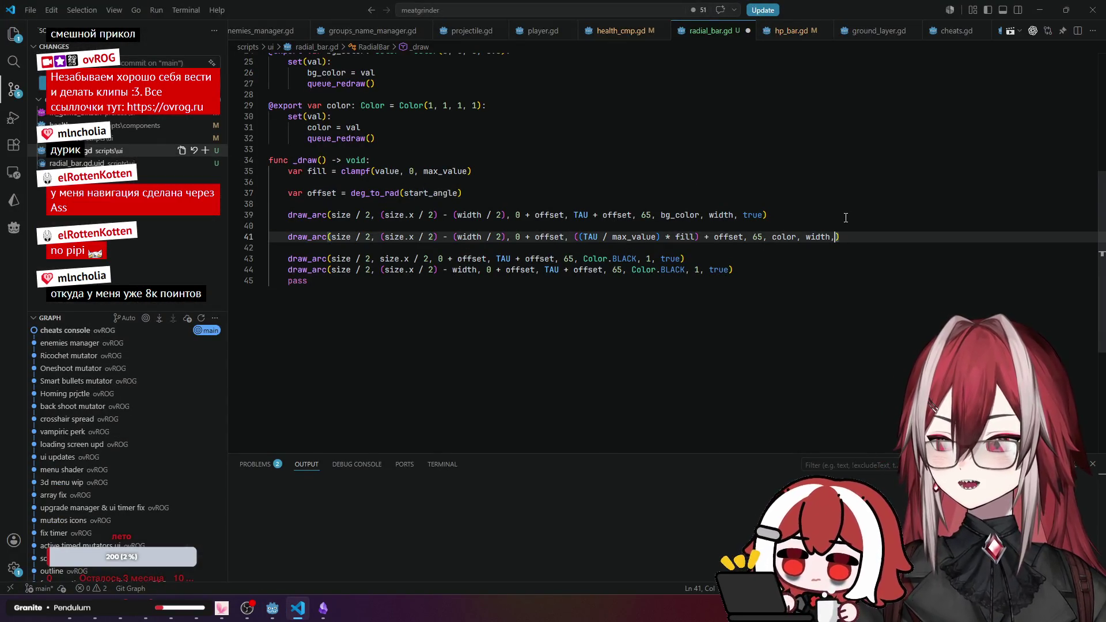
left_click_drag(763, 214, 734, 214)
key("BackSpace")
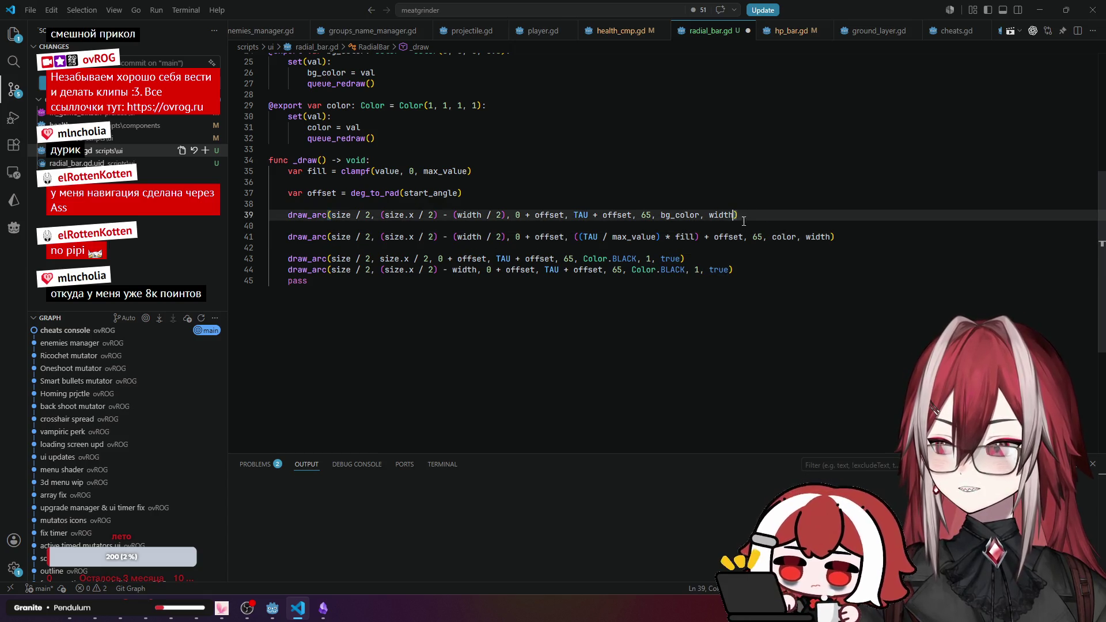
key("alt+Tab")
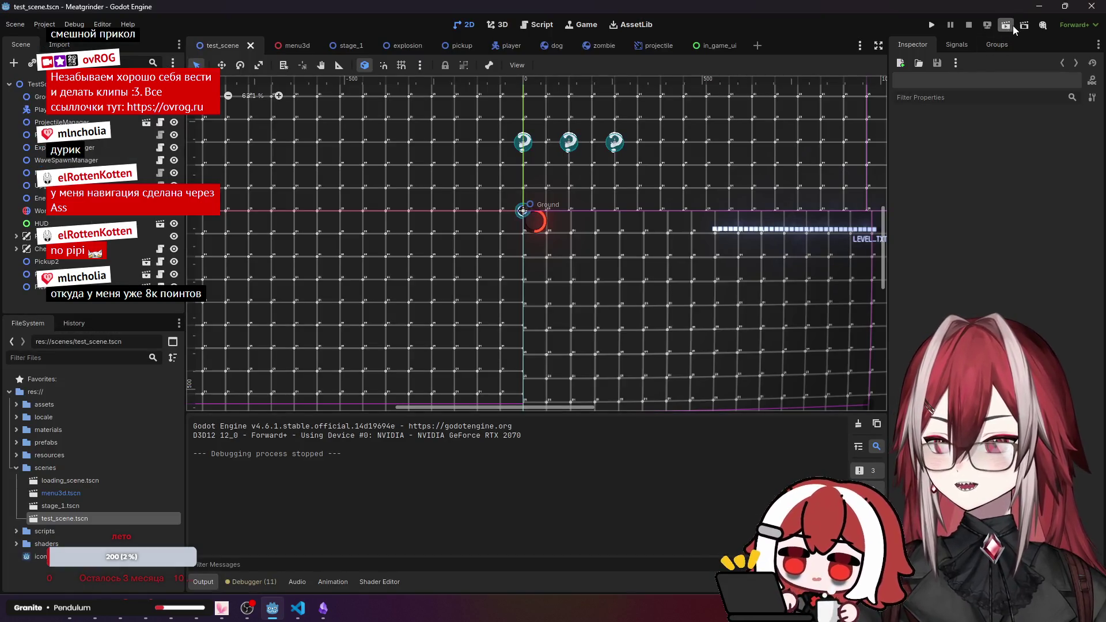
Rerun the scene to compare, moving and shooting enemies, then close the game.
left_click(1012, 25)
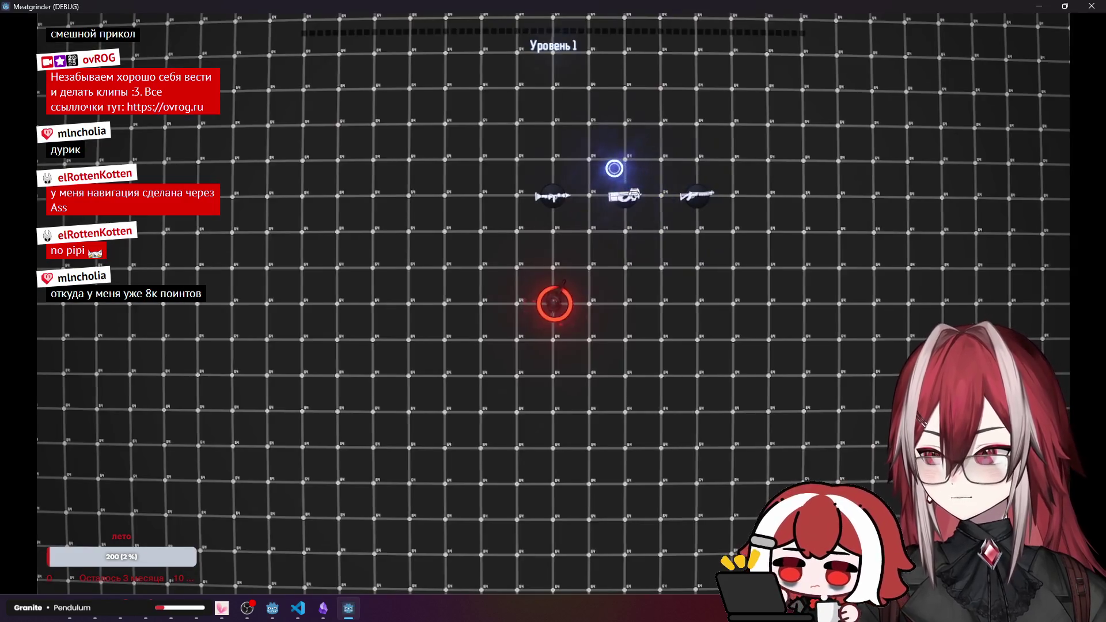
key("d")
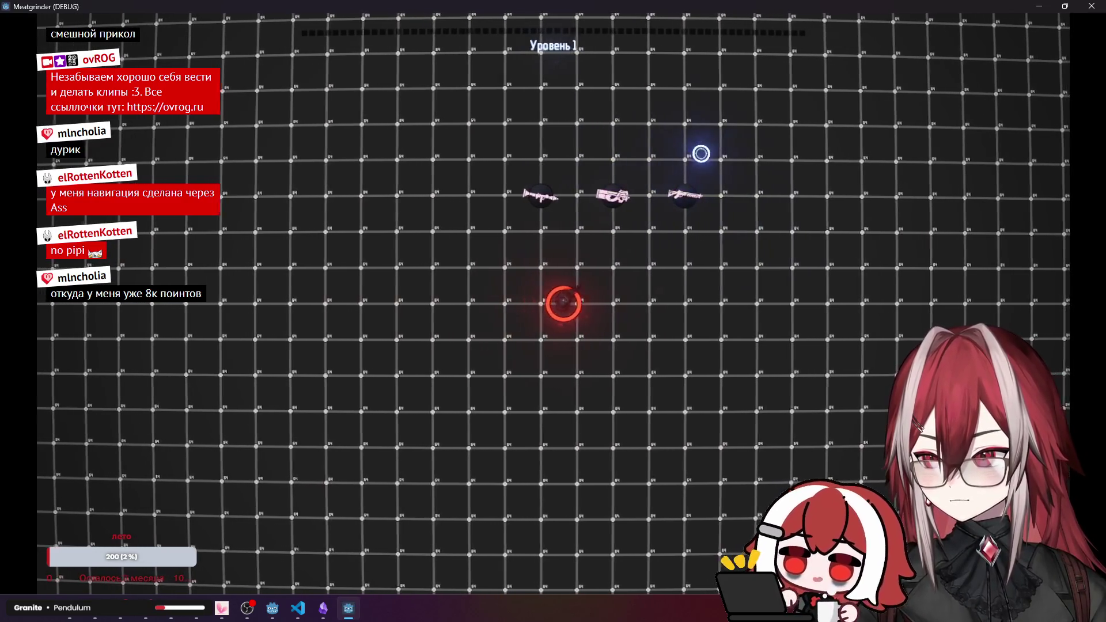
key("w")
key("a")
key("w")
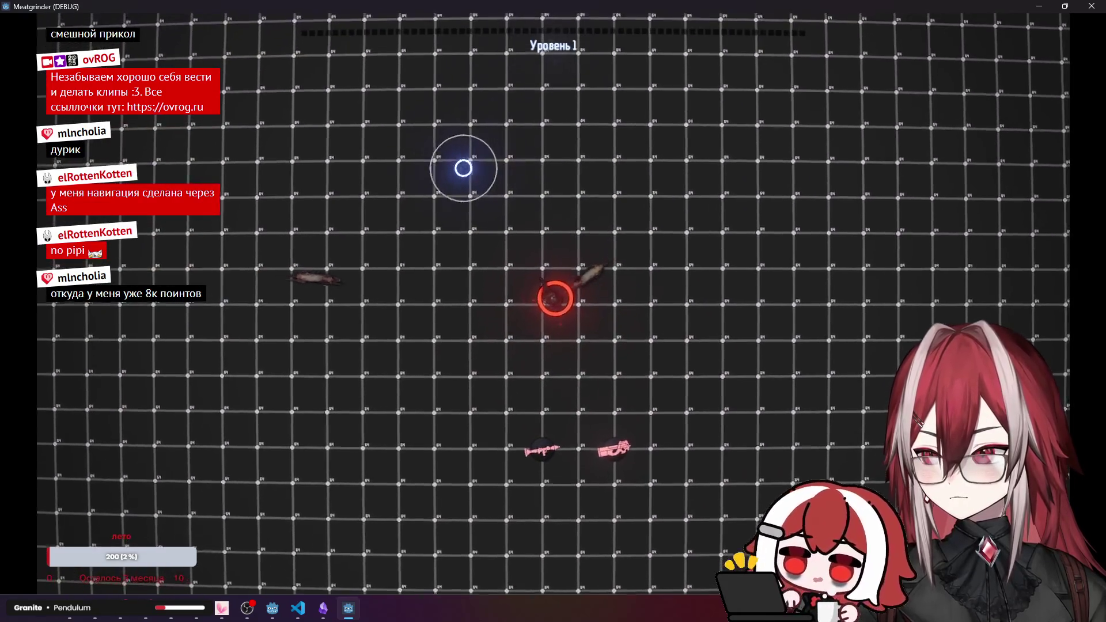
key("s")
key("a")
key("s")
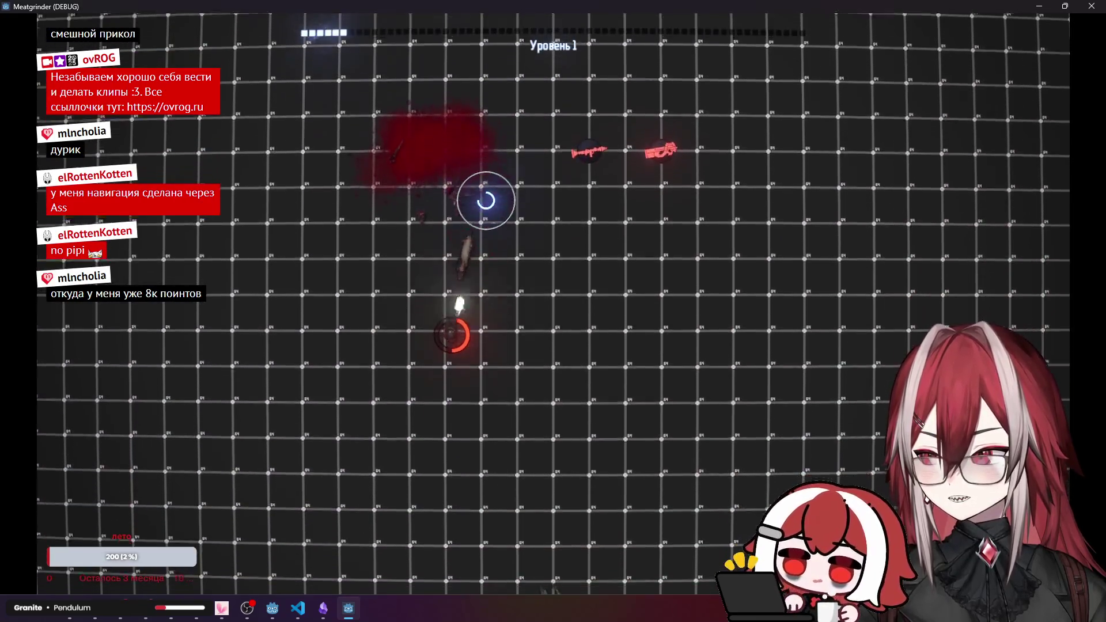
key("d")
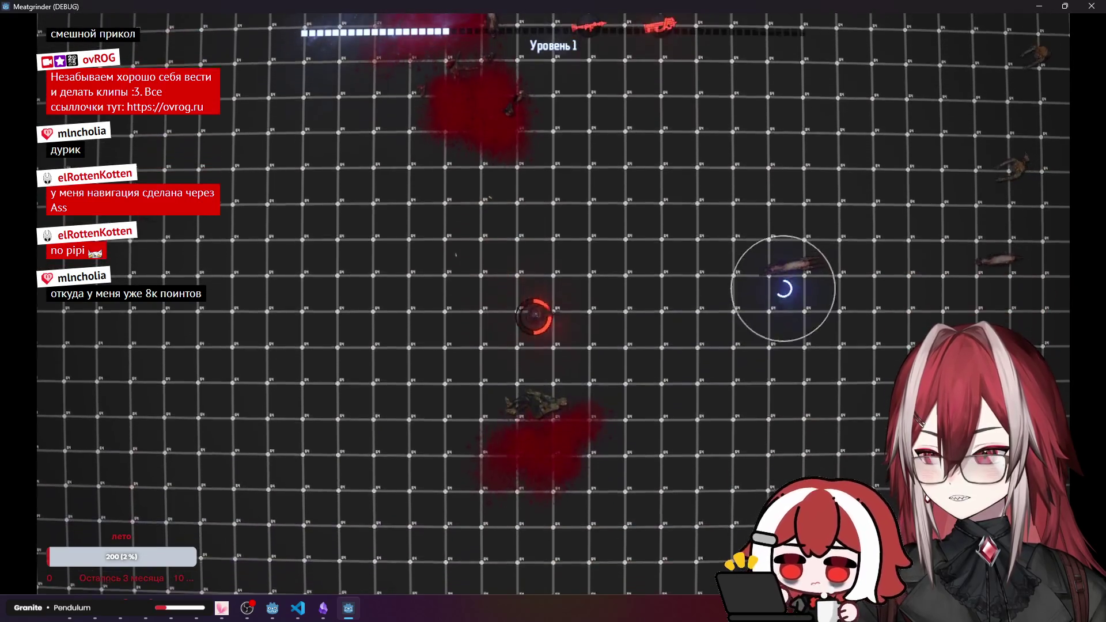
left_click(787, 260)
key("s")
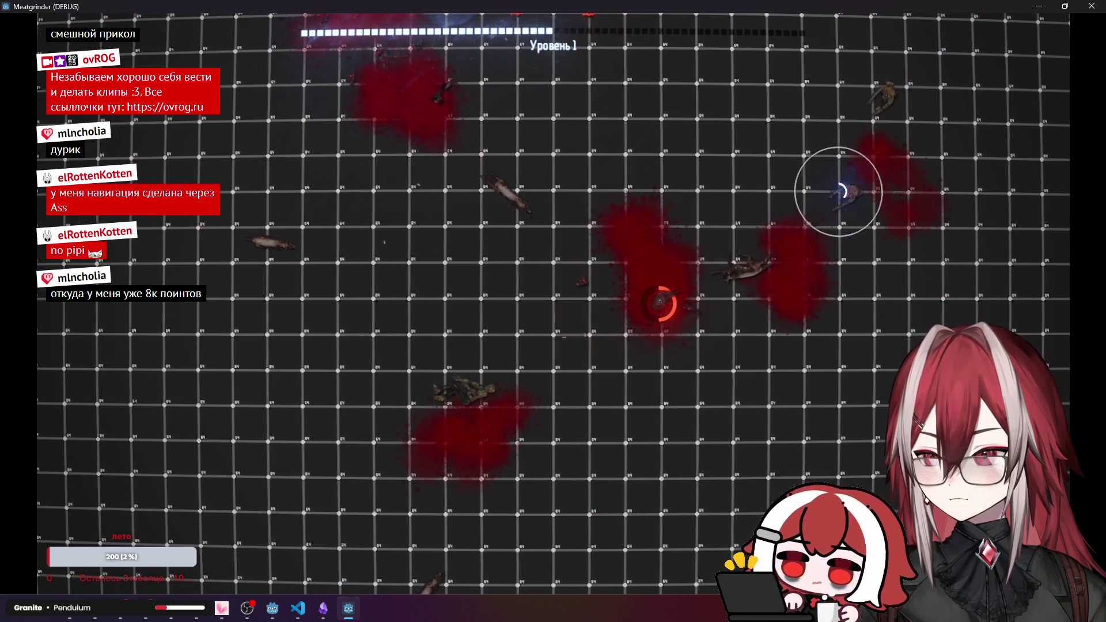
left_click(559, 227)
key("a")
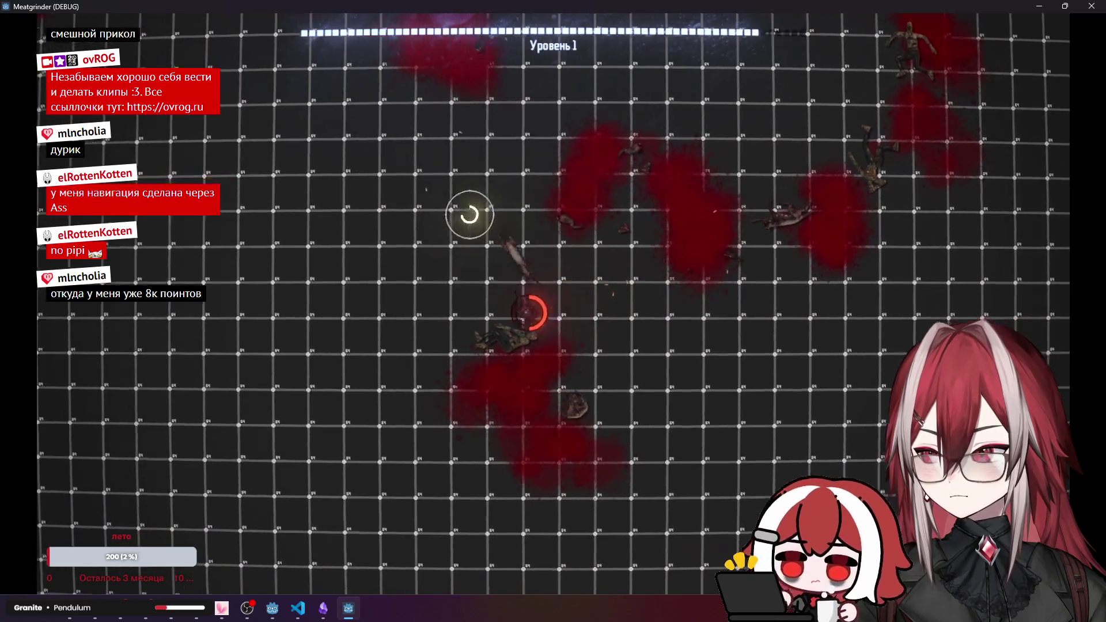
left_click(1088, 5)
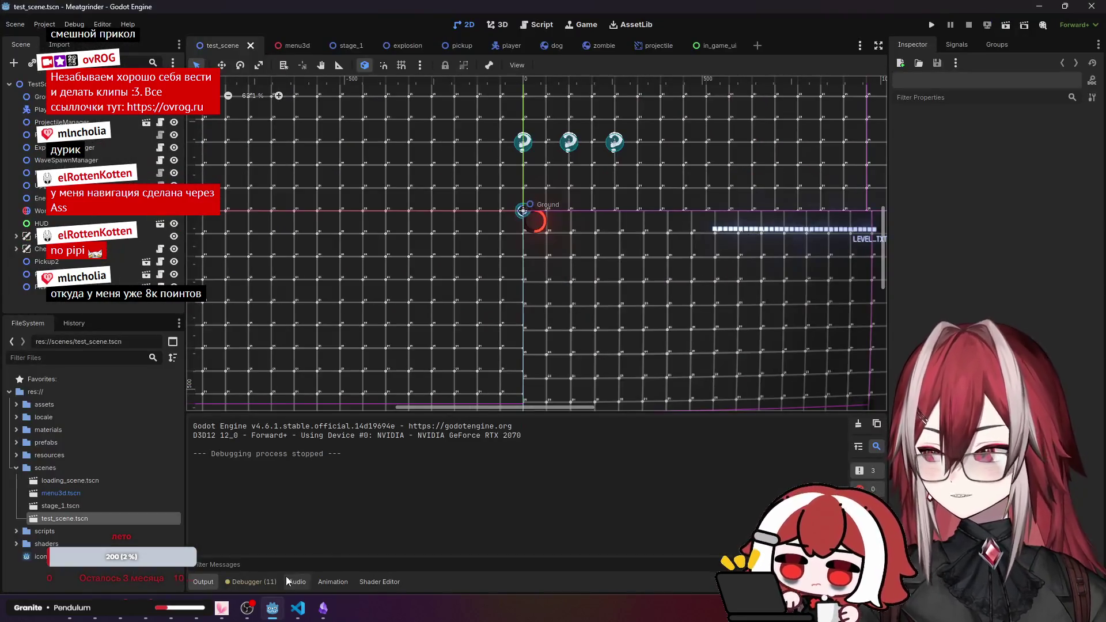
Open hp_bar.gd in VS Code, placing the cursor after value = 100.
left_click(297, 608)
scroll(367, 268, "up", 2)
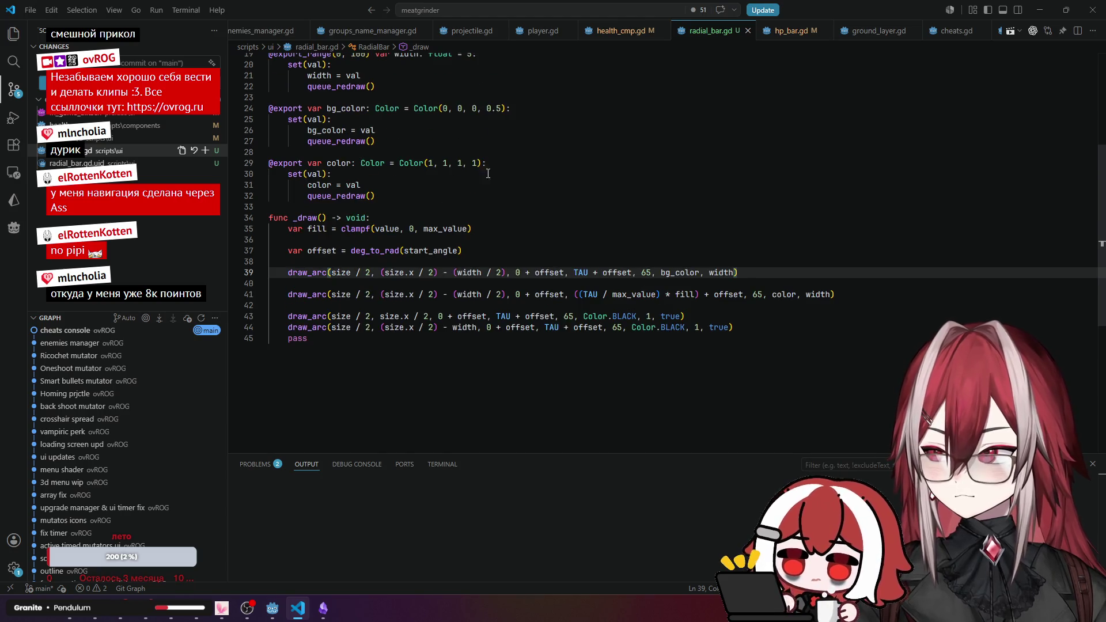
left_click(795, 38)
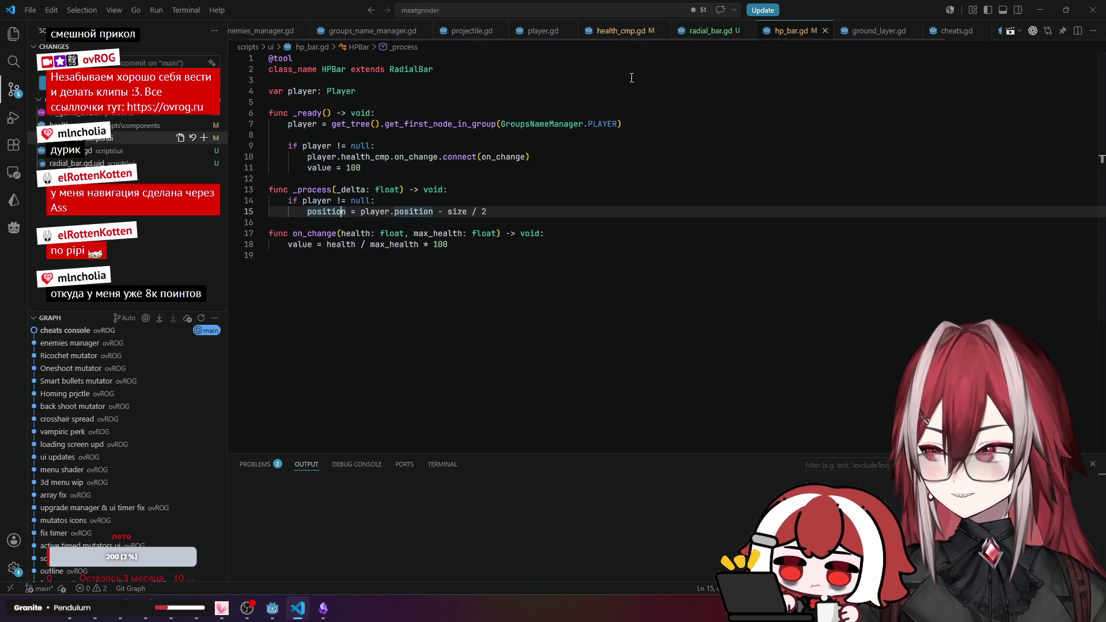
left_click(488, 171)
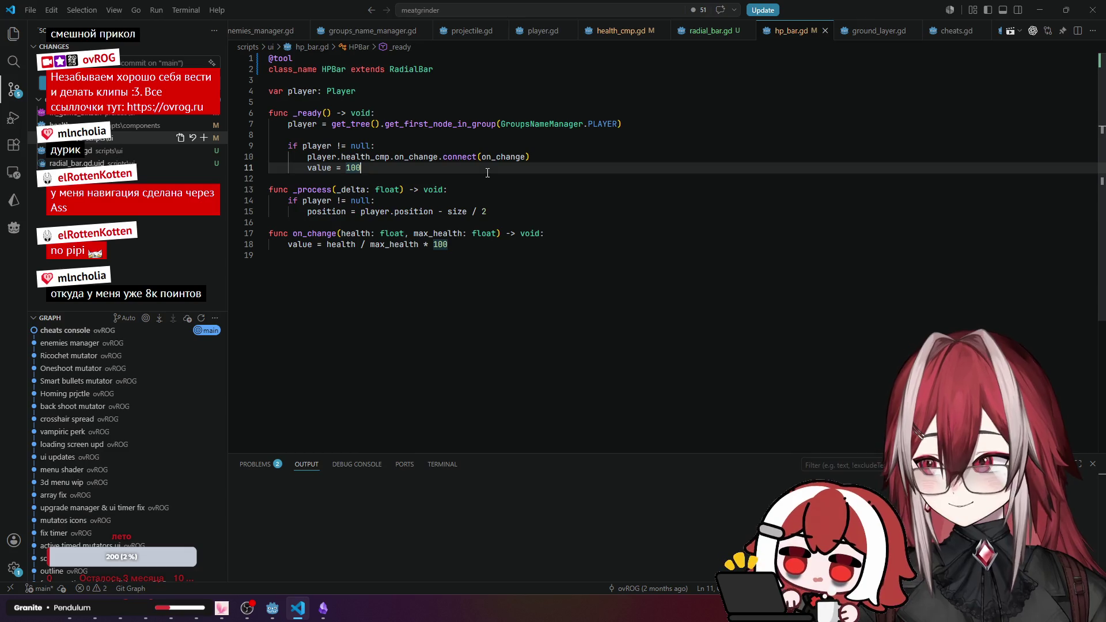
Show the Explorer file list and open the actions for the ui scripts folder.
key("ctrl+shift+e")
left_click(515, 233)
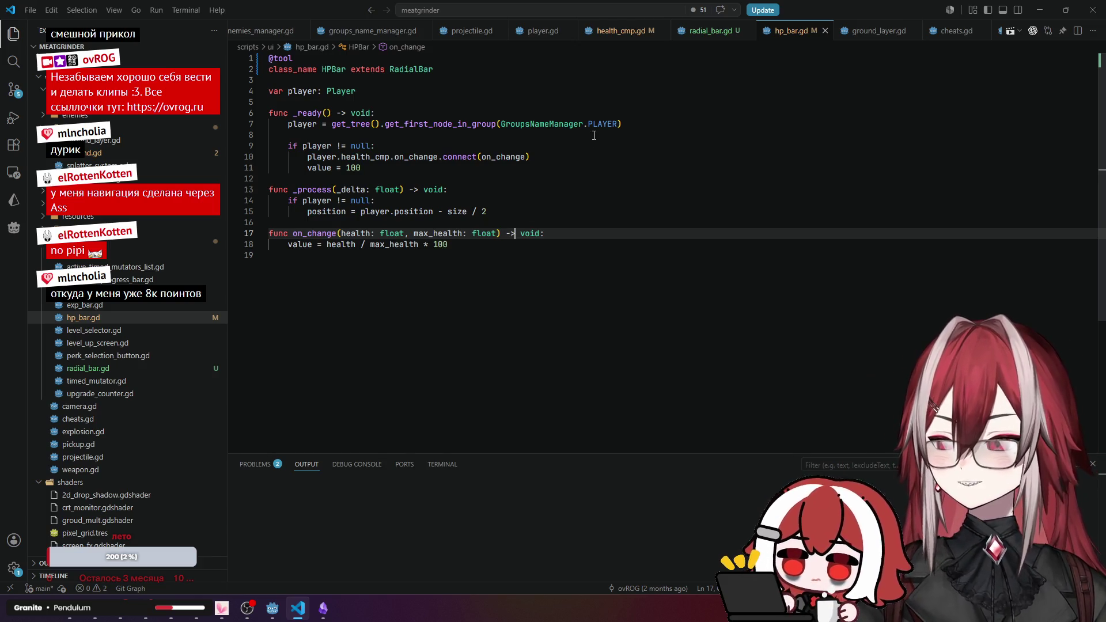
mouse_move(560, 128)
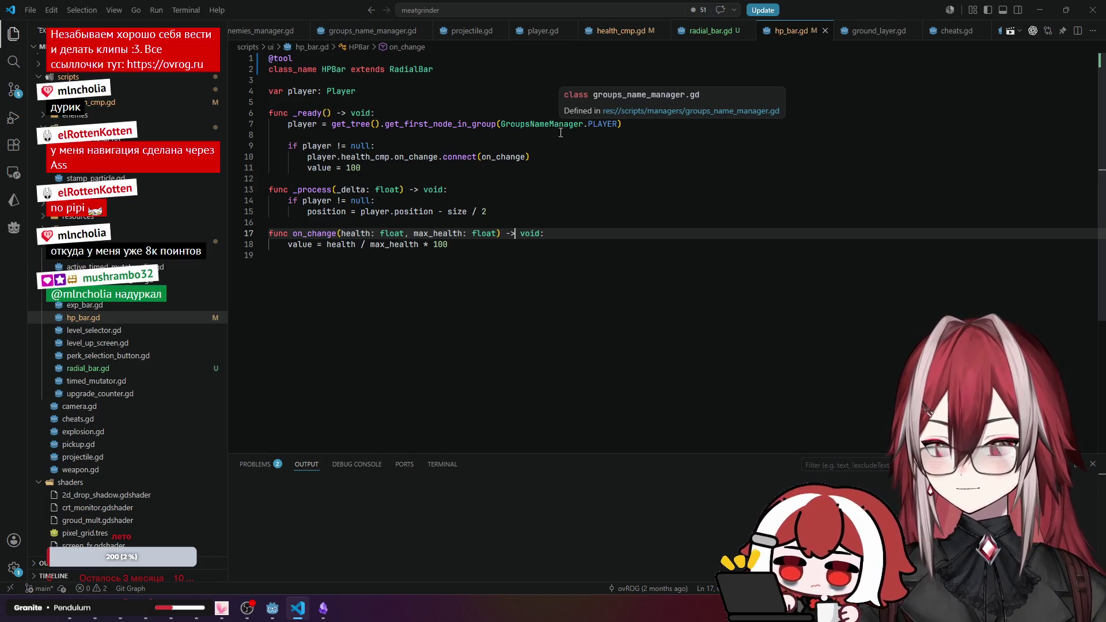
left_click(477, 145)
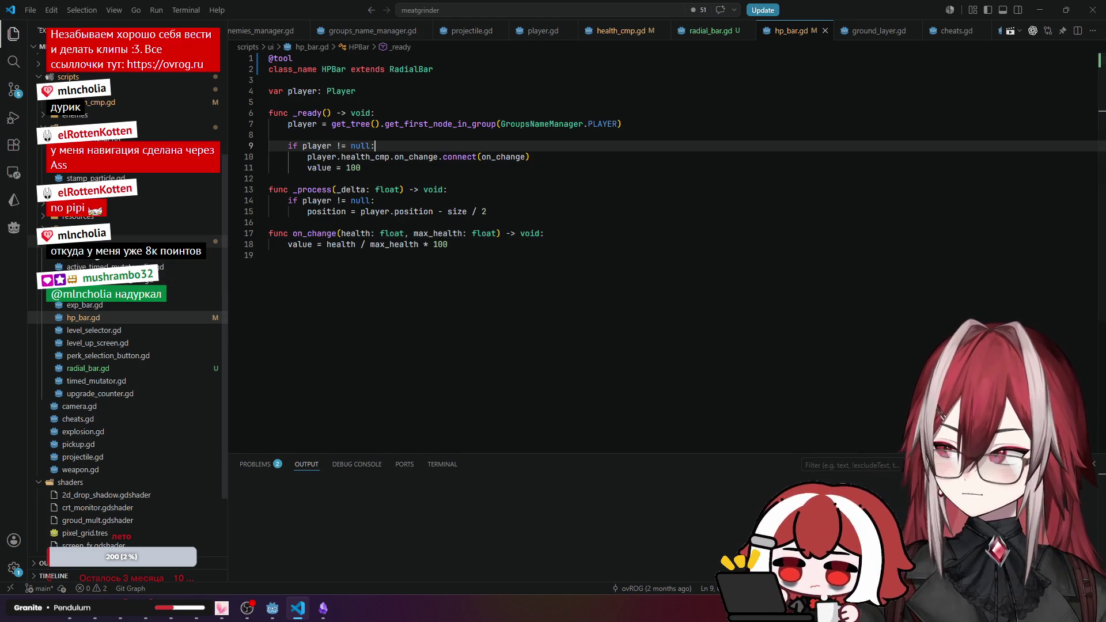
right_click(95, 241)
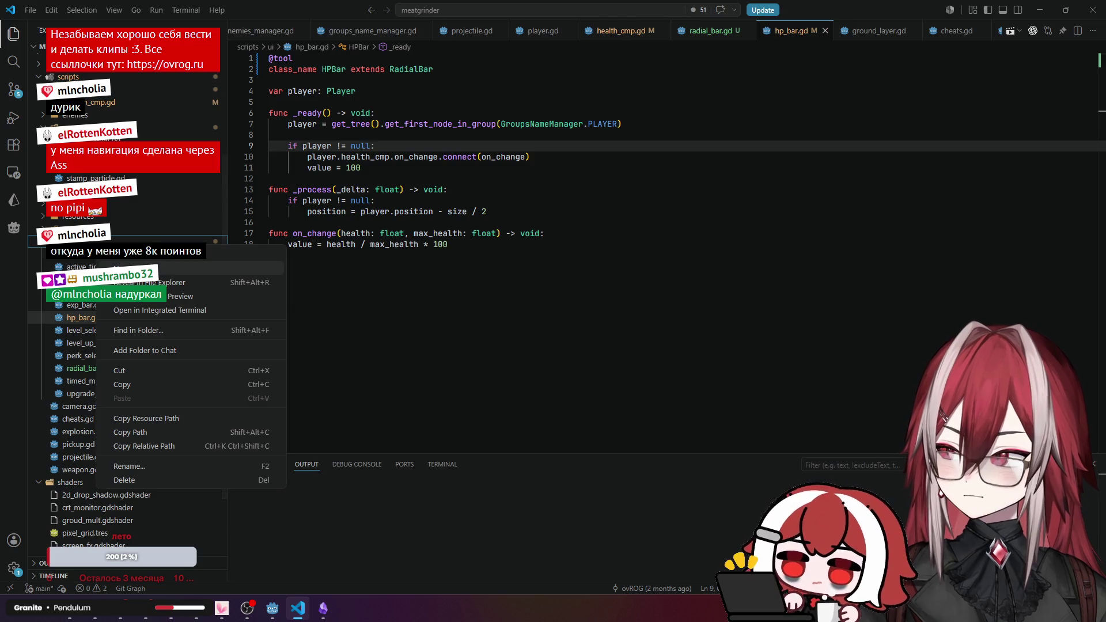
Create an empty shield_bar.gd script in scripts/ui, then bring up health_cmp.gd.
left_click(159, 258)
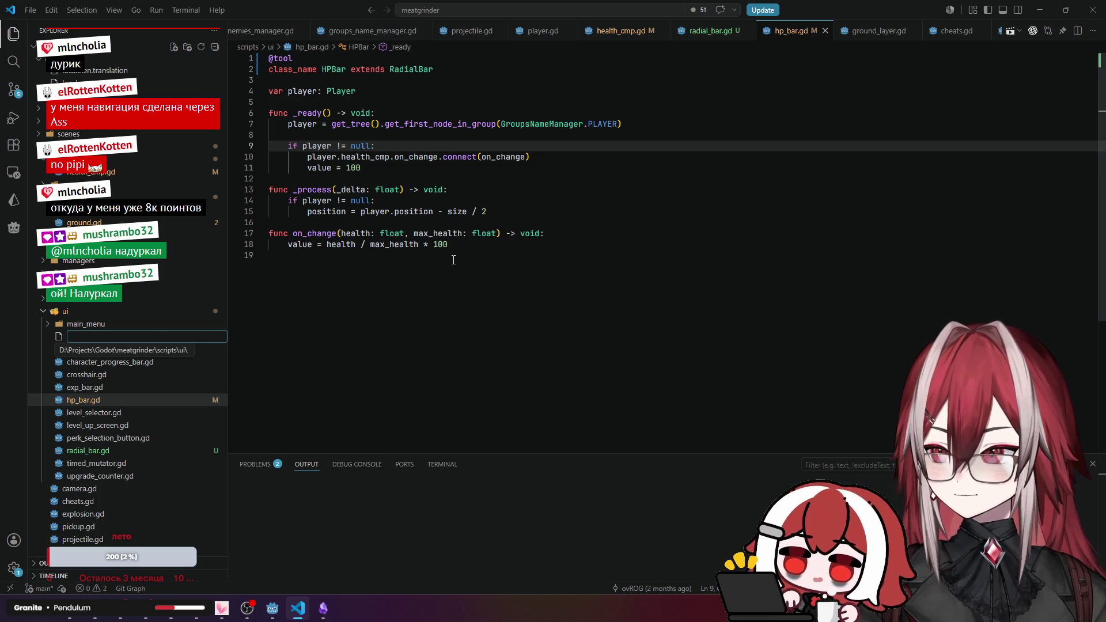
type("shield")
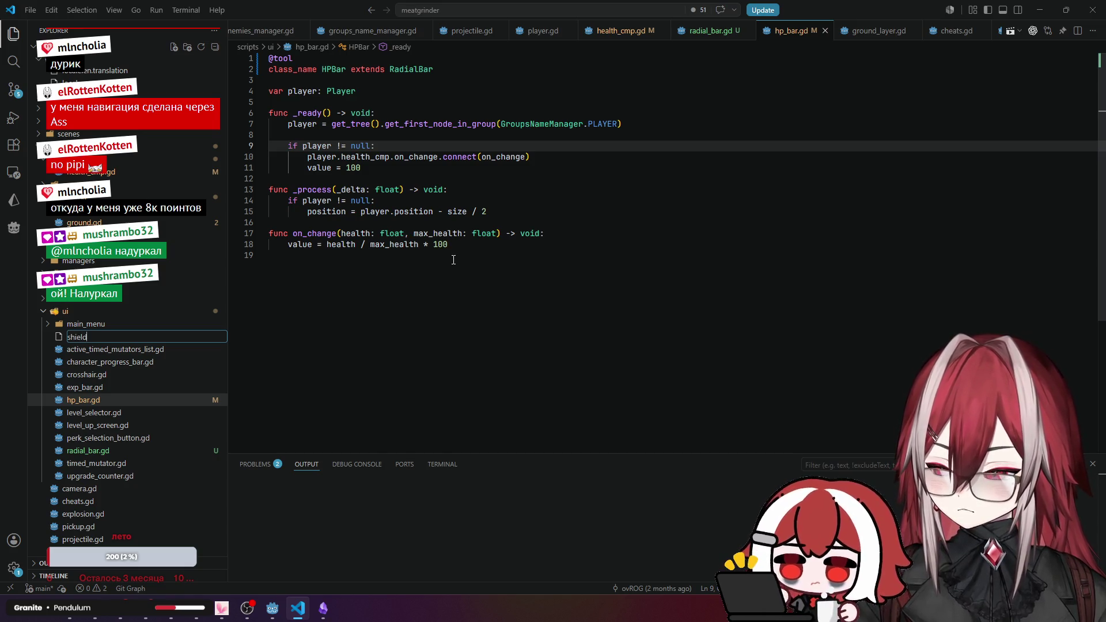
type("_bar.gd")
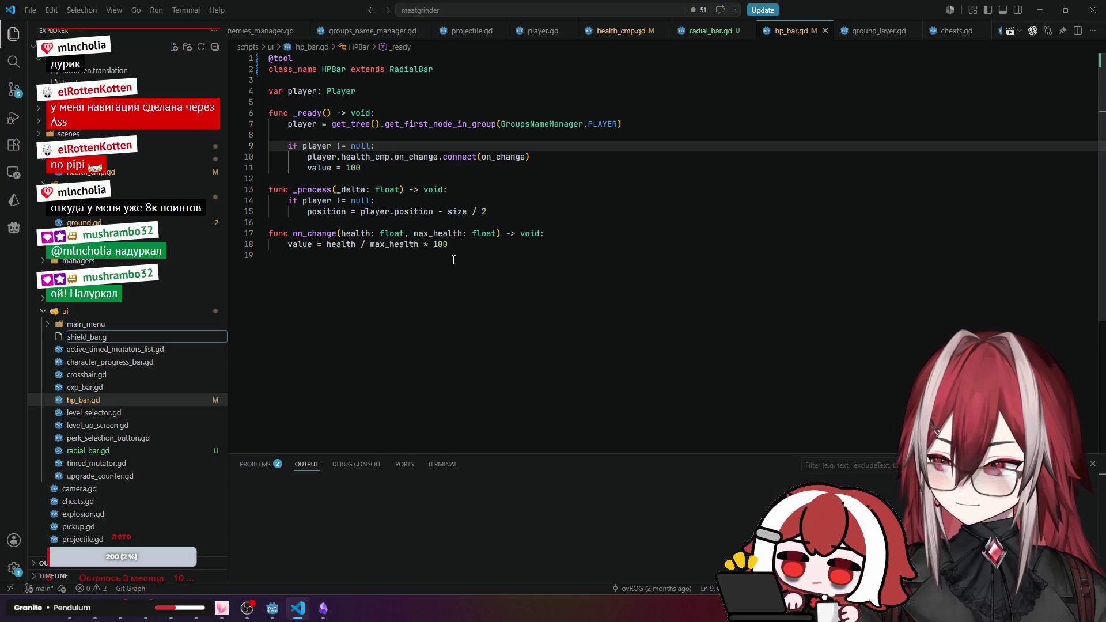
key("Return")
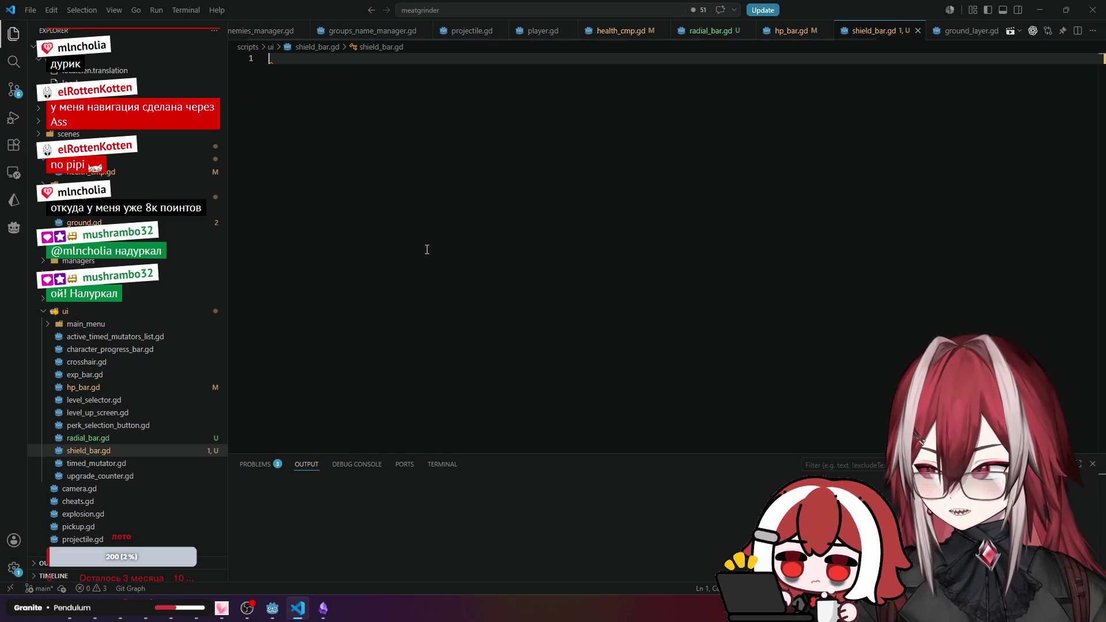
left_click(619, 30)
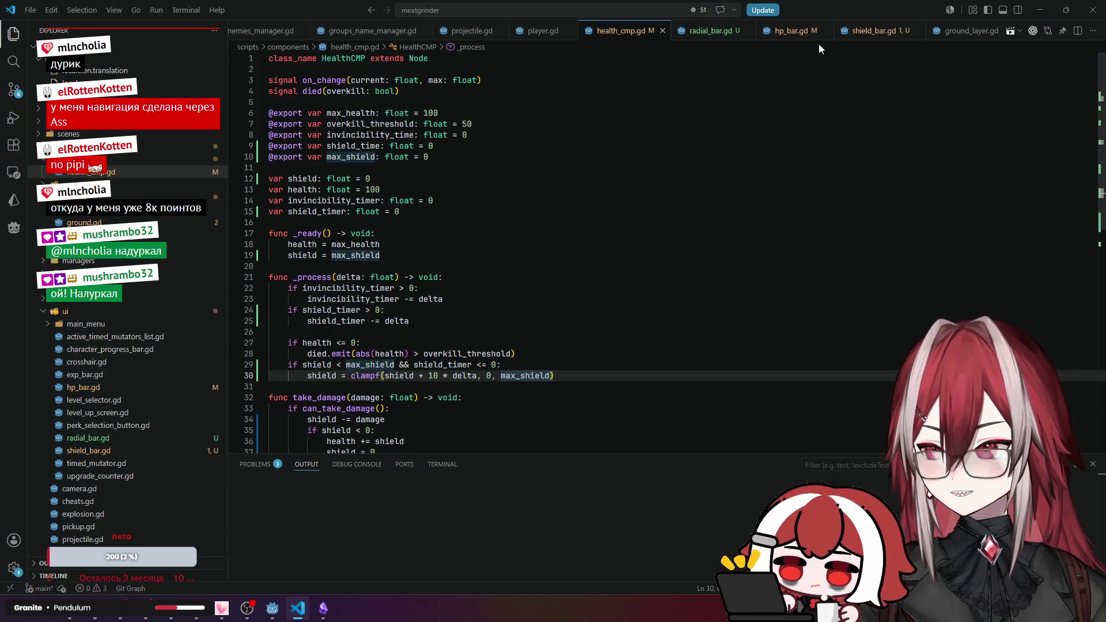
Copy all of hp_bar.gd into shield_bar.gd and rename its class from HPBar to ShieldBar.
left_click(714, 35)
left_click(768, 35)
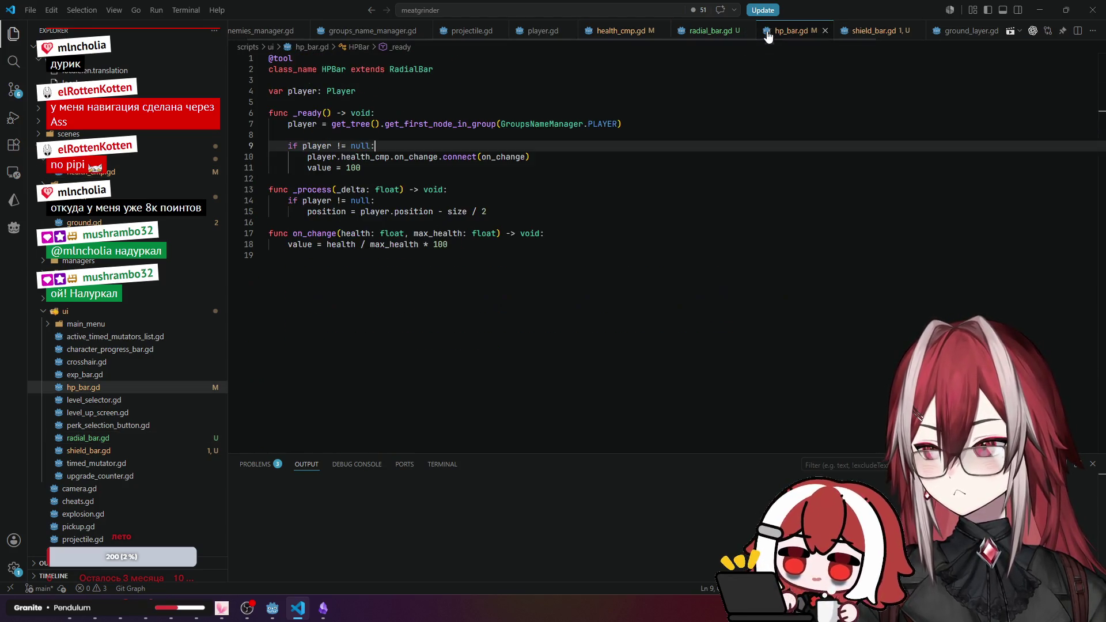
key("ctrl+a")
key("ctrl+c")
key("ctrl+Page_Down")
key("ctrl+v")
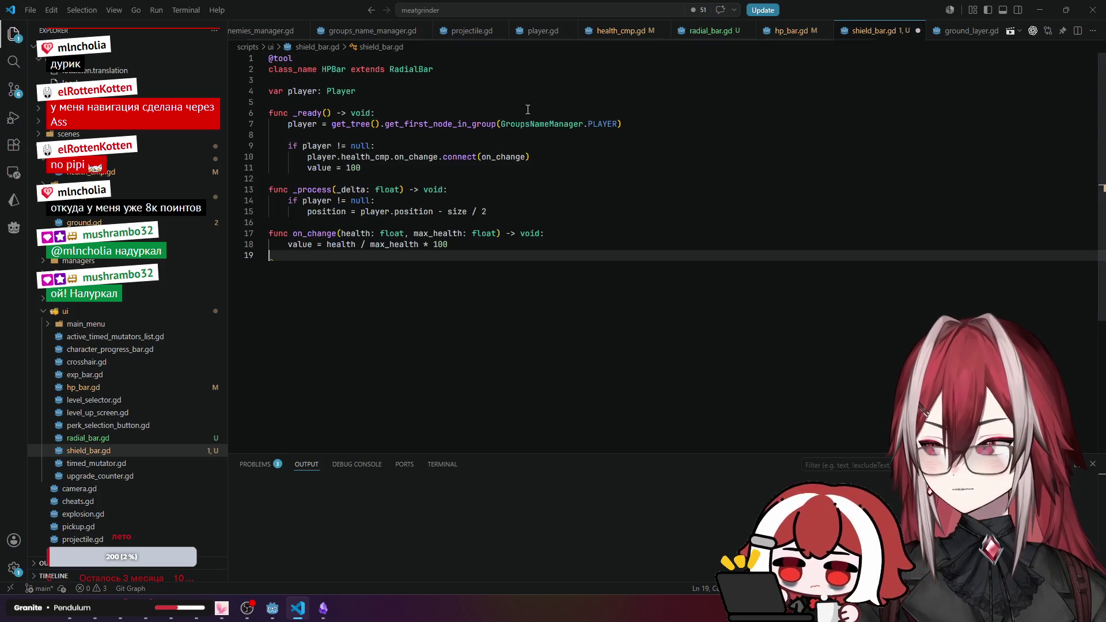
left_click_drag(332, 69, 321, 70)
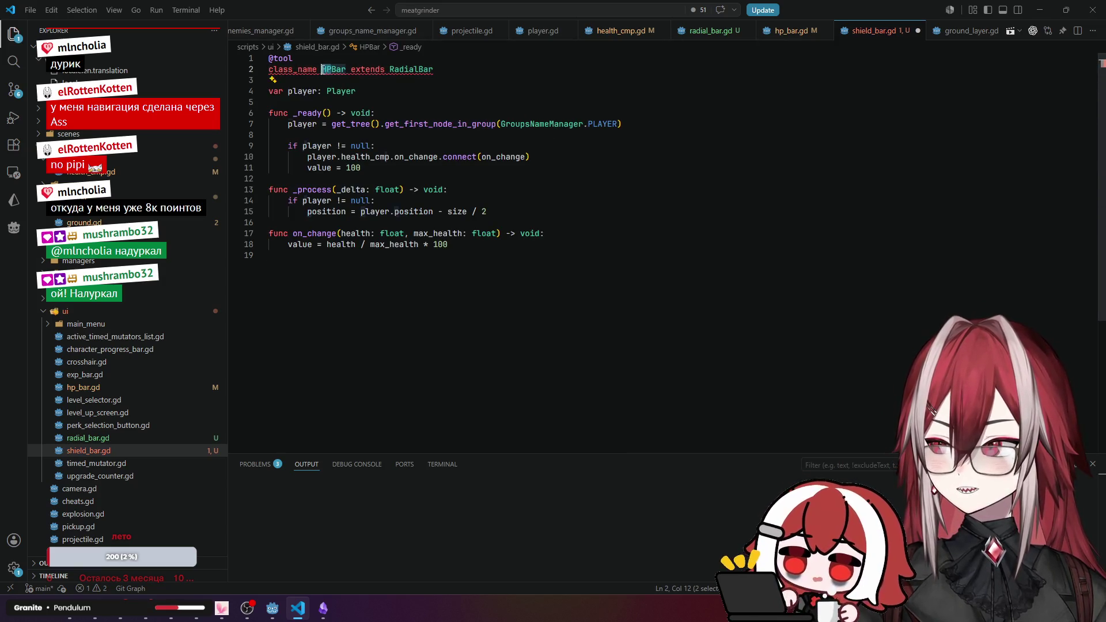
type("Shield")
left_click(426, 95)
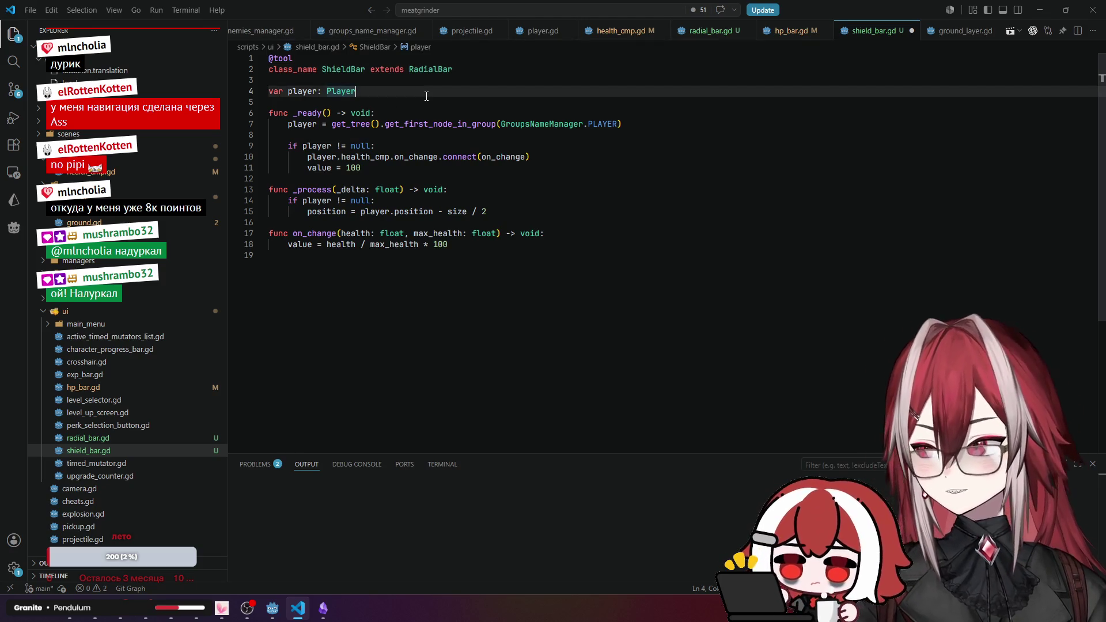
Review the pasted code's player lookup, on_change connection and starting value of 100.
left_click(396, 111)
left_click(434, 124)
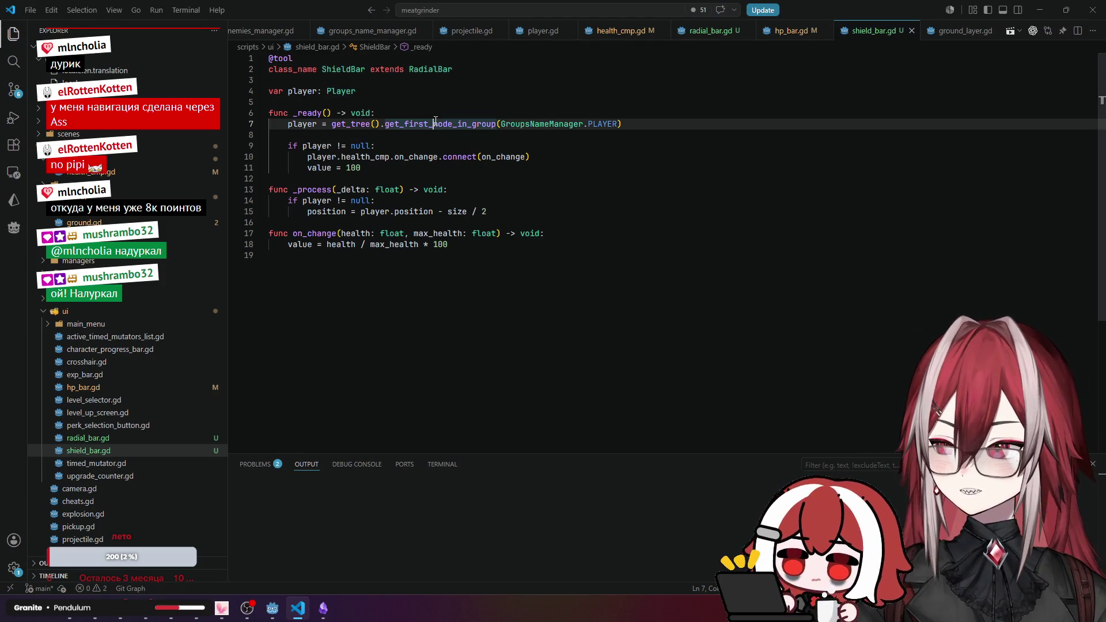
left_click(339, 146)
left_click(366, 156)
left_click(418, 156)
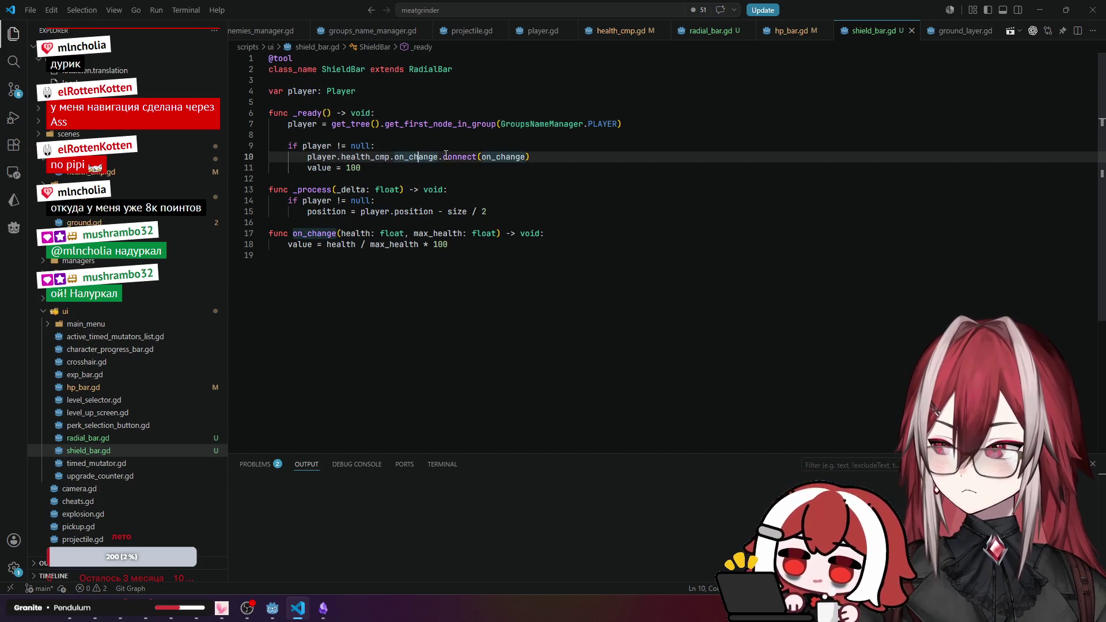
left_click(333, 168)
left_click(352, 167)
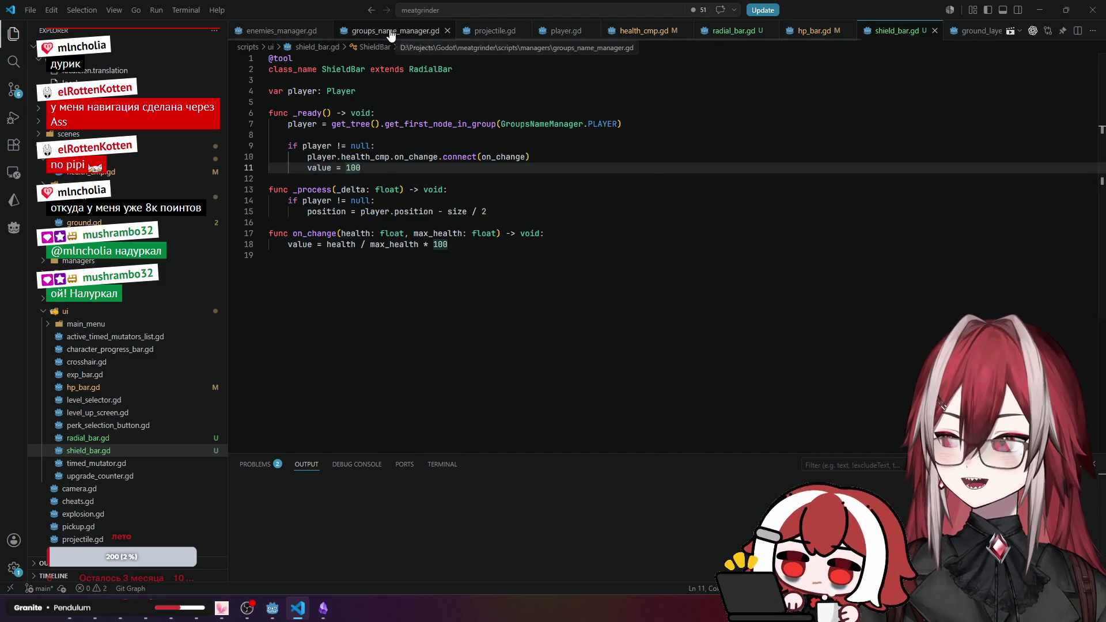
scroll(256, 36, "up", 1)
Close the unneeded script tabs and read through health_cmp.gd's on_change signal.
middle_click(257, 35)
middle_click(256, 35)
middle_click(257, 35)
left_click(305, 34)
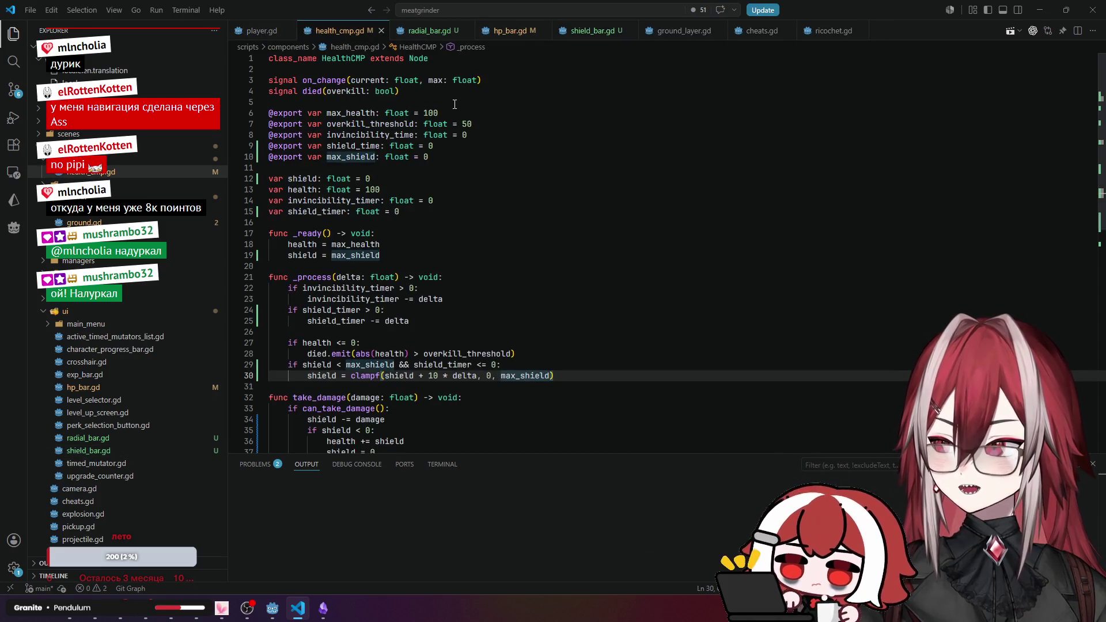
left_click(339, 81)
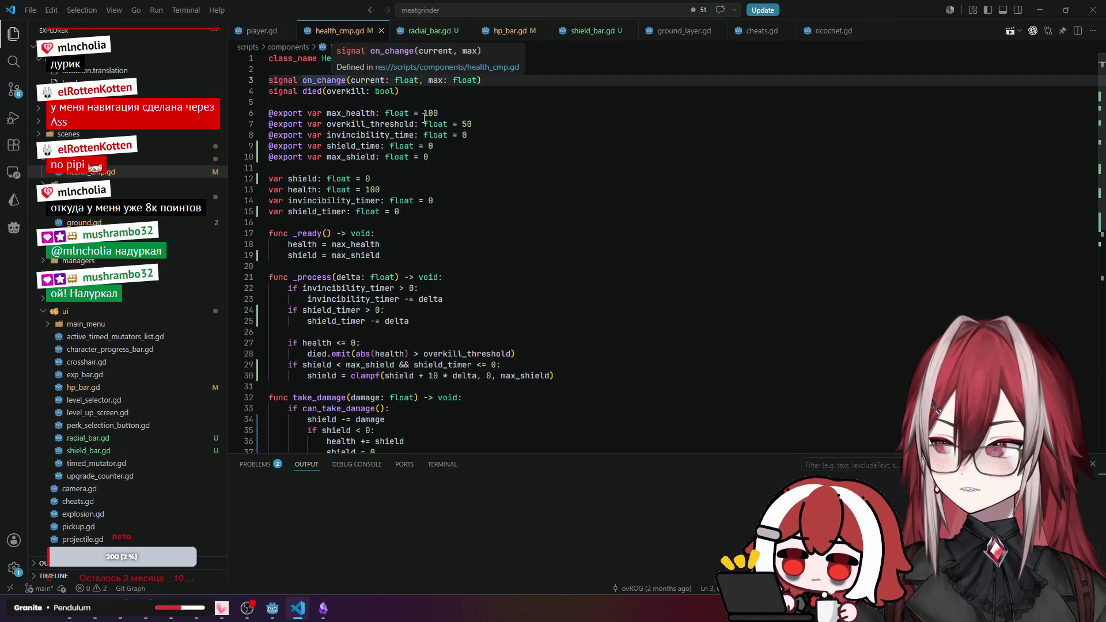
scroll(412, 171, "down", 2)
scroll(411, 171, "down", 4)
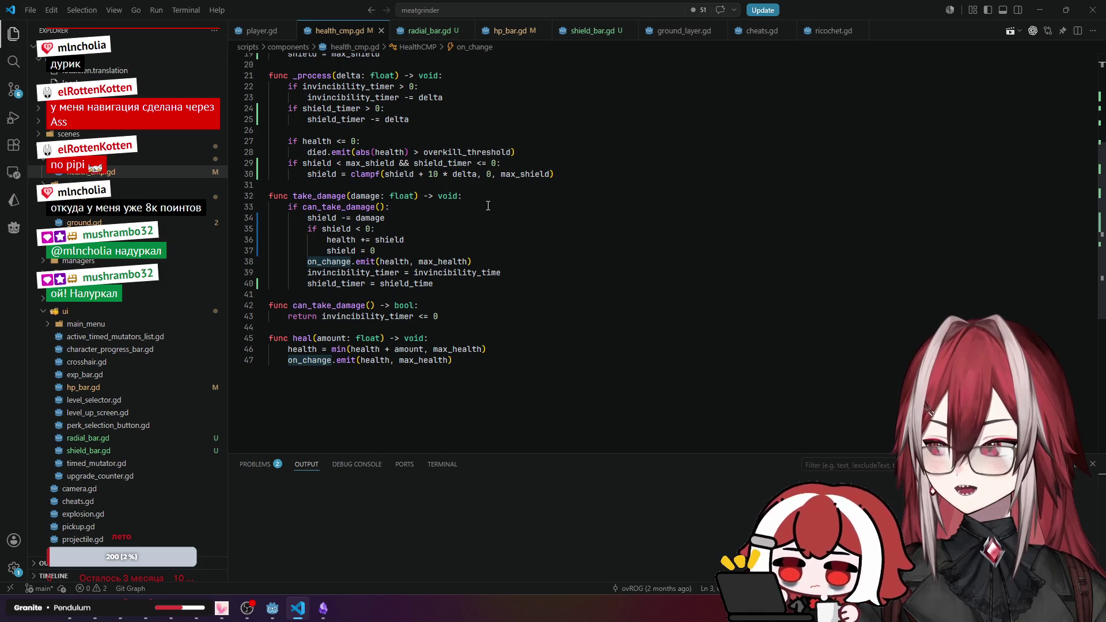
scroll(488, 206, "up", 3)
scroll(488, 206, "up", 3)
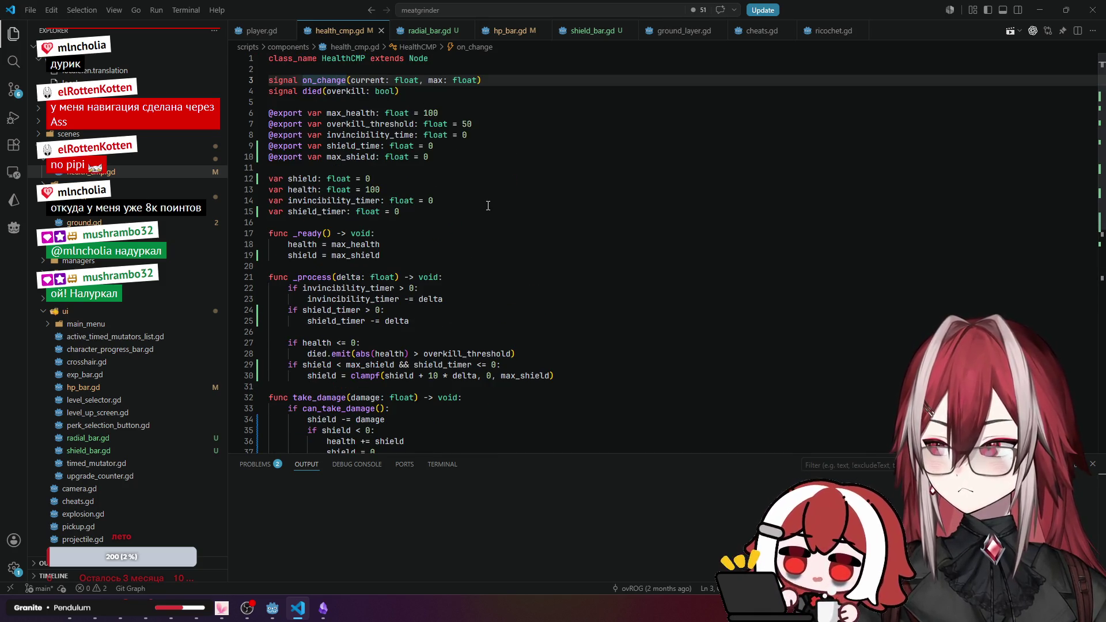
scroll(488, 205, "down", 1)
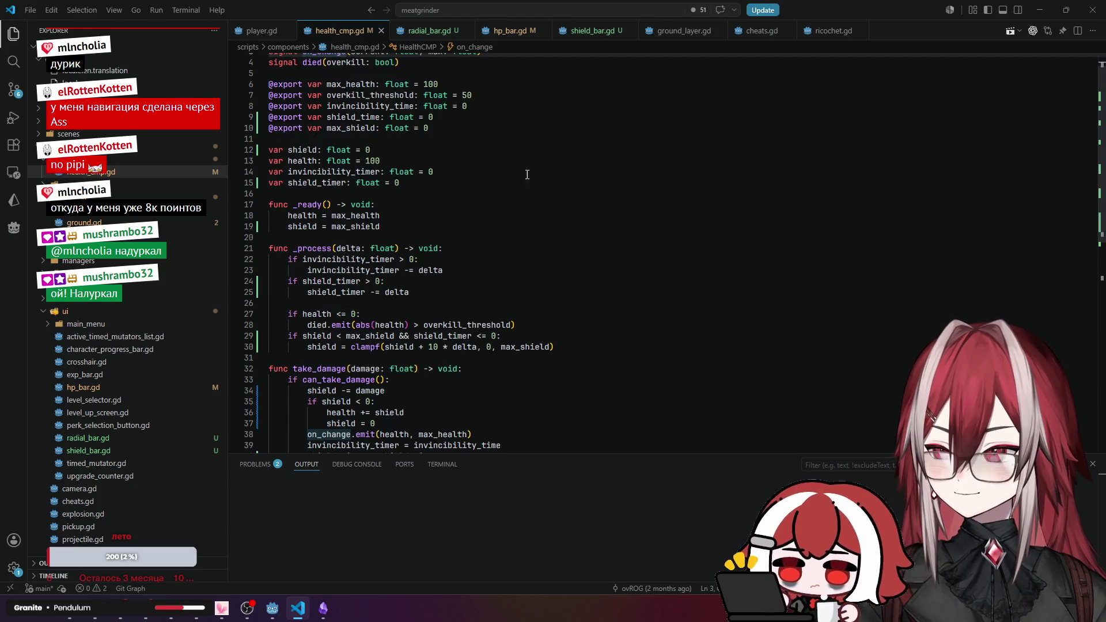
Compare shield_bar.gd with health_cmp.gd and study how take_damage lets the shield absorb damage.
left_click(563, 33)
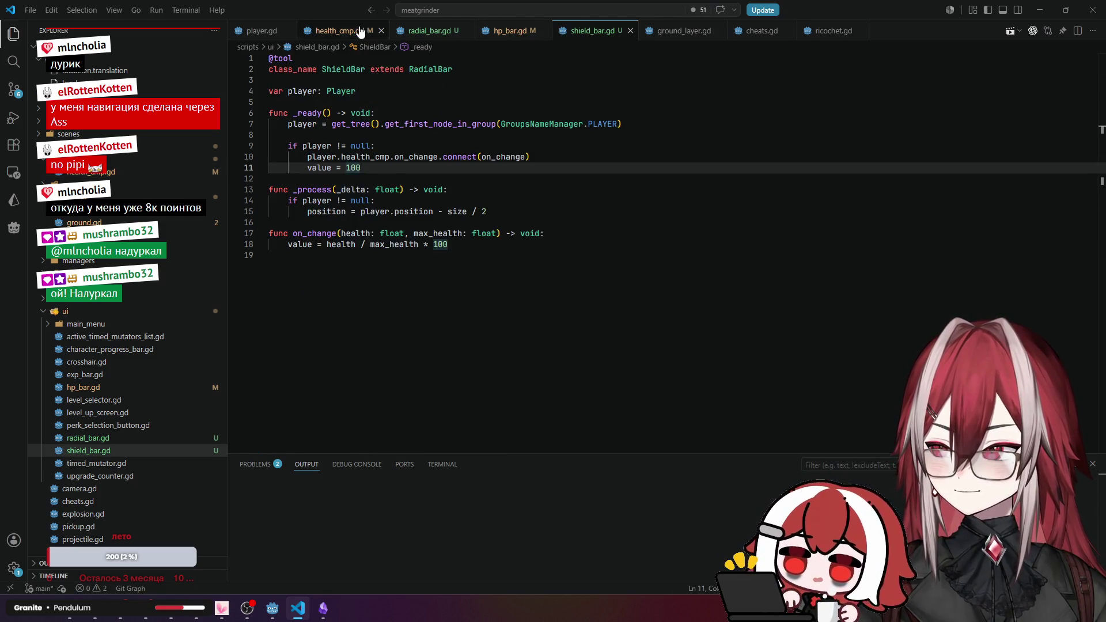
left_click(337, 31)
scroll(408, 161, "up", 1)
scroll(415, 270, "down", 3)
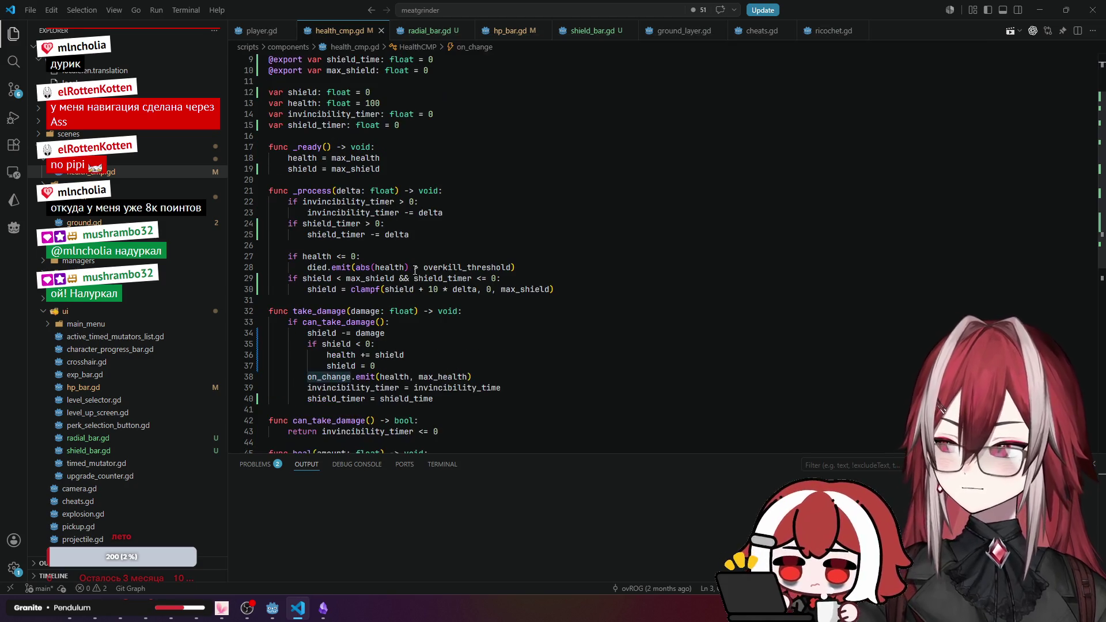
scroll(455, 238, "down", 1)
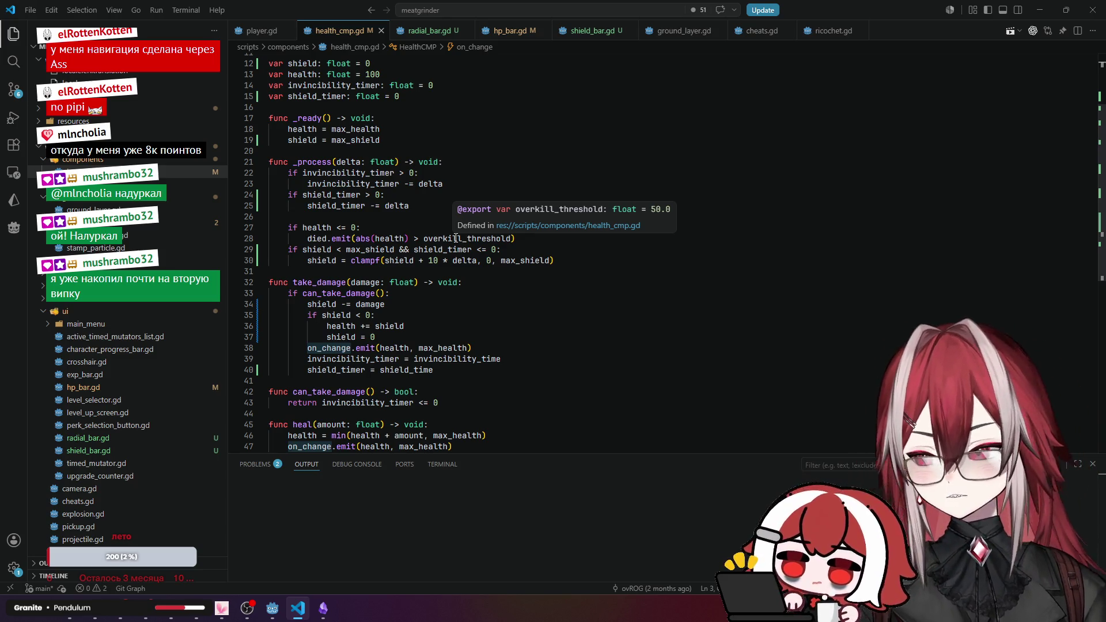
left_click(590, 31)
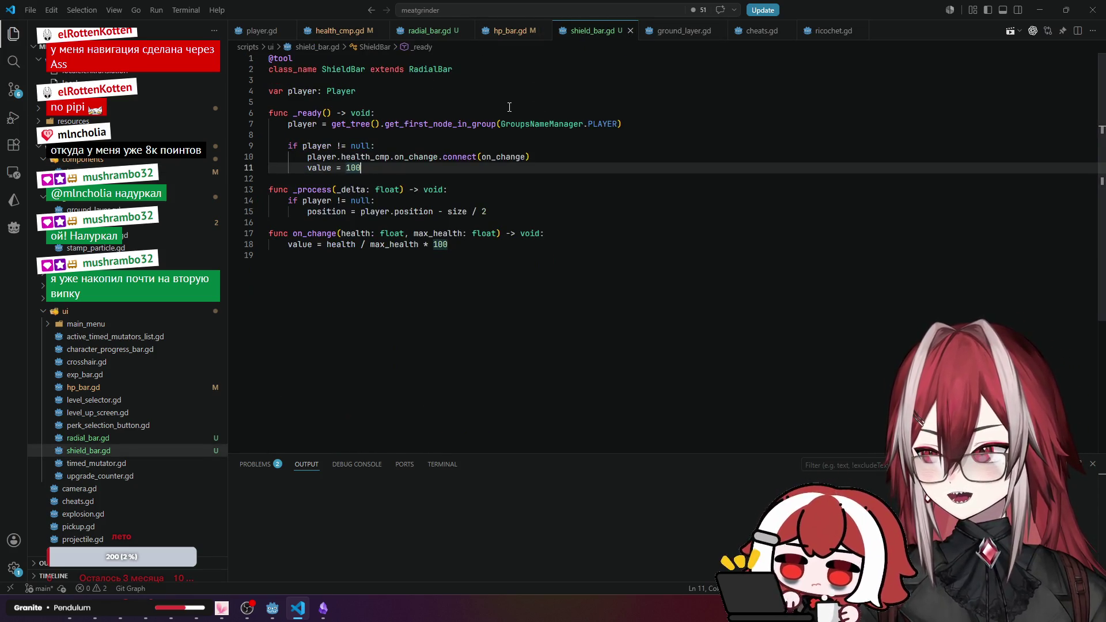
left_click(338, 30)
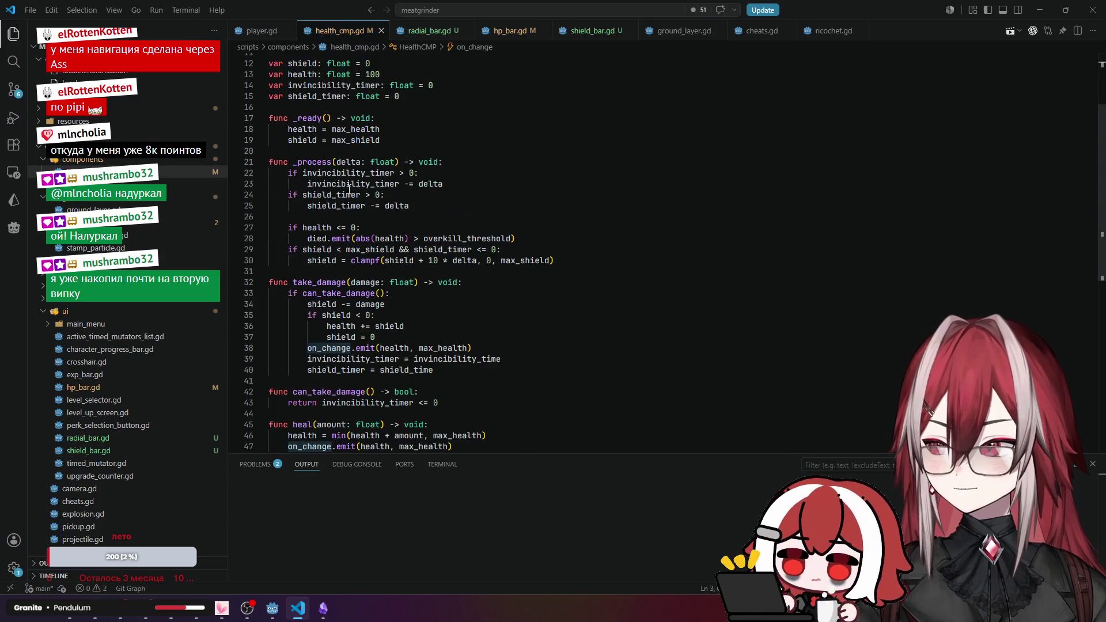
left_click(350, 338)
left_click(413, 327)
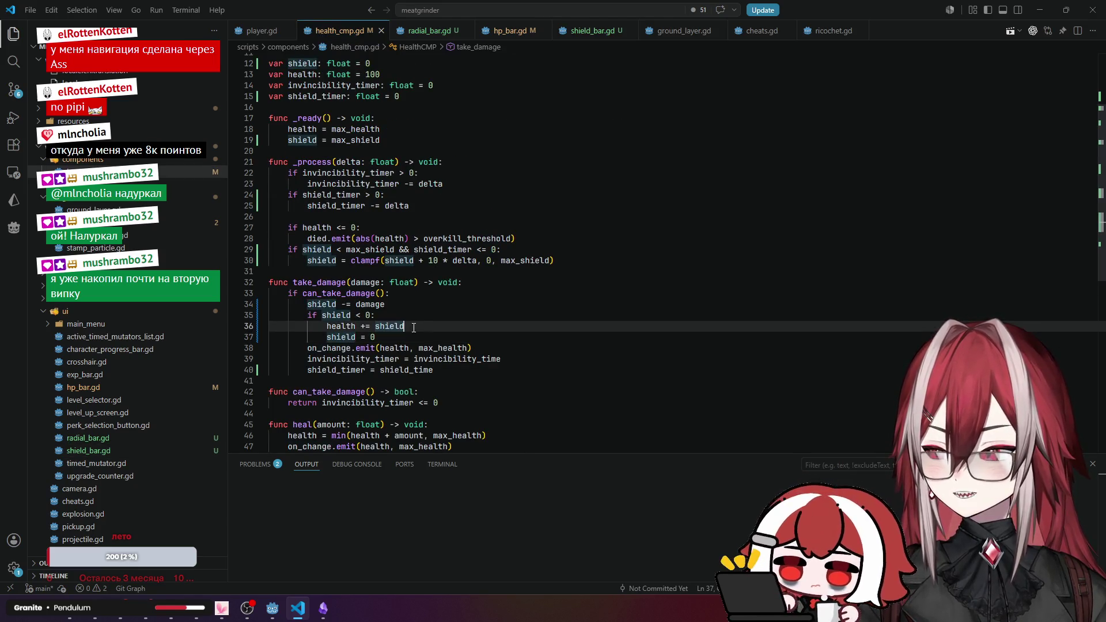
scroll(503, 78, "up", 4)
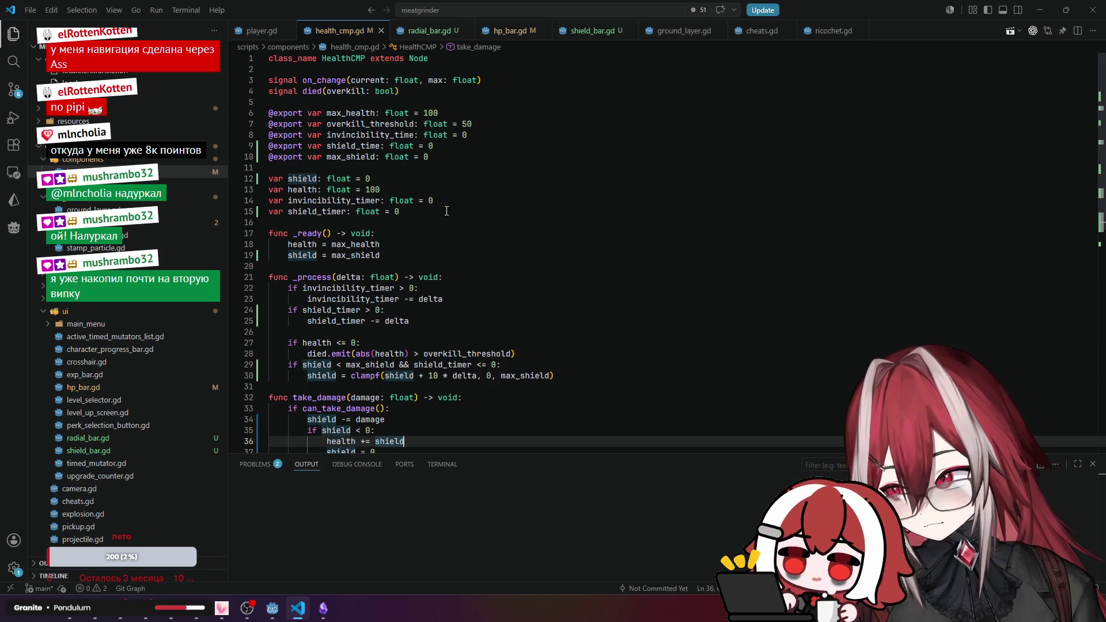
left_click(502, 77)
Declare on_shield_change under on_change, reusing its (current: float, max: float) parameters.
key("Return")
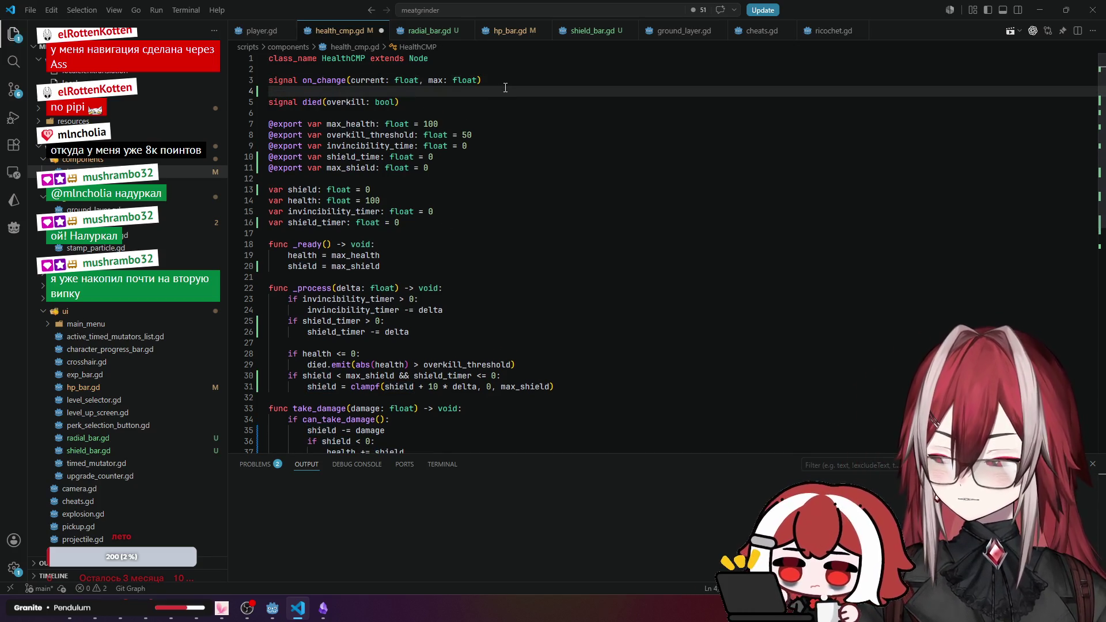
type("signal ")
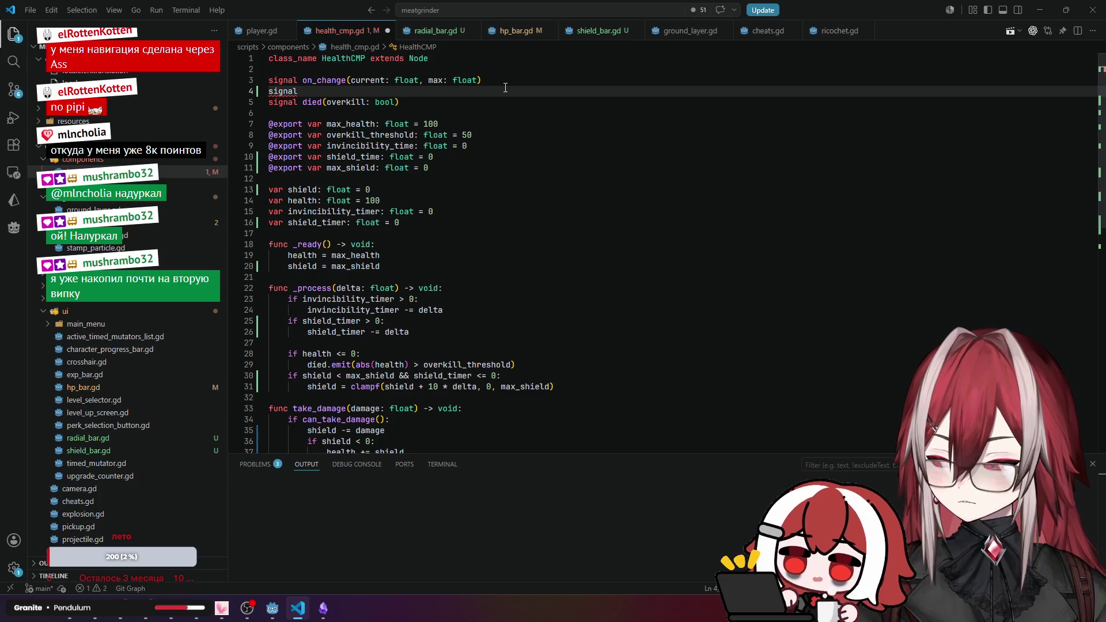
type("on_shield_")
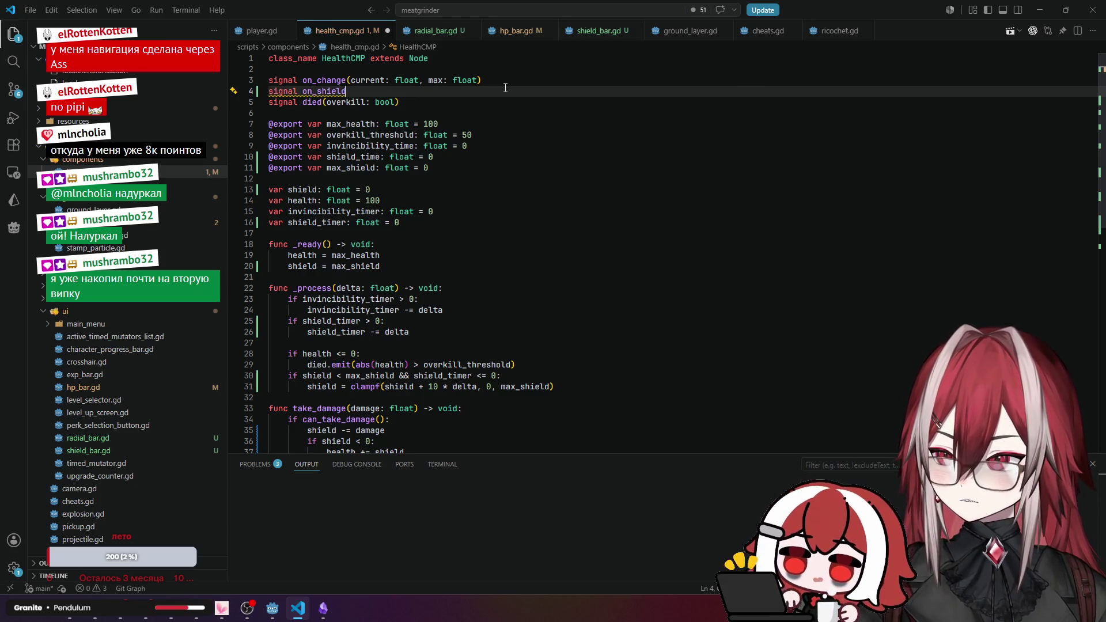
type("change")
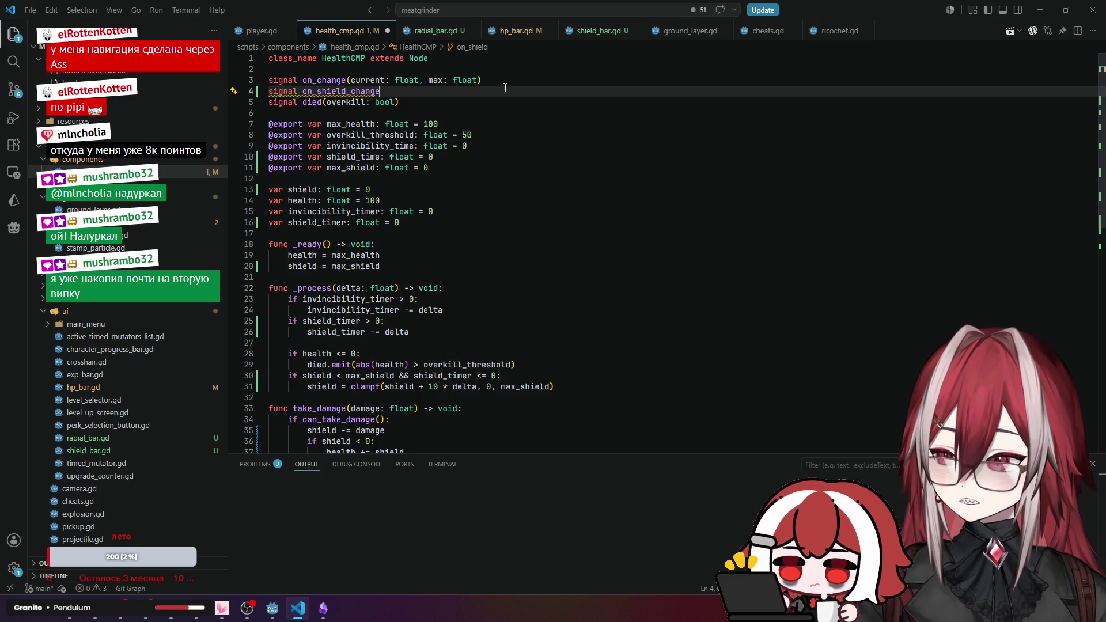
type("(")
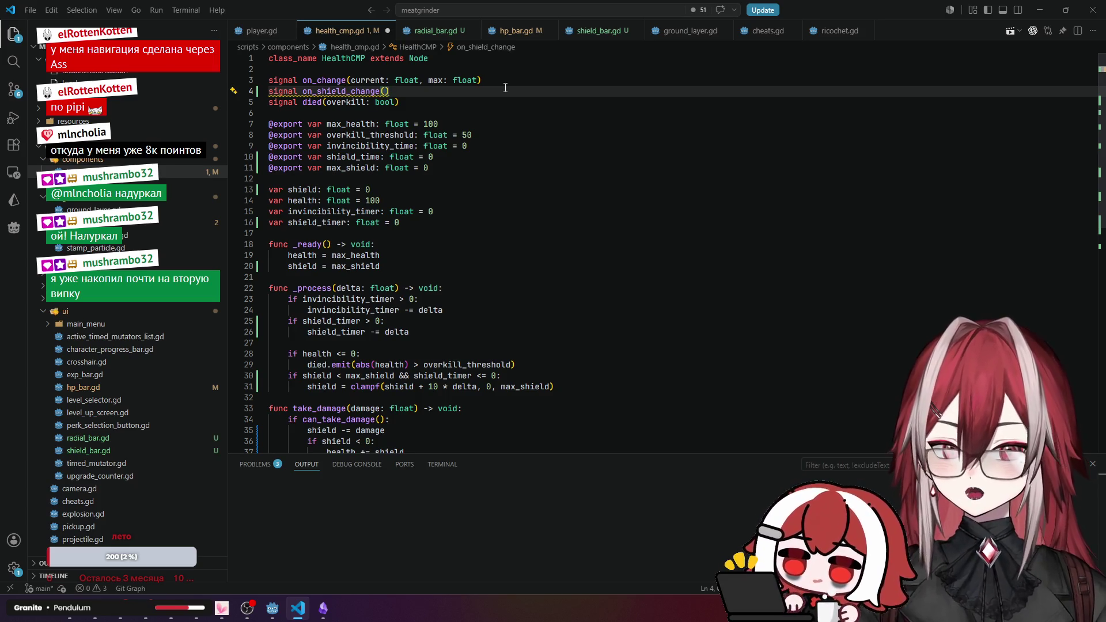
left_click_drag(351, 80, 481, 80)
left_click(482, 91)
left_click_drag(351, 80, 476, 83)
key("ctrl+c")
left_click(482, 91)
key("Left")
key("ctrl+v")
left_click(485, 105)
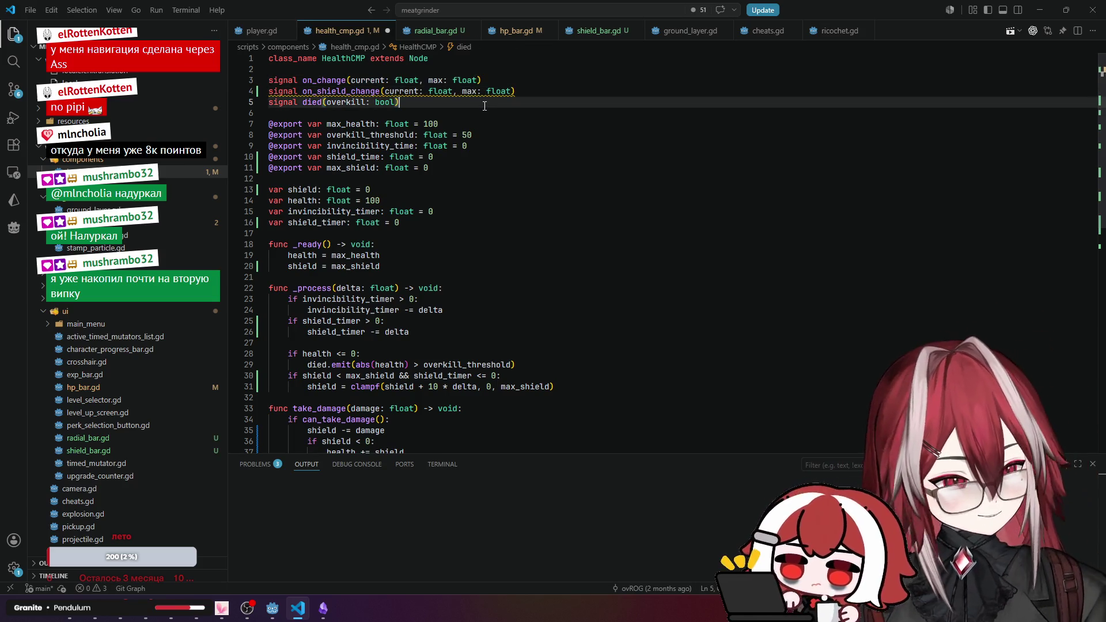
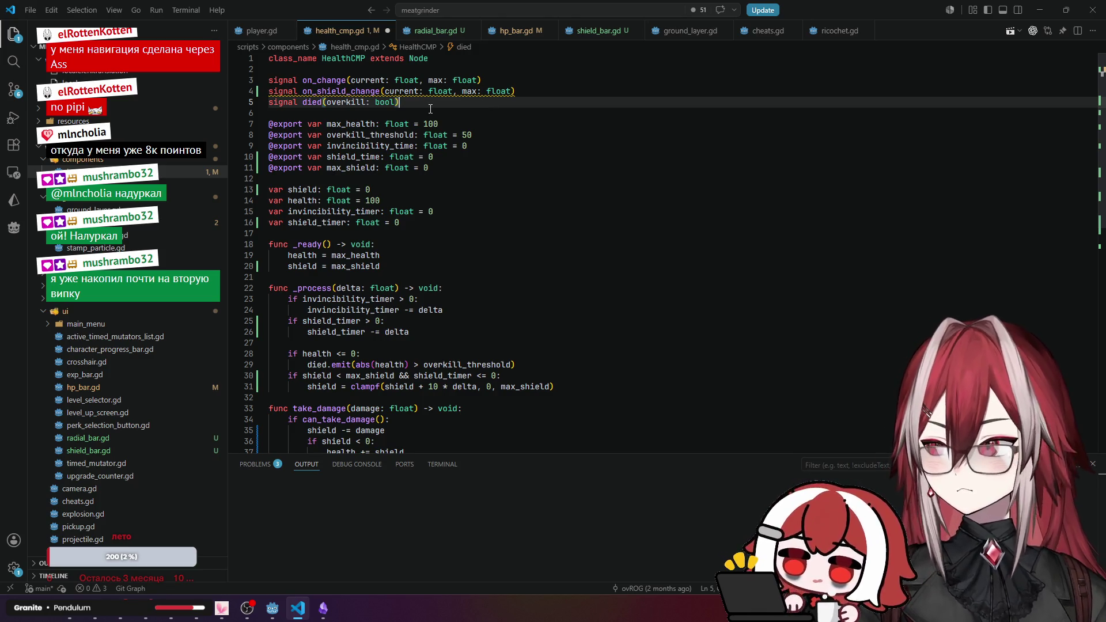
Review health_cmp.gd's max_health declaration, take_damage shield check and _process shield regeneration line.
left_click(366, 124)
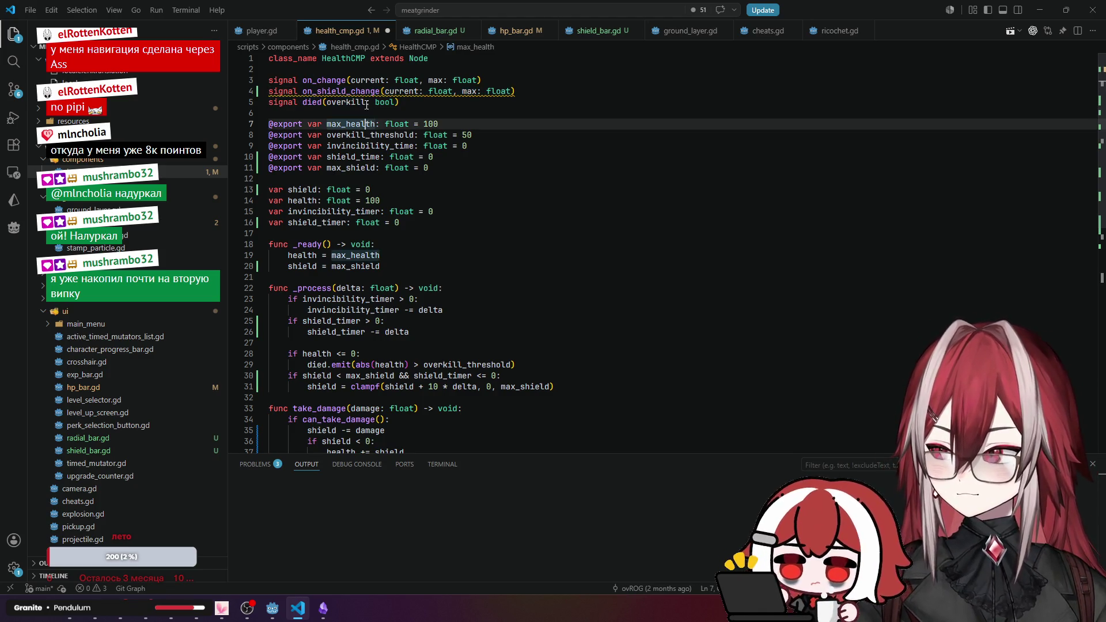
left_click_drag(378, 91, 303, 91)
scroll(419, 252, "down", 5)
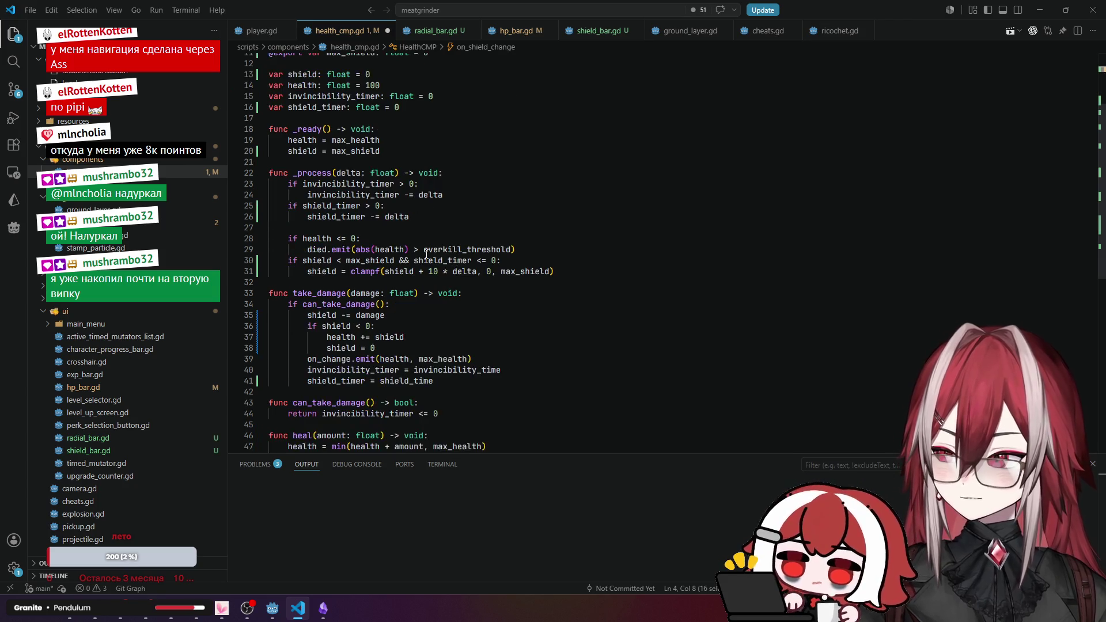
left_click(347, 266)
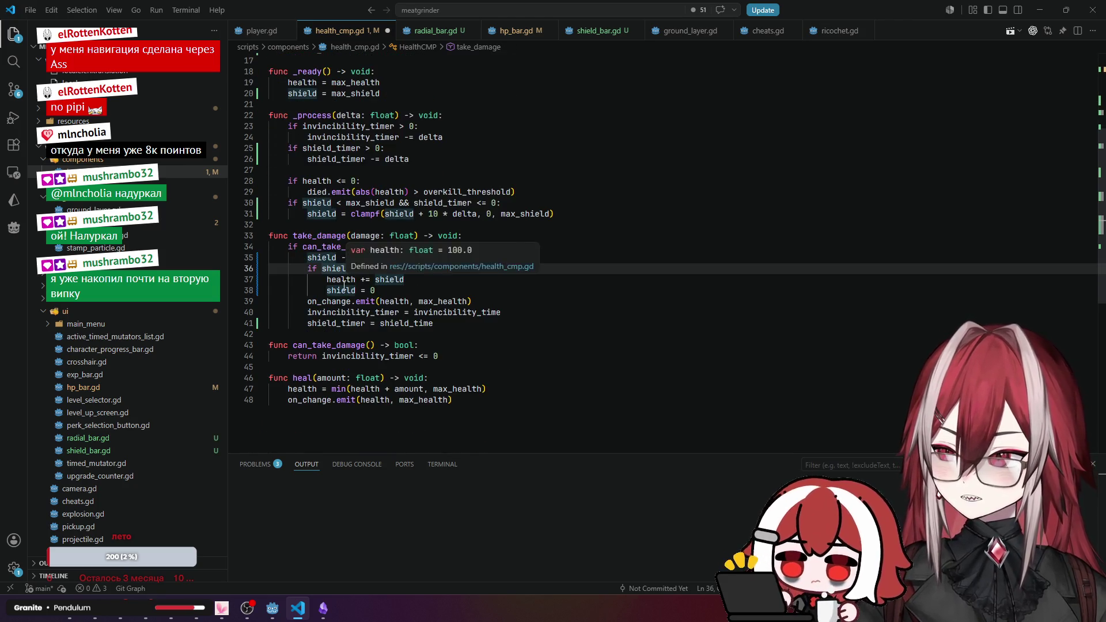
left_click(345, 280)
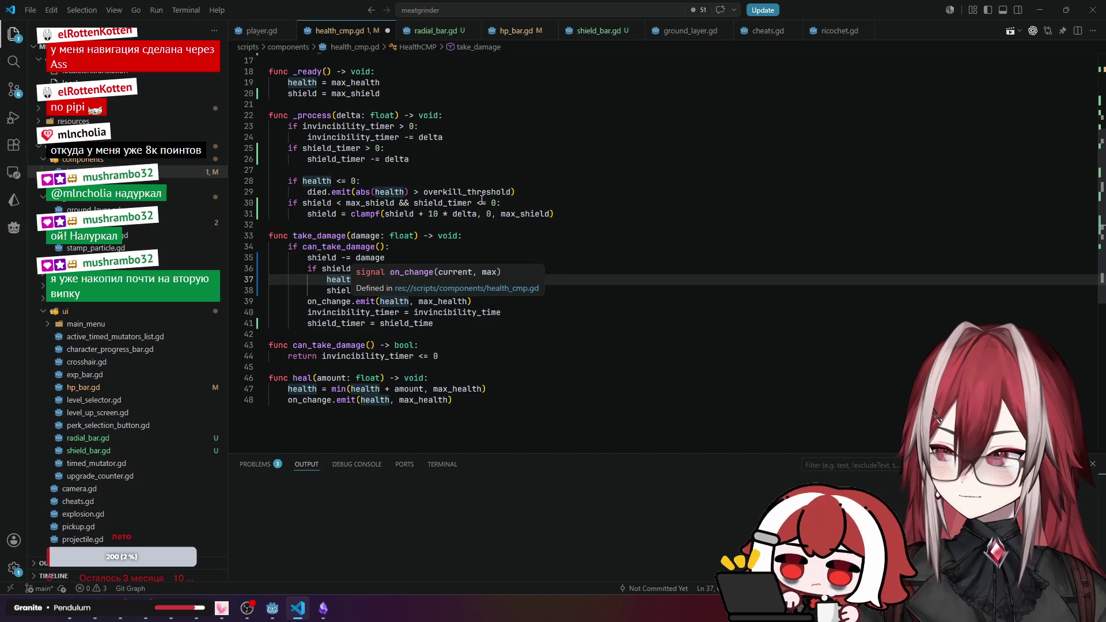
left_click(322, 180)
left_click(316, 213)
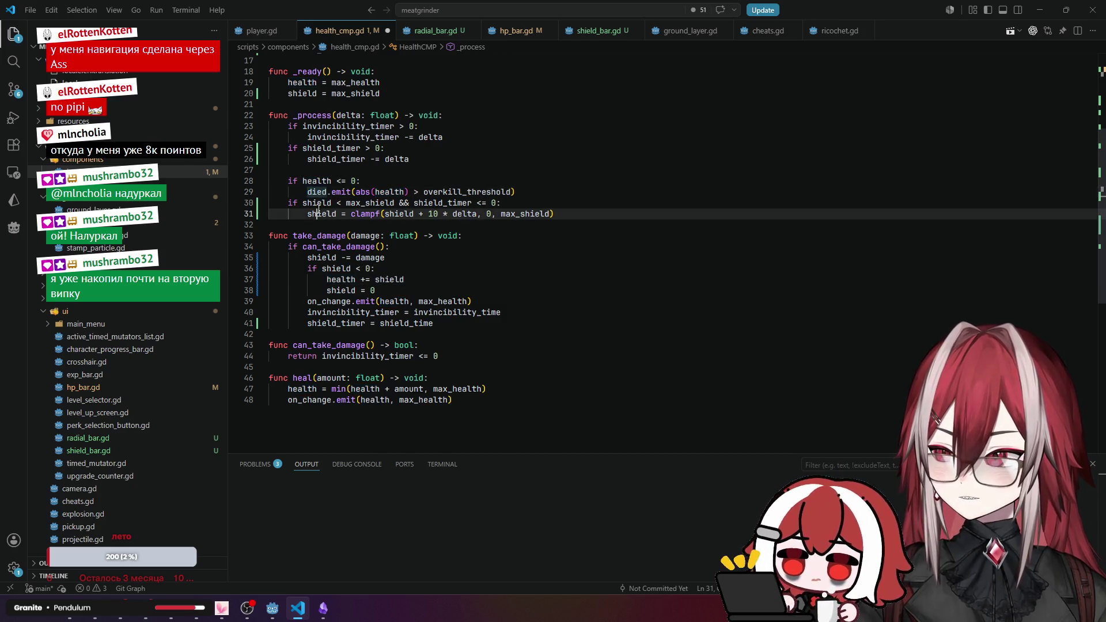
Inspect the on_change emit, the overflow branch and every use of shield in take_damage.
left_click(339, 301)
left_click(332, 311)
left_click(333, 303)
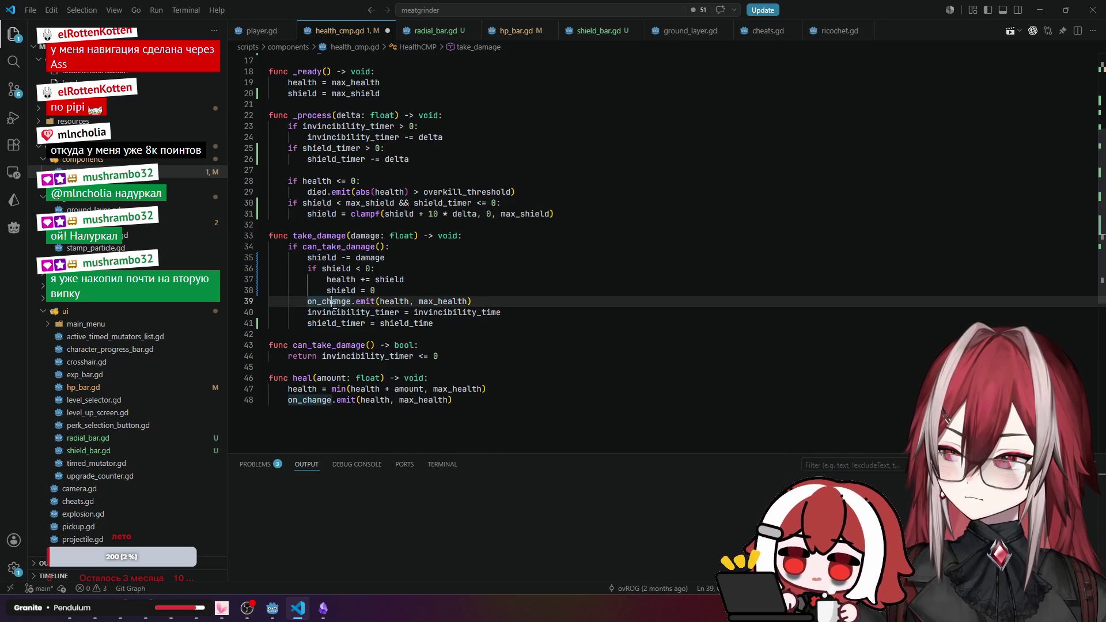
left_click(335, 281)
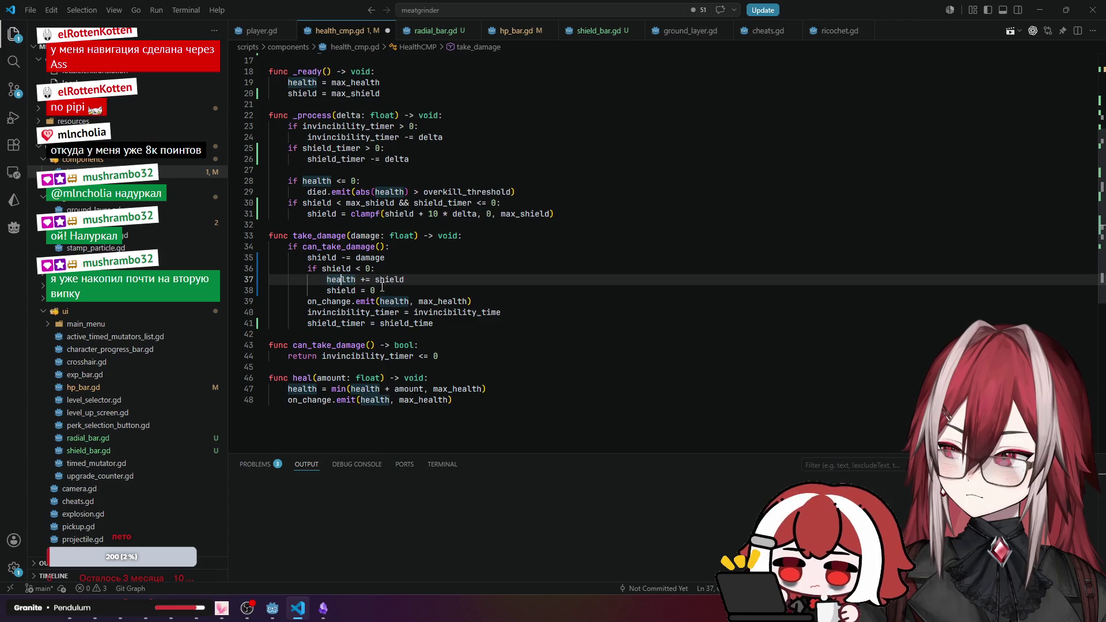
left_click(411, 279)
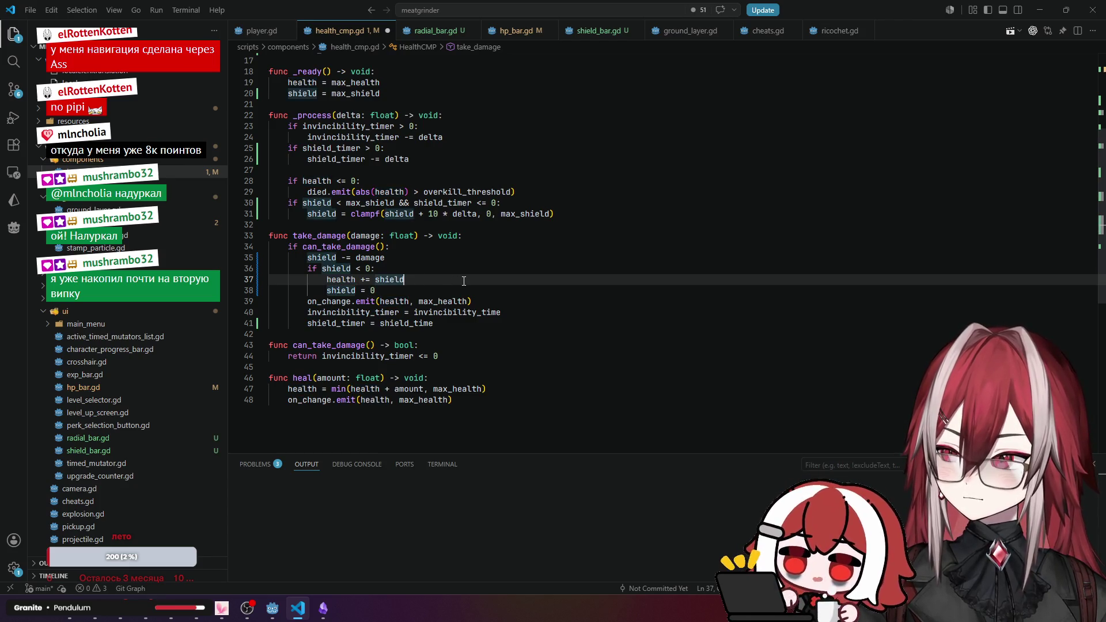
left_click(317, 258)
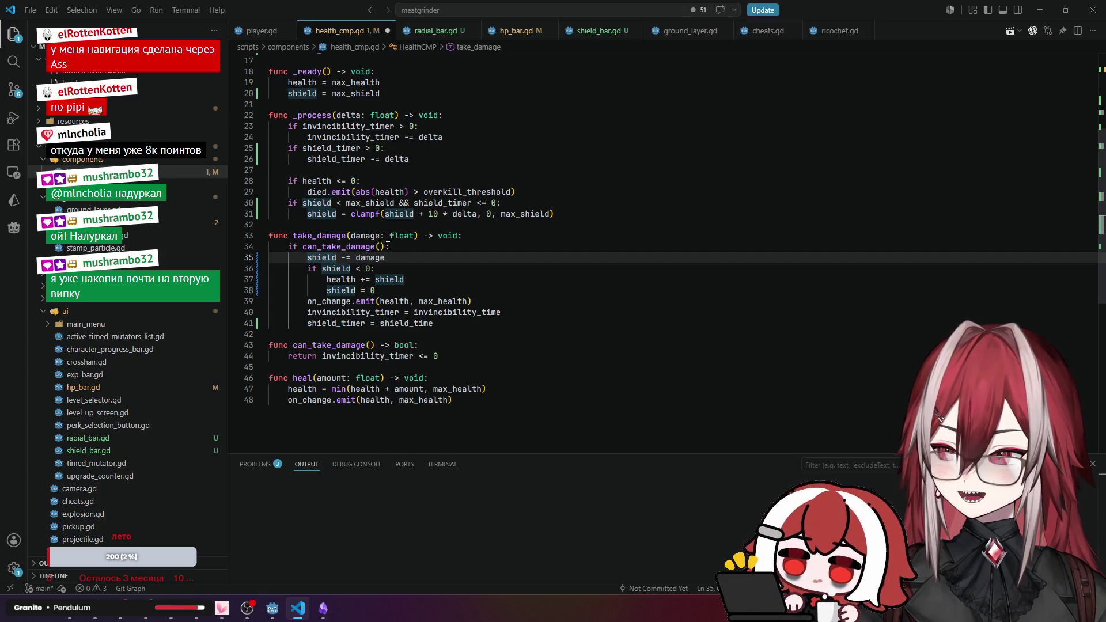
Add on_shield_change.emit(shield, ...) on a new line after the shield reset in take_damage.
left_click(399, 295)
key("Return")
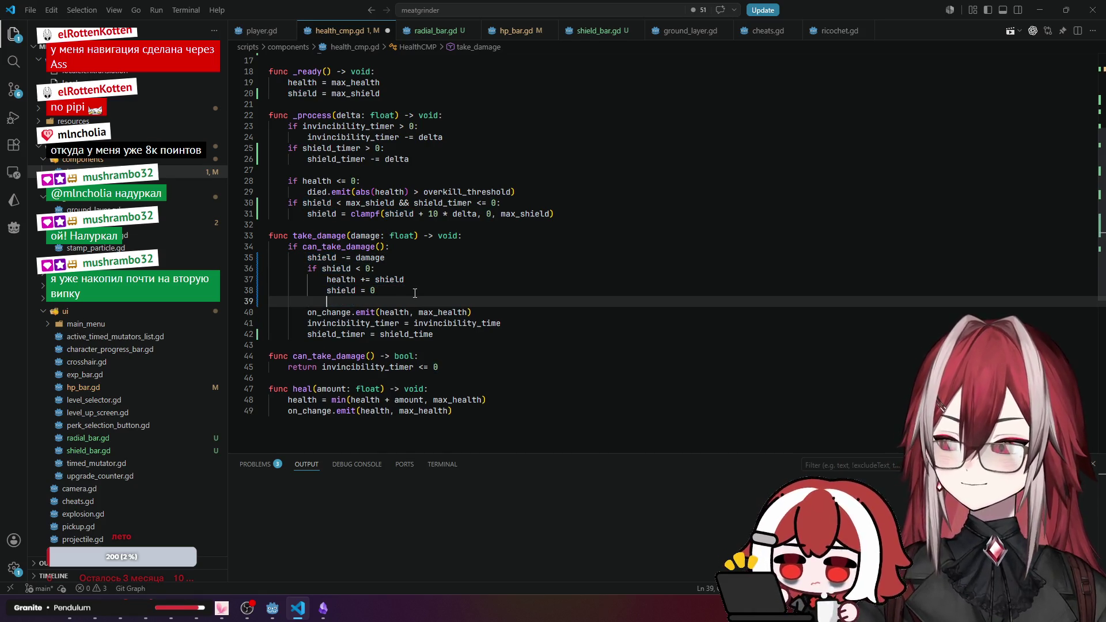
type("on_shield_change")
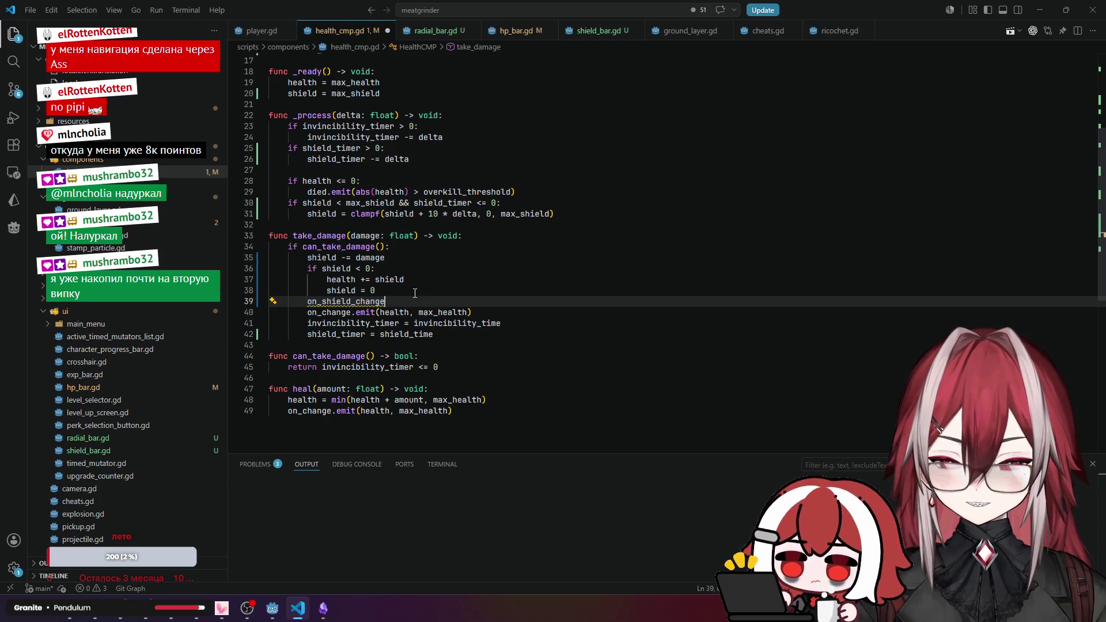
type(".emit(")
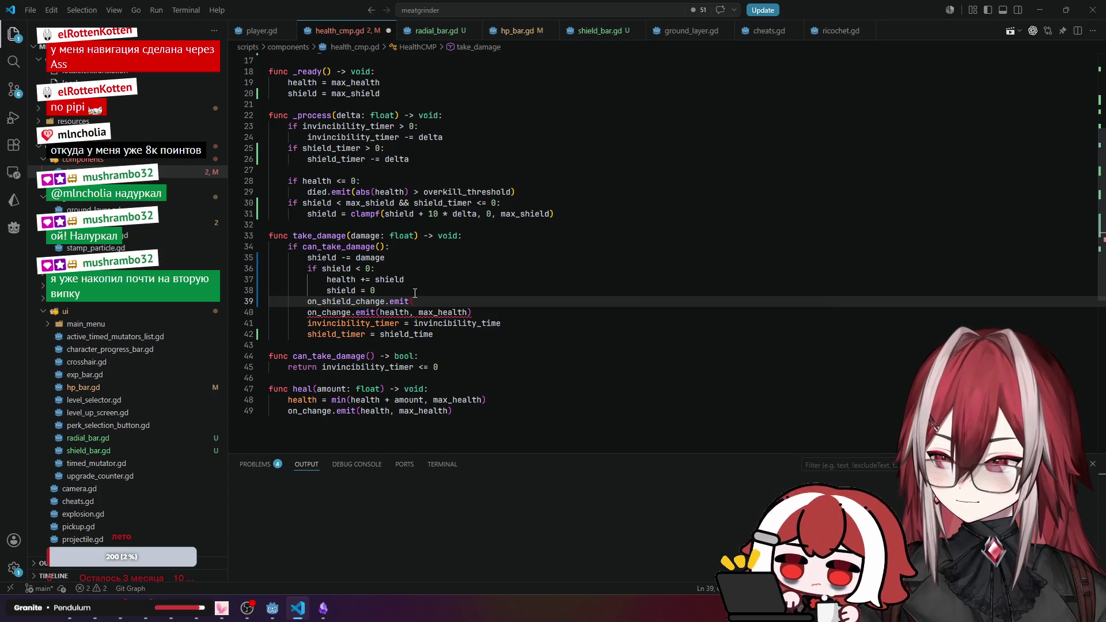
type(")")
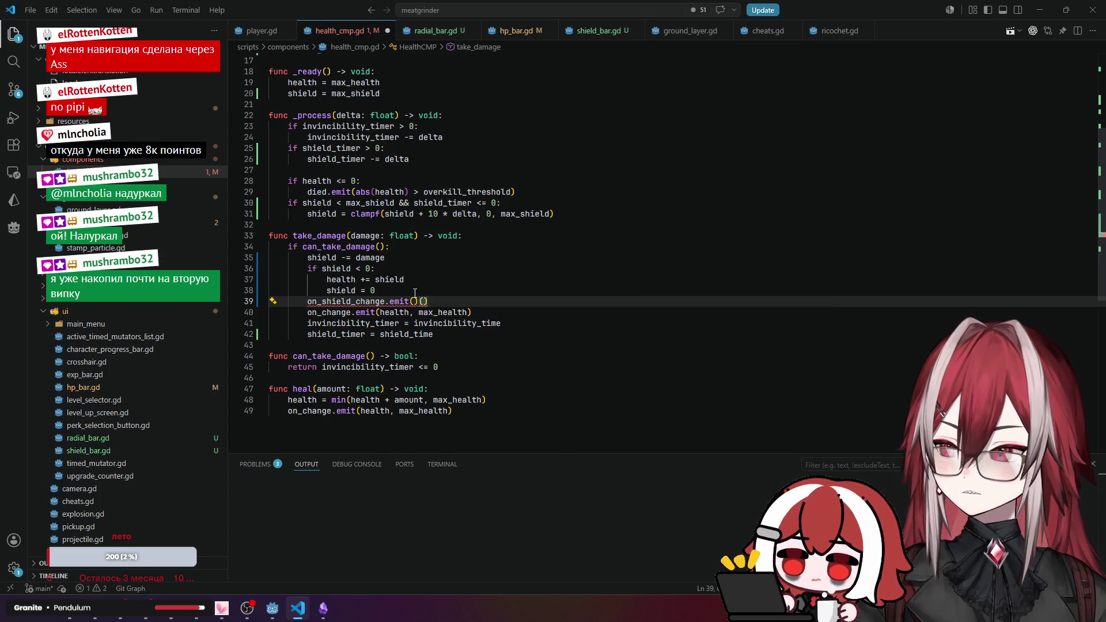
scroll(417, 271, "up", 2)
scroll(417, 272, "down", 1)
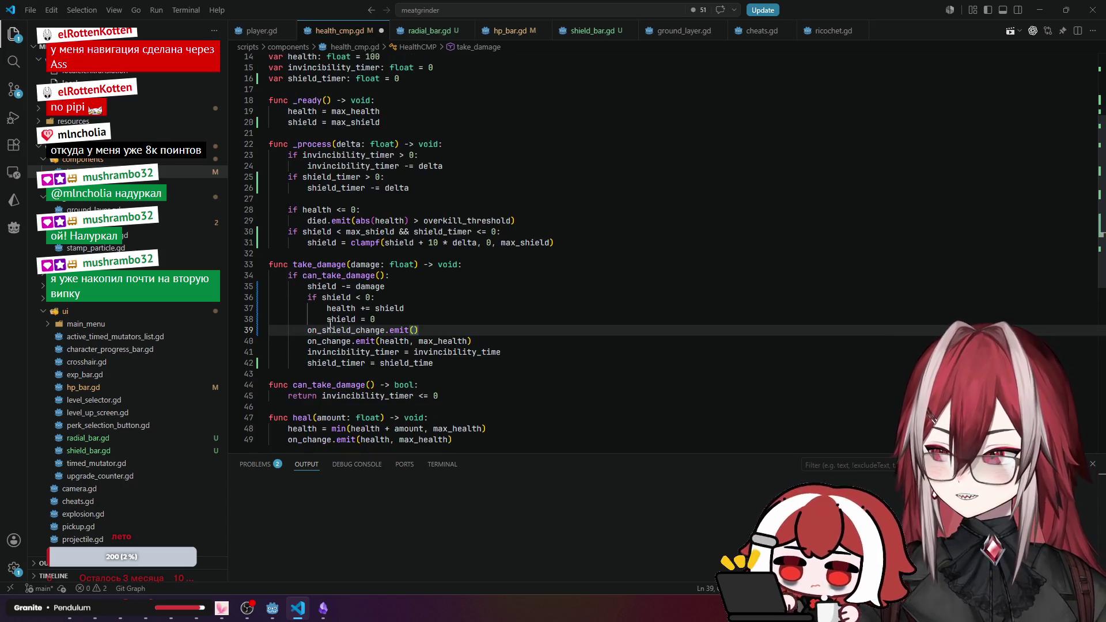
left_click_drag(327, 319, 351, 322)
key("ctrl+c")
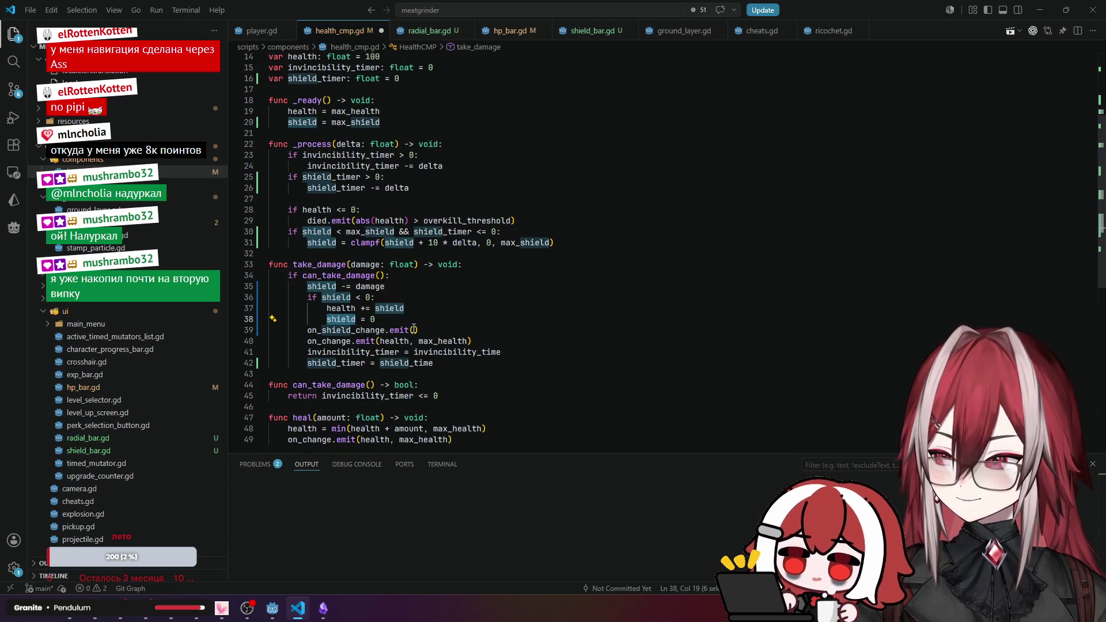
left_click(415, 330)
key("ctrl+v")
type(",")
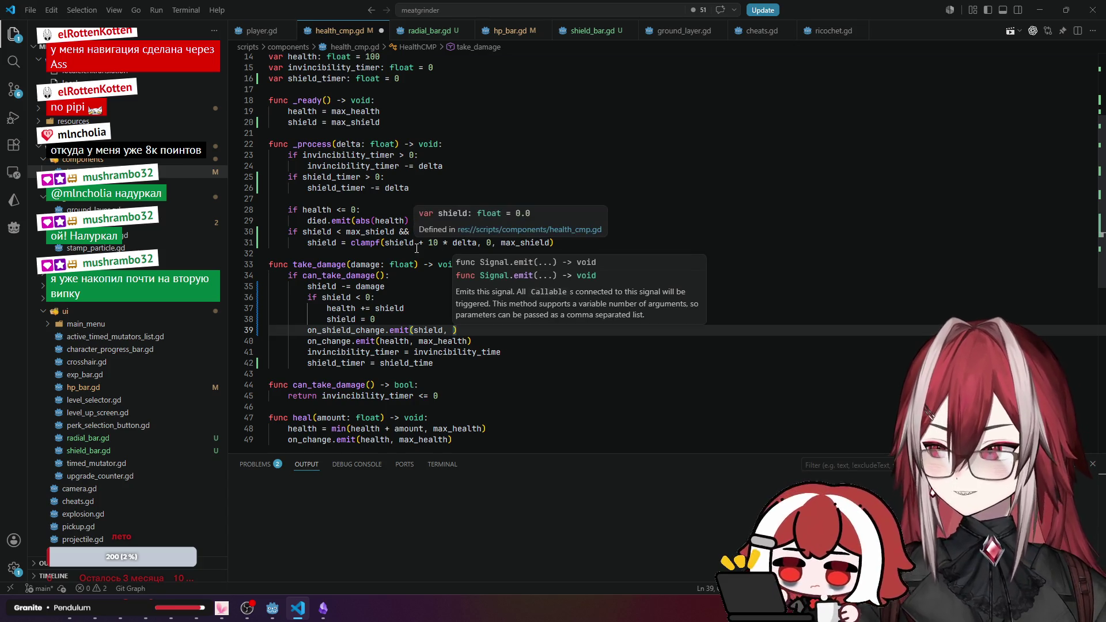
Check the max_shield declaration and _ready assignment, then select the completed emit line.
scroll(364, 178, "up", 3)
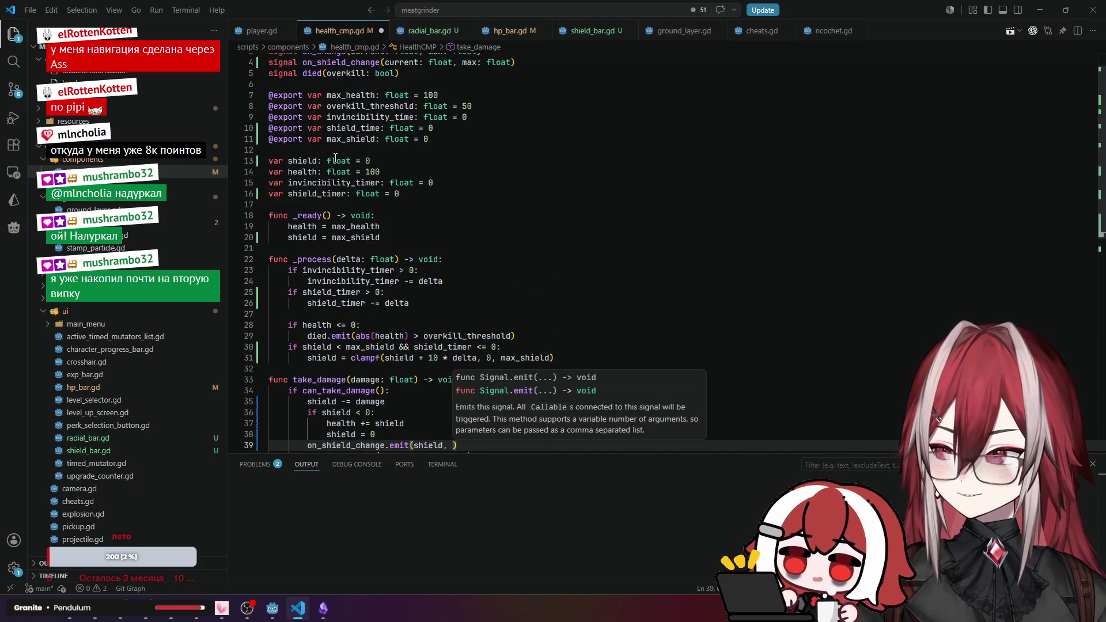
scroll(335, 157, "down", 2)
scroll(335, 158, "up", 3)
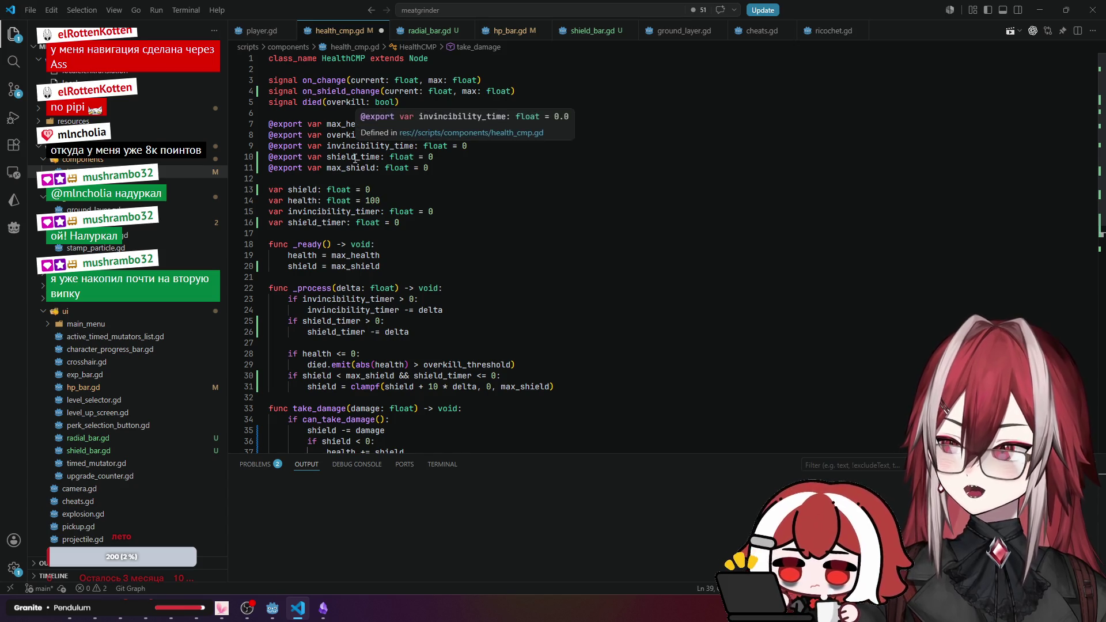
left_click(355, 178)
key("Up")
key("Up")
key("Up")
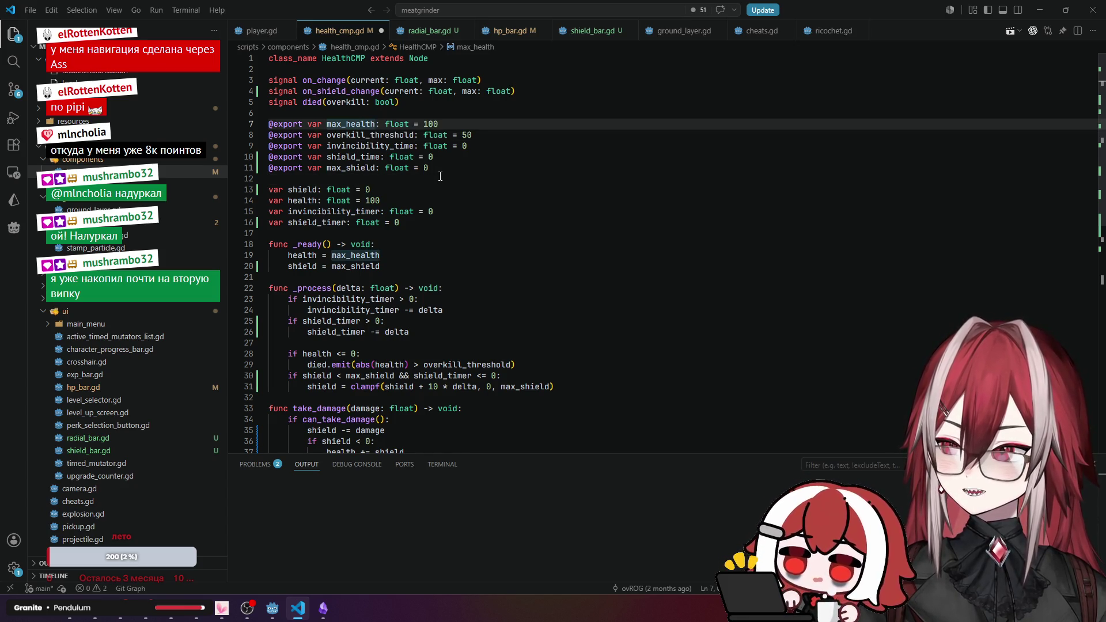
left_click(343, 267)
scroll(360, 187, "down", 3)
left_click_drag(307, 359, 541, 358)
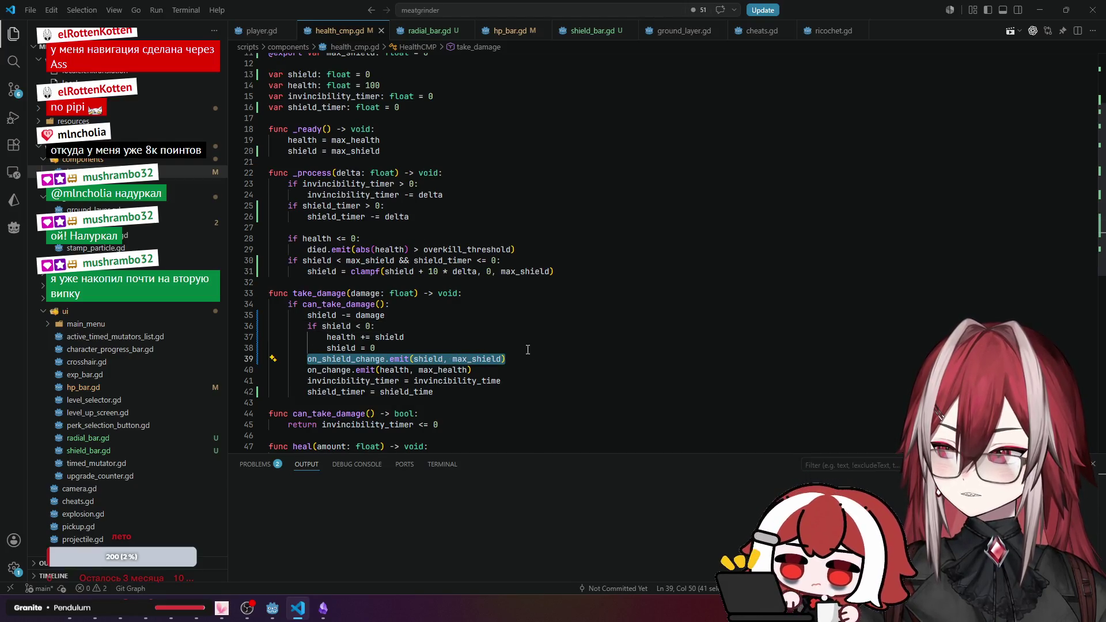
Paste the on_shield_change emit after the clampf regeneration line in _process and save.
left_click(563, 272)
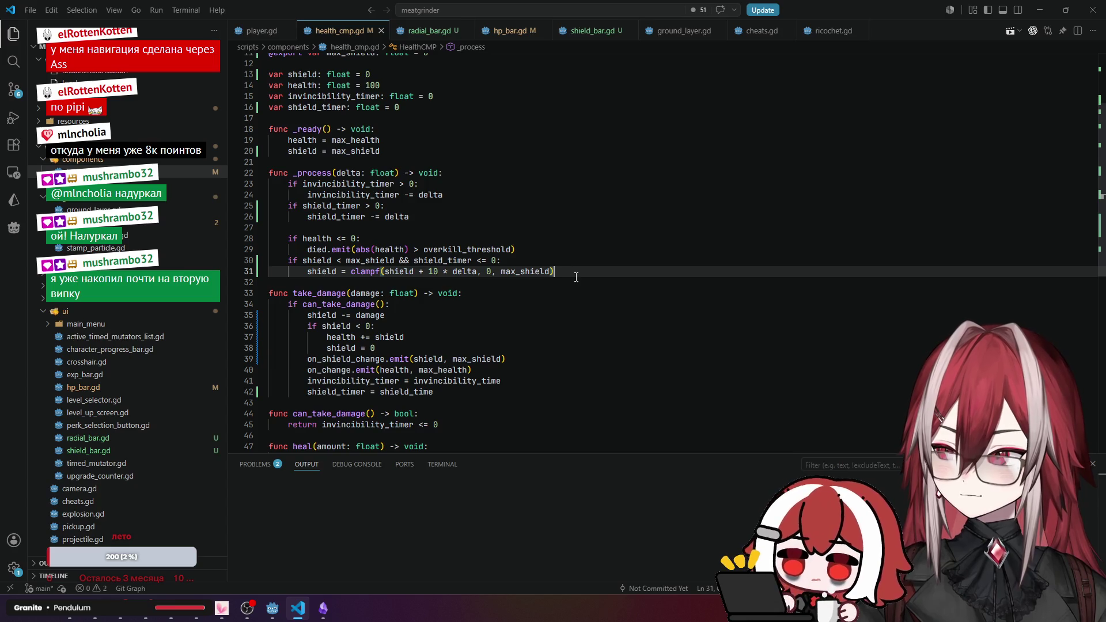
key("Return")
key("ctrl+v")
left_click(465, 312)
key("ctrl+s")
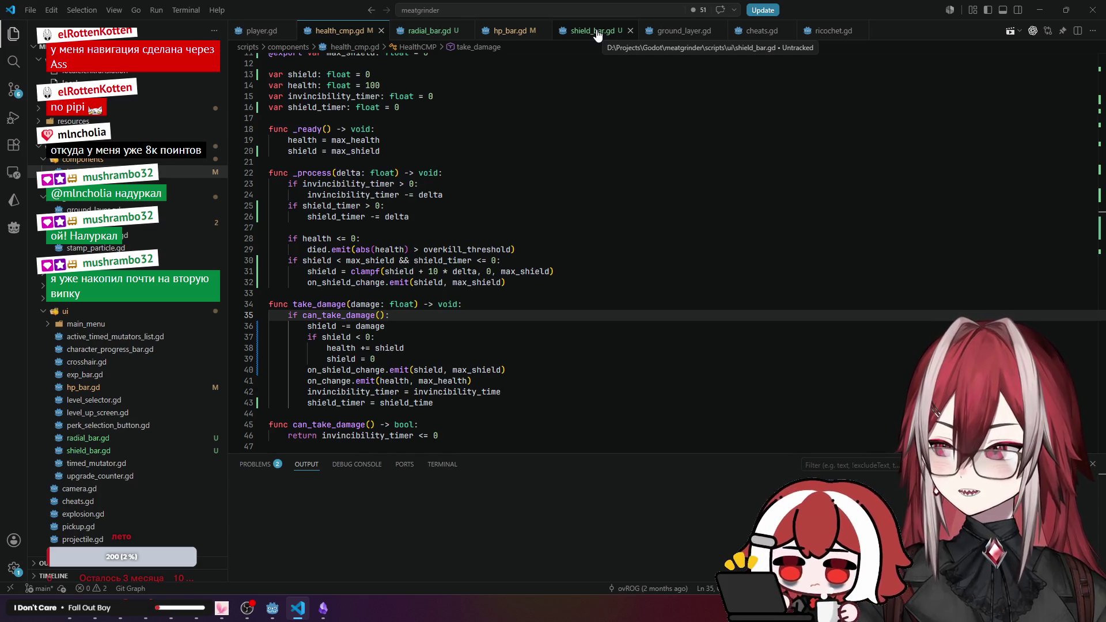
Connect shield_bar.gd to the on_shield_change signal instead of on_change.
left_click(597, 33)
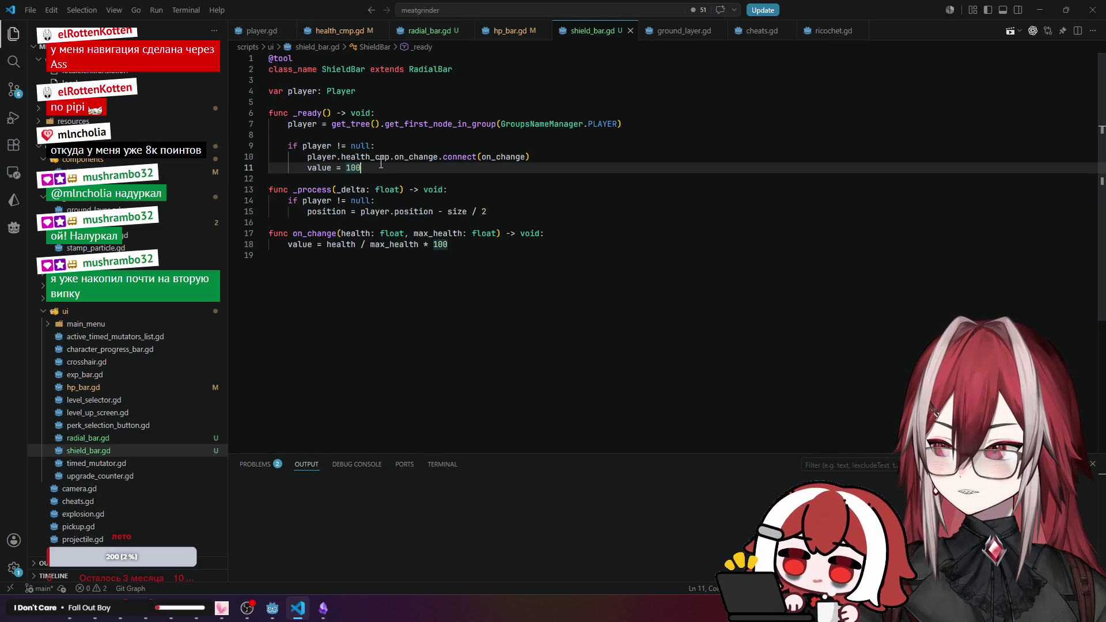
double_click(411, 157)
type("on_sh")
key("Return")
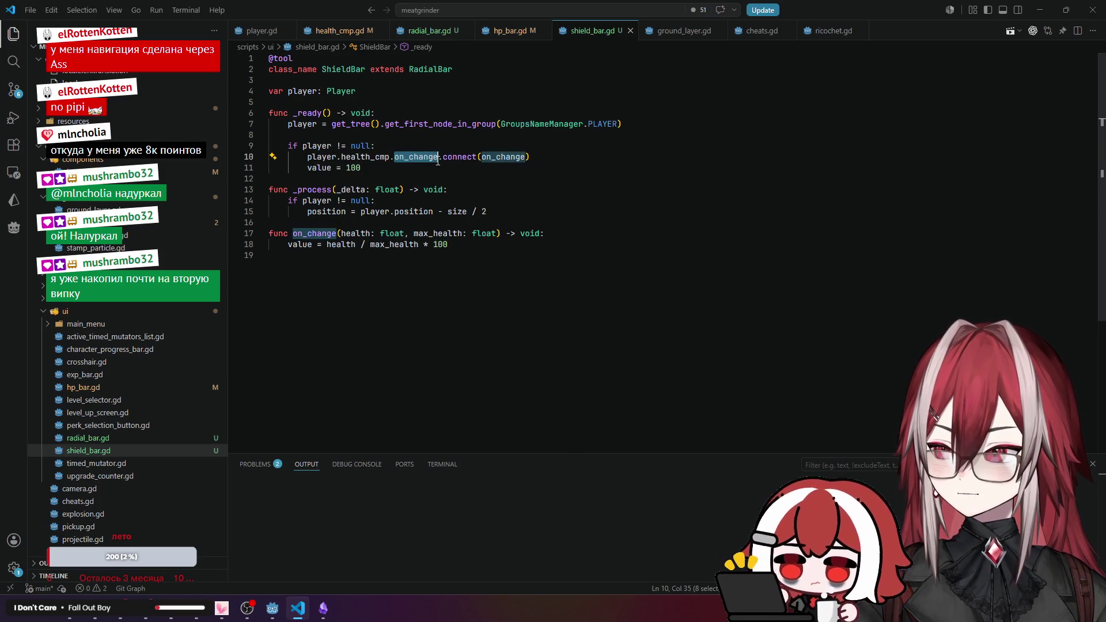
key("ctrl+s")
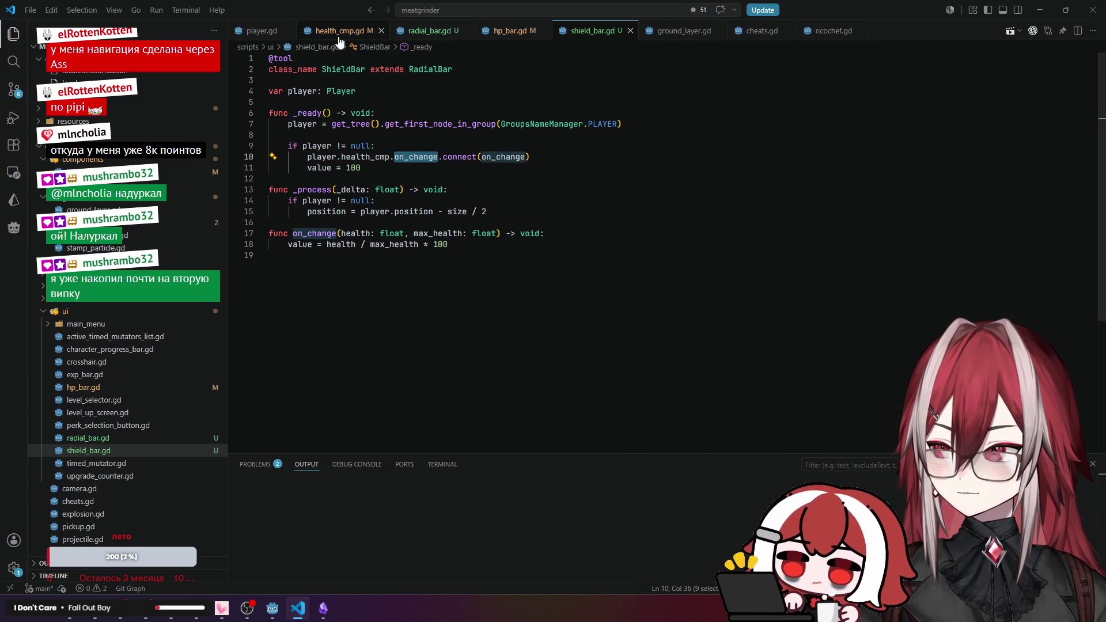
left_click(339, 31)
scroll(419, 118, "up", 3)
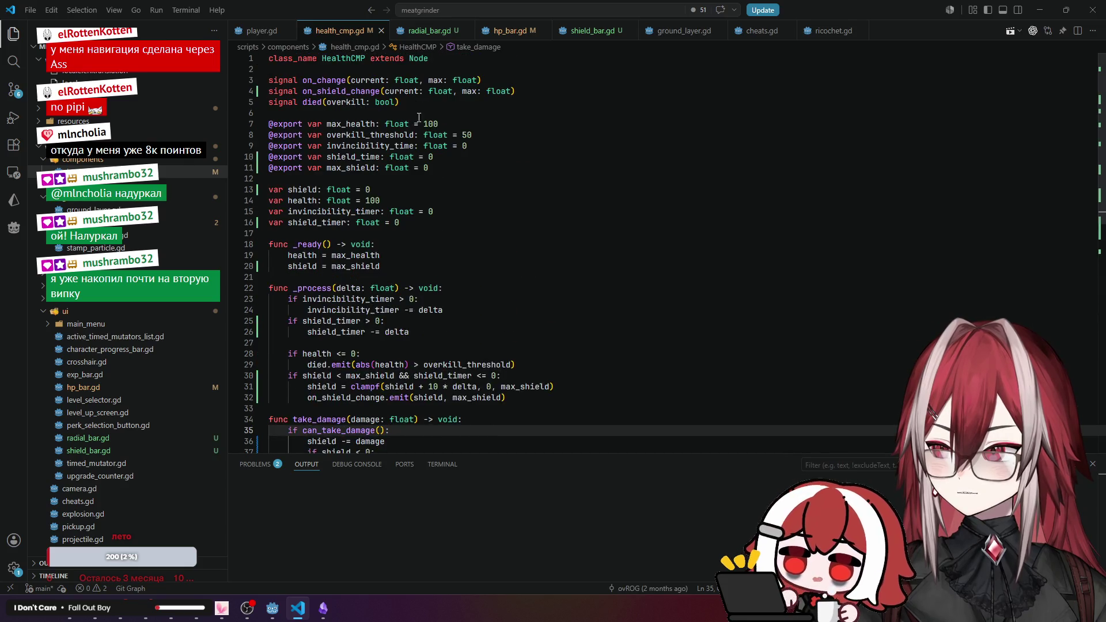
double_click(373, 91)
left_click(599, 34)
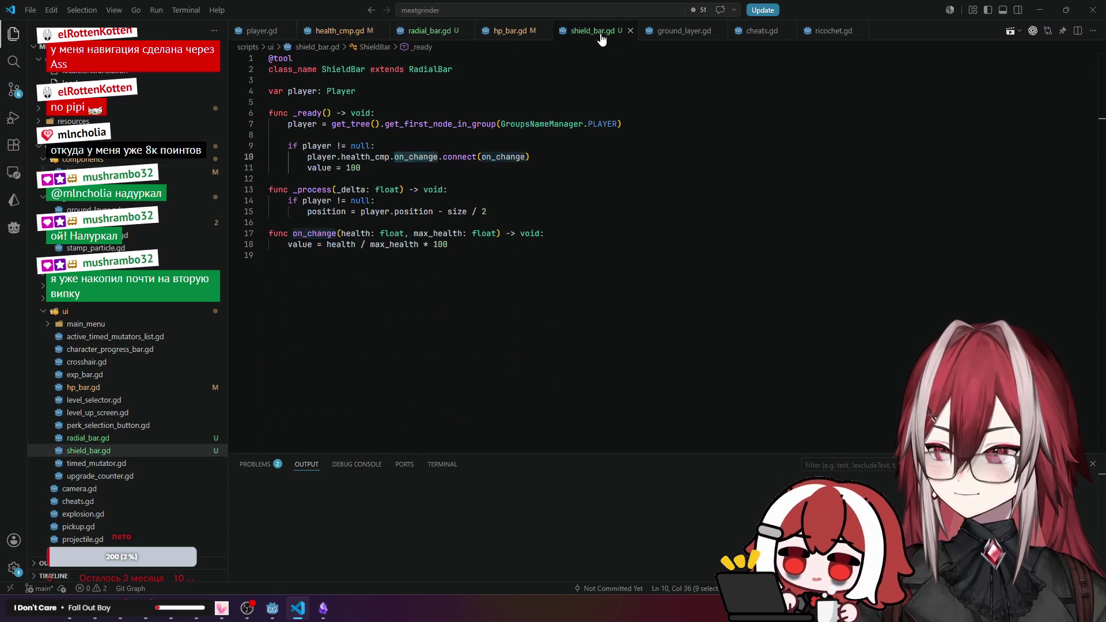
key("ctrl+v")
Compare shield_bar.gd's value assignments and on_change health parameter with the shield variable.
left_click(452, 188)
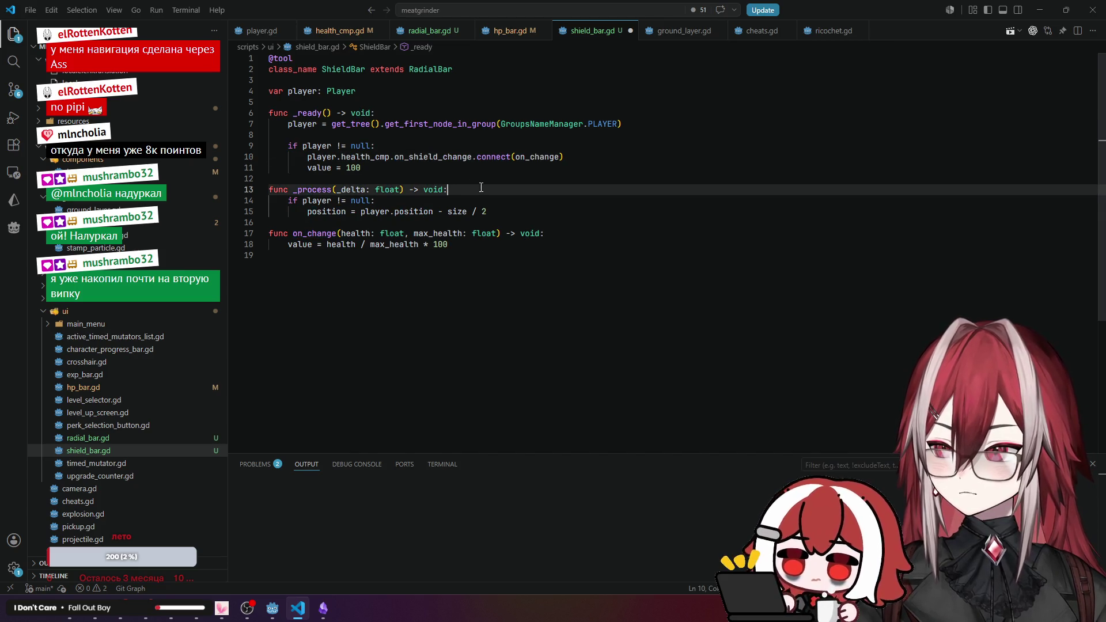
left_click(349, 157)
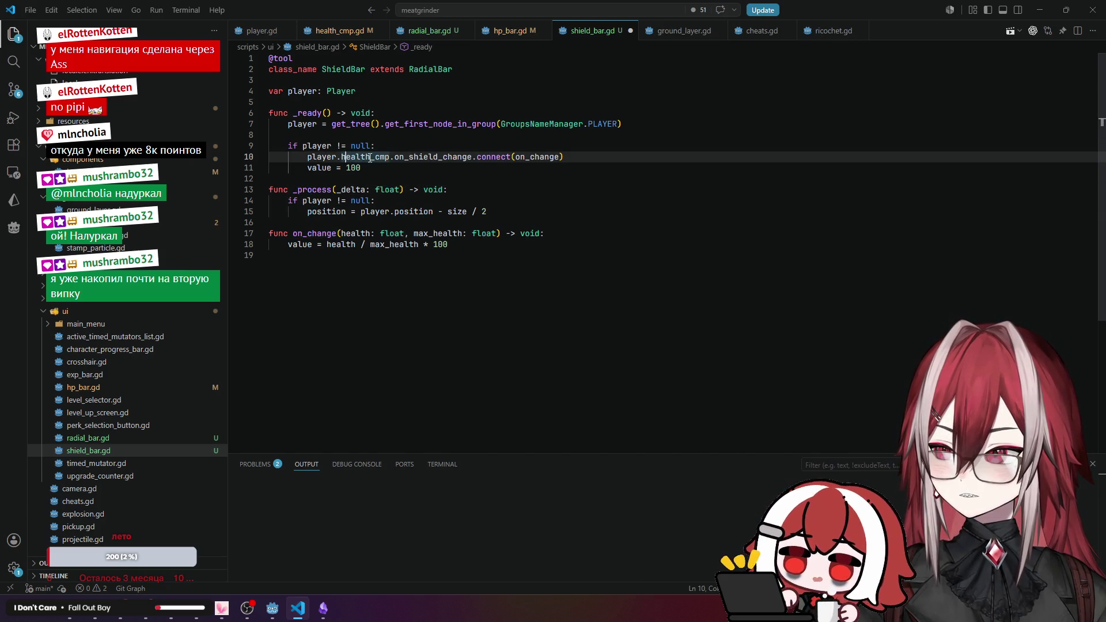
double_click(320, 168)
left_click(347, 244)
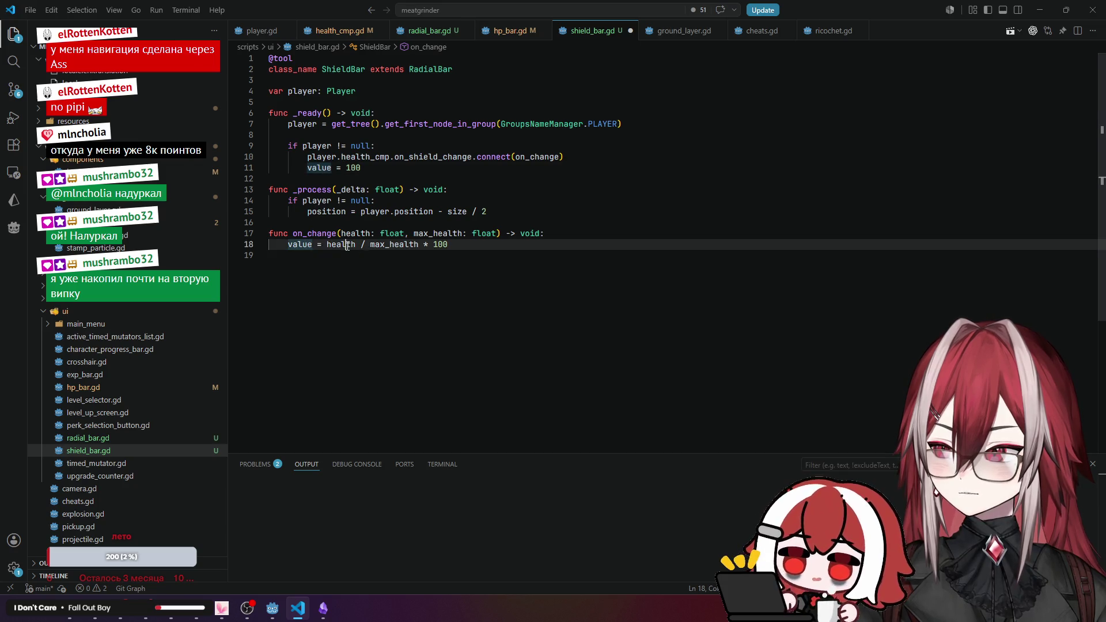
mouse_move(334, 232)
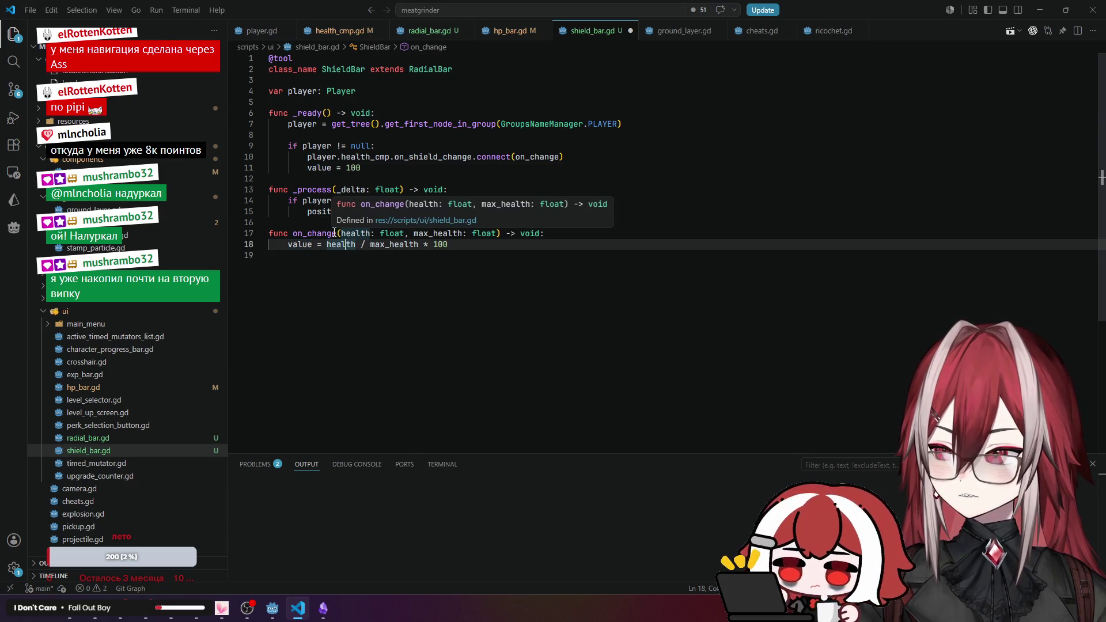
left_click(320, 31)
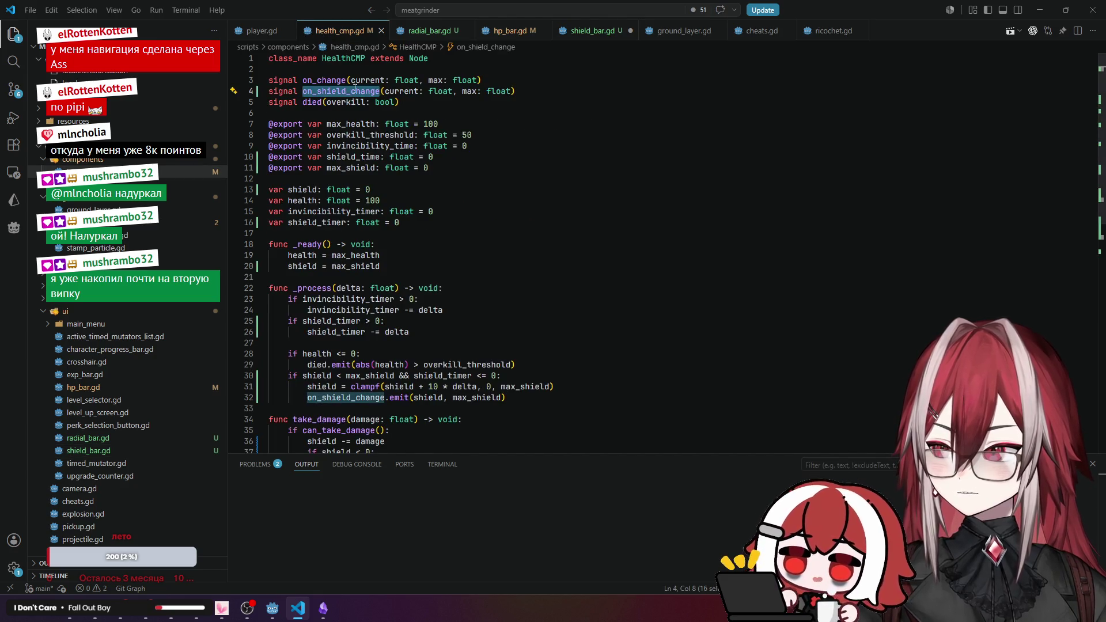
scroll(338, 129, "down", 4)
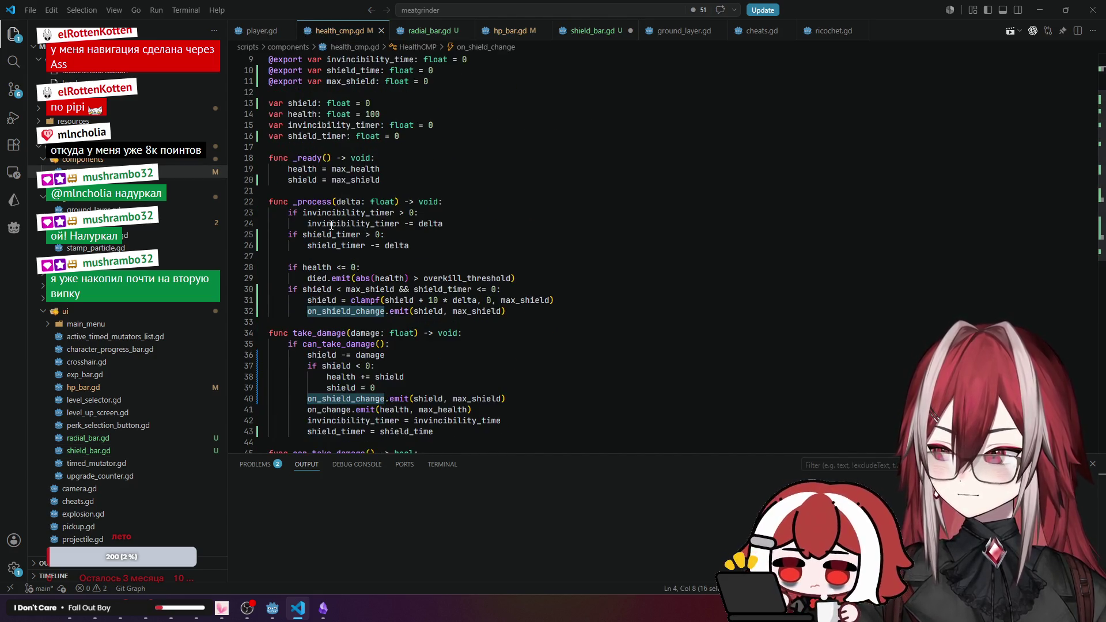
double_click(309, 262)
key("ctrl+c")
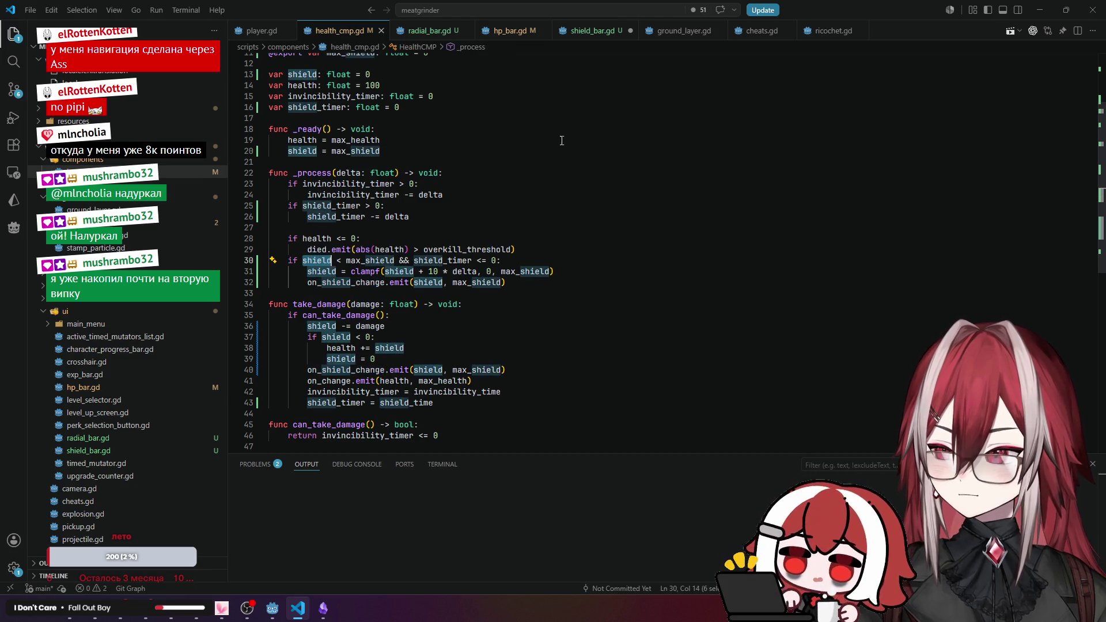
left_click(592, 31)
Rename on_change's parameters to shield and max_shield and use them in the value formula.
double_click(369, 234)
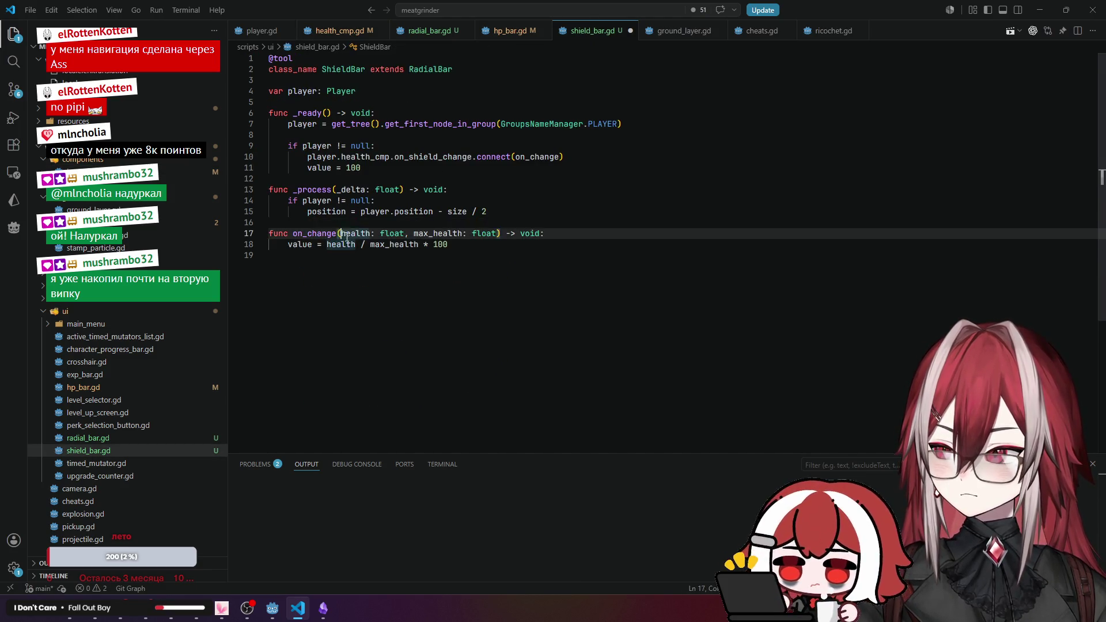
key("ctrl+v")
left_click_drag(433, 233, 462, 234)
key("ctrl+v")
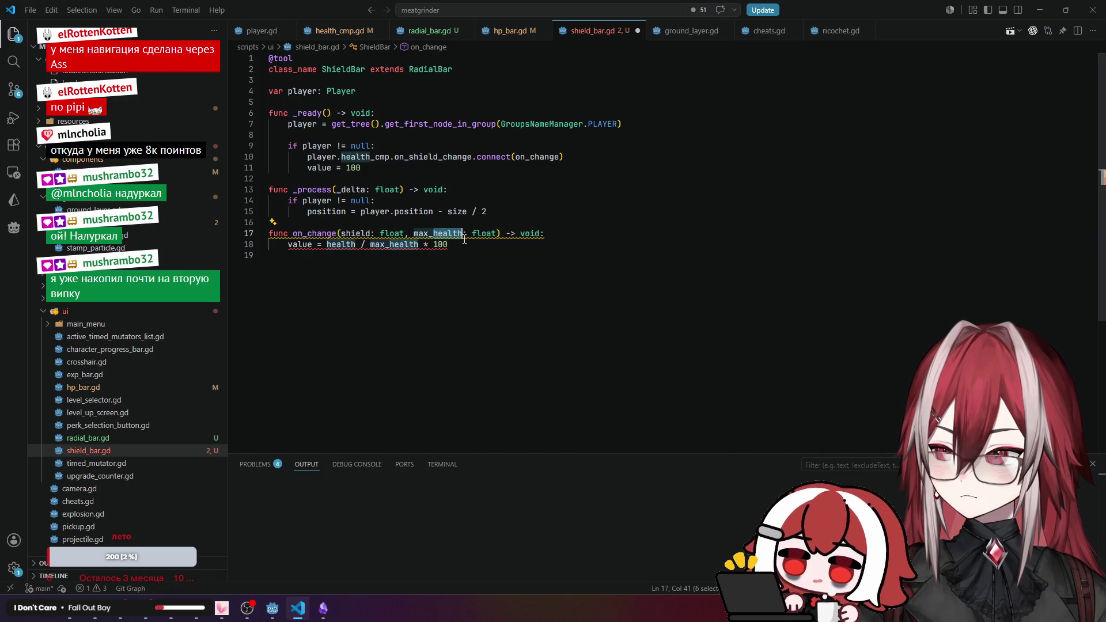
double_click(328, 245)
key("ctrl+v")
left_click_drag(389, 245, 419, 249)
key("ctrl+v")
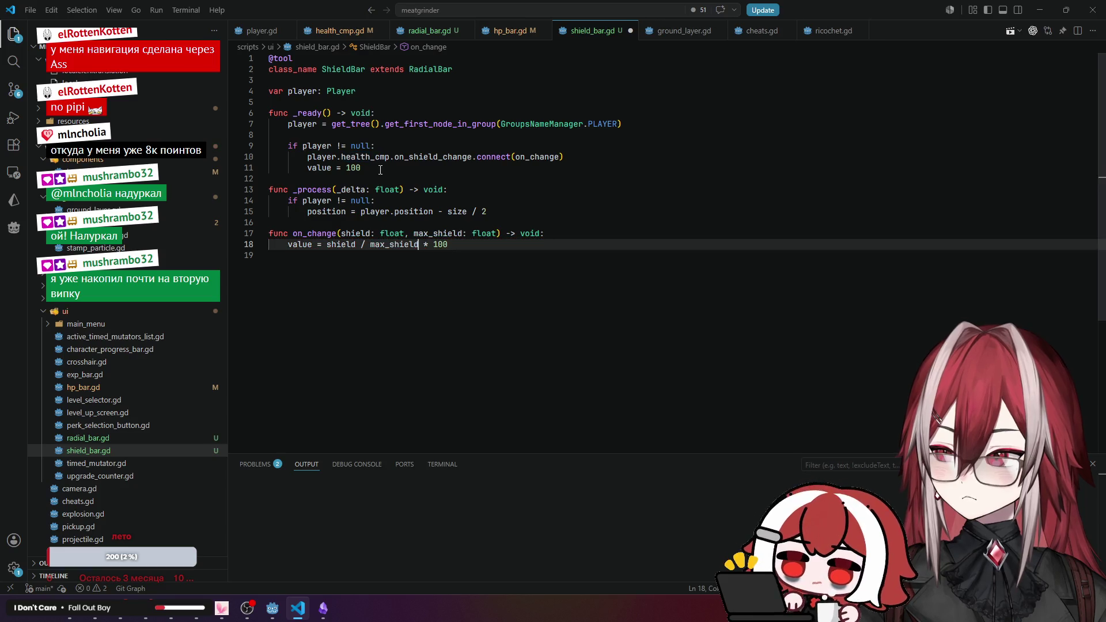
Review the value = shield / max_shield * 100 formula and save shield_bar.gd.
left_click(489, 178)
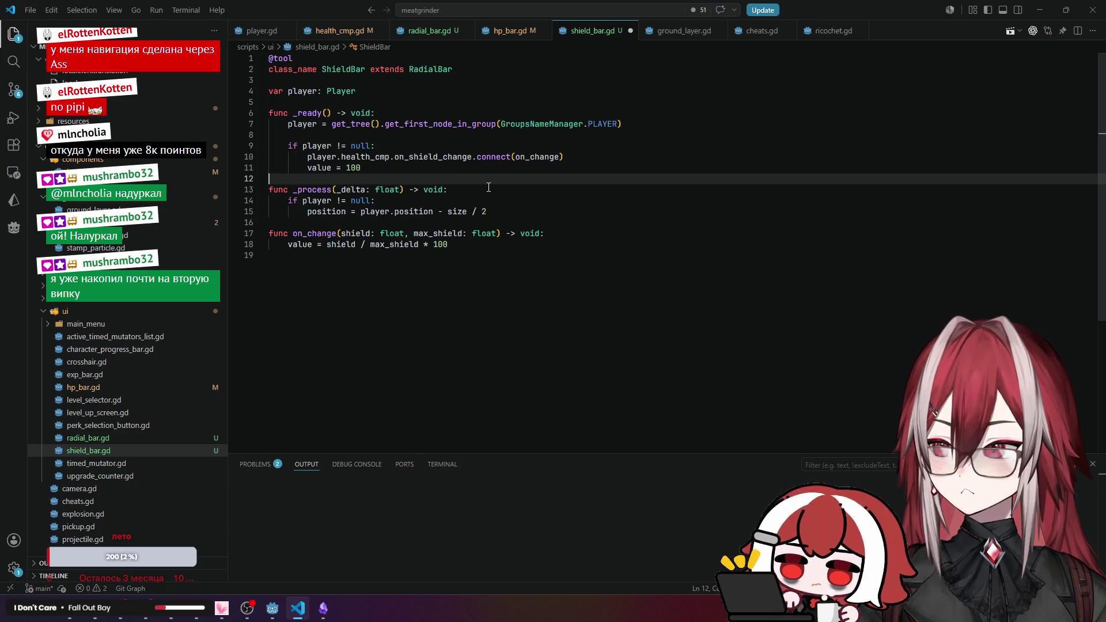
left_click(485, 189)
left_click(410, 244)
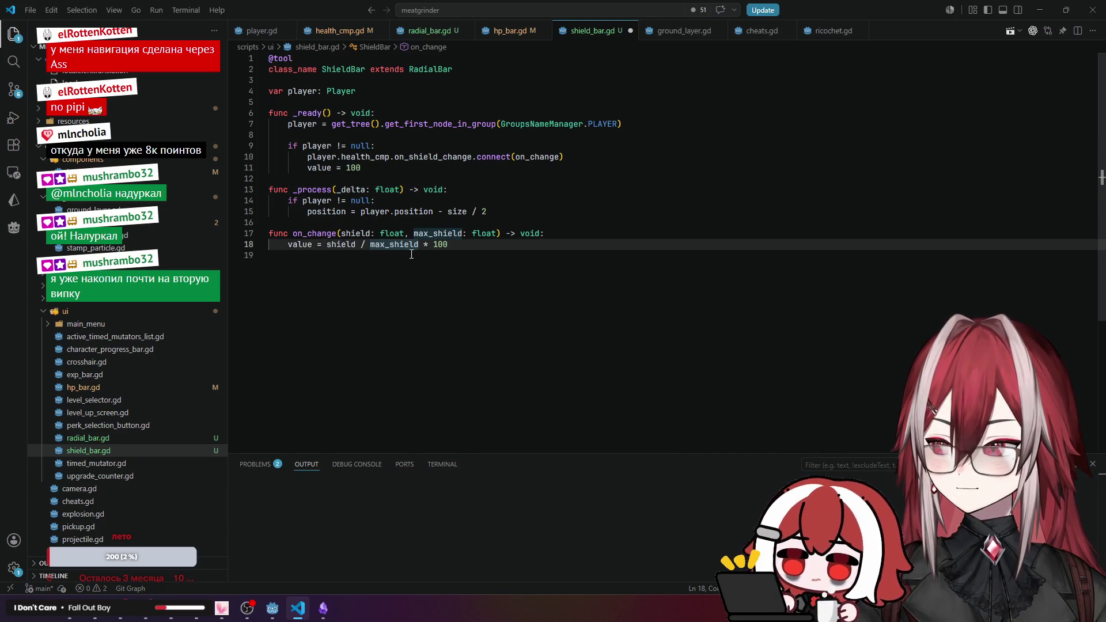
left_click(442, 246)
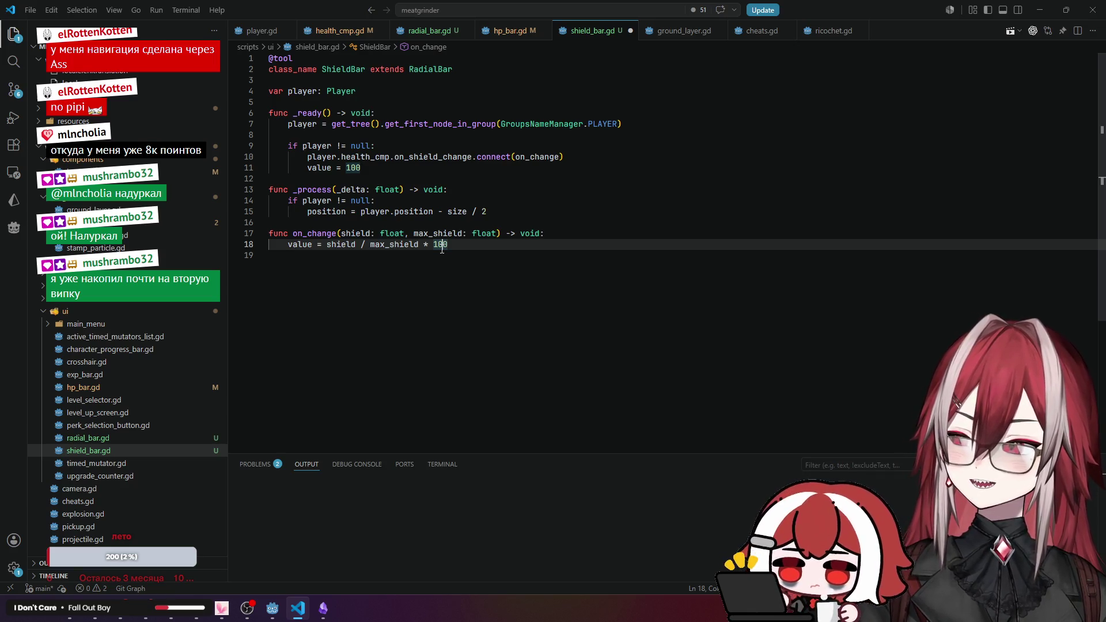
left_click(299, 254)
left_click(308, 245)
left_click(333, 261)
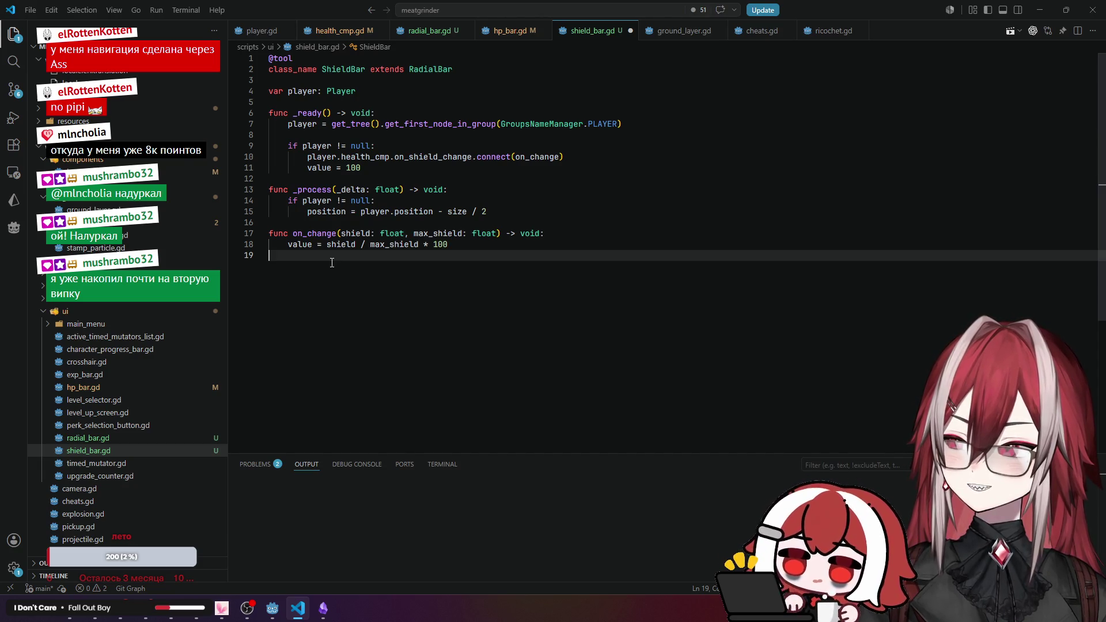
left_click(342, 248)
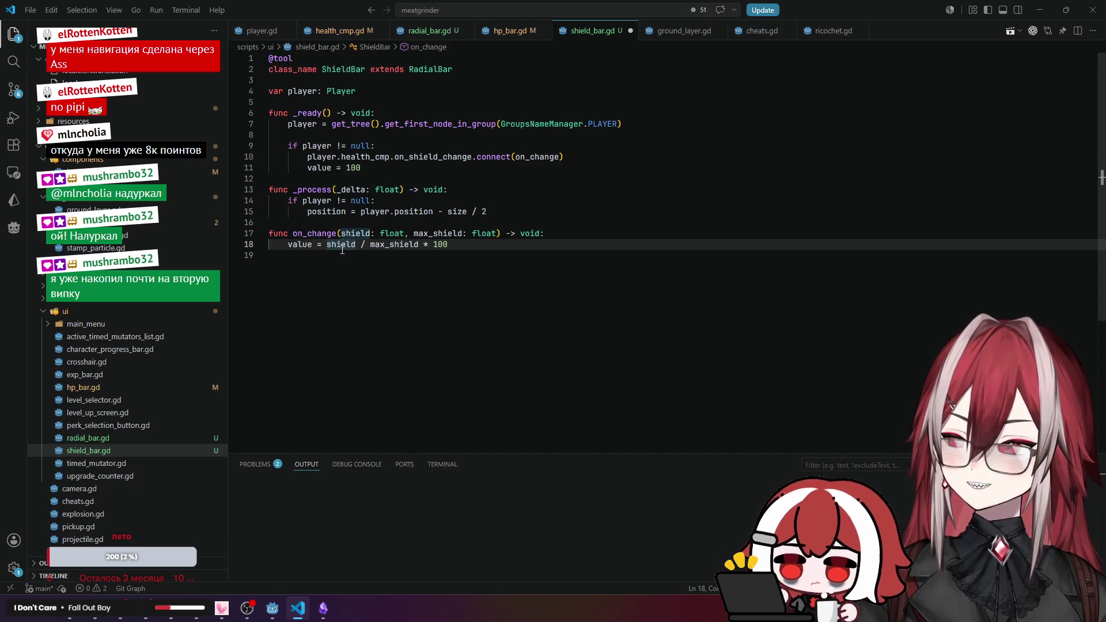
left_click(542, 139)
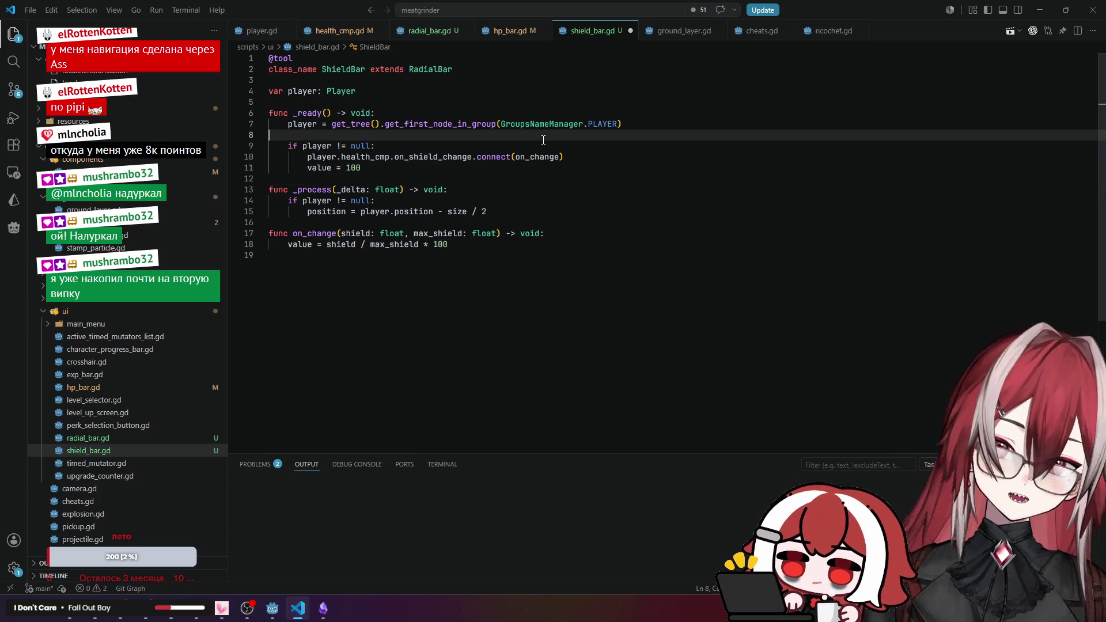
key("ctrl+s")
key("alt+Tab")
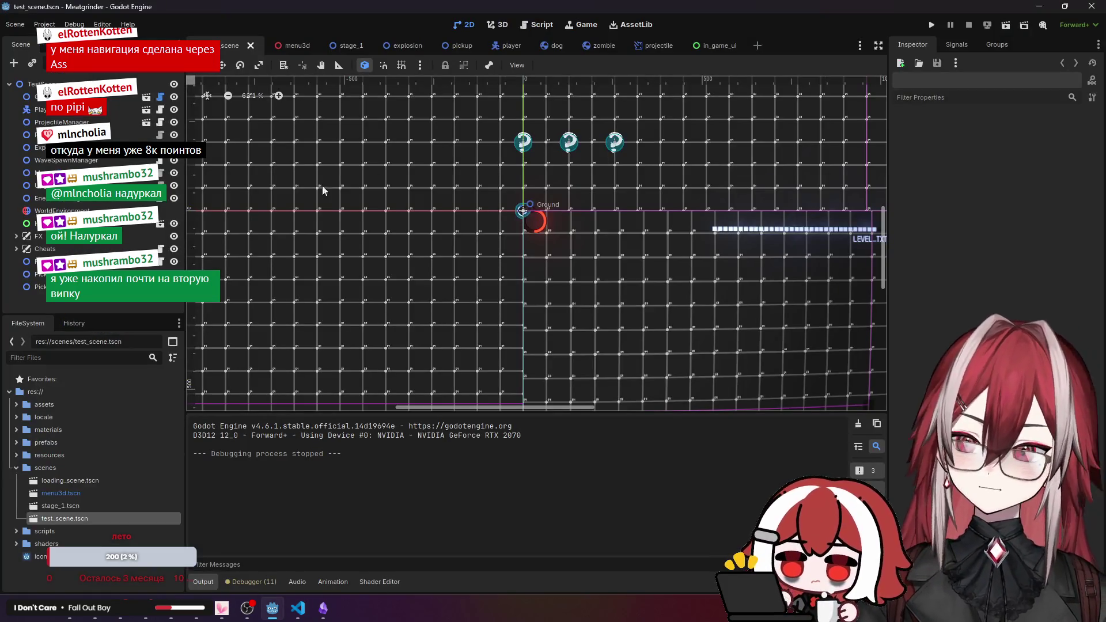
In in_game_ui.tscn, create a ShieldBar node via the 'shi' search and reparent it under HUD.
left_click(713, 46)
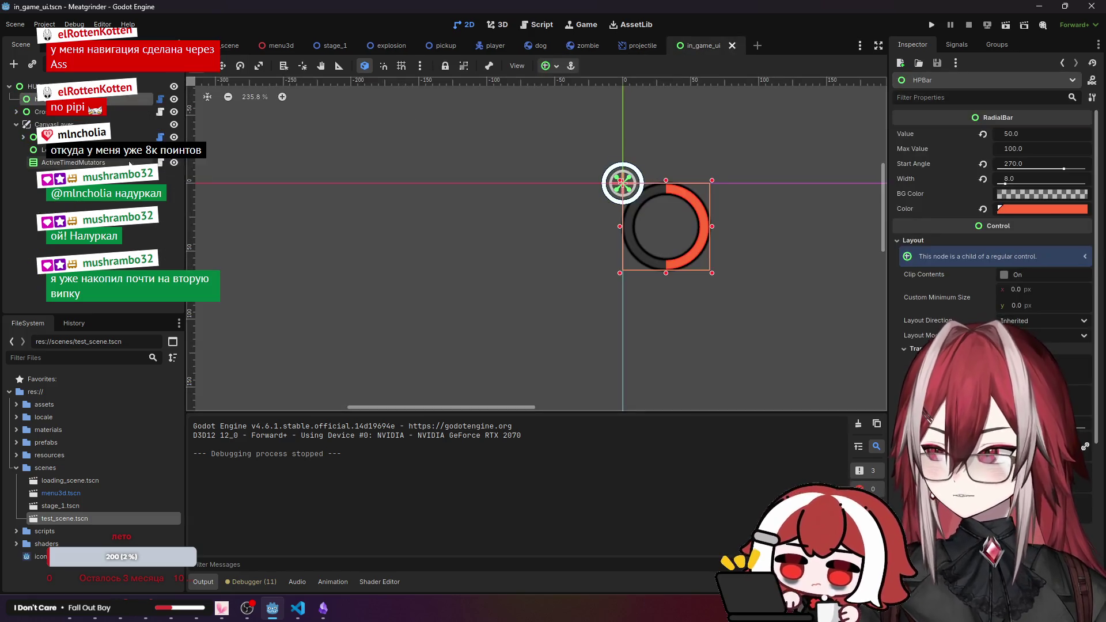
right_click(55, 86)
left_click(86, 95)
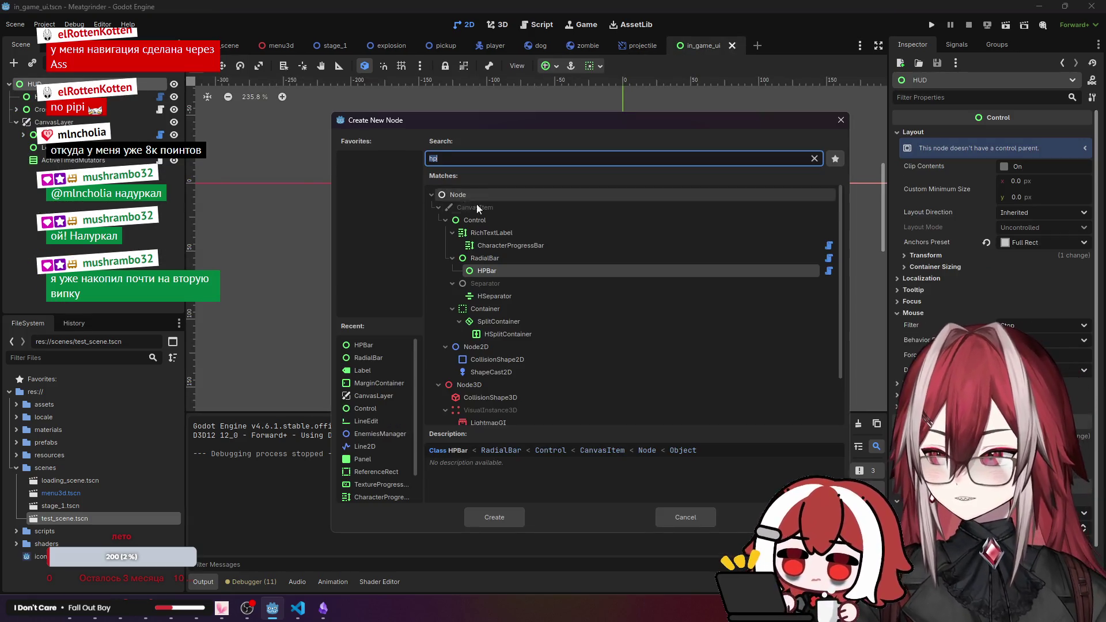
key("BackSpace")
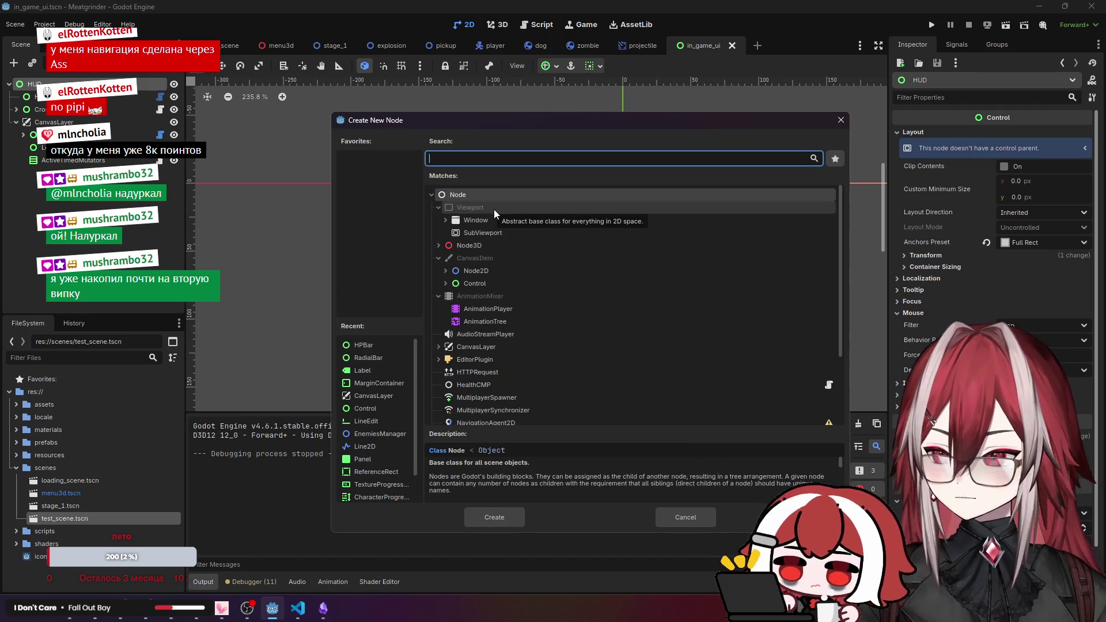
type("shi")
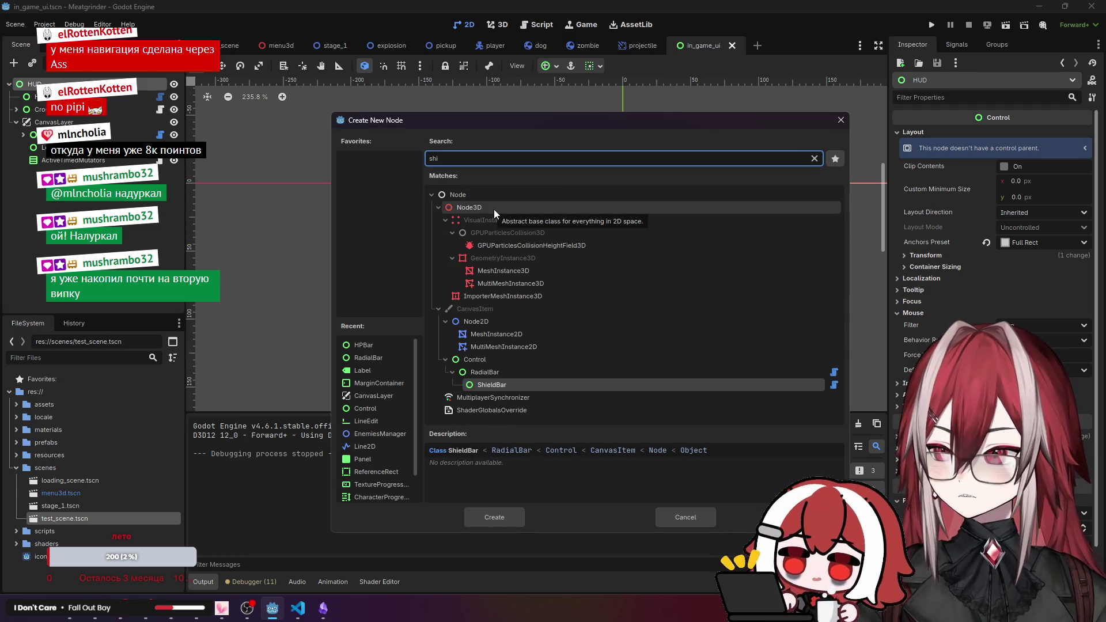
left_click(510, 517)
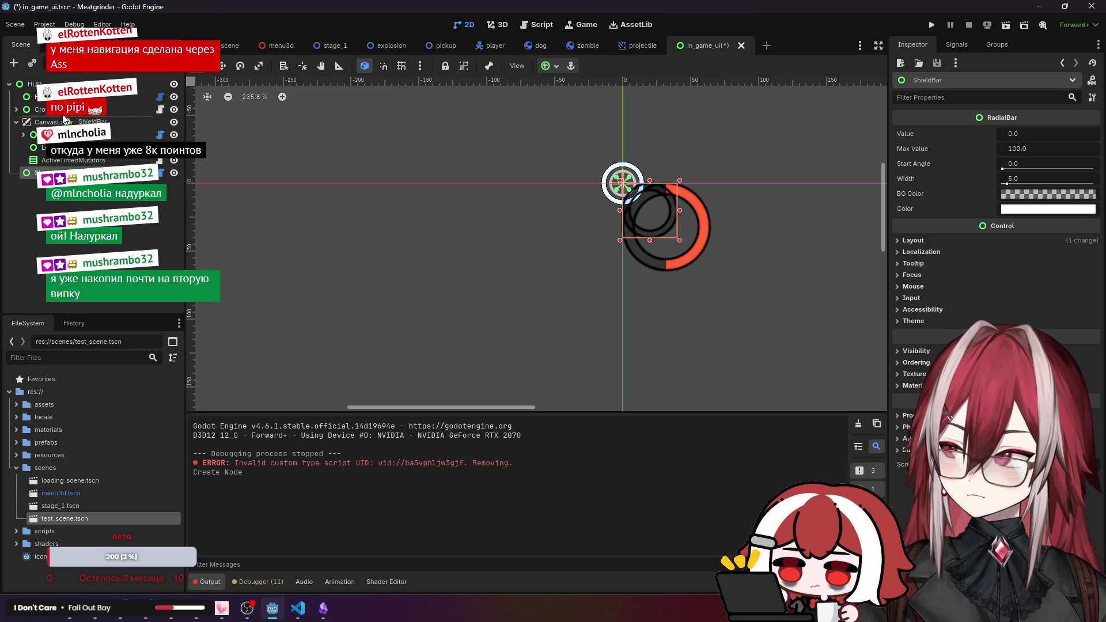
left_click_drag(34, 172, 57, 103)
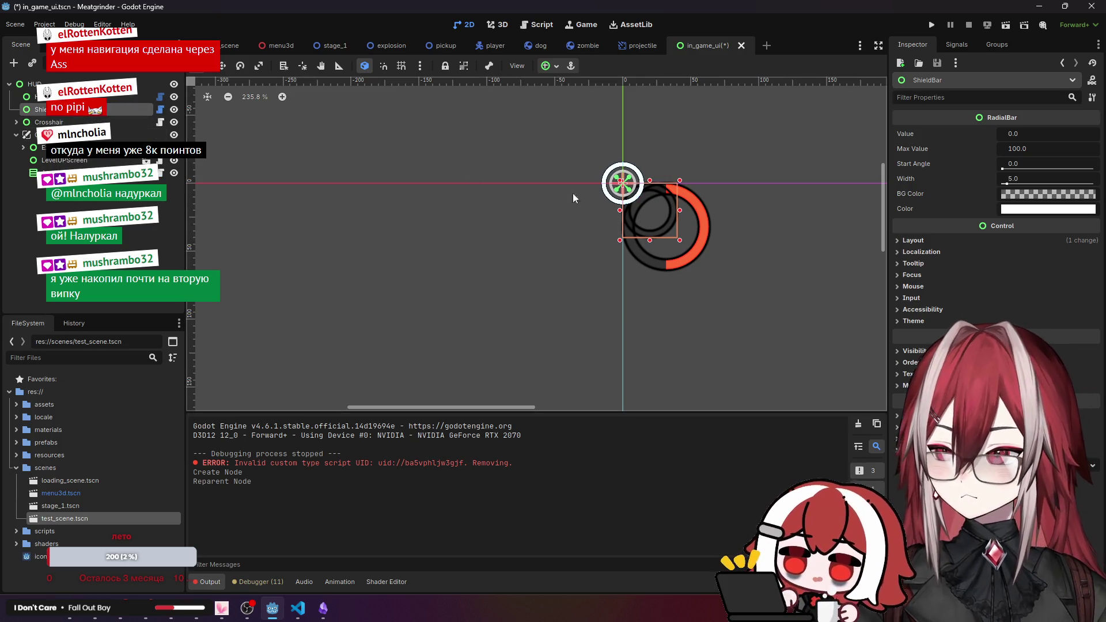
scroll(714, 220, "up", 6)
left_click_drag(715, 223, 649, 238)
Select the new ShieldBar and set its Value to 50.
left_click(69, 96)
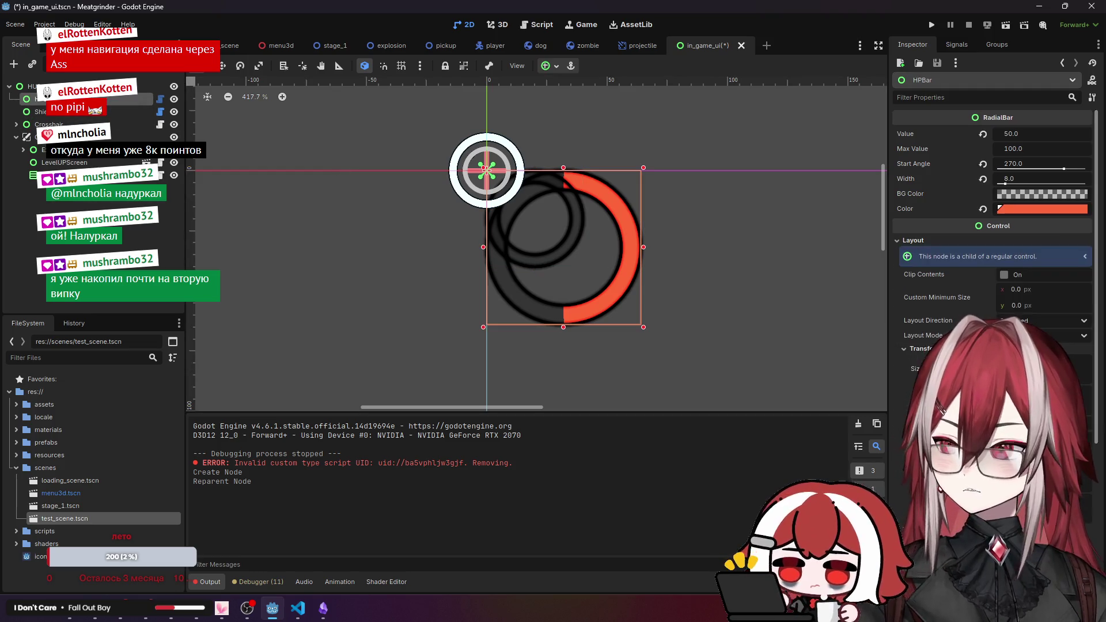
left_click(70, 111)
left_click(1013, 133)
type("50")
key("Return")
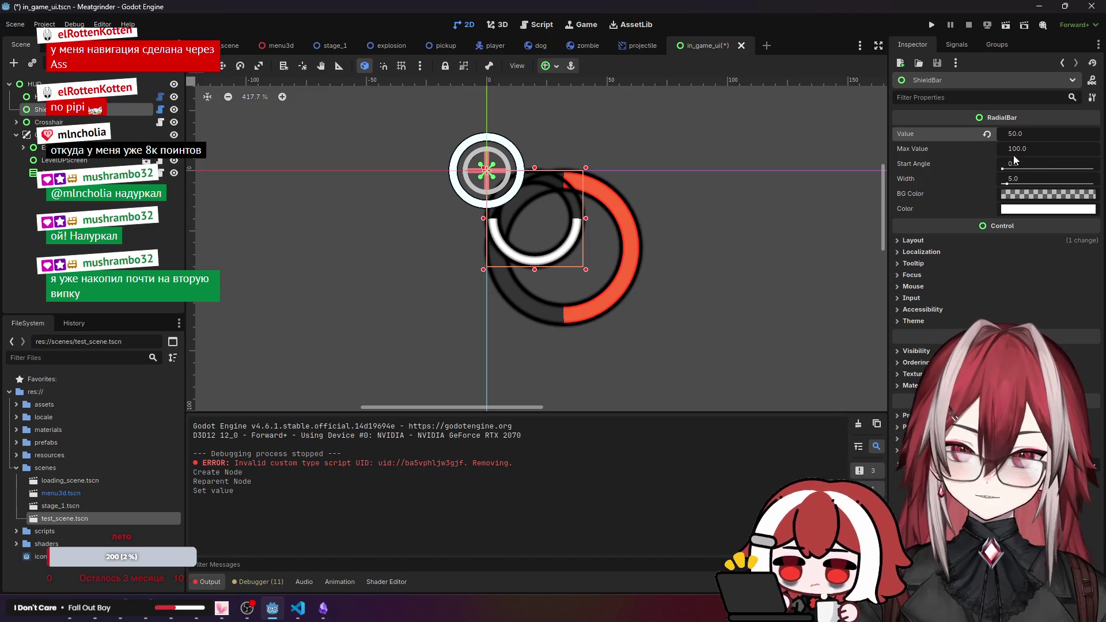
Set the ShieldBar ring Width to 8 and its Layout > Transform Size to 72 × 72.
left_click(918, 238)
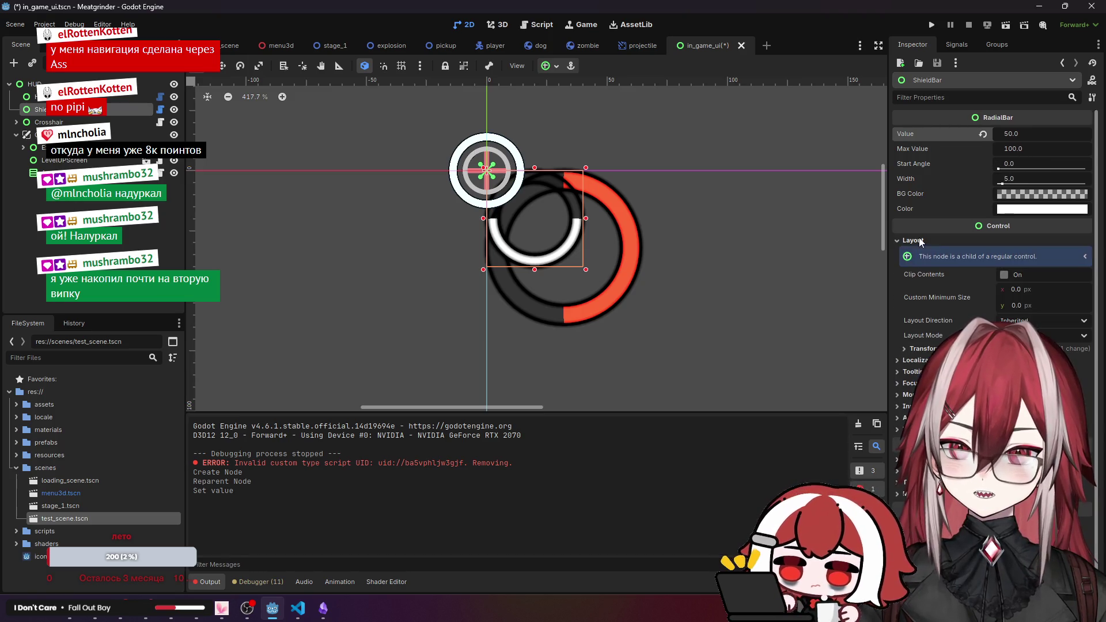
left_click(937, 347)
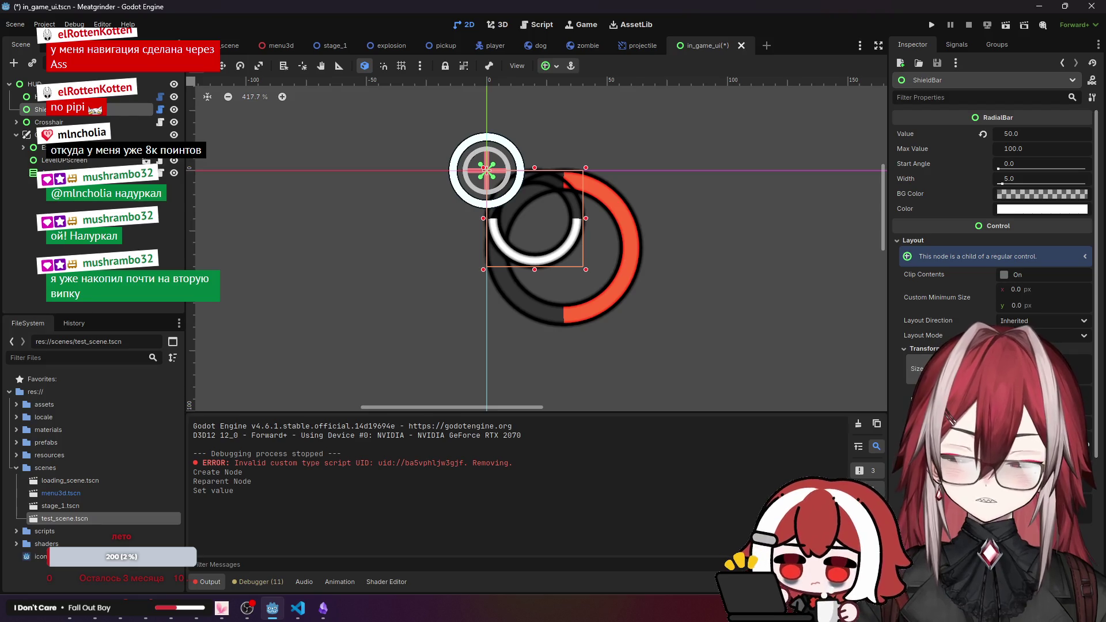
key("Return")
key("Return")
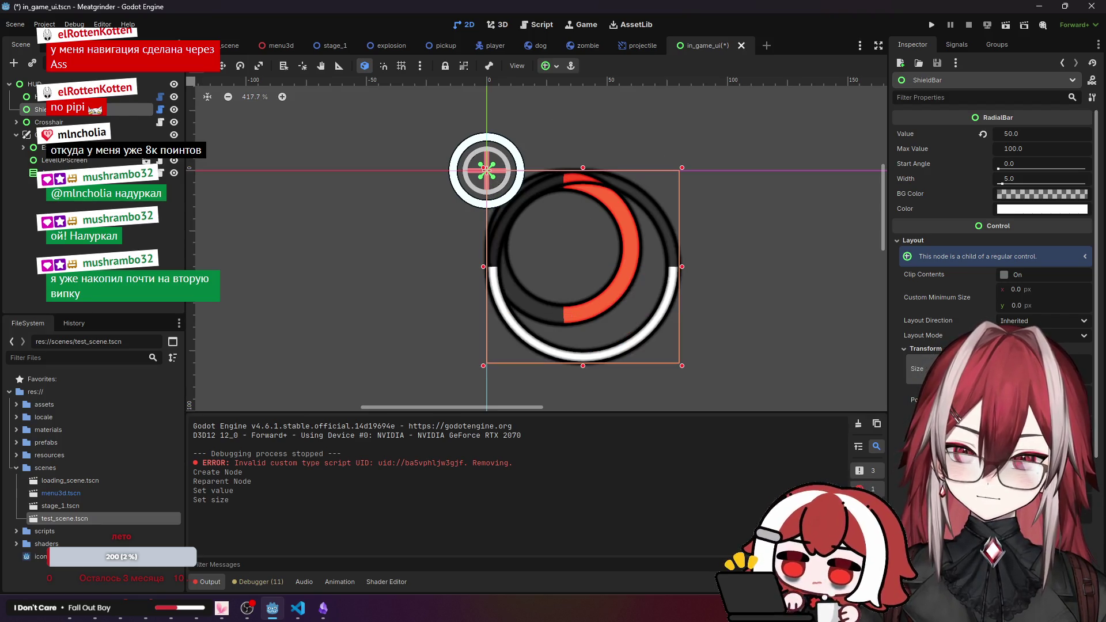
scroll(661, 212, "up", 2)
left_click_drag(657, 206, 735, 219)
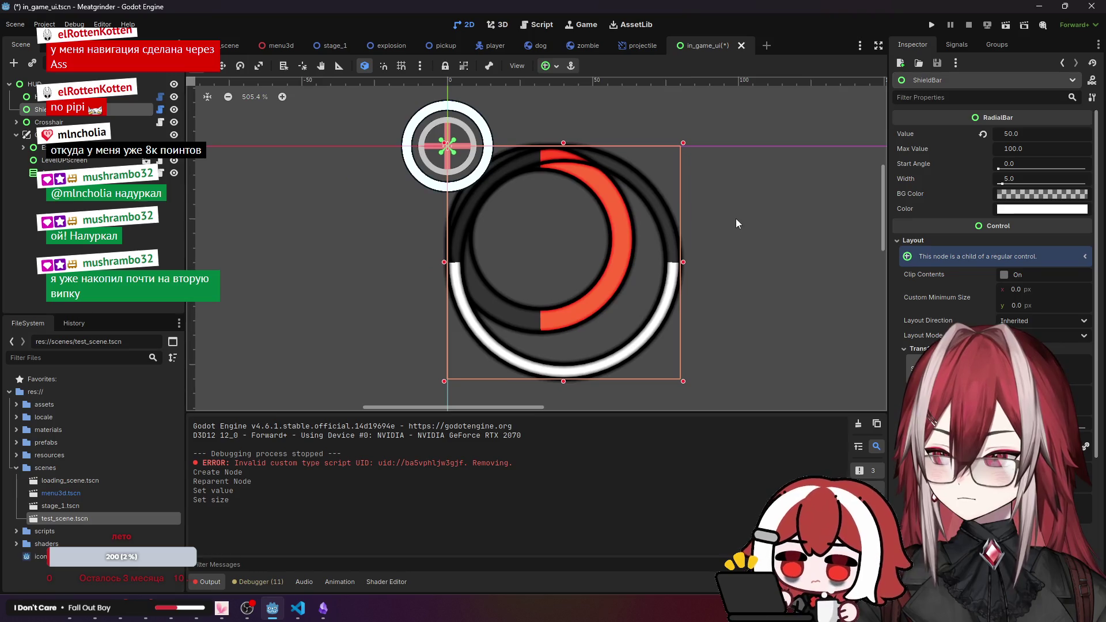
left_click(1026, 179)
type("8")
key("Return")
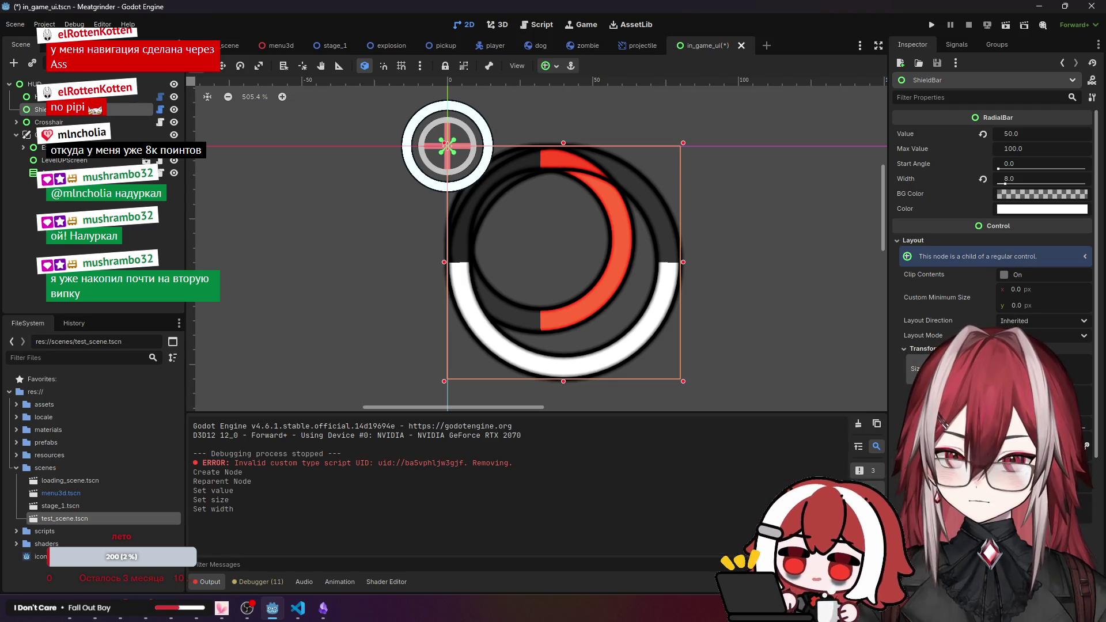
key("Return")
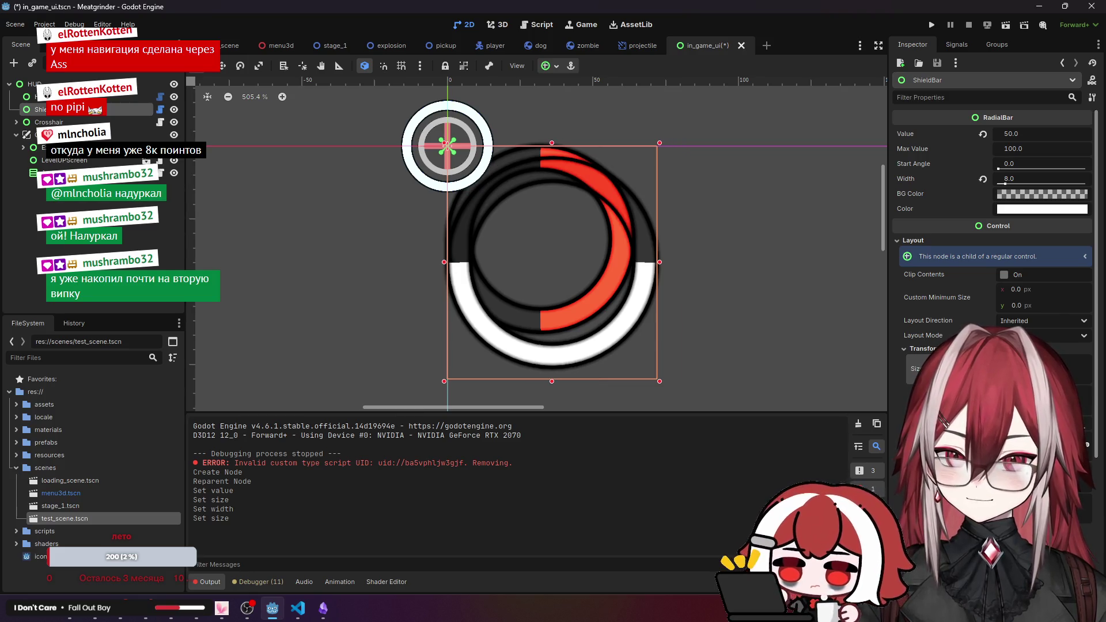
key("Return")
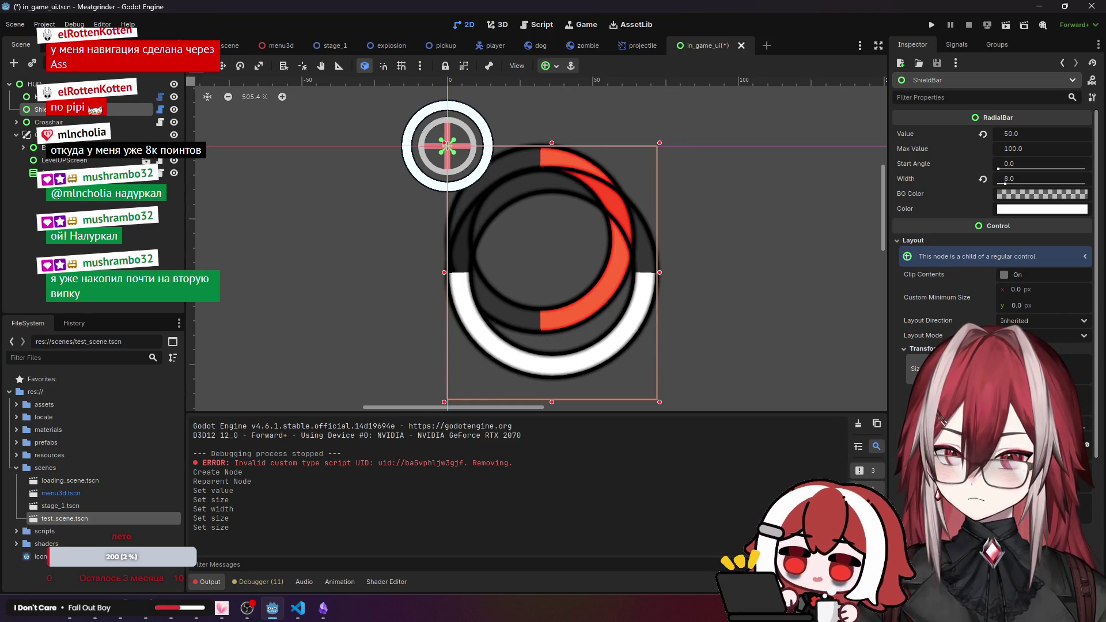
key("Return")
scroll(990, 259, "down", 3)
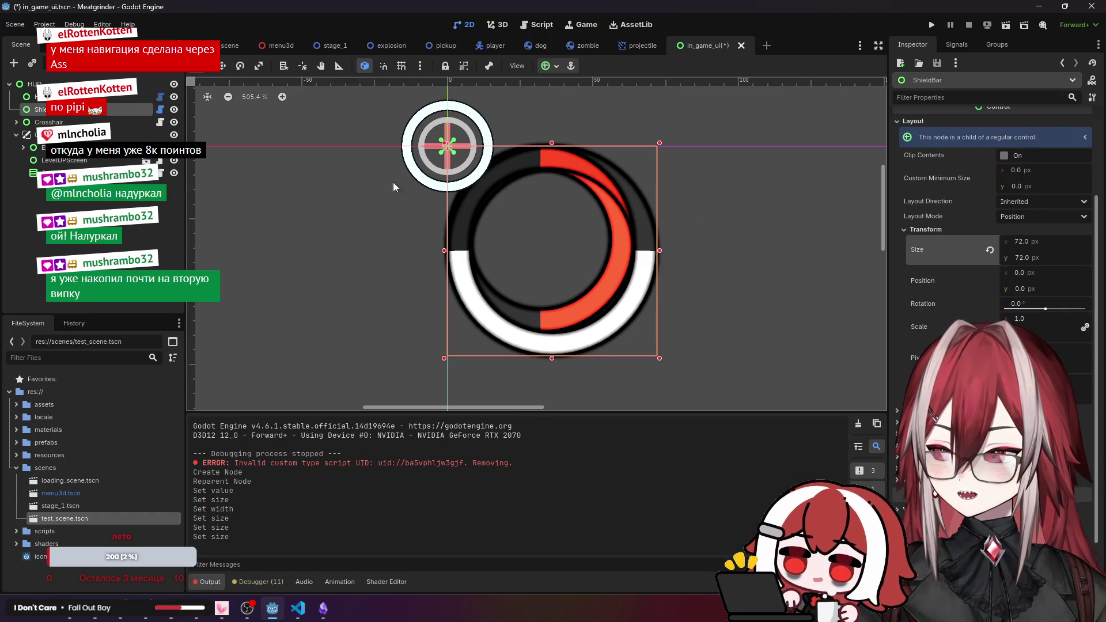
Compare with the HPBar and nudge the ShieldBar left and up.
left_click(57, 99)
left_click(55, 112)
key("Left")
key("Left")
key("Left")
key("Up")
key("Up")
key("Up")
key("Left")
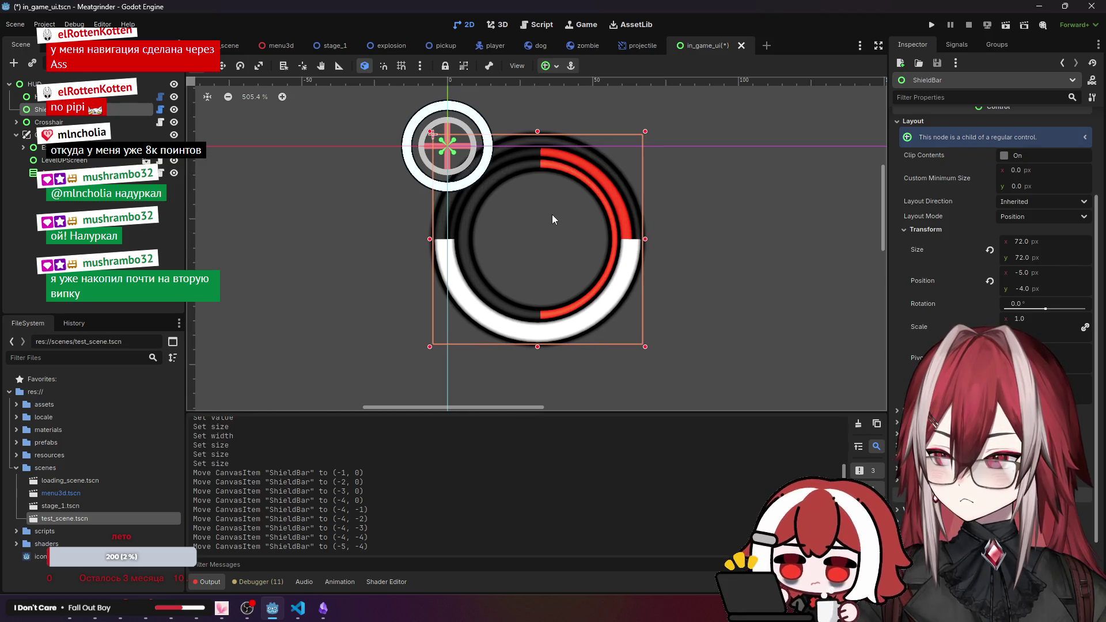
Enlarge the ShieldBar to a height of 80 and widen it by 8 px.
left_click(58, 99)
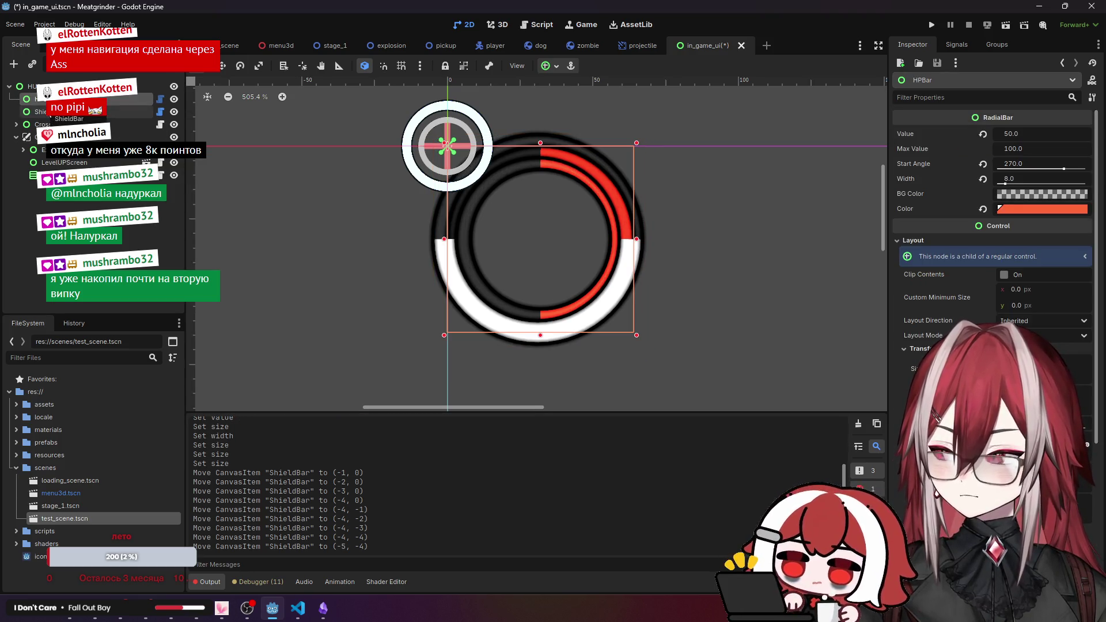
left_click(55, 112)
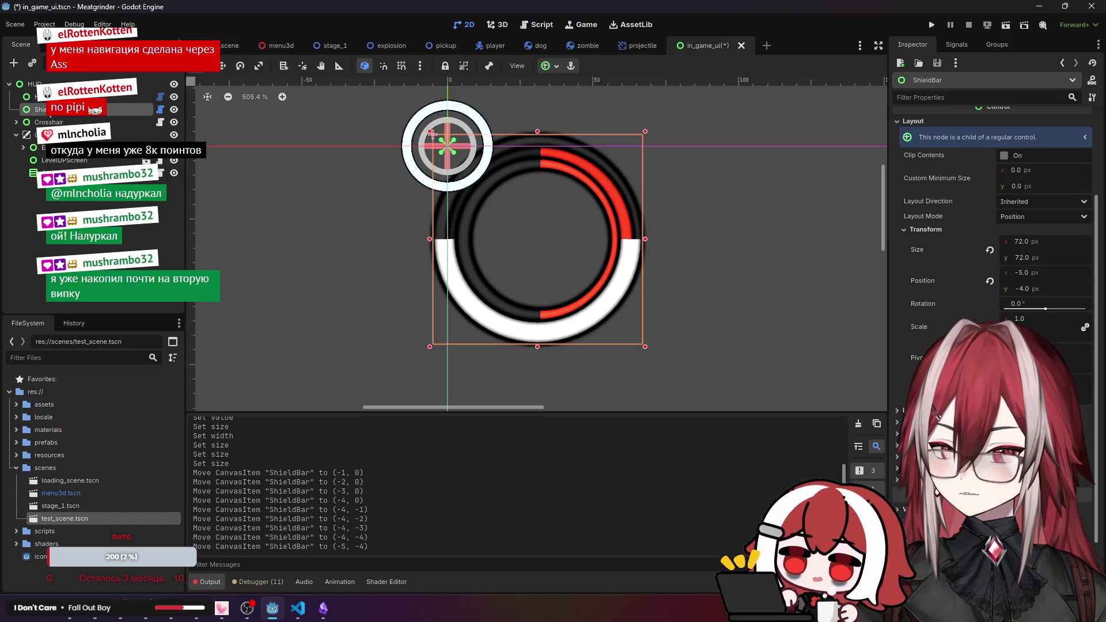
left_click(1039, 259)
key("Return")
left_click(1059, 241)
type("+8")
key("Return")
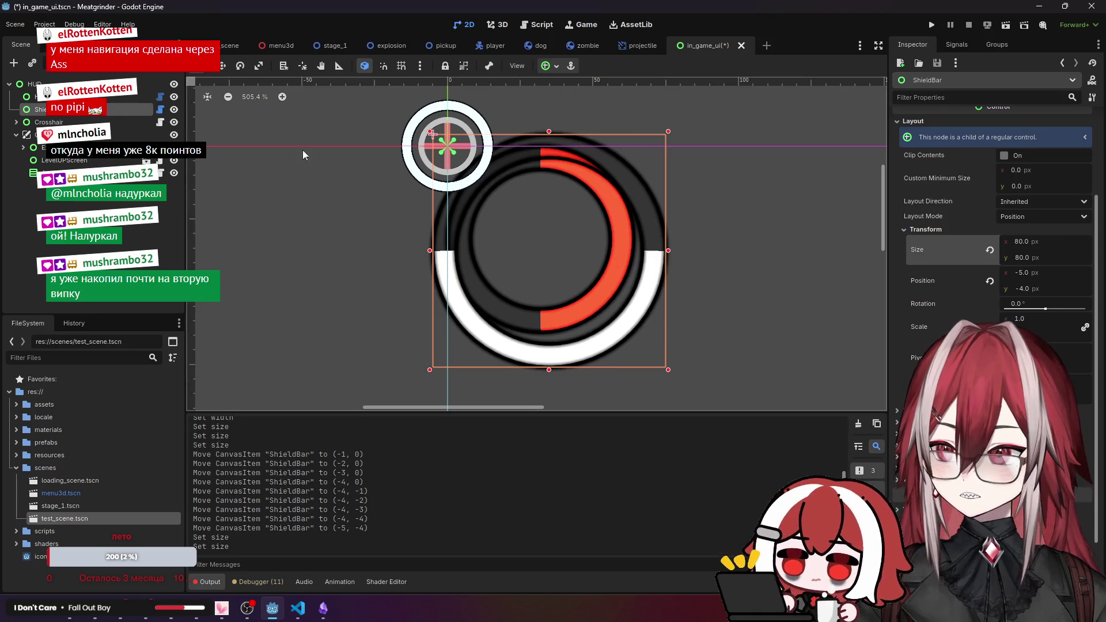
Nudge the ShieldBar to position (-8, -8).
left_click(49, 117)
left_click(49, 109)
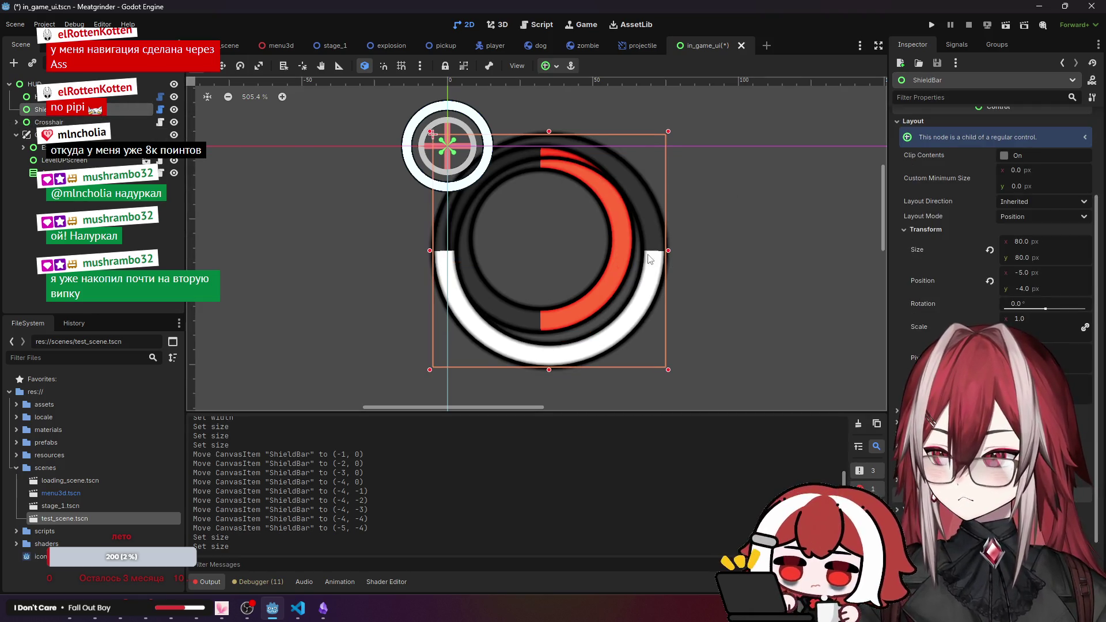
key("Left")
key("Left")
key("Left")
key("Right")
key("Up")
key("Up")
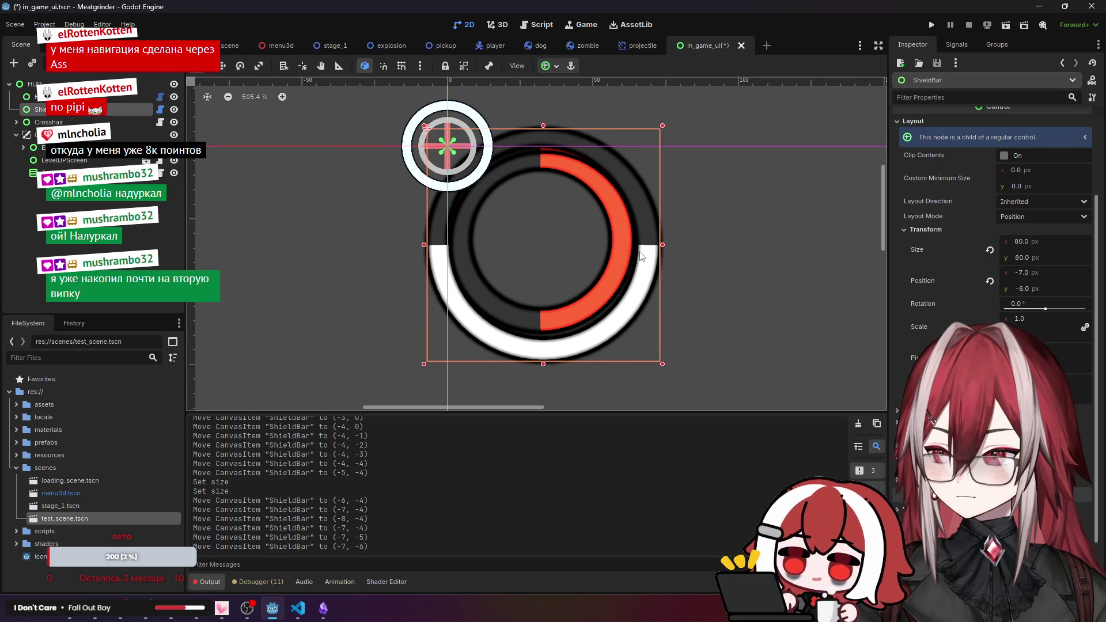
key("Up")
key("Left")
key("Up")
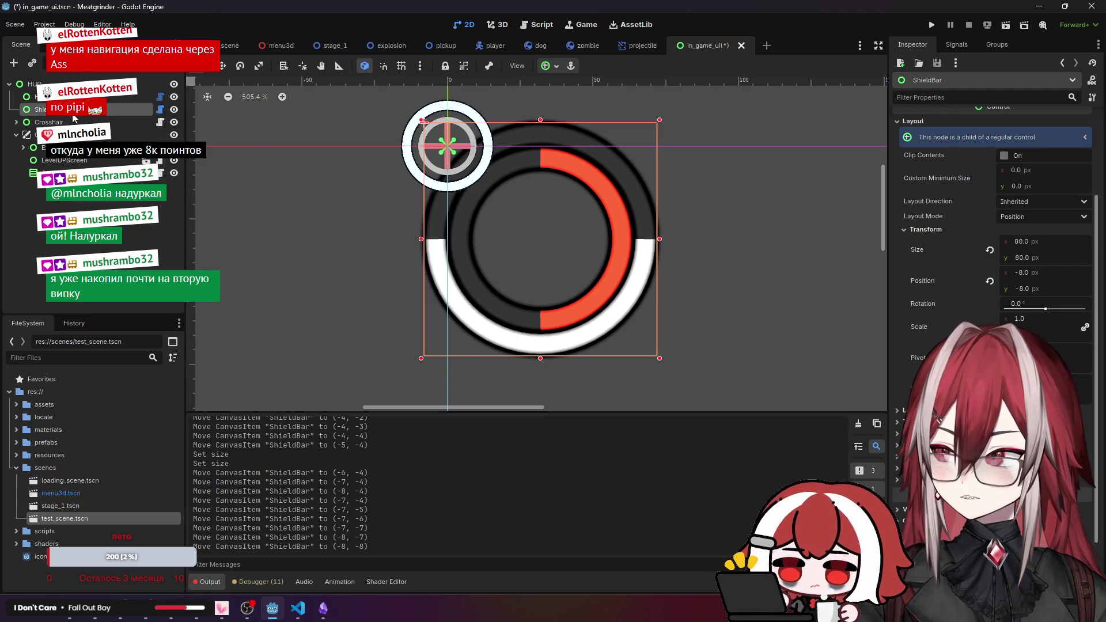
Resize the shield ring to 82 × 82 px and move it to (-9, -9).
left_click(1027, 243)
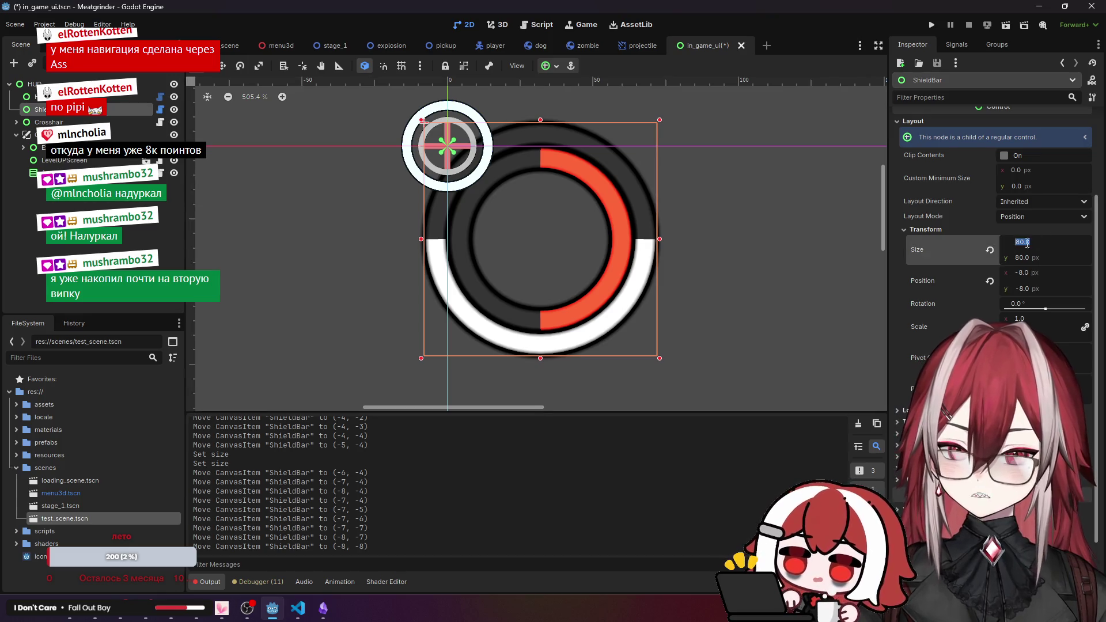
type("82")
key("Return")
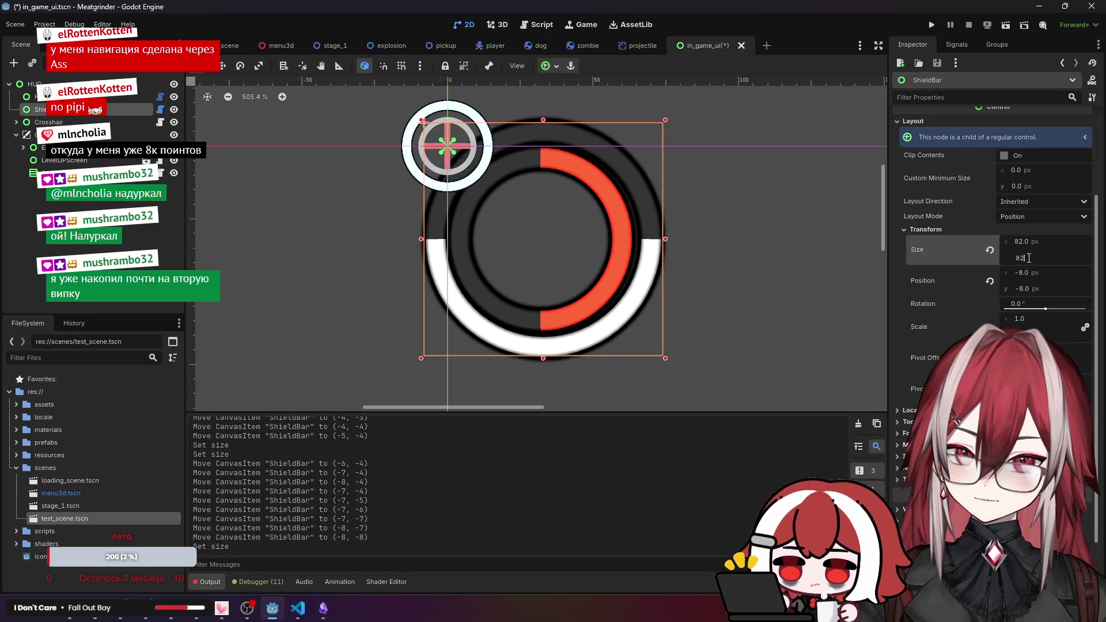
key("Return")
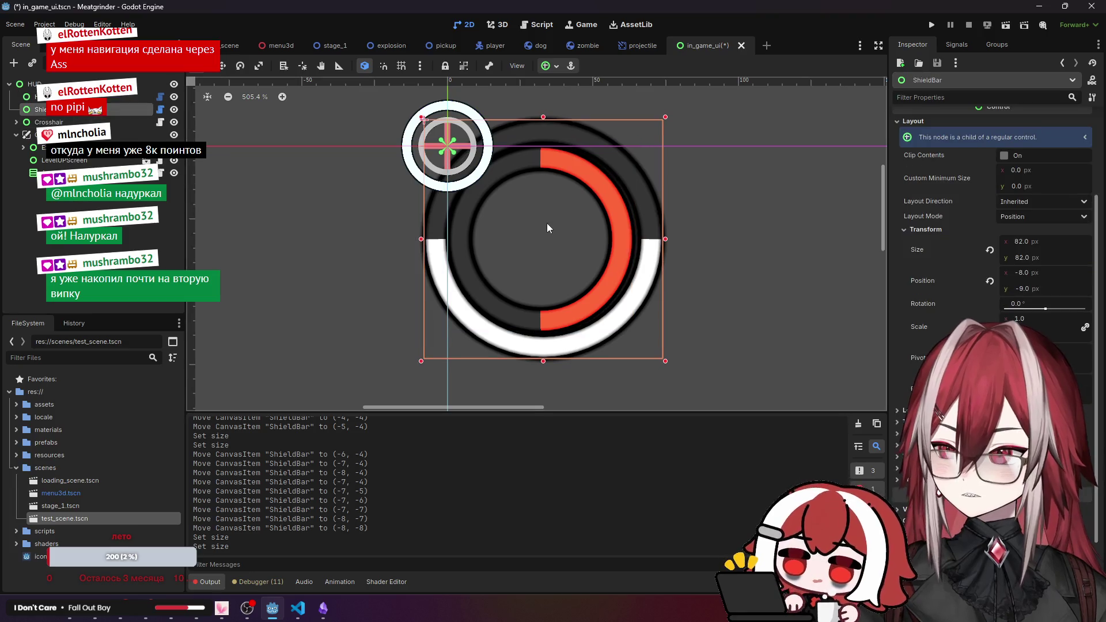
key("Up")
key("Left")
key("Up")
key("Down")
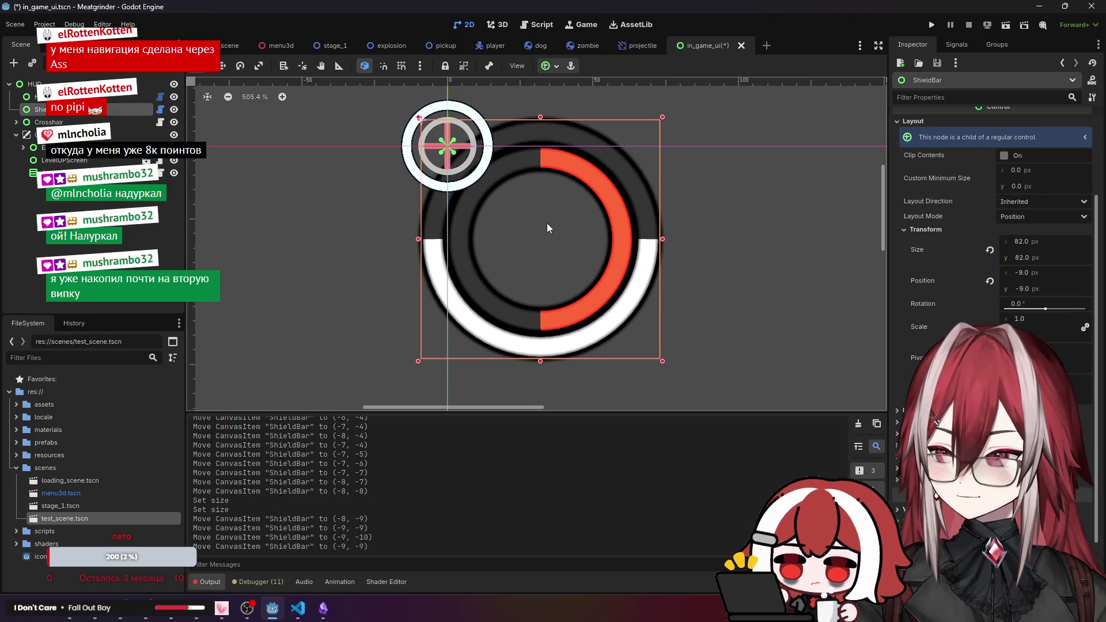
Resize the shield ring to 84 × 84 px and position it at (-10, -10).
left_click(1012, 243)
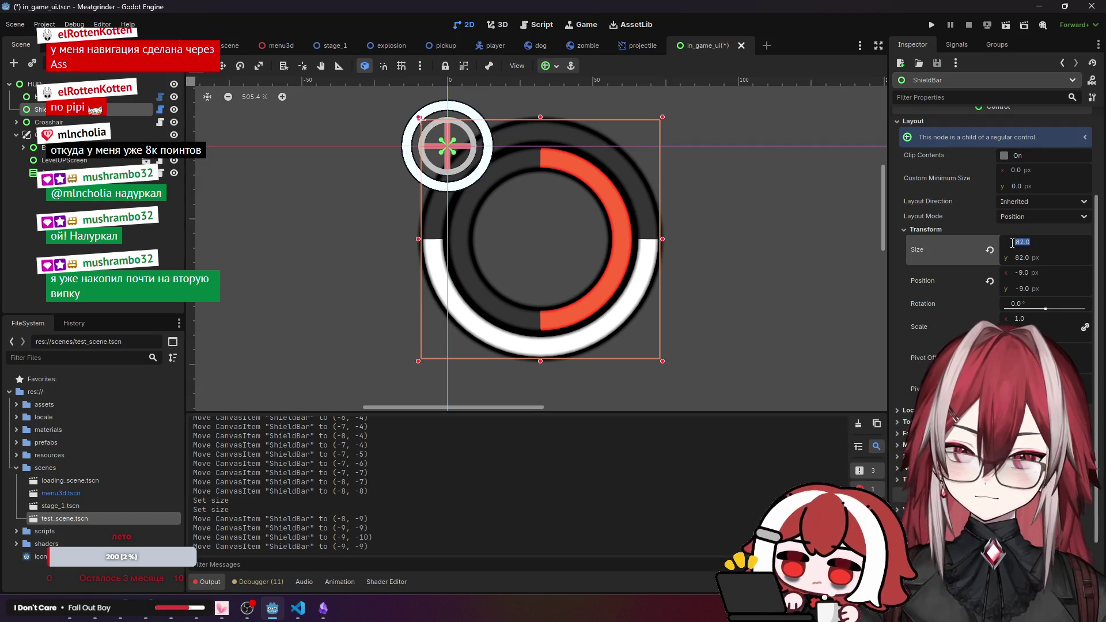
type("84")
left_click(1026, 256)
type("8")
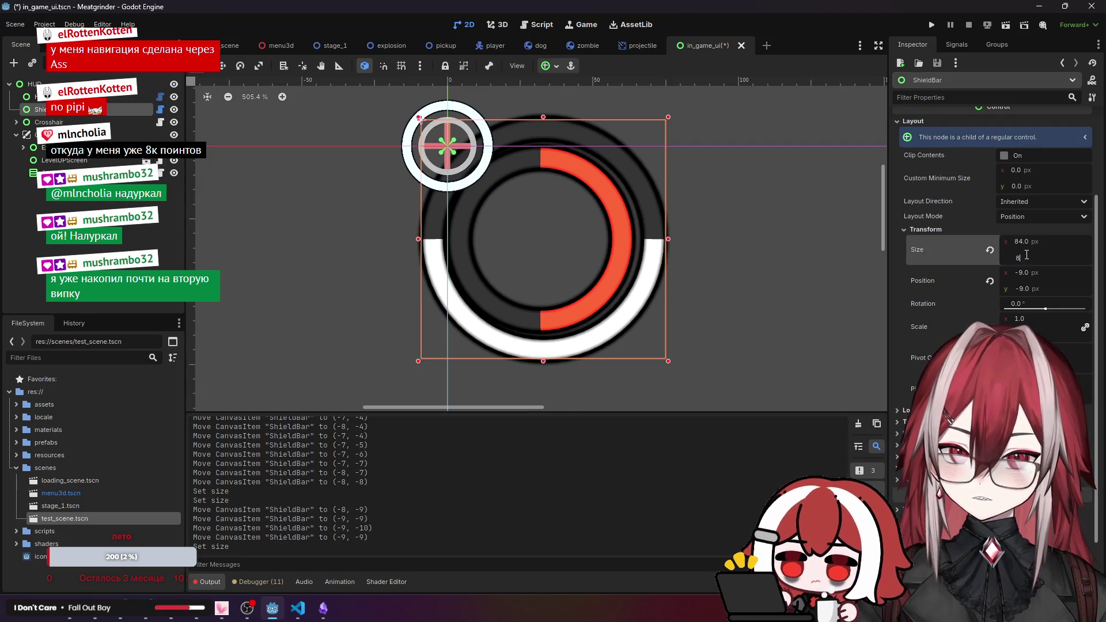
key("Return")
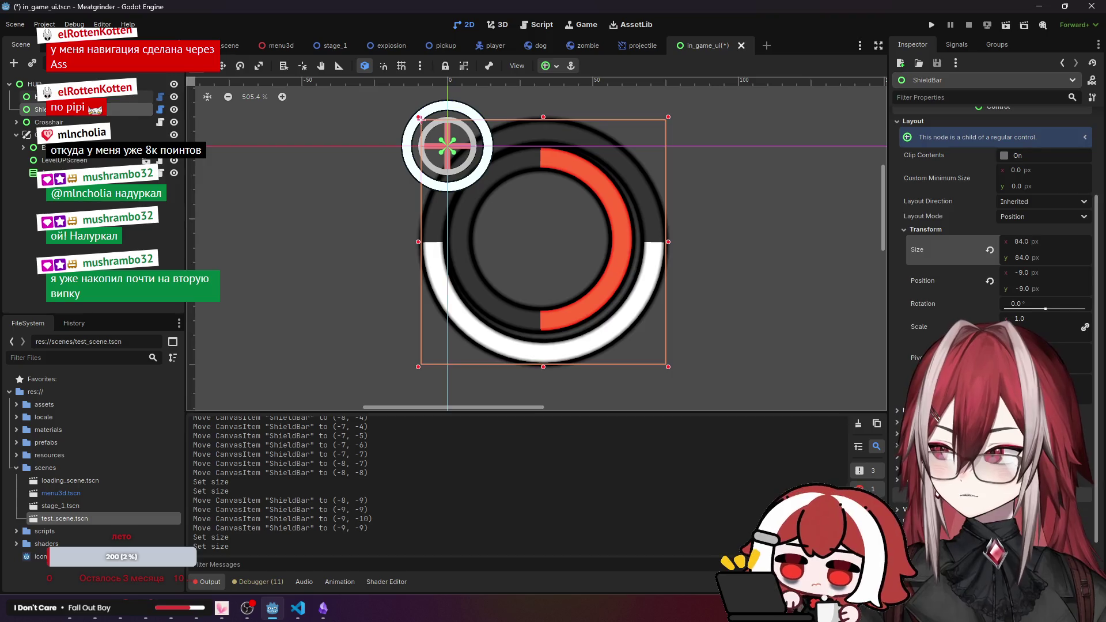
left_click(86, 98)
left_click(40, 110)
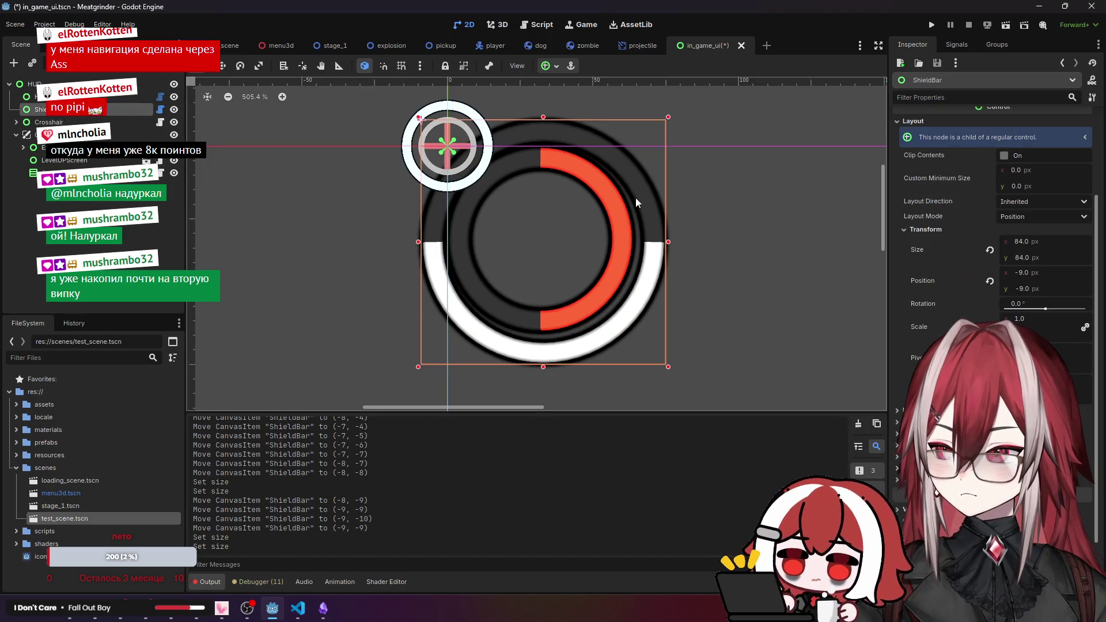
left_click_drag(636, 202, 635, 202)
key("Left")
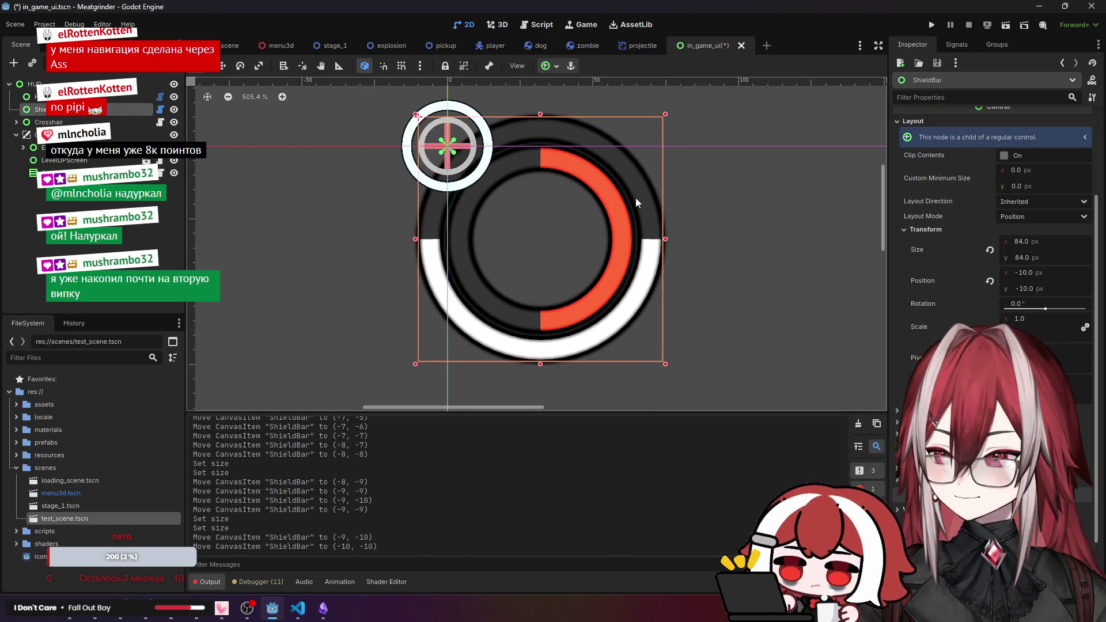
key("Right")
key("Left")
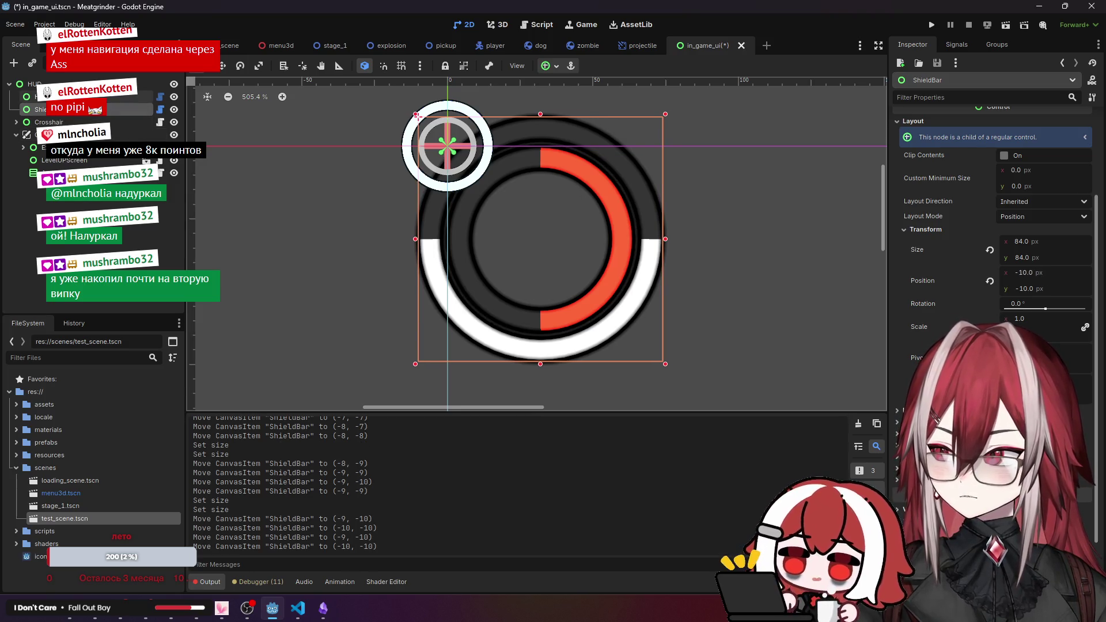
scroll(1077, 233, "up", 3)
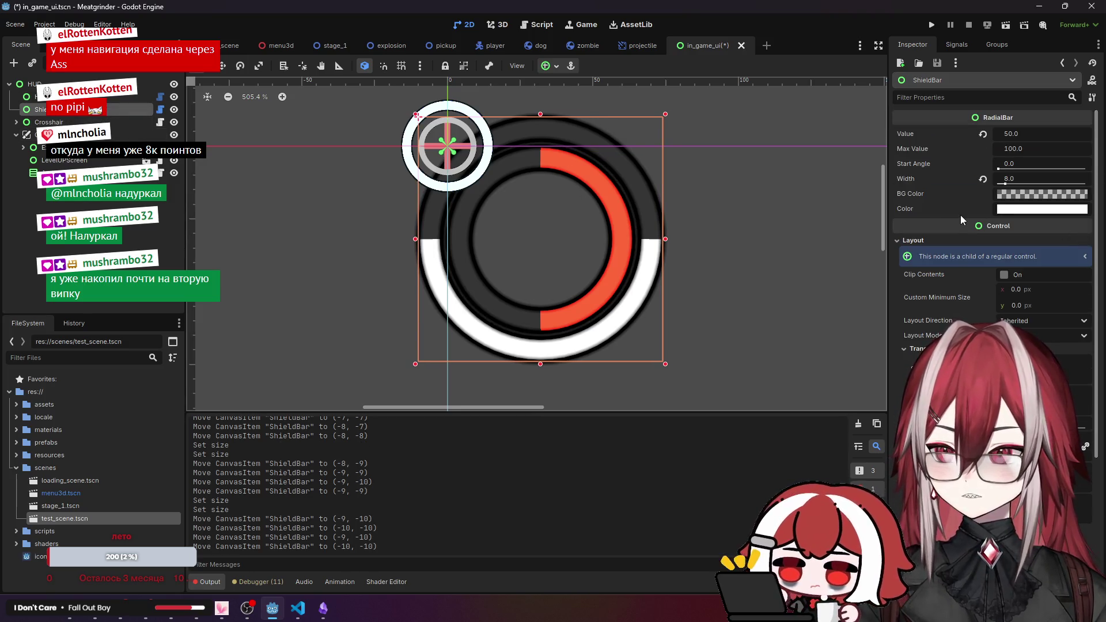
Set the ShieldBar's RadialBar Start Angle to 270.
left_click(1033, 163)
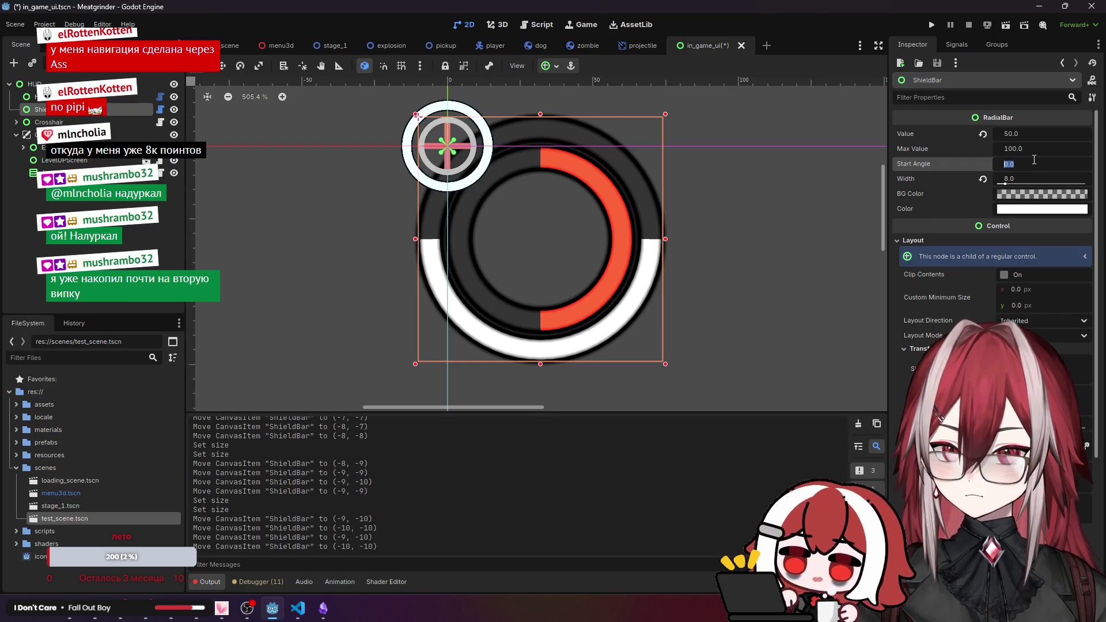
type("2")
key("Return")
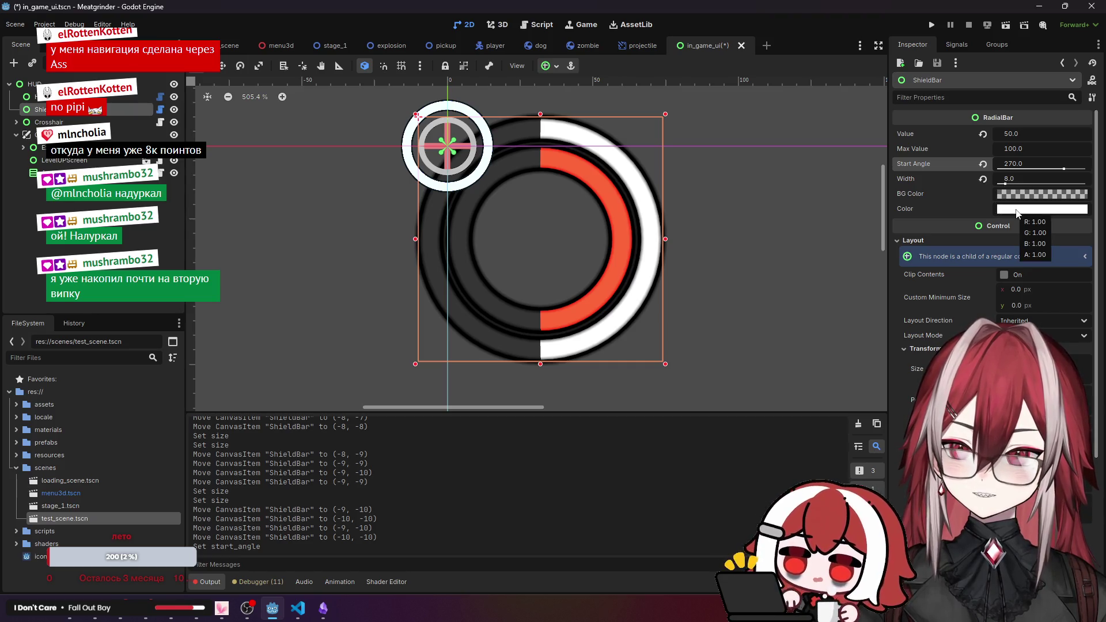
Make the bar colour light blue, save in_game_ui, and switch to test_scene.
left_click(1016, 210)
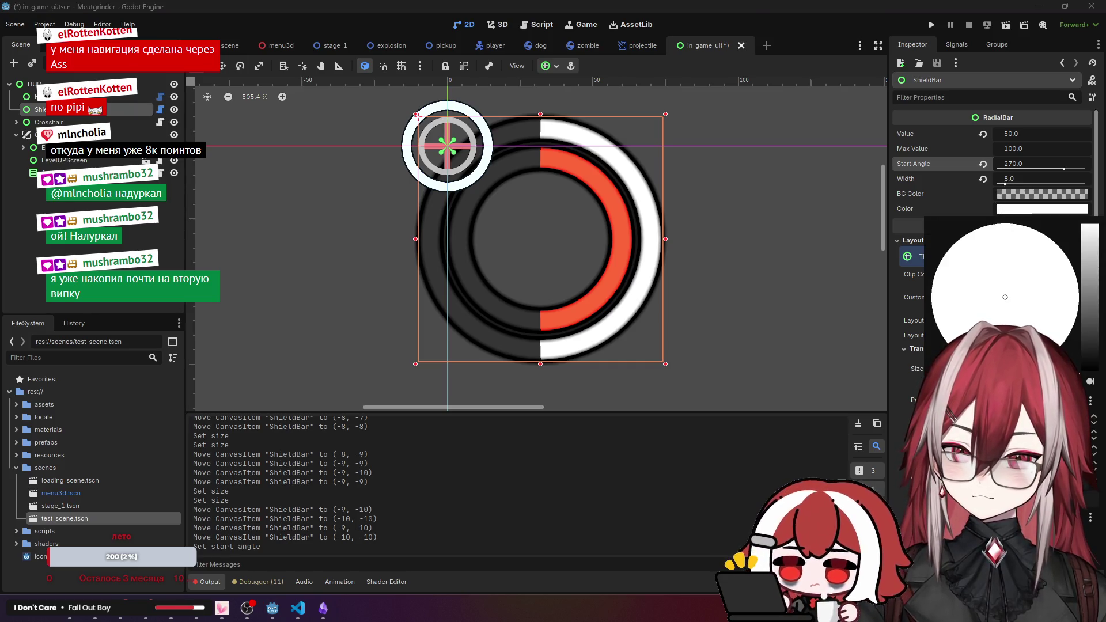
left_click(1005, 223)
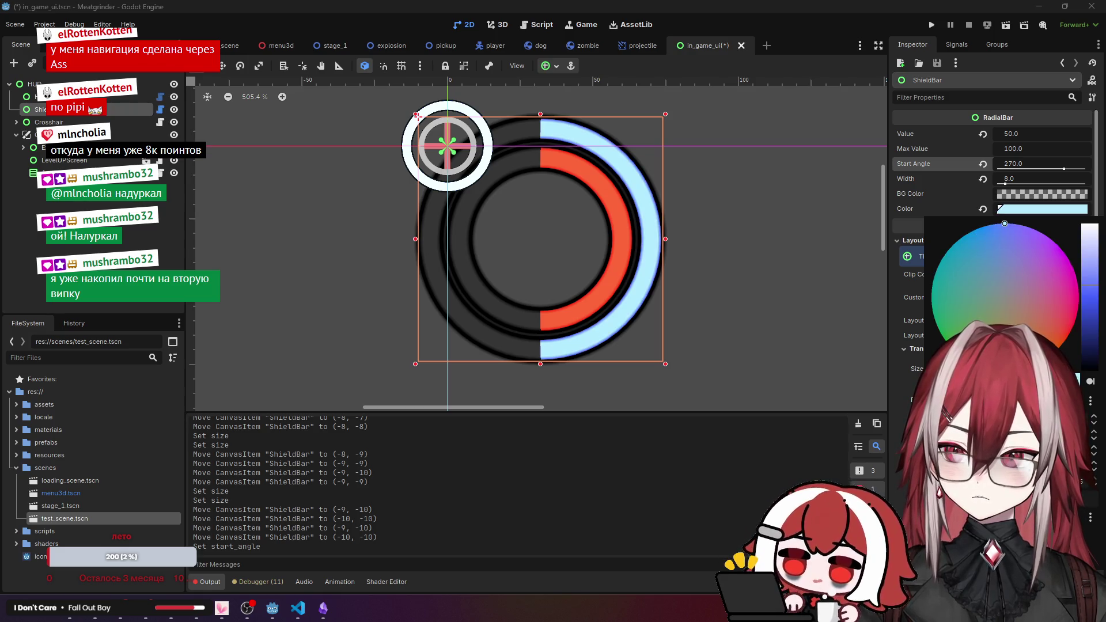
key("Escape")
key("ctrl+s")
left_click(229, 45)
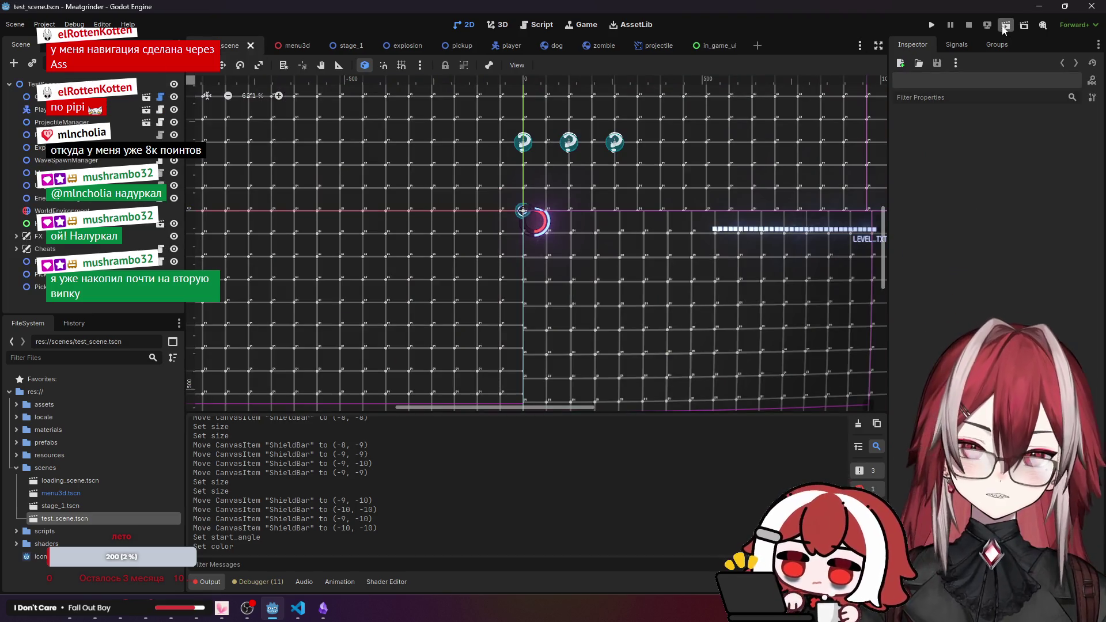
Review shield_bar.gd's _ready and _process code, then run the game with F5.
key("alt+Tab")
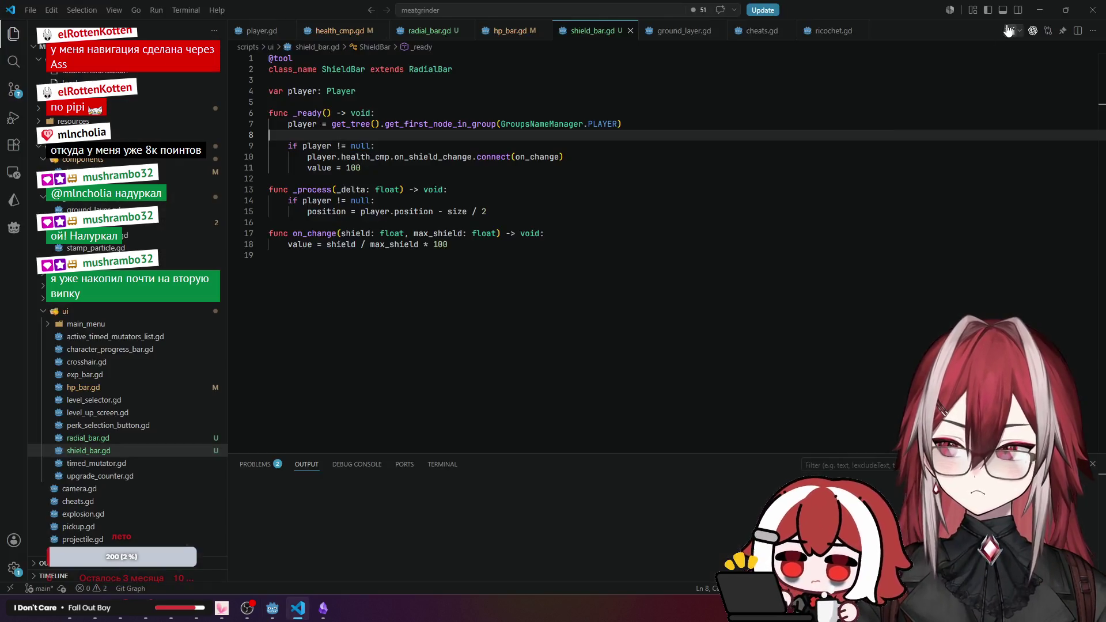
key("Up")
key("Down")
key("Down")
key("Down")
key("ctrl+Right")
key("ctrl+Right")
key("ctrl+Right")
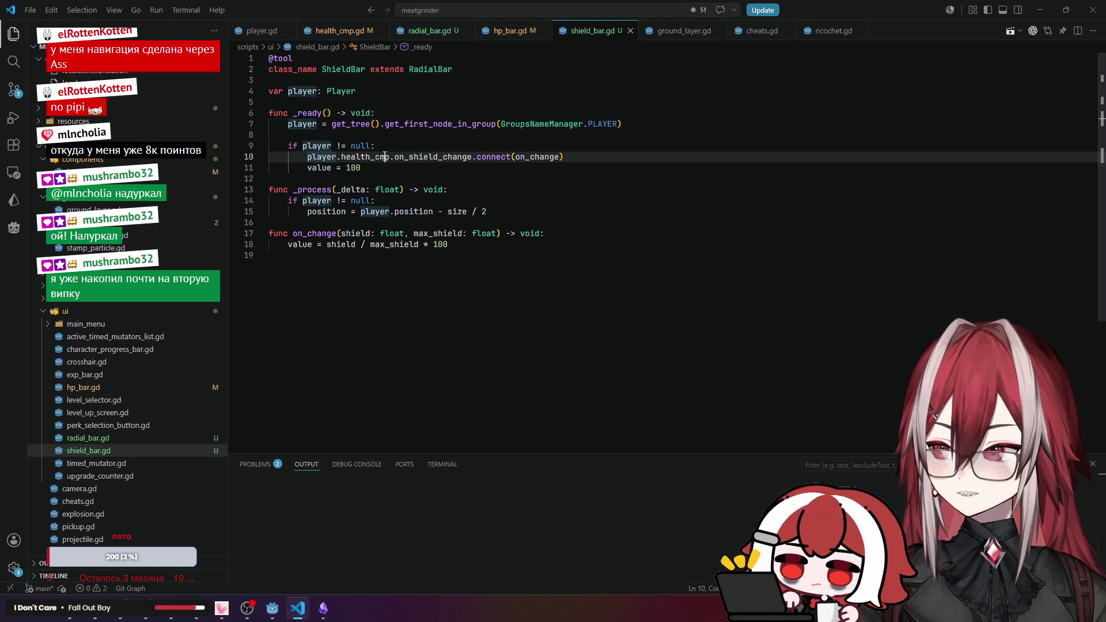
left_click(513, 184)
key("alt+Tab")
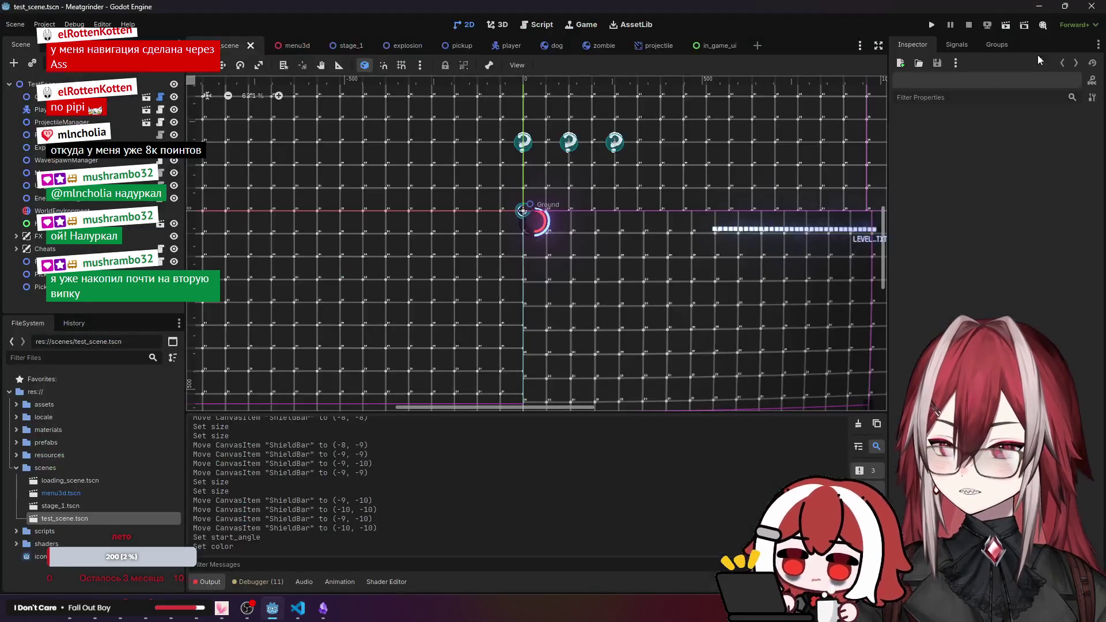
key("F5")
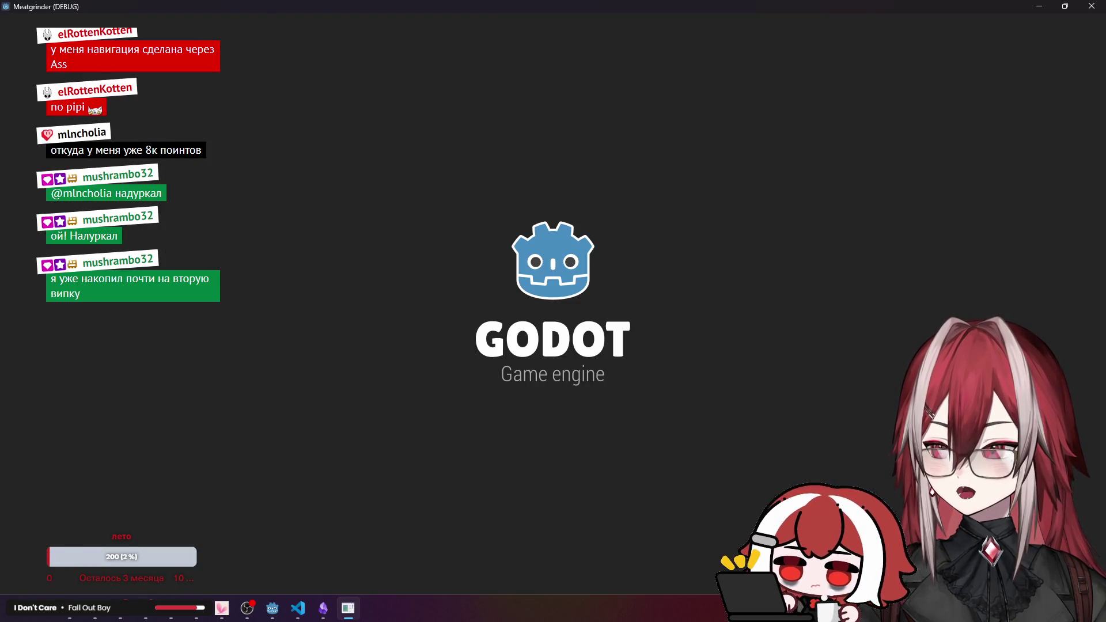
Play the level with WASD and mouse shooting to check the shield ring, then close the game.
key("d")
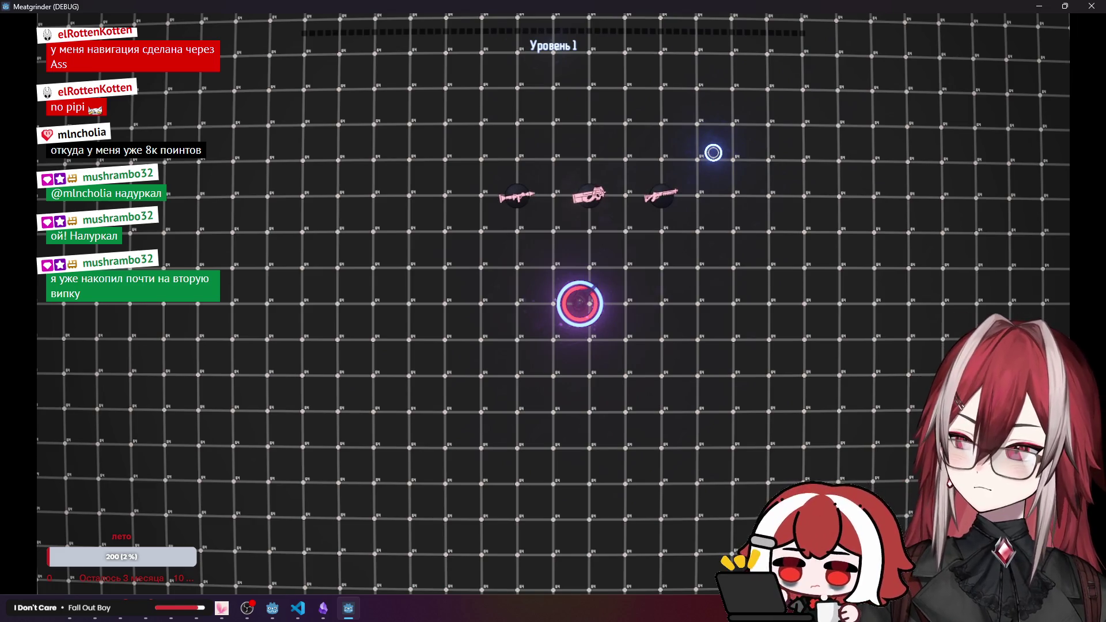
key("w")
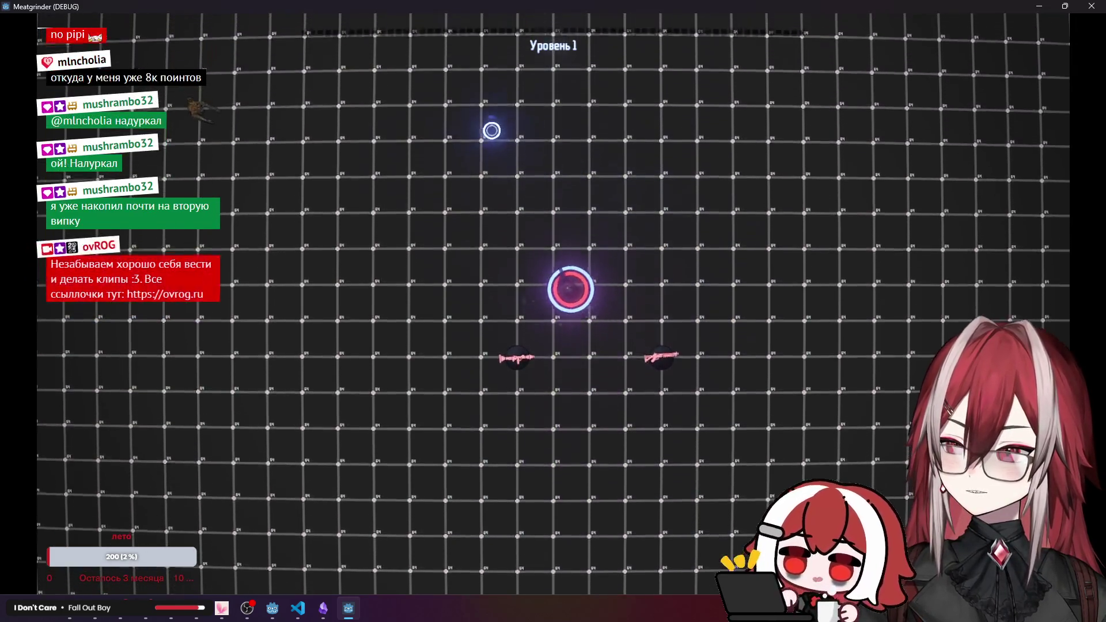
key("a")
key("a")
key("w")
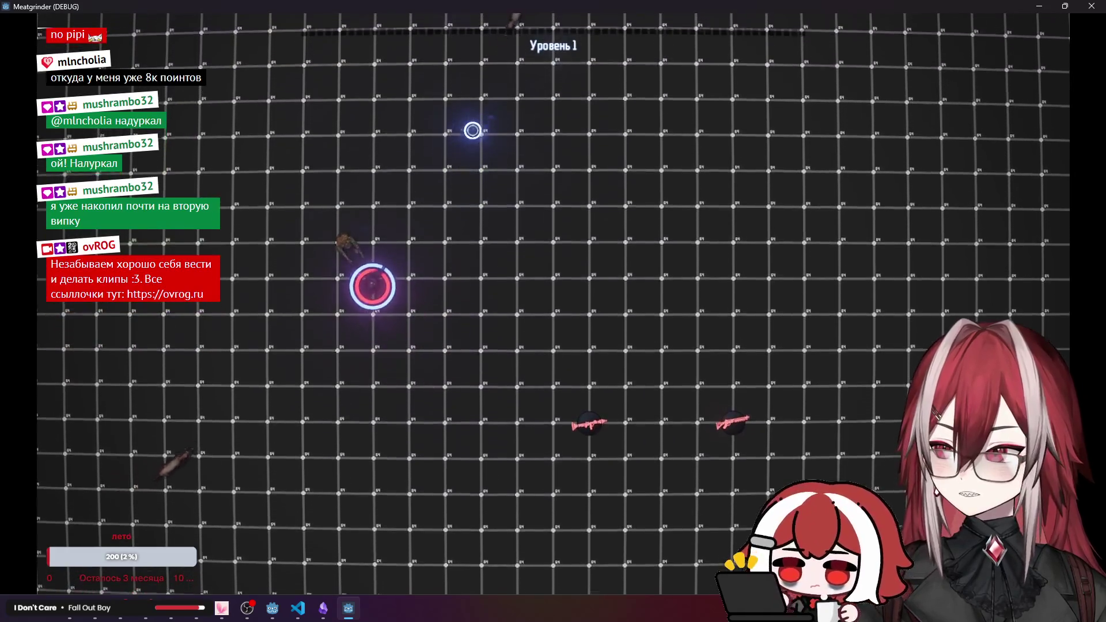
key("s")
mouse_move(378, 205)
left_mouse_down()
mouse_move(355, 198)
mouse_move(395, 190)
mouse_move(385, 165)
mouse_move(395, 240)
mouse_move(337, 247)
left_mouse_up()
key("a")
key("w")
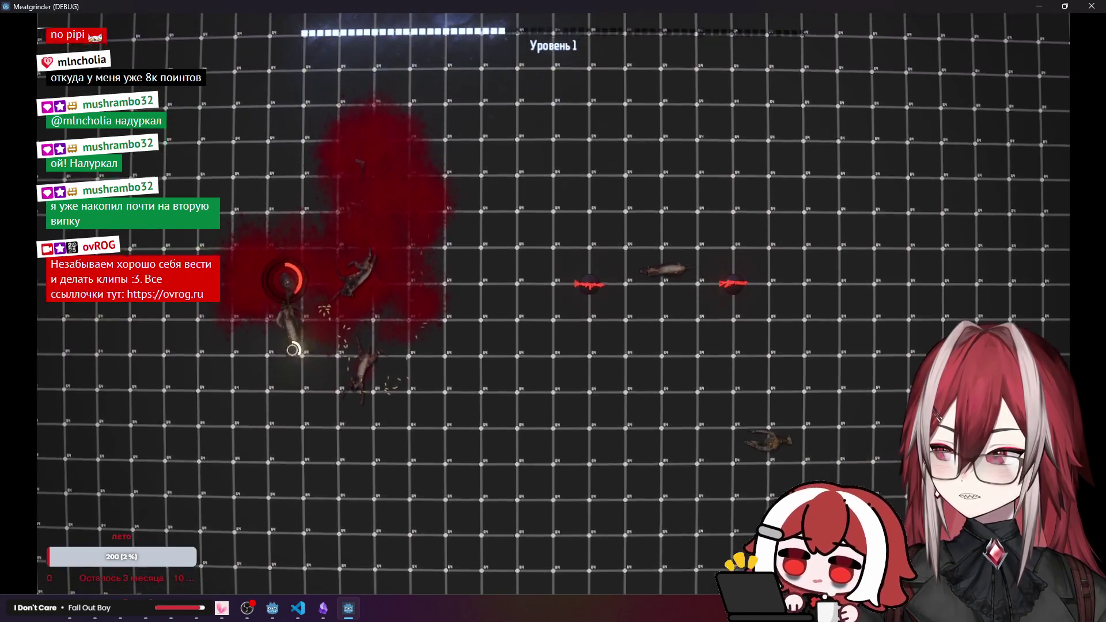
key("w")
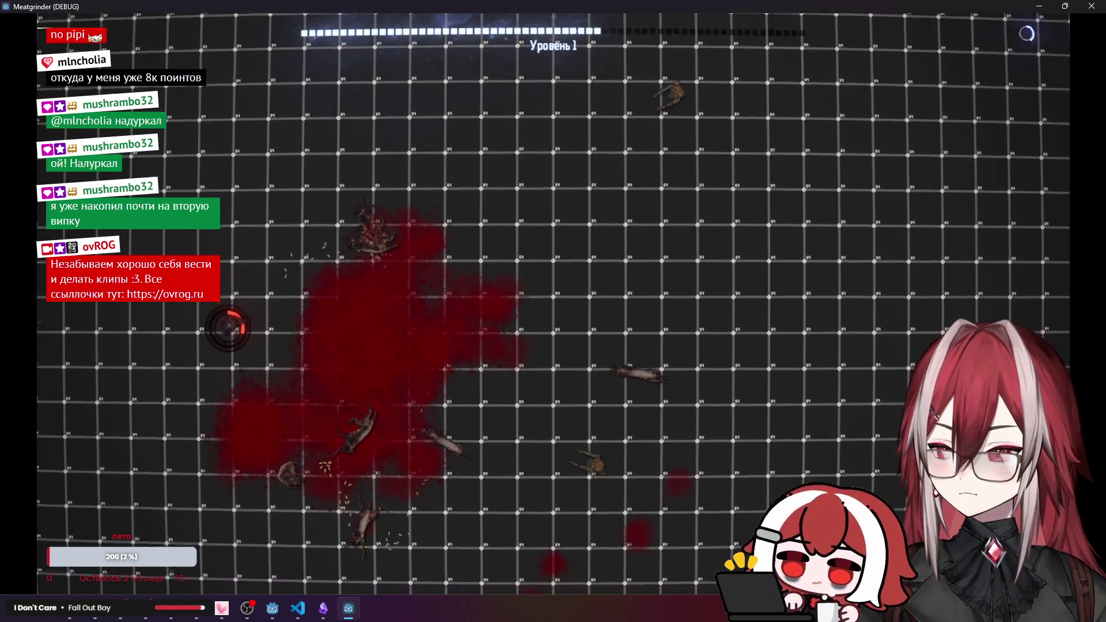
key("alt+F4")
left_click(297, 608)
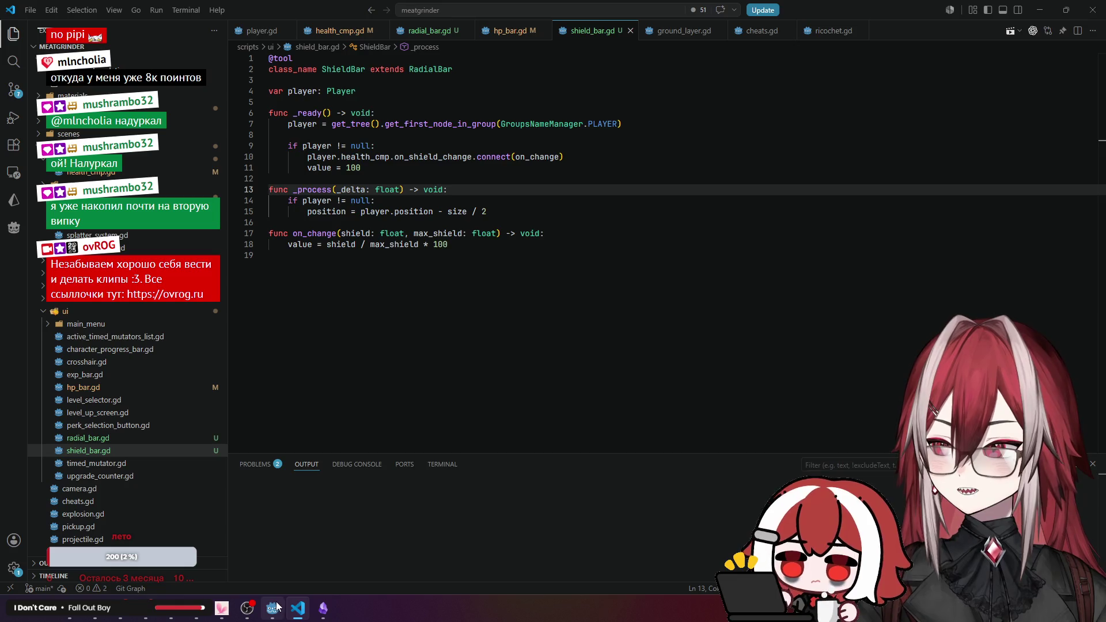
Change the initial value 100 on line 11 in _ready to 0.
left_click(328, 168)
left_click(326, 124)
left_click(322, 145)
left_click(323, 157)
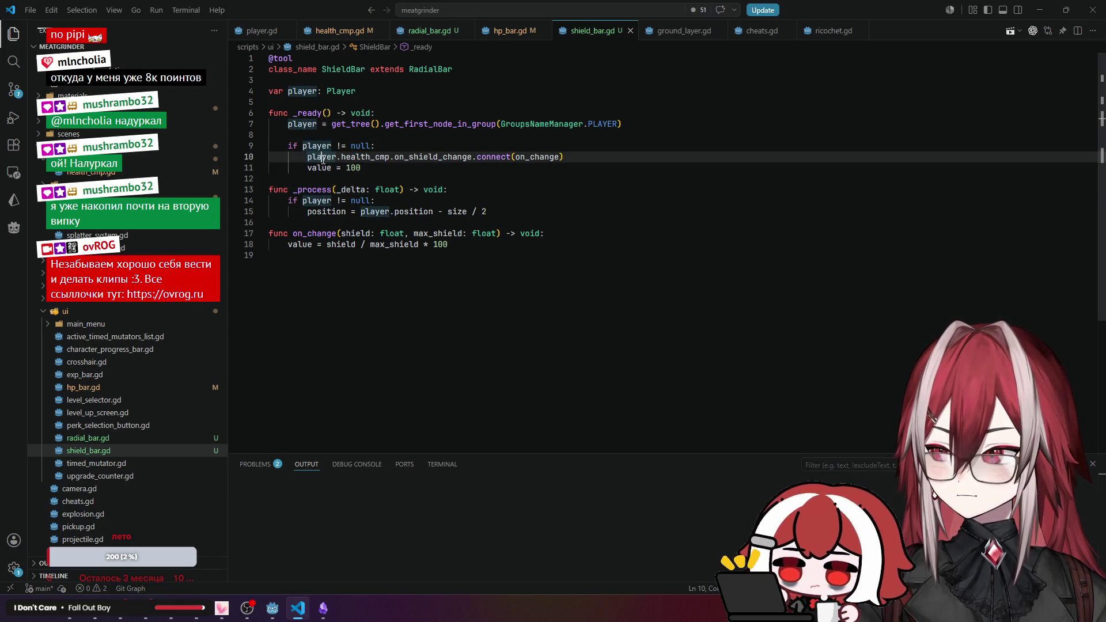
double_click(357, 168)
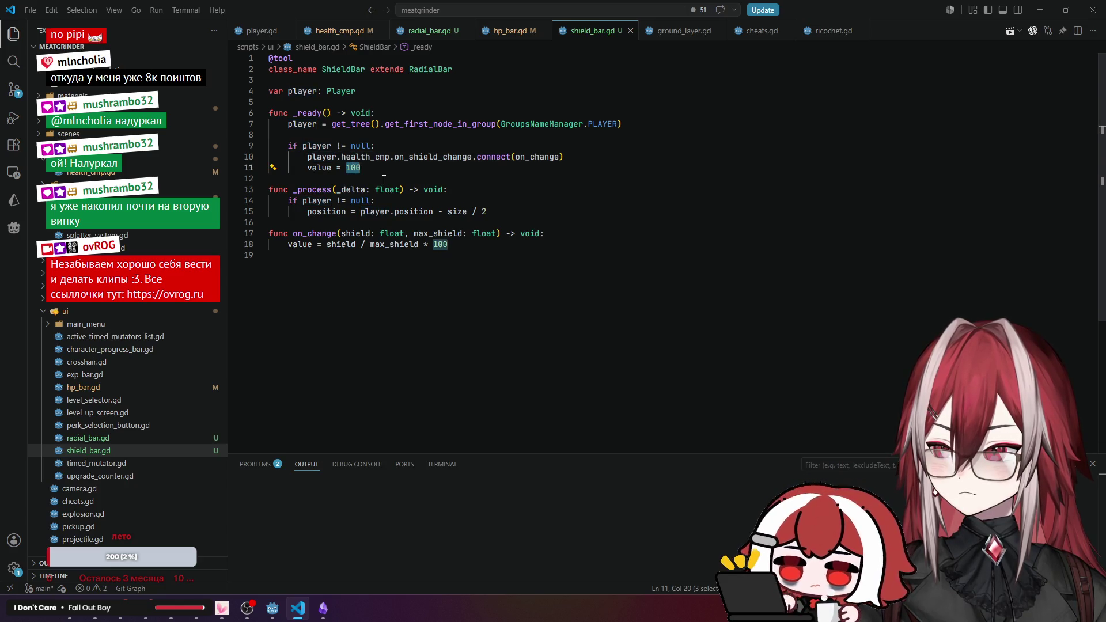
type("0")
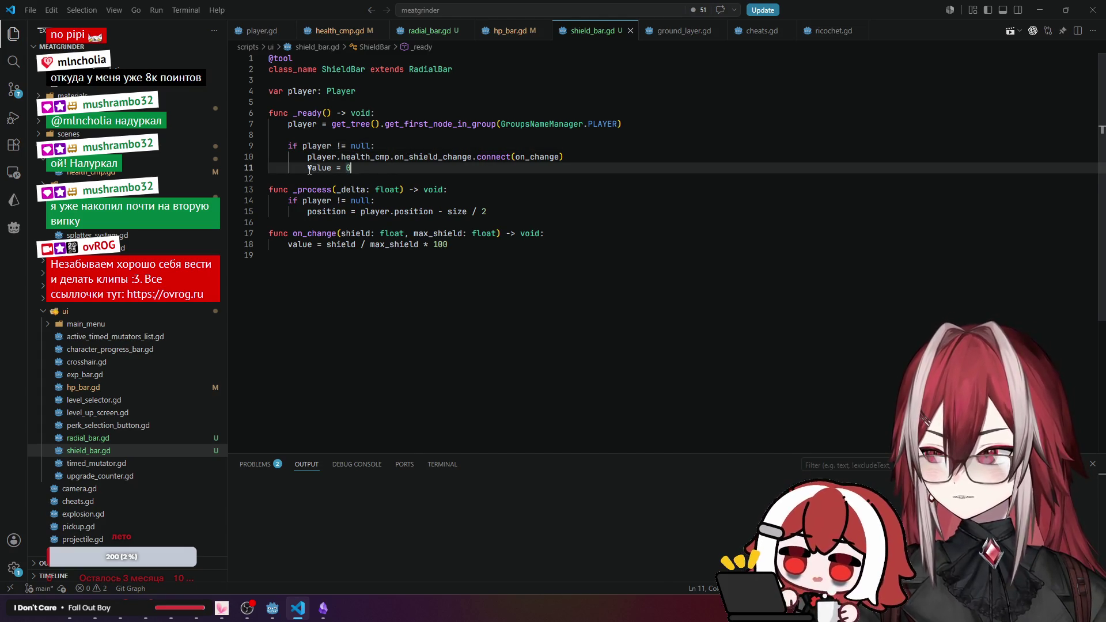
left_click_drag(308, 168, 330, 168)
Add an 'if value <= 0' block after the position update with a visible line inside.
left_click(306, 234)
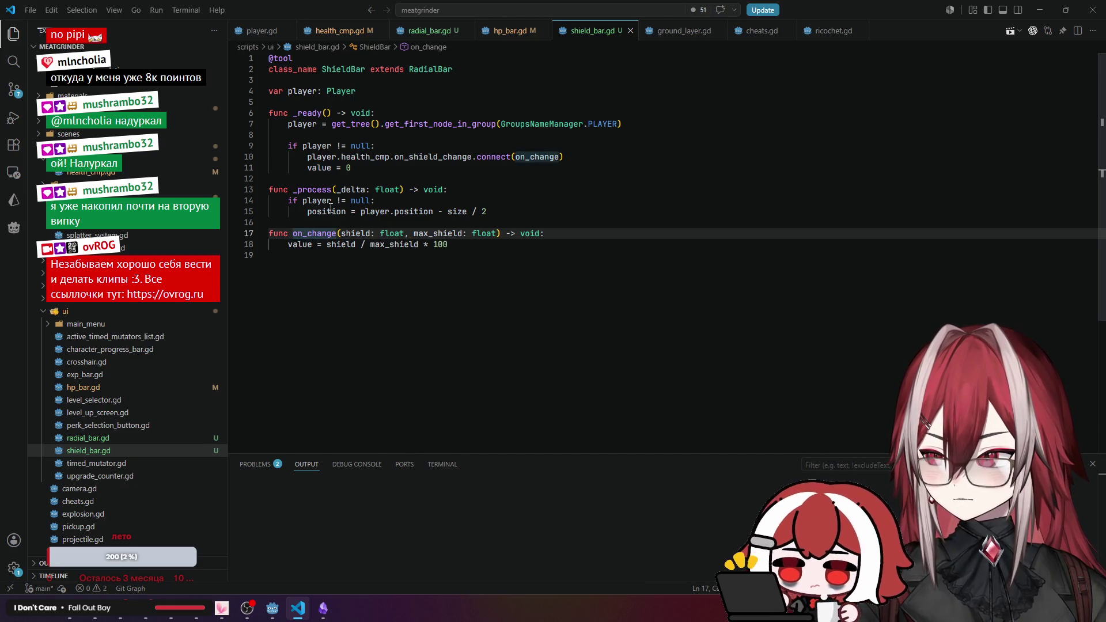
left_click(316, 211)
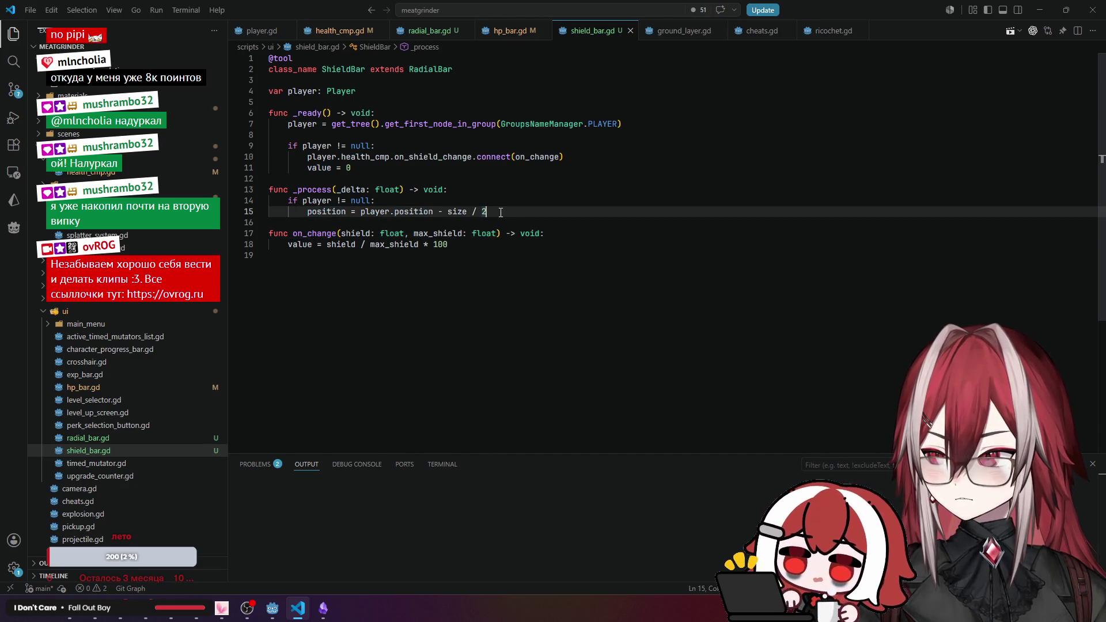
key("Return")
type("if value <= 0:")
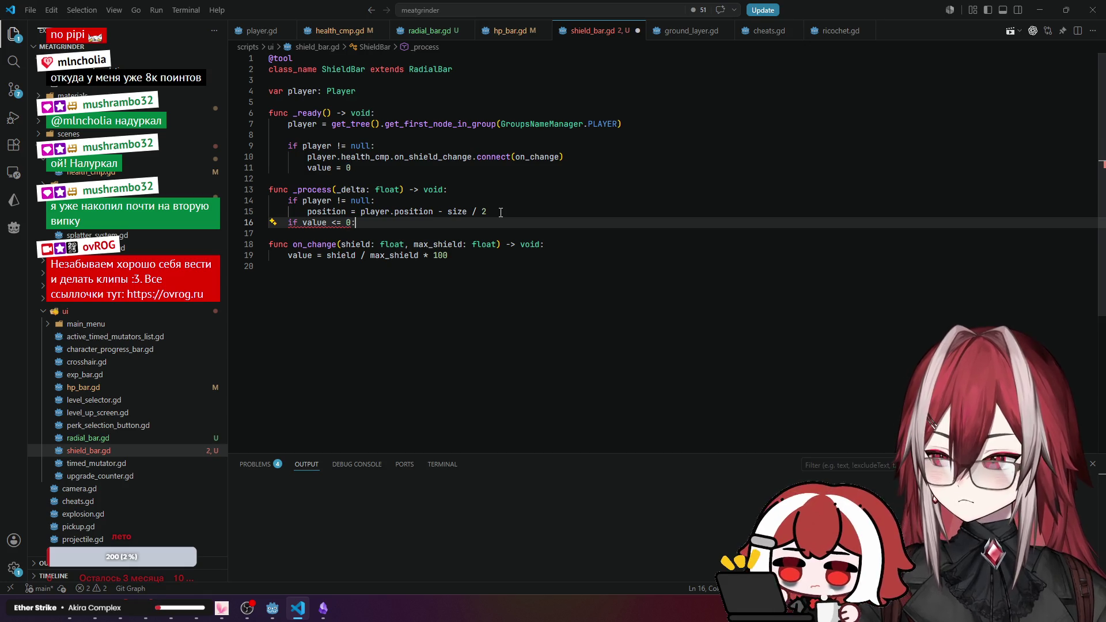
key("Return")
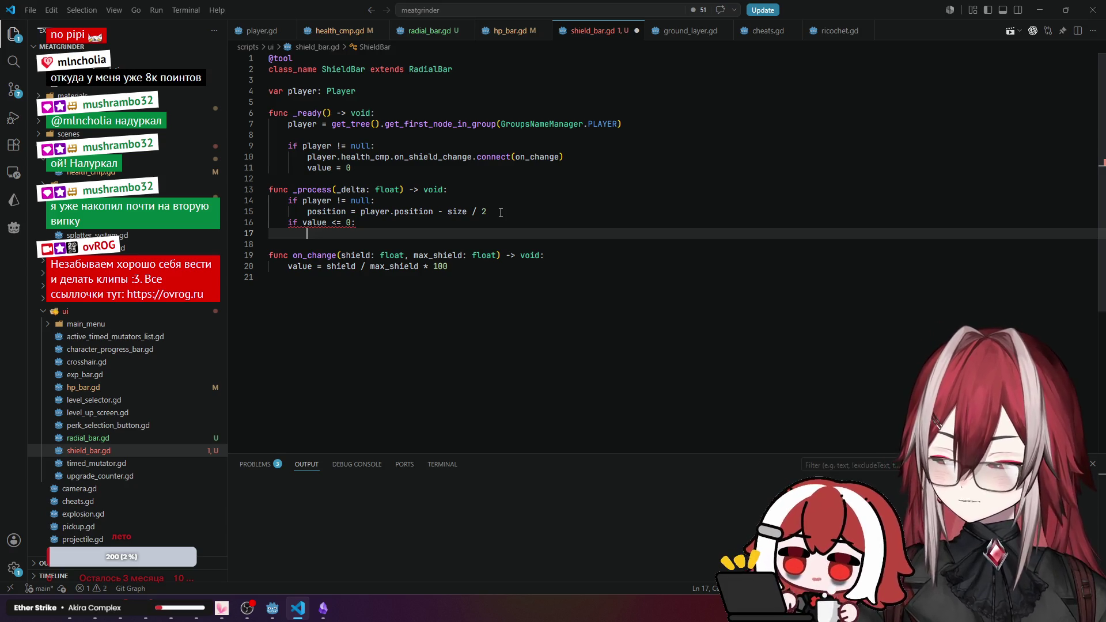
type("vis")
key("Down")
key("Down")
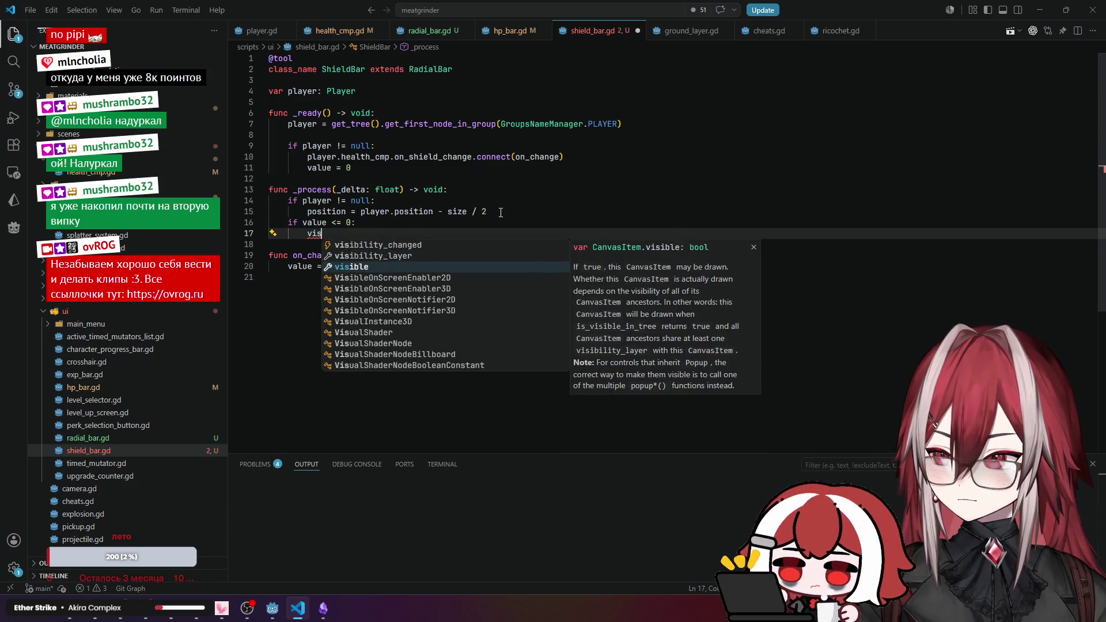
key("Return")
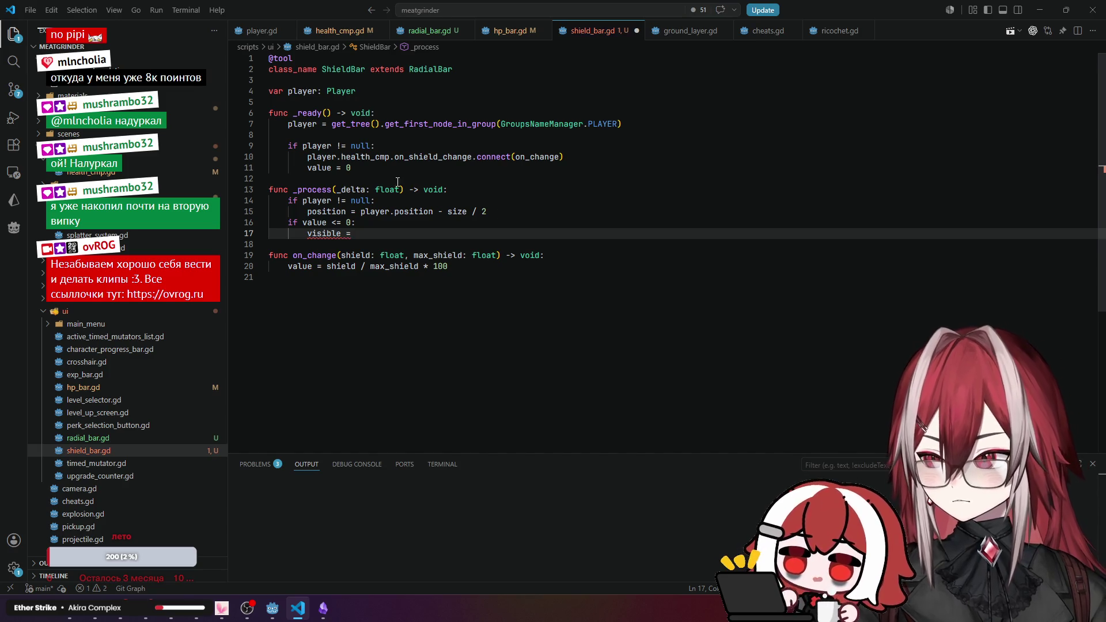
Rewrite it as a dedented 'visible = value <= 0' line, removing the if statement.
left_click_drag(302, 224, 356, 226)
key("ctrl+c")
left_click(365, 238)
key("ctrl+v")
key("ctrl+shift+k")
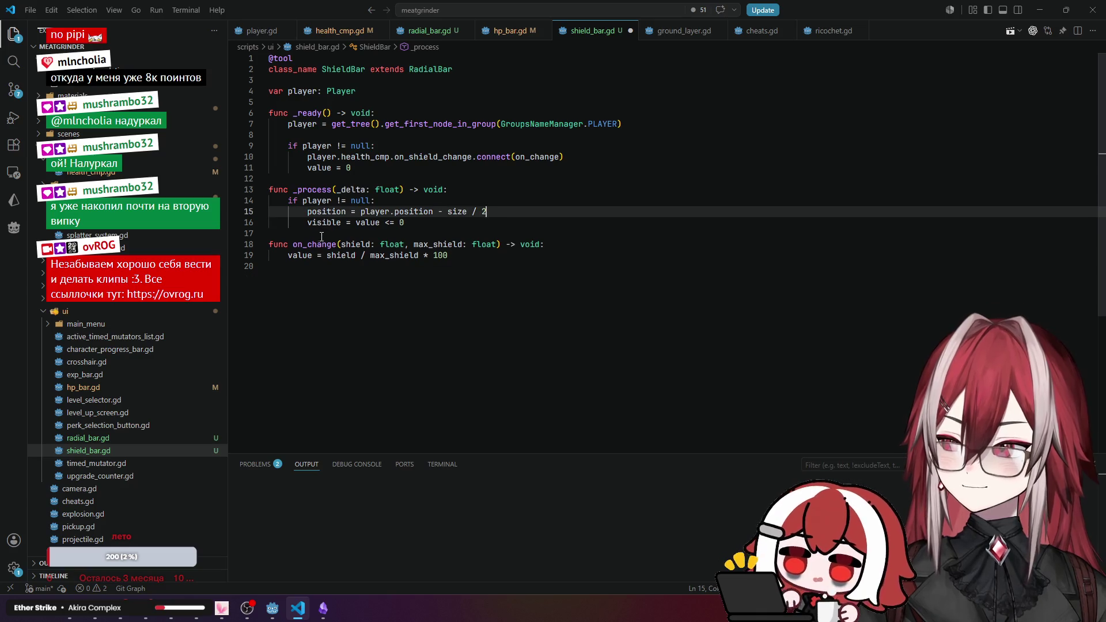
key("Down")
key("Home")
key("shift+Tab")
key("Return")
left_click(506, 196)
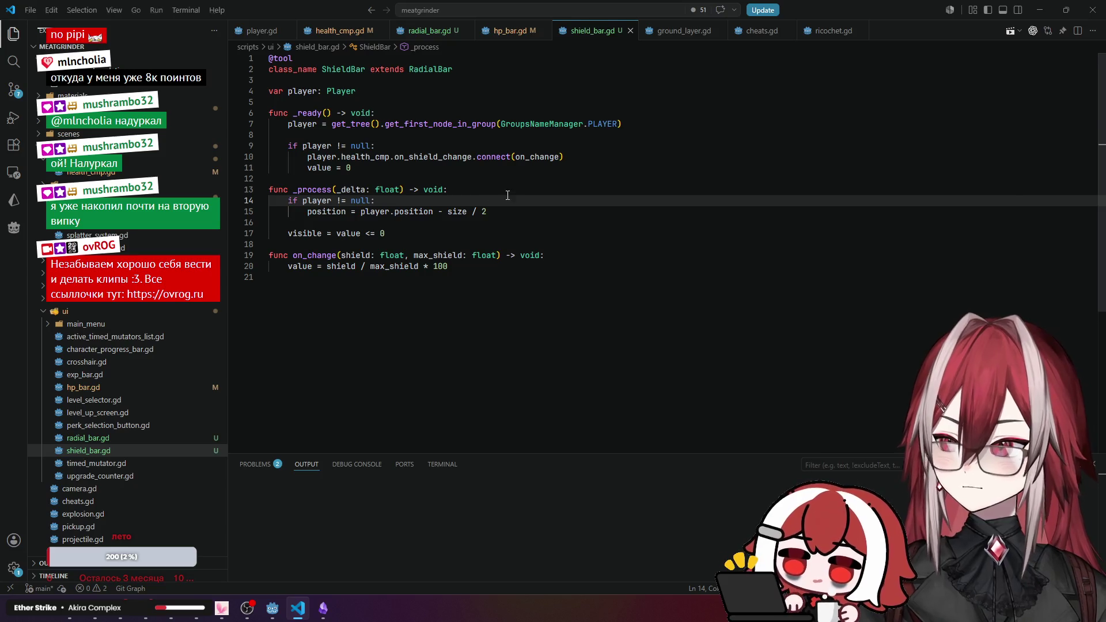
key("alt+Tab")
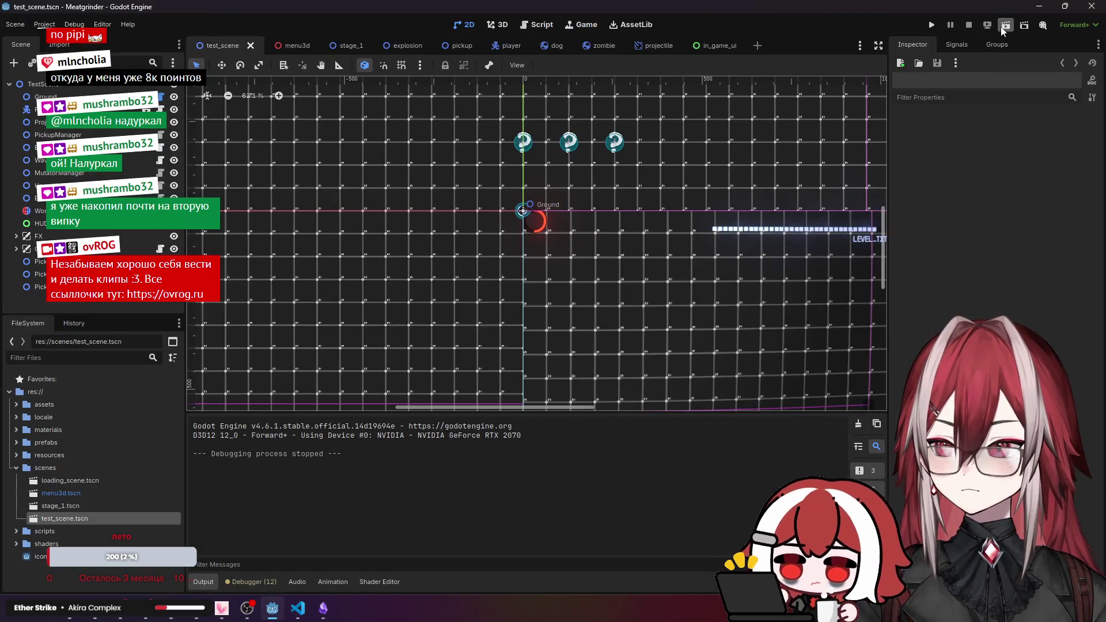
Test-run the current scene, close it, and open ShieldBar's script from the in_game_ui scene.
left_click(1005, 25)
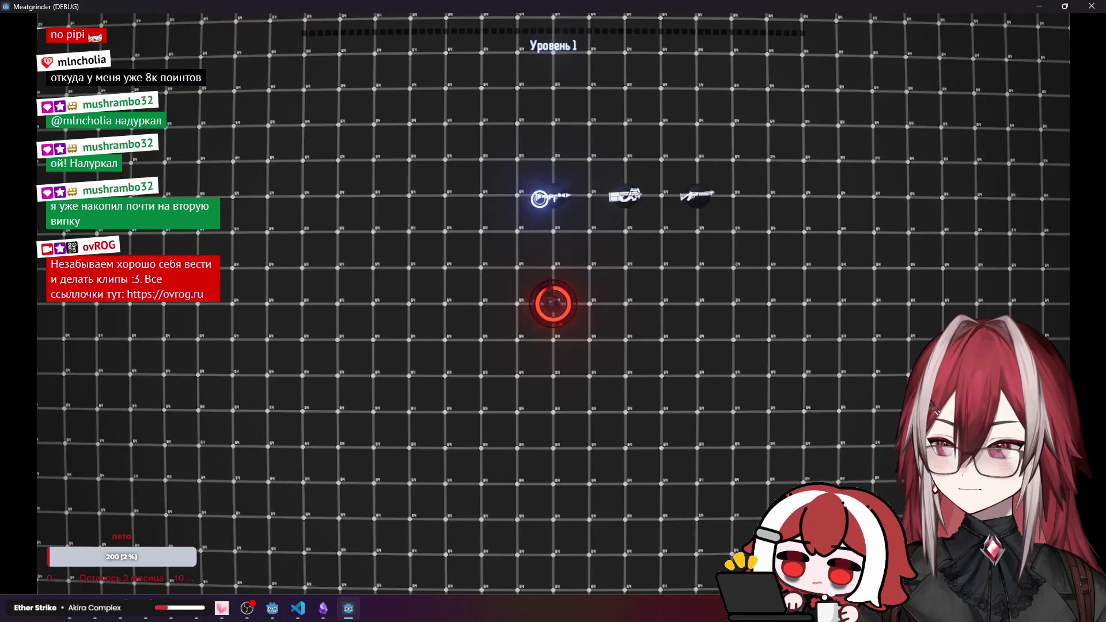
key("a")
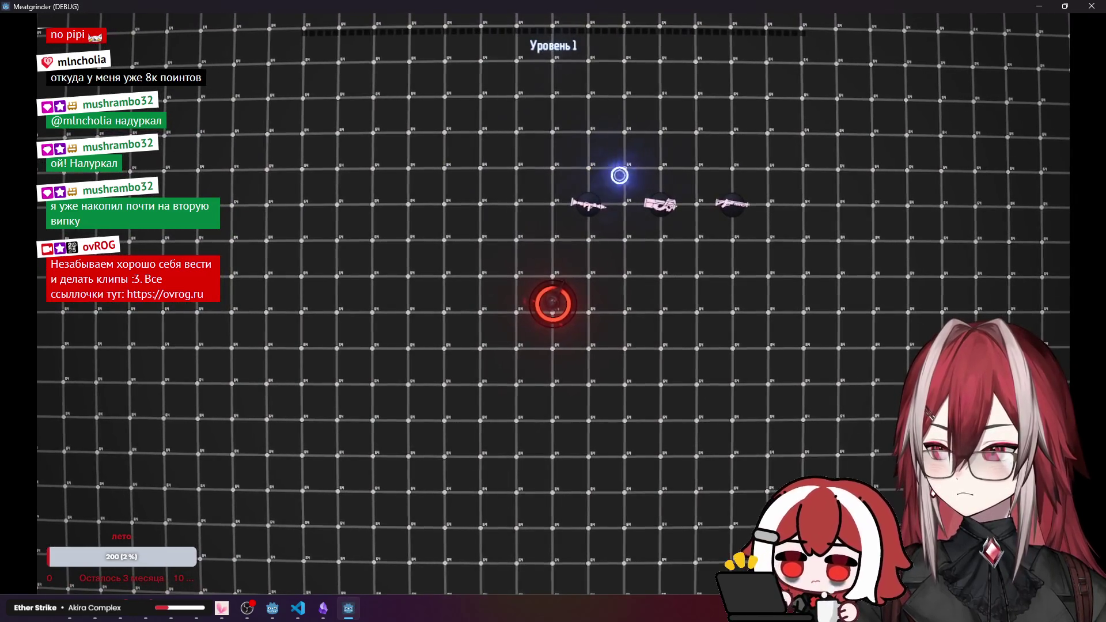
left_click(1092, 7)
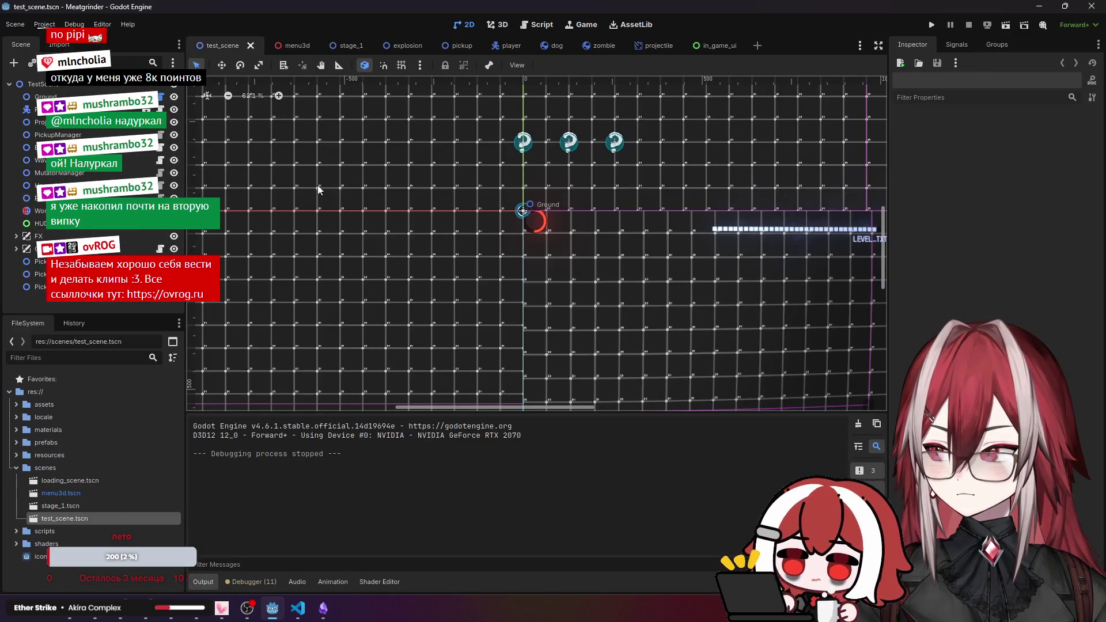
left_click(715, 47)
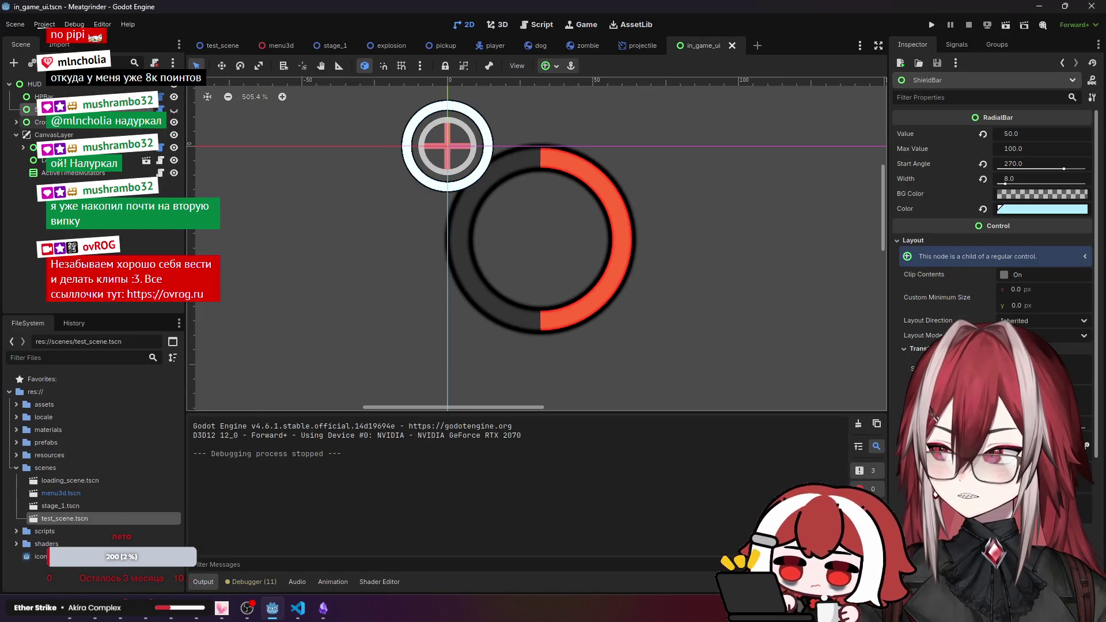
scroll(452, 205, "down", 10)
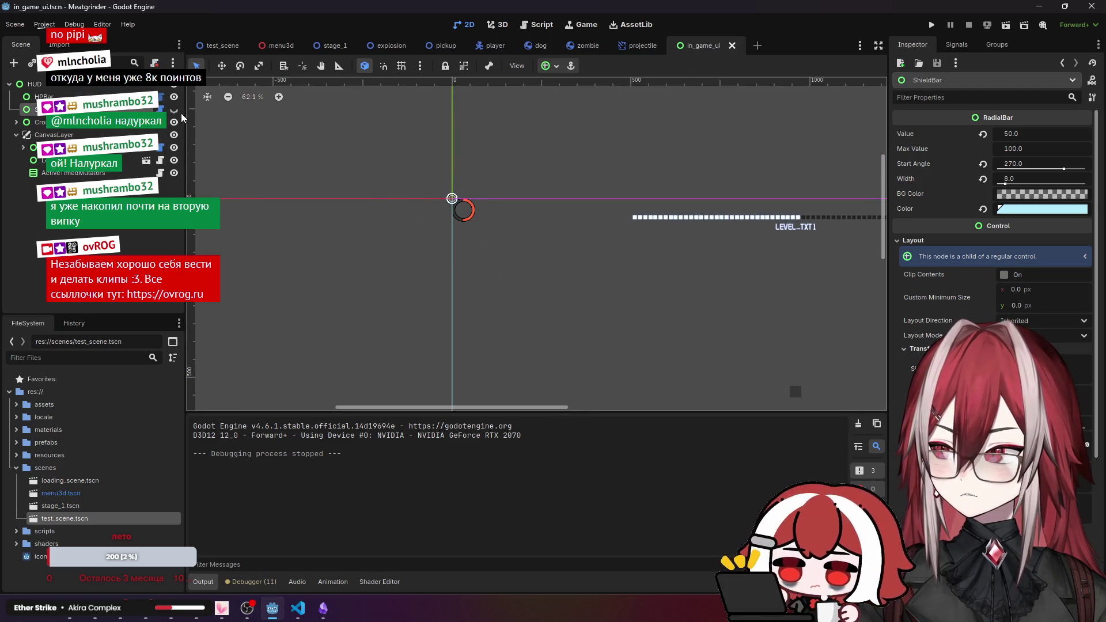
left_click(162, 110)
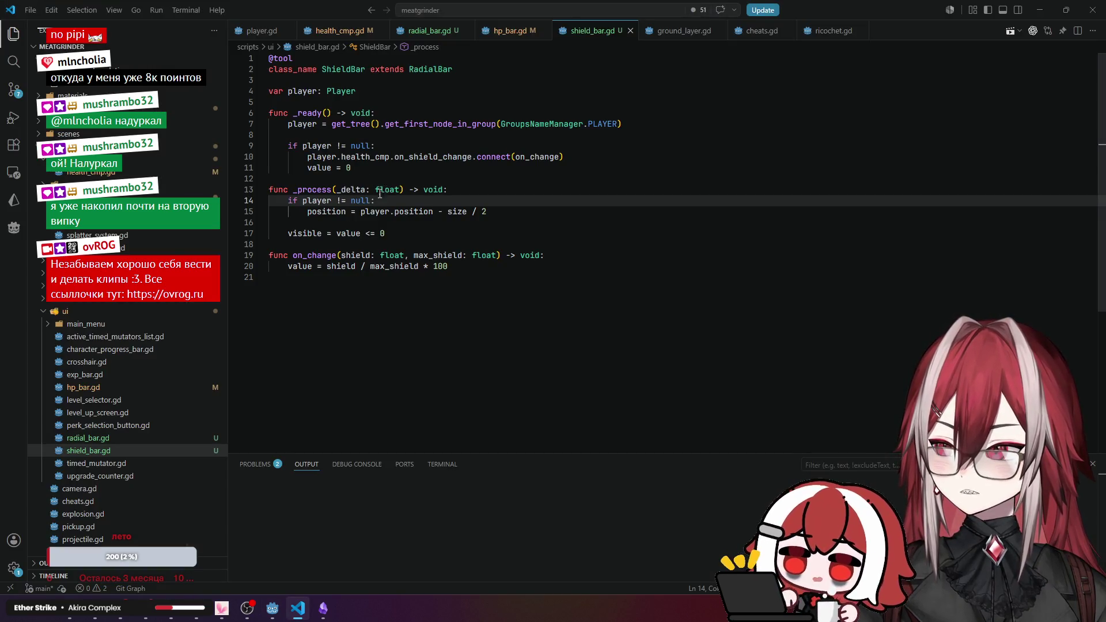
Inspect the shield_timer, shield and max_shield declarations in health_cmp.gd.
left_click(341, 167)
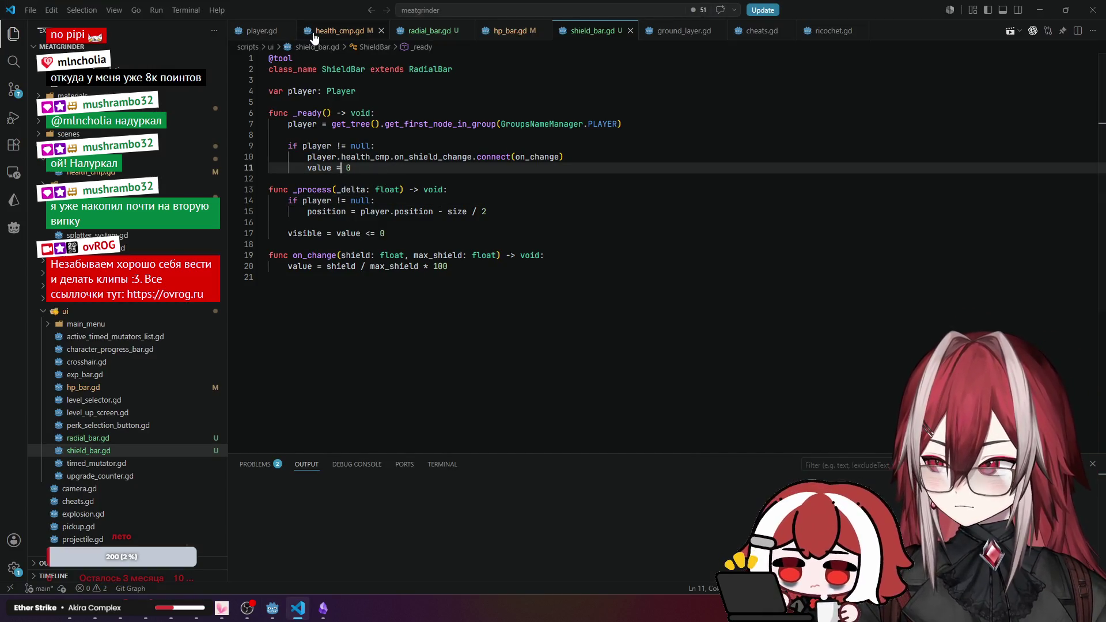
left_click(323, 32)
left_click(397, 107)
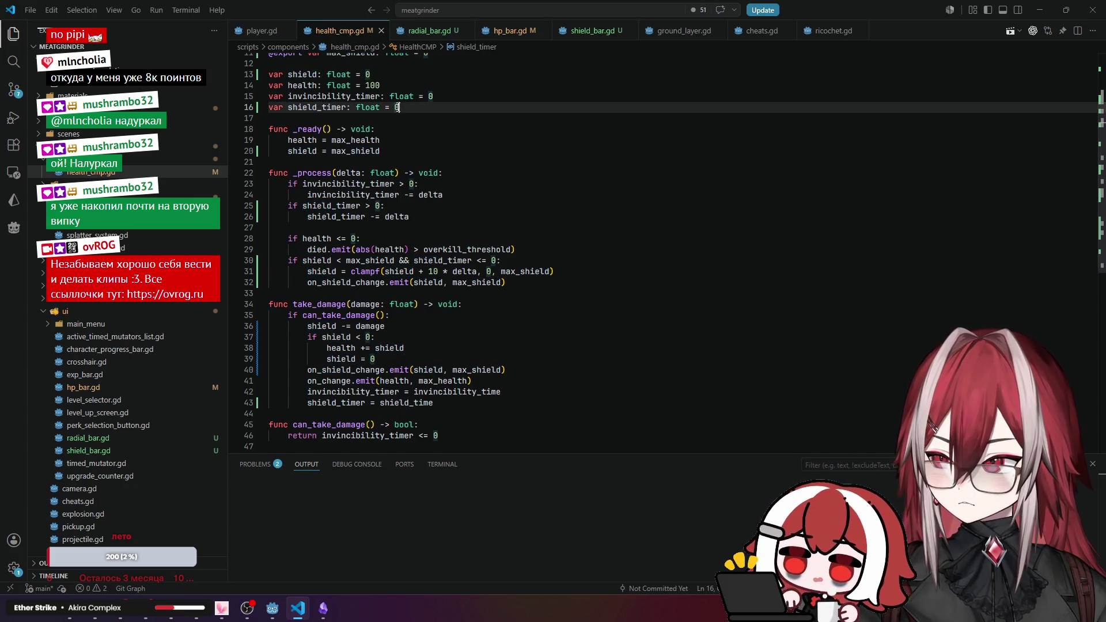
scroll(397, 112, "up", 2)
left_click(316, 131)
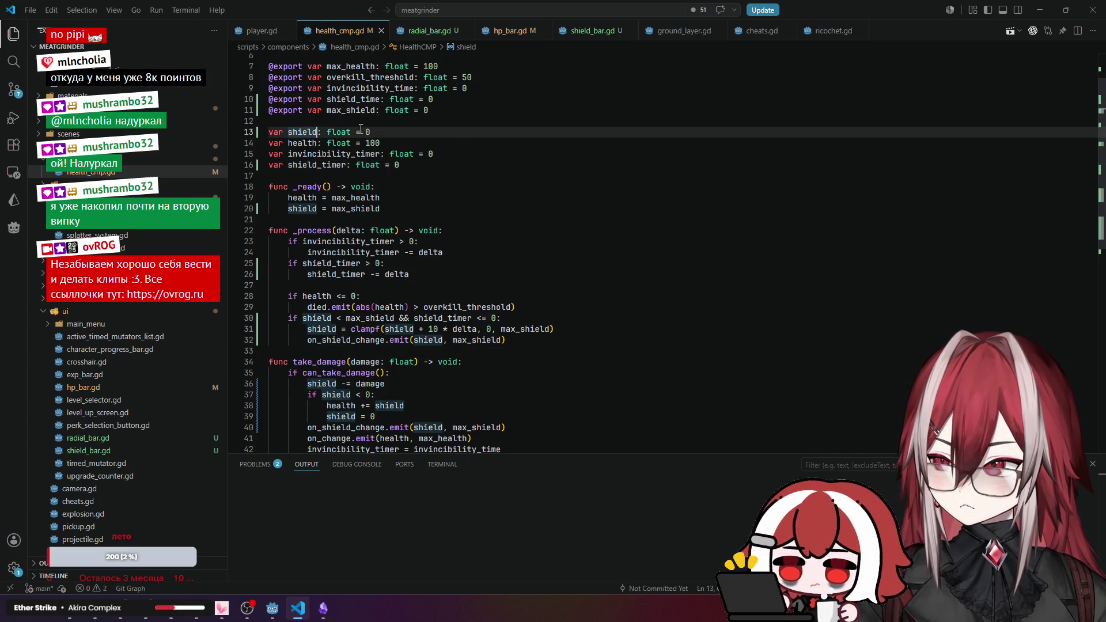
scroll(457, 130, "up", 1)
left_click(352, 139)
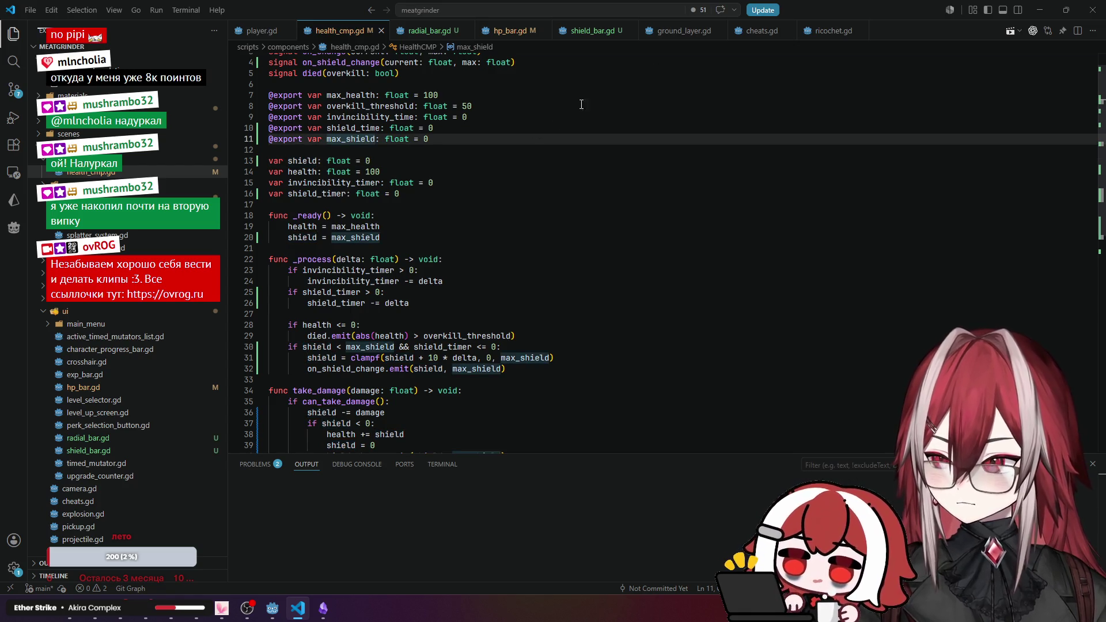
scroll(581, 104, "down", 3)
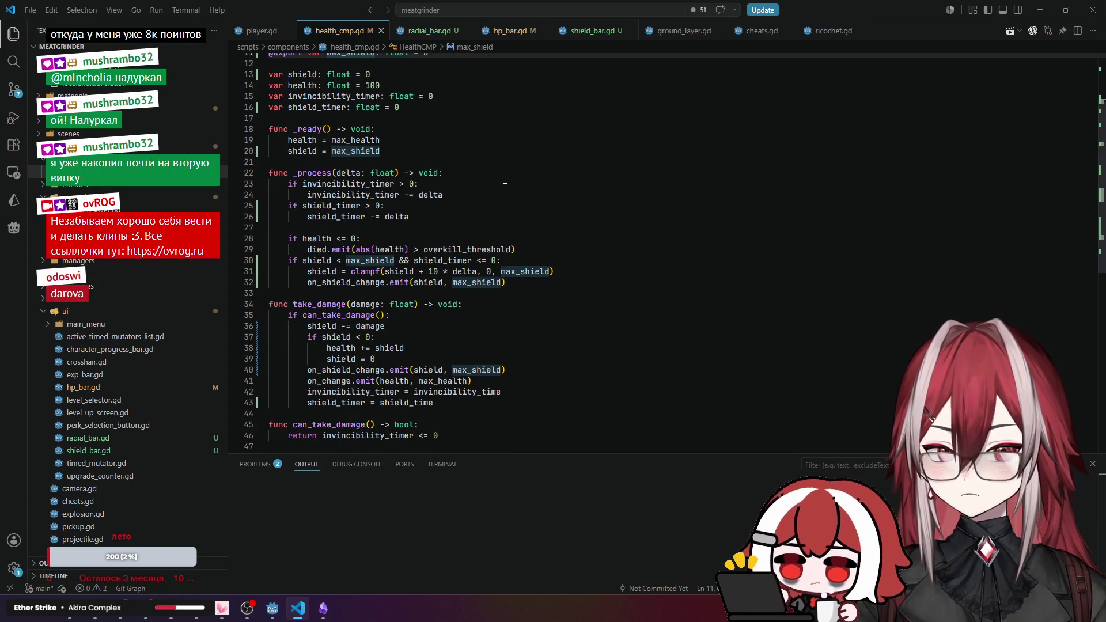
Add a 'print(value)' debug line to _process in shield_bar.gd.
left_click(589, 34)
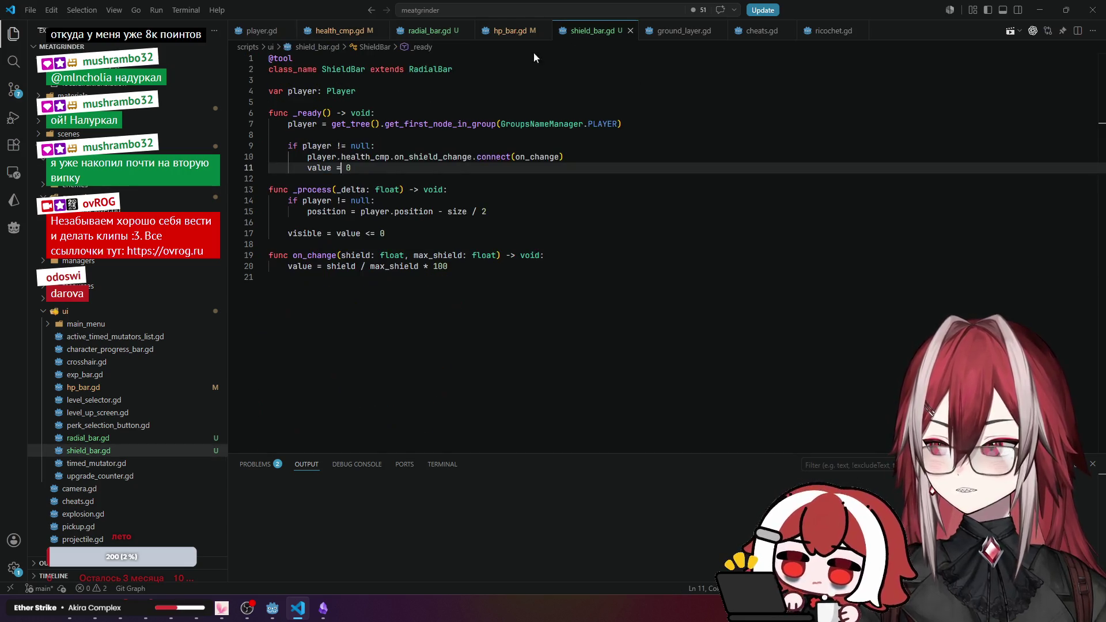
left_click(312, 221)
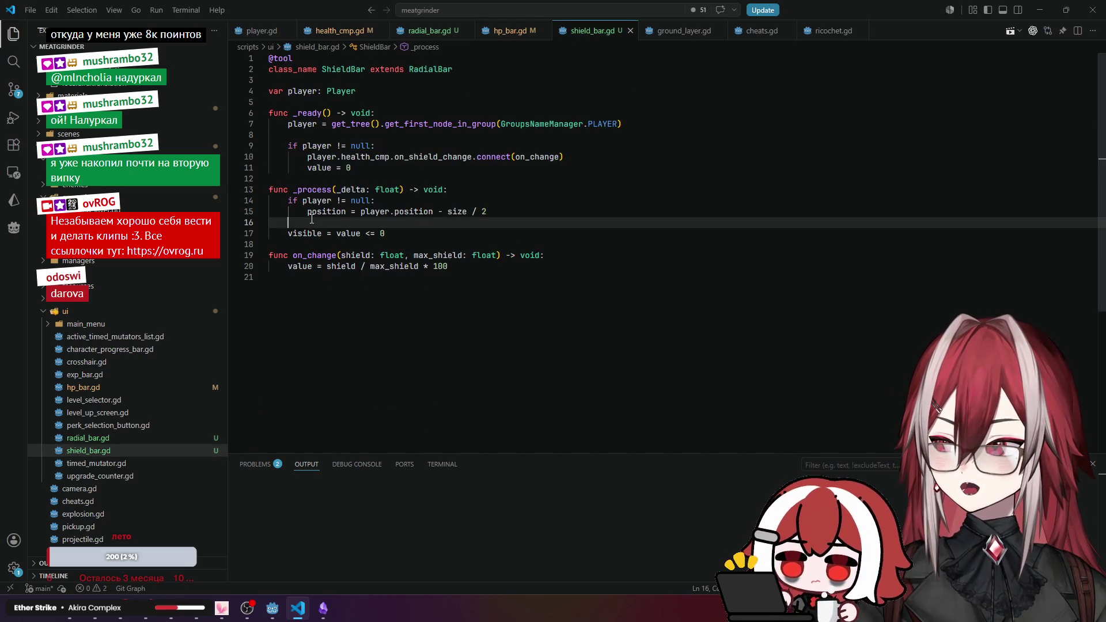
key("Return")
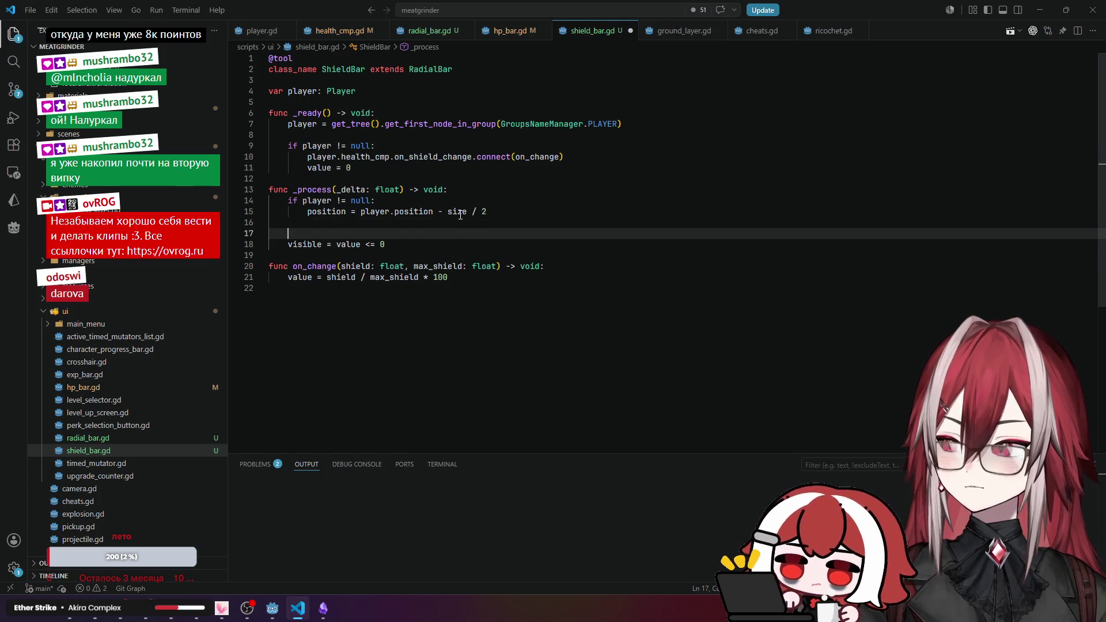
type("print(v")
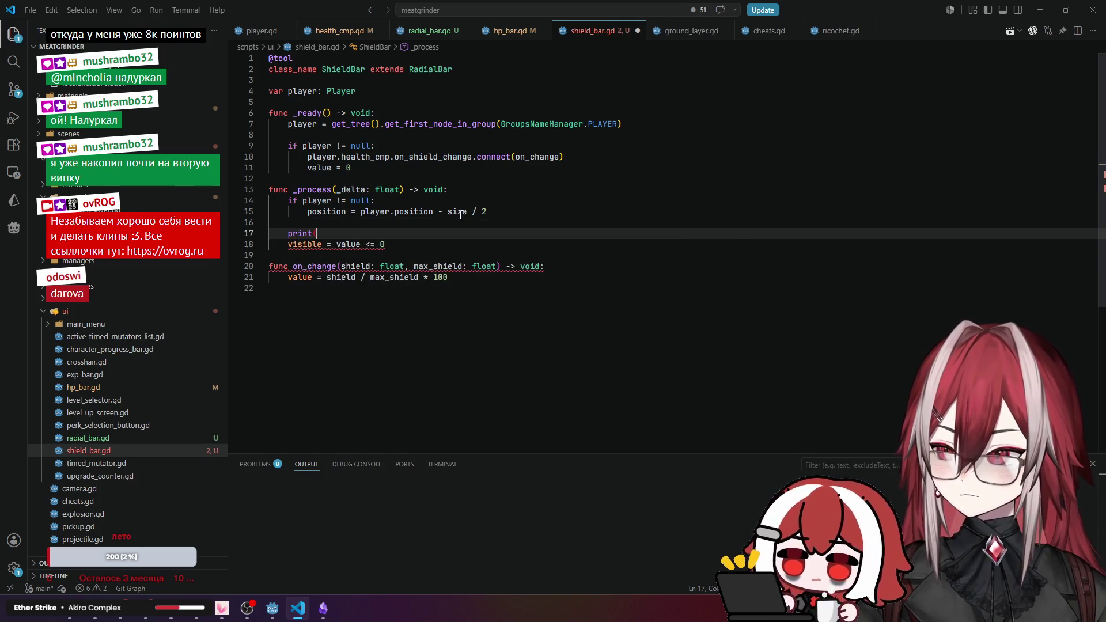
key("Tab")
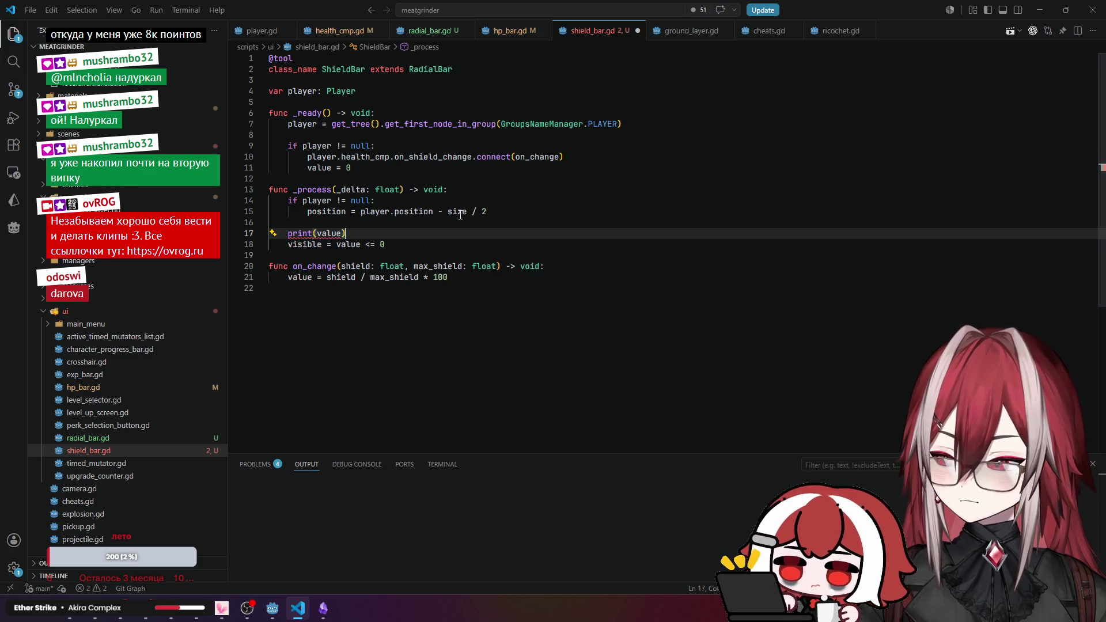
left_click(505, 201)
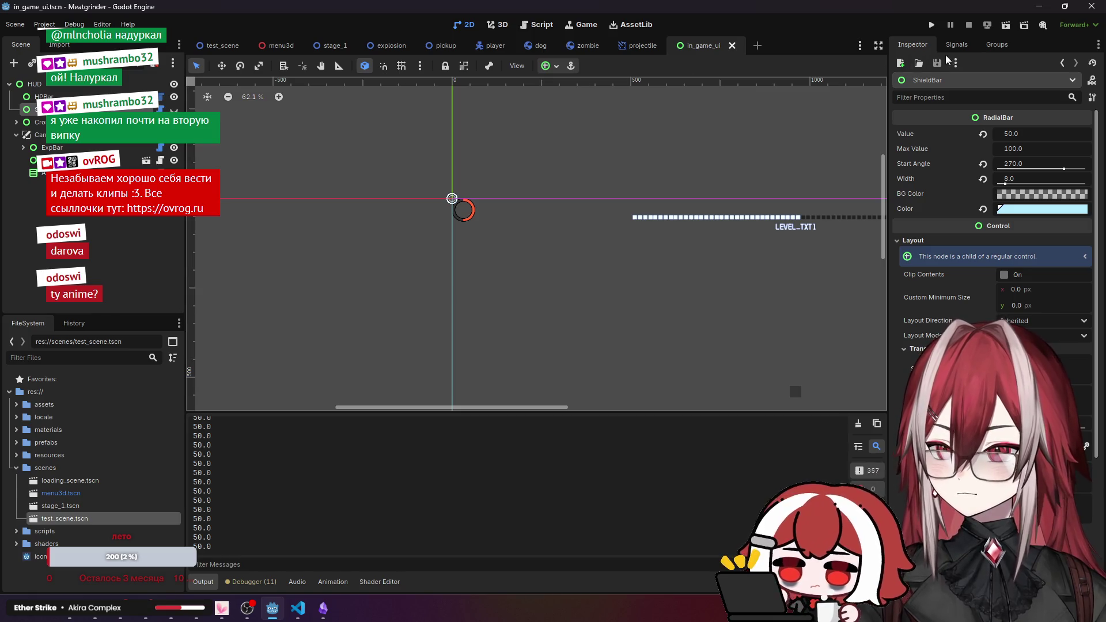
Run test_scene to check the printed value, close it, and start deleting the print(value) line.
left_click(222, 46)
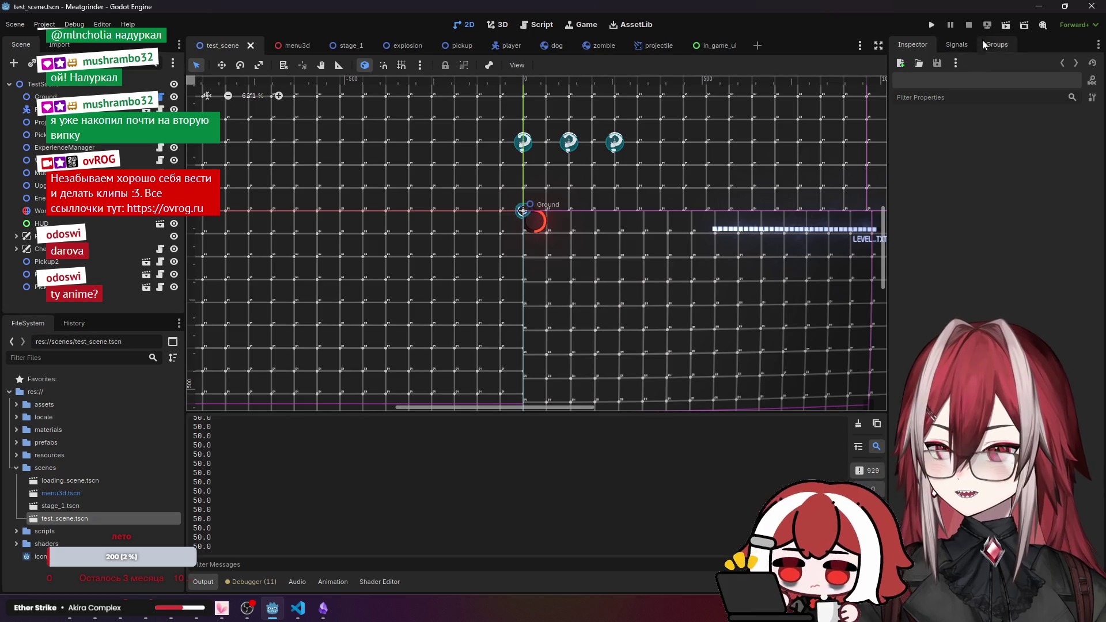
left_click(1000, 28)
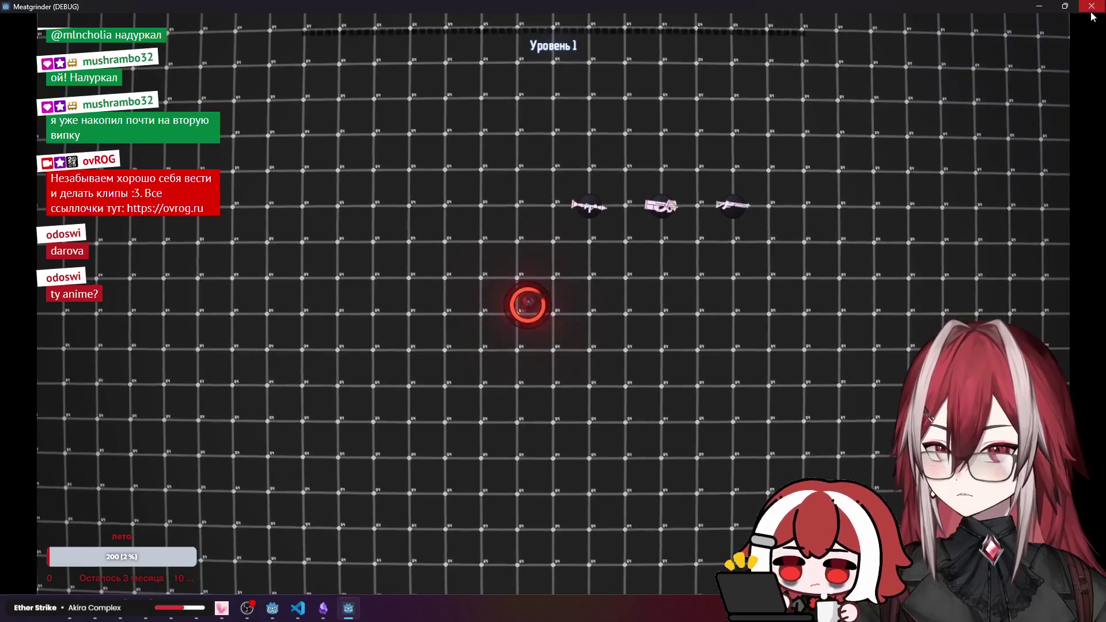
key("alt+F4")
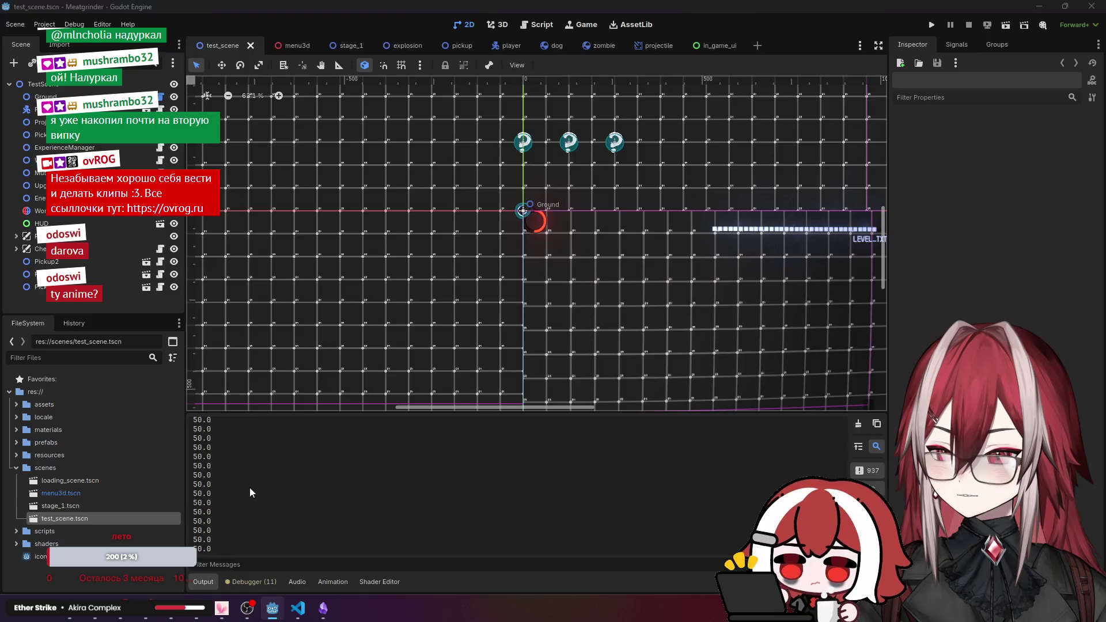
key("alt+Tab")
left_click(376, 235)
key("BackSpace")
key("BackSpace")
key("BackSpace")
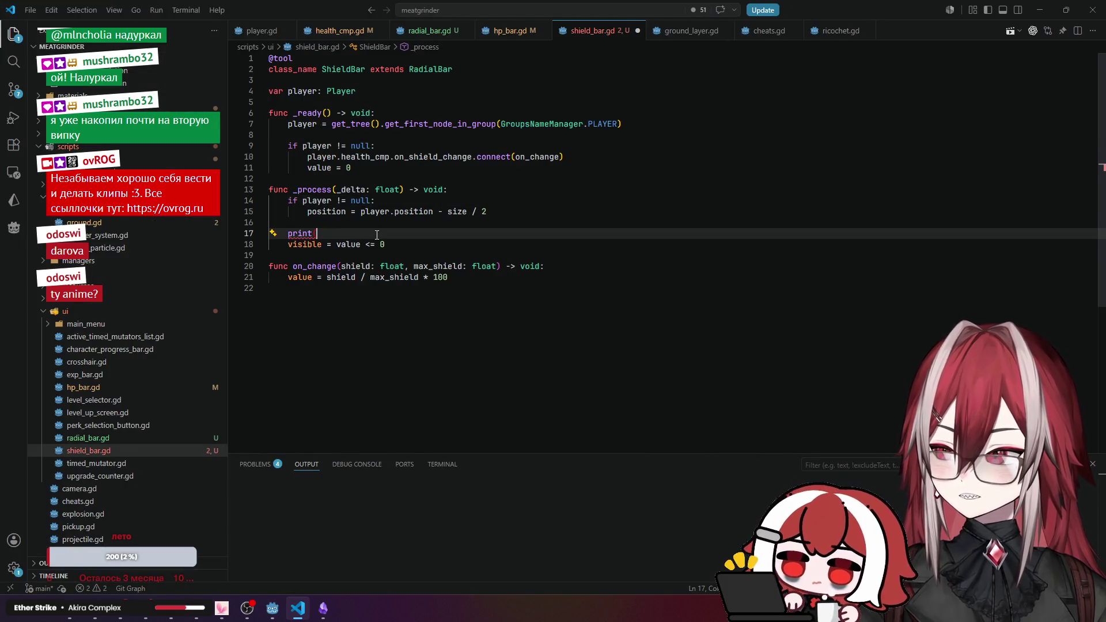
Compare the hp_bar.gd script with shield_bar.gd.
key("alt+Tab")
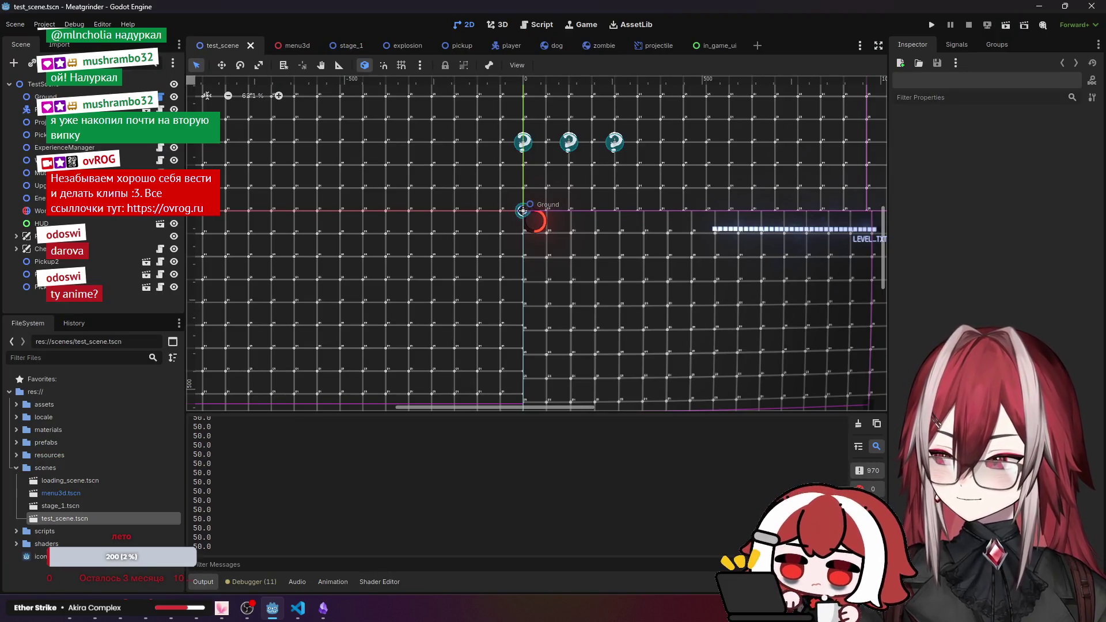
key("alt+Tab")
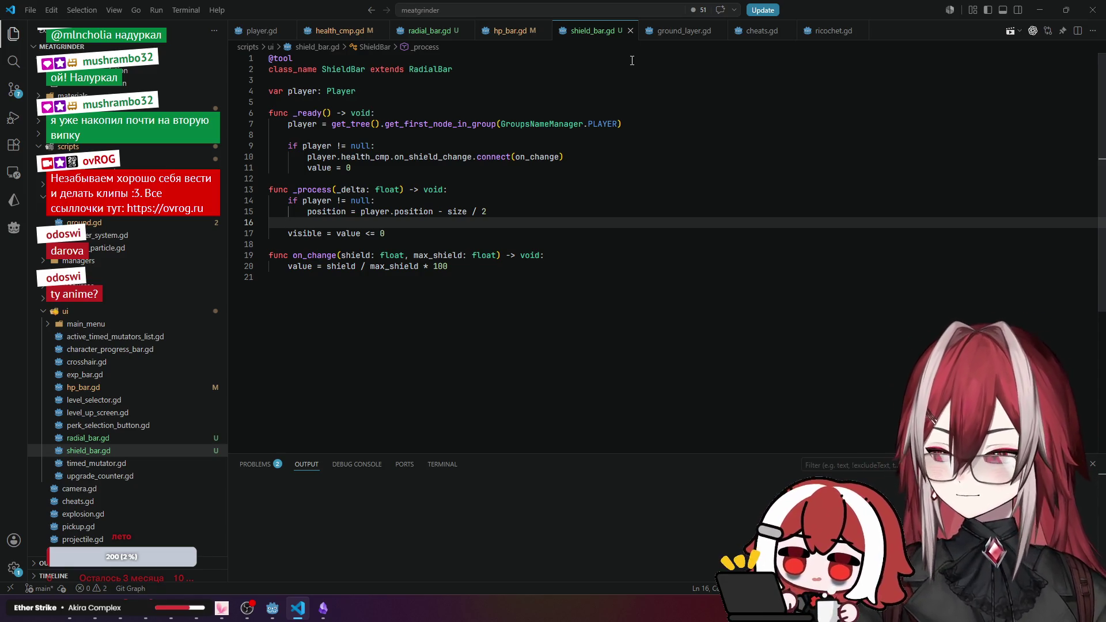
left_click(512, 31)
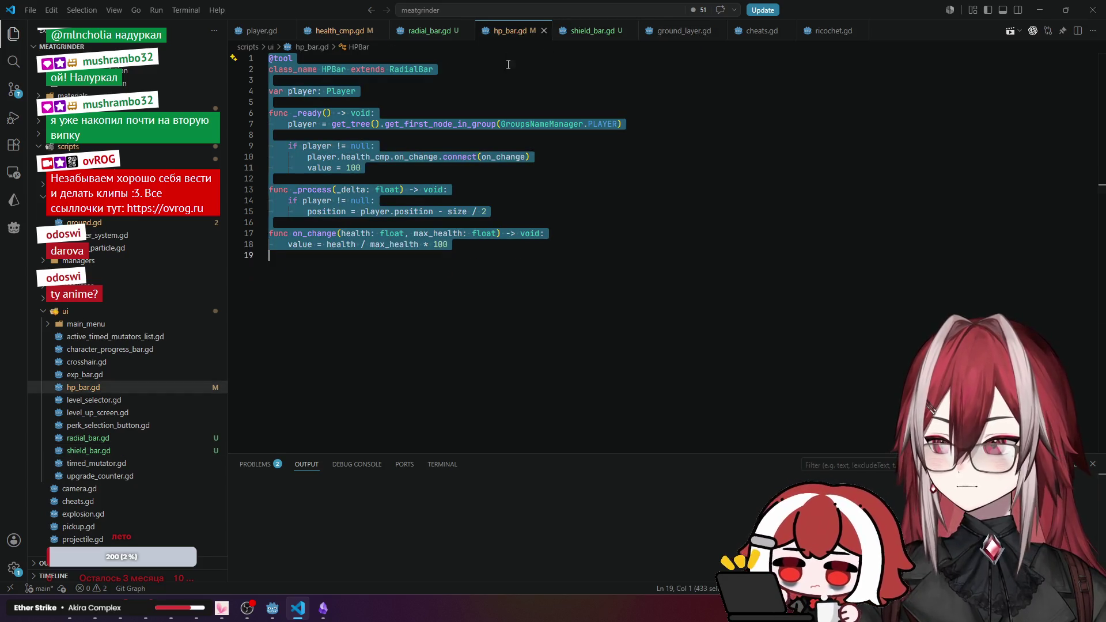
left_click(522, 147)
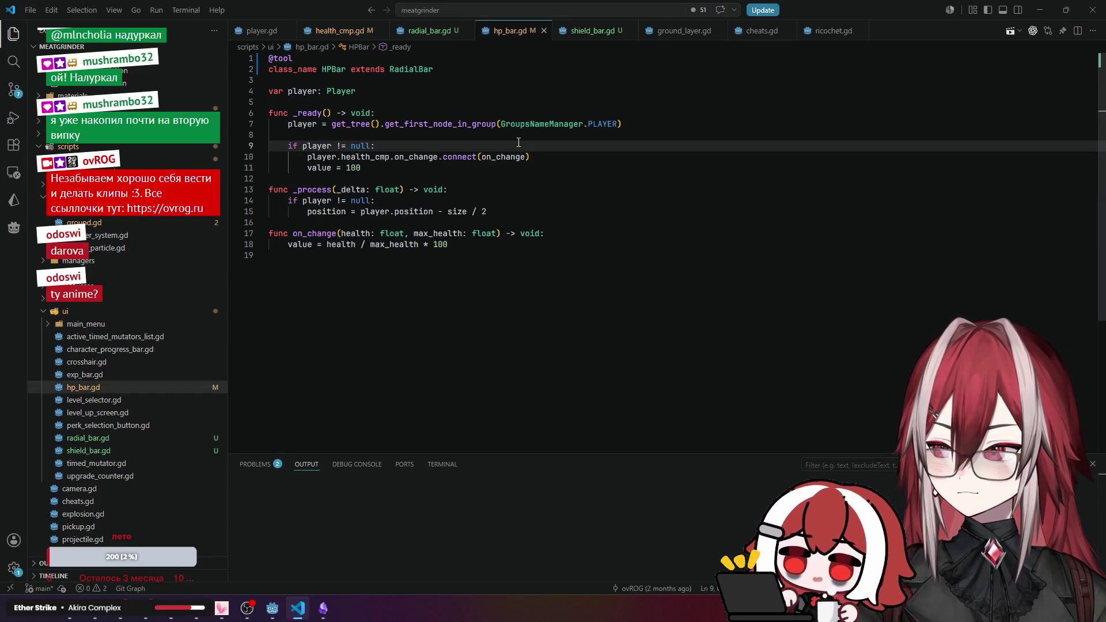
left_click(590, 30)
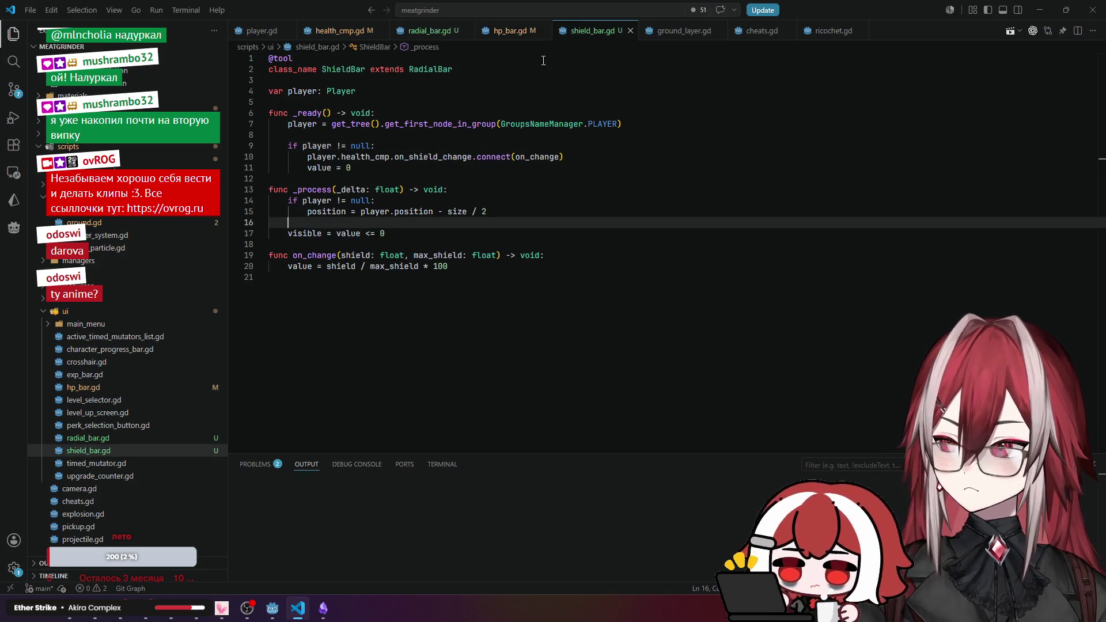
Inspect shield_bar.gd's starting value, on_shield_change signal and on_change percentage calculation.
left_click(350, 164)
left_click(414, 156)
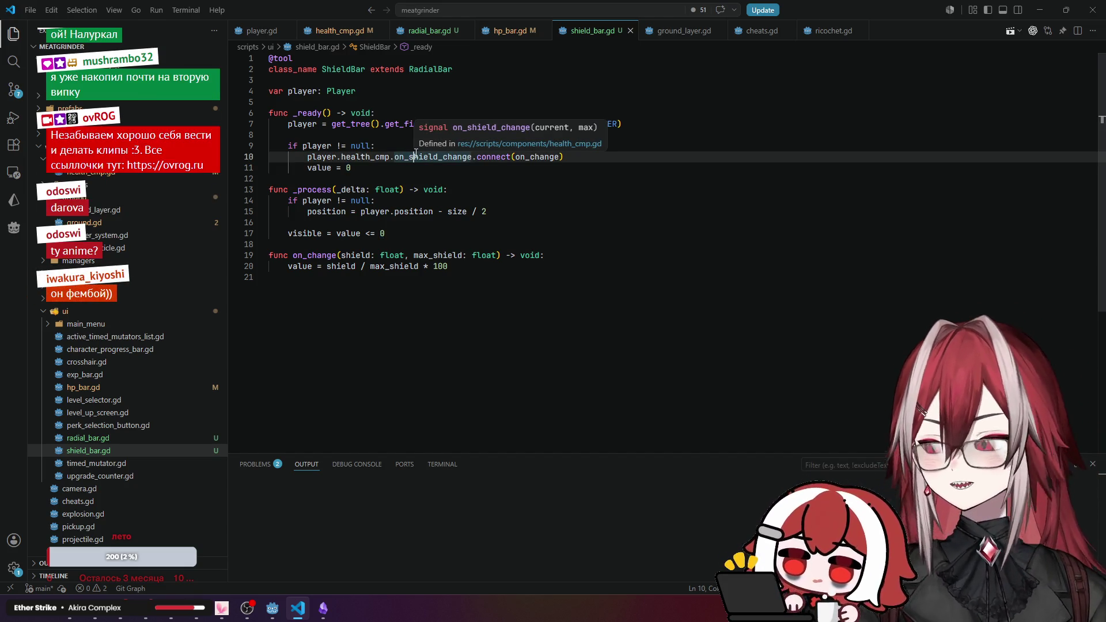
left_click(317, 168)
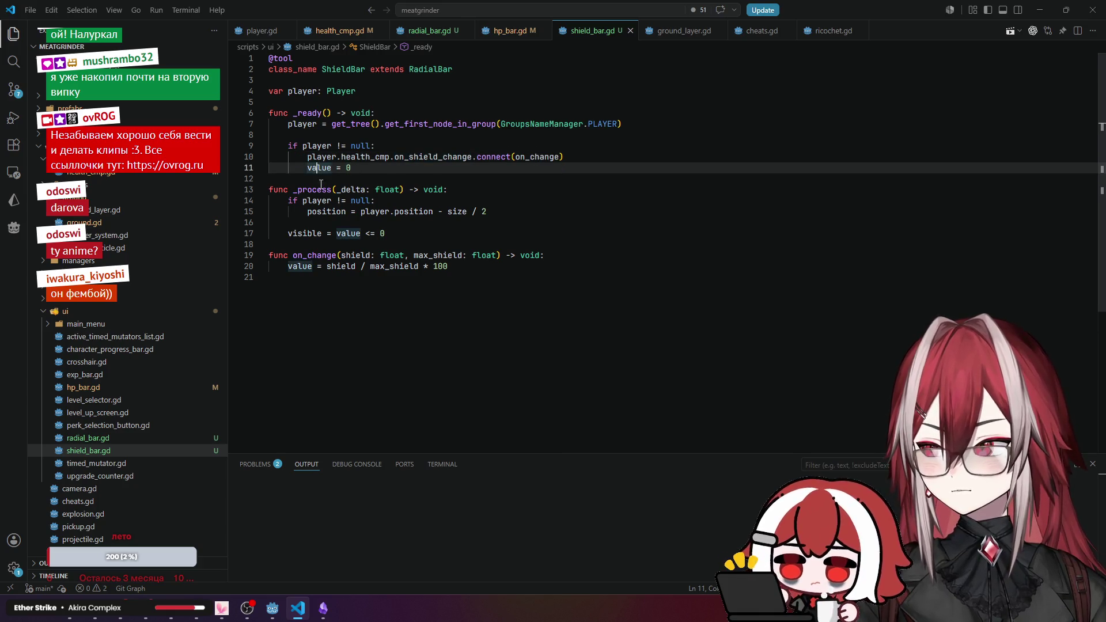
left_click(314, 255)
left_click(340, 266)
left_click(392, 266)
left_click(442, 266)
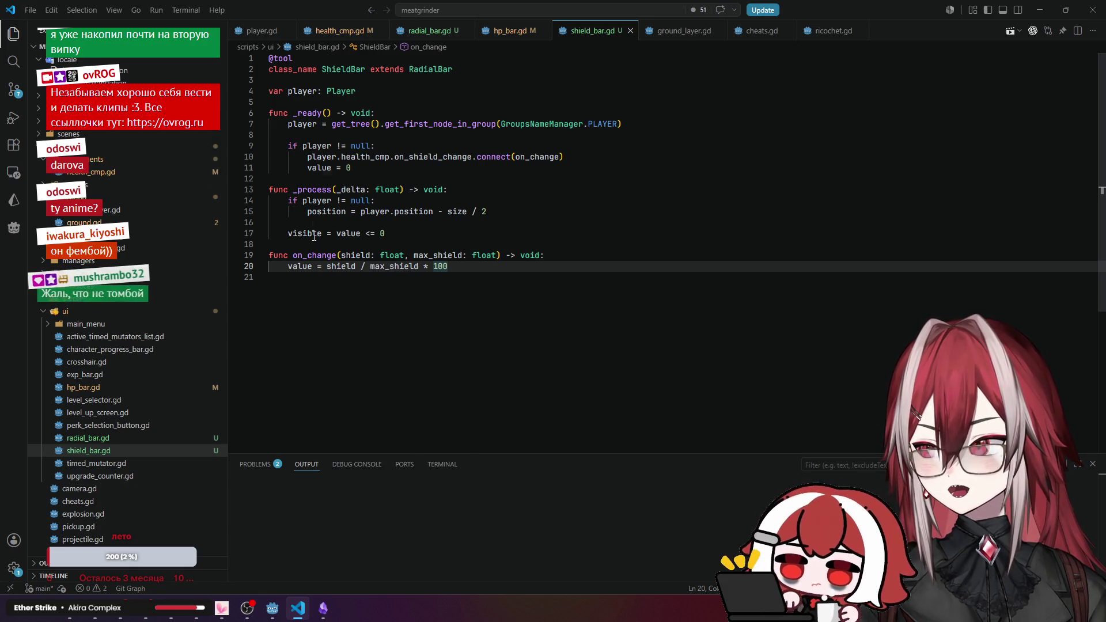
mouse_move(313, 236)
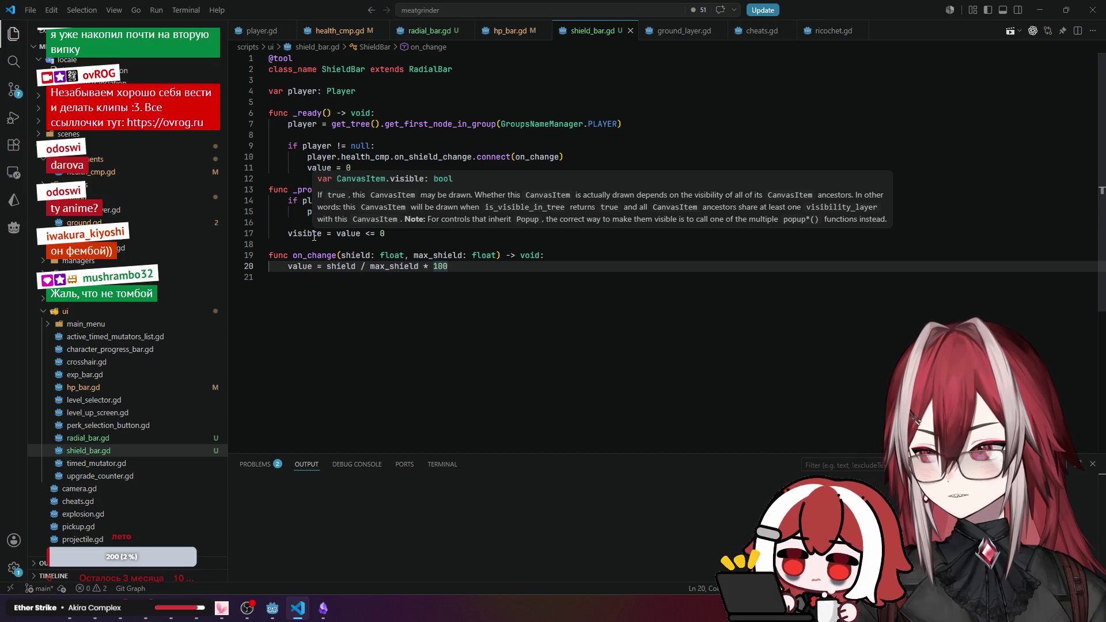
left_click(272, 608)
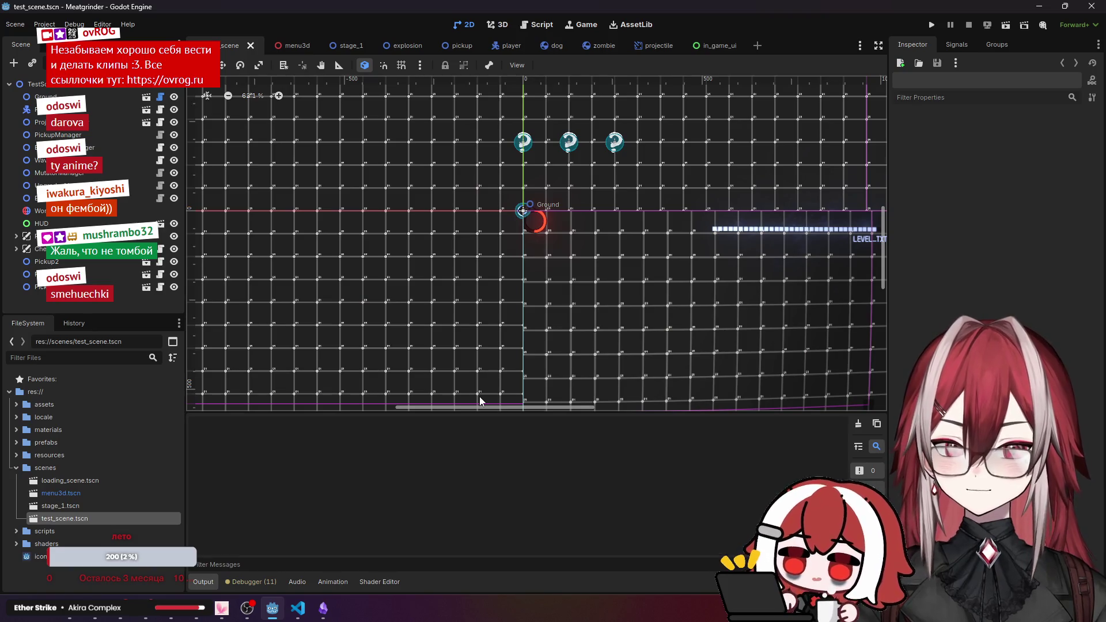
Toggle the ShieldBar node's visibility several times in the in_game_ui scene.
left_click(714, 45)
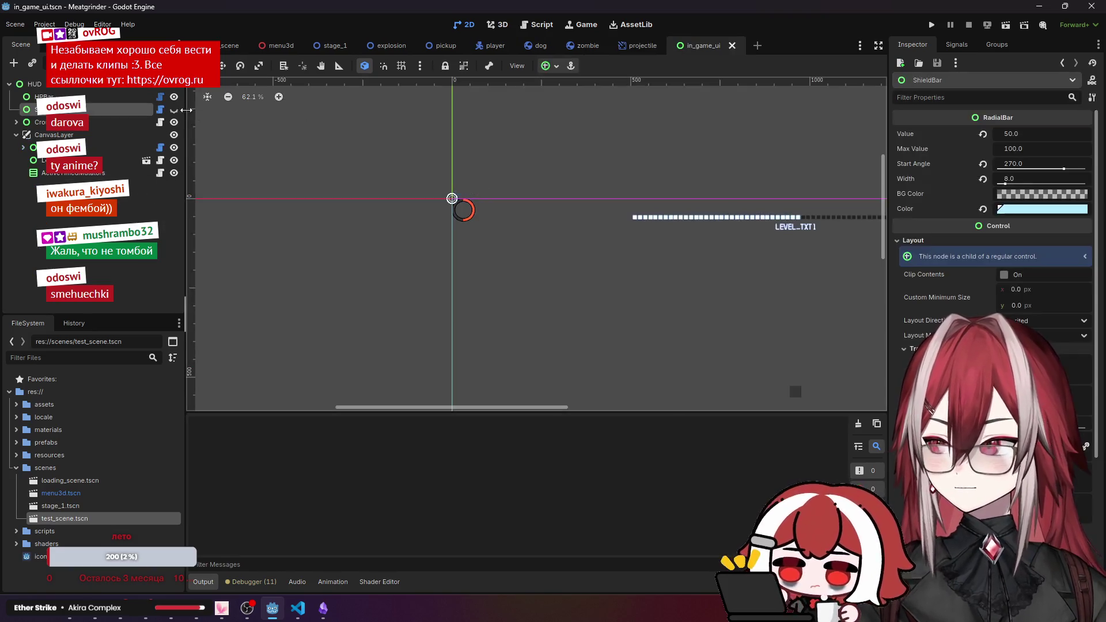
left_click(173, 111)
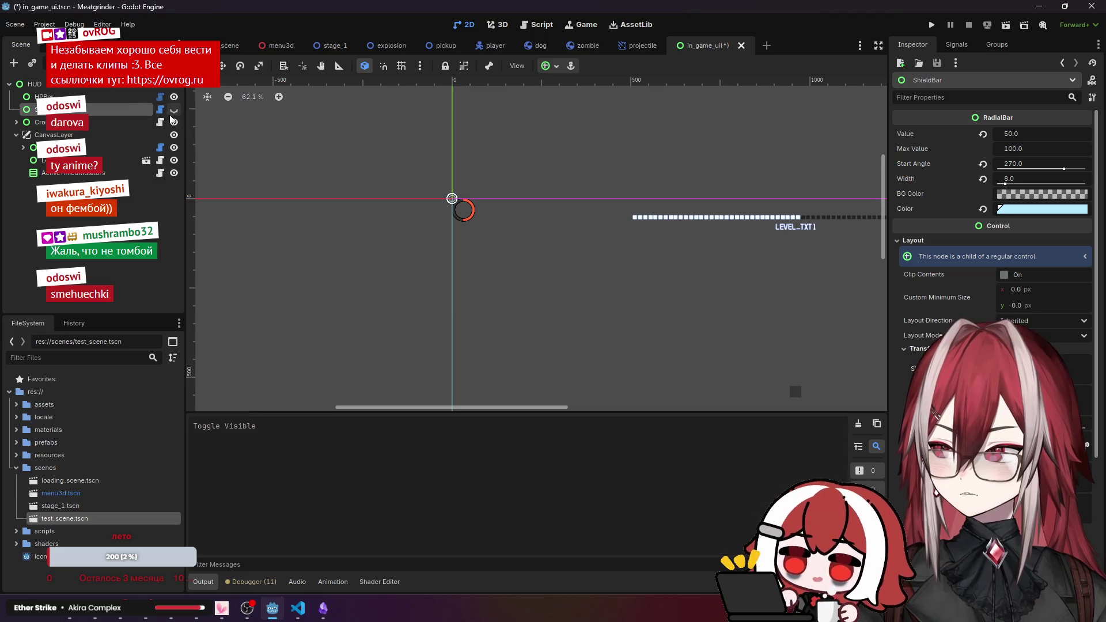
left_click(173, 110)
left_click(173, 111)
left_click(172, 110)
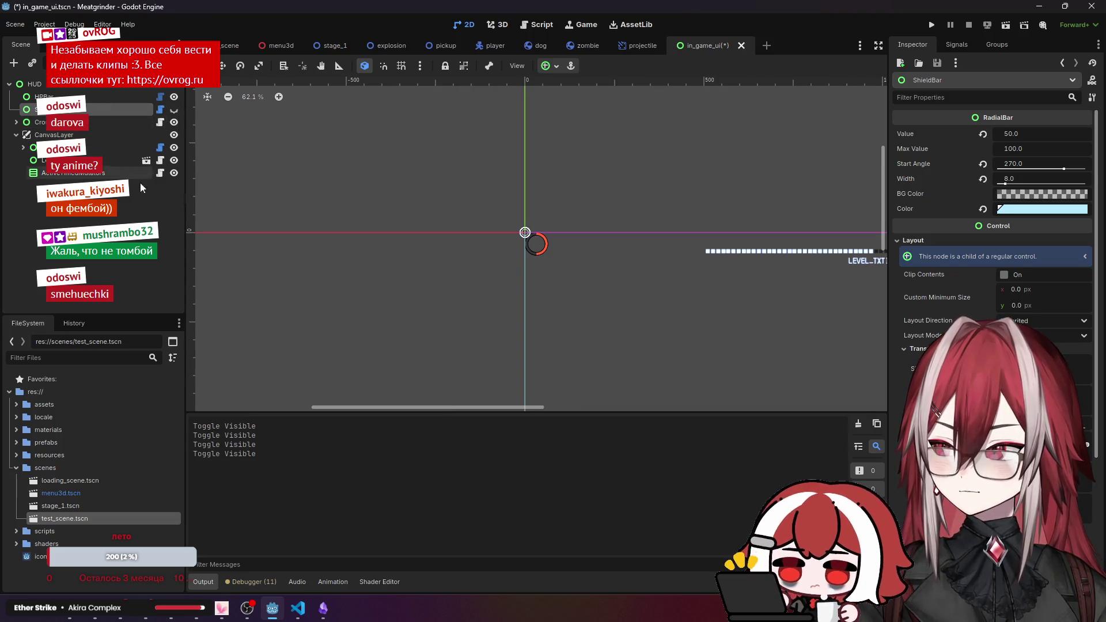
key("alt+Tab")
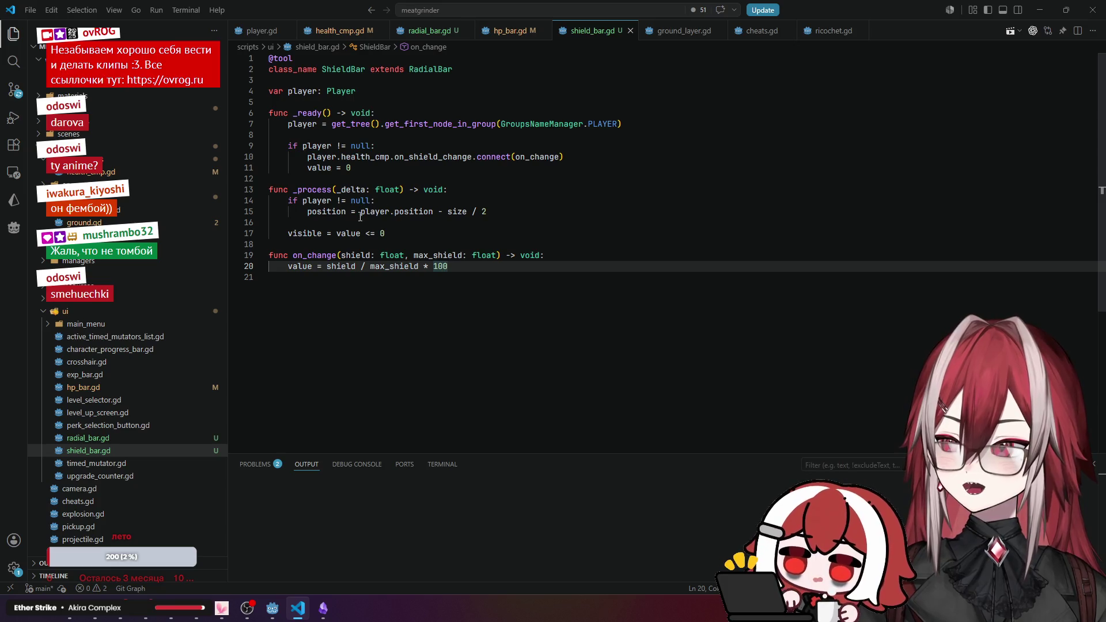
Change line 17 to 'visible = value >= 0', save, and close the stray voice access popup.
double_click(368, 233)
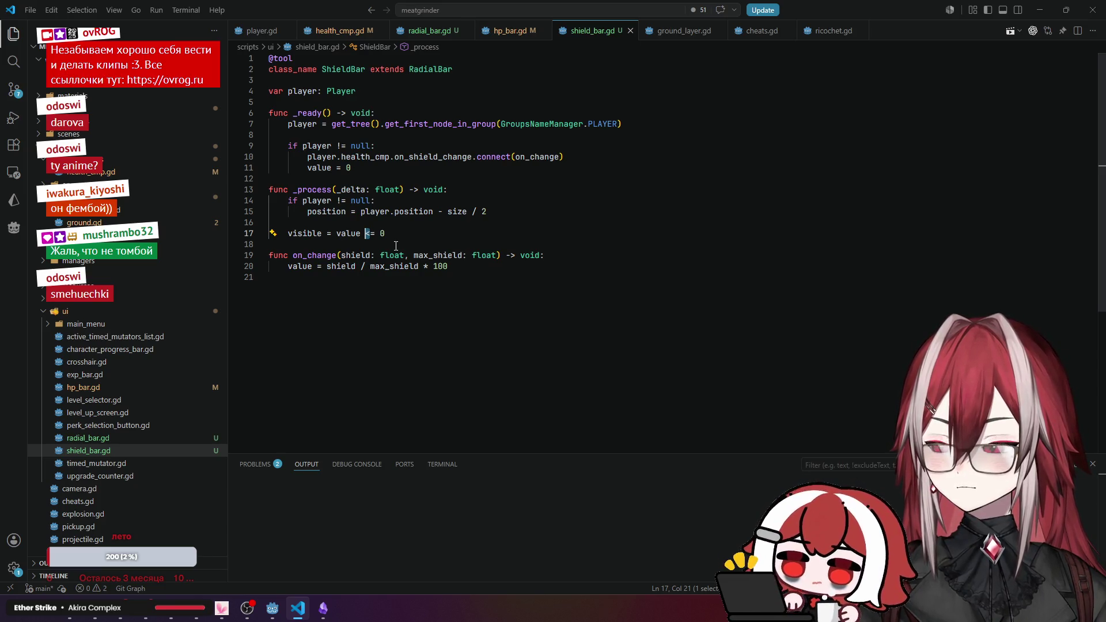
type(">")
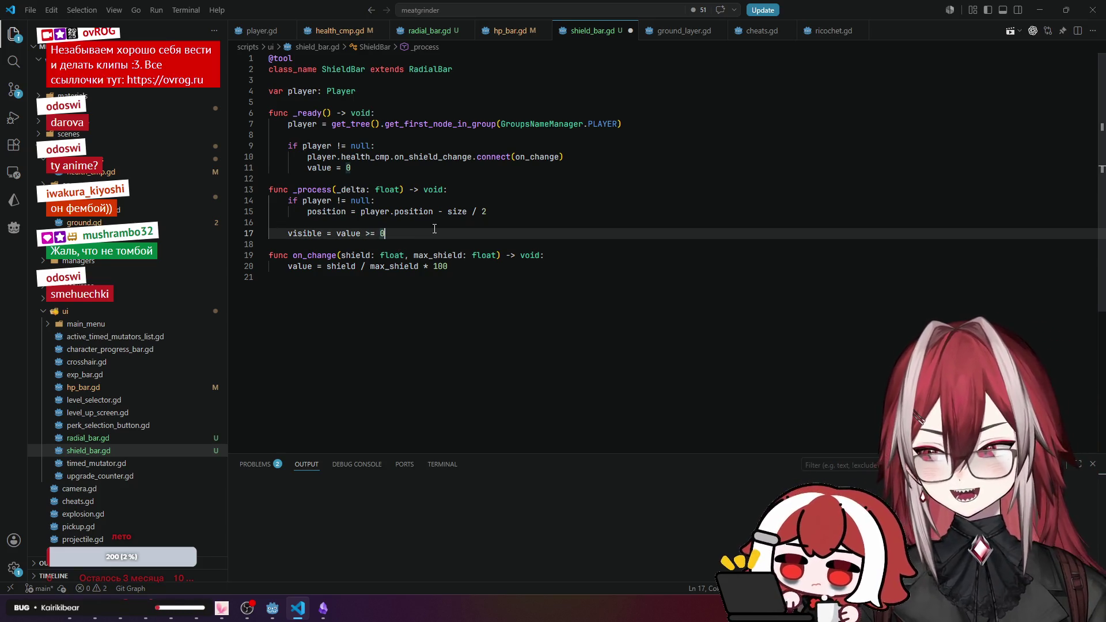
key("ctrl+super+s")
left_click(840, 39)
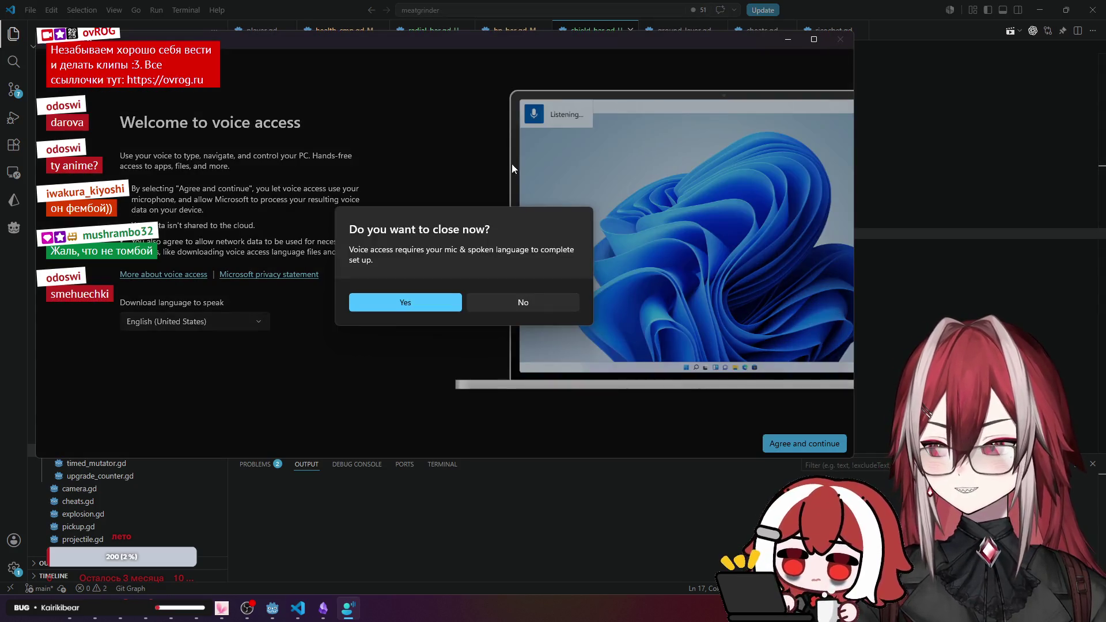
left_click(448, 296)
left_click(449, 254)
key("alt+Tab")
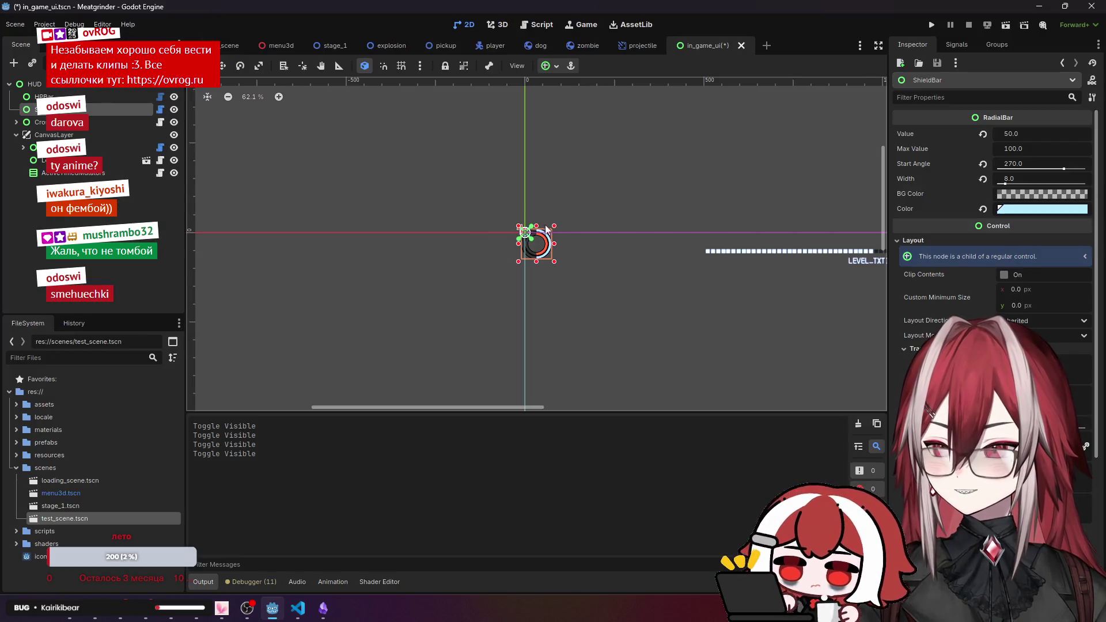
Deselect ShieldBar, switch to test_scene and run the current scene.
left_click(386, 219)
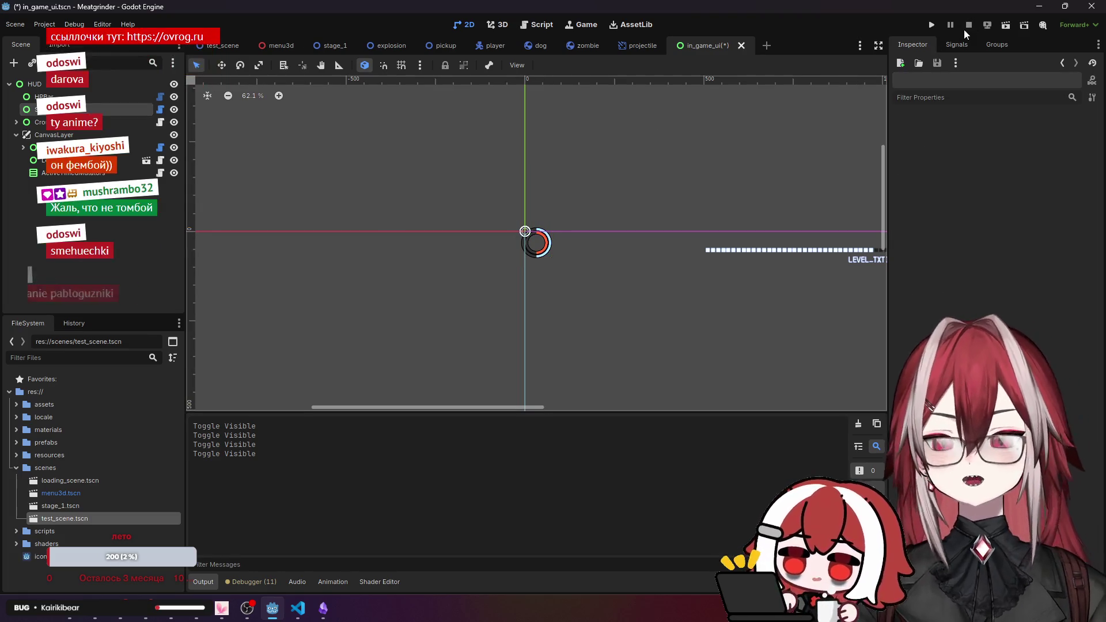
mouse_move(268, 47)
key("ctrl+Tab")
left_click(1022, 27)
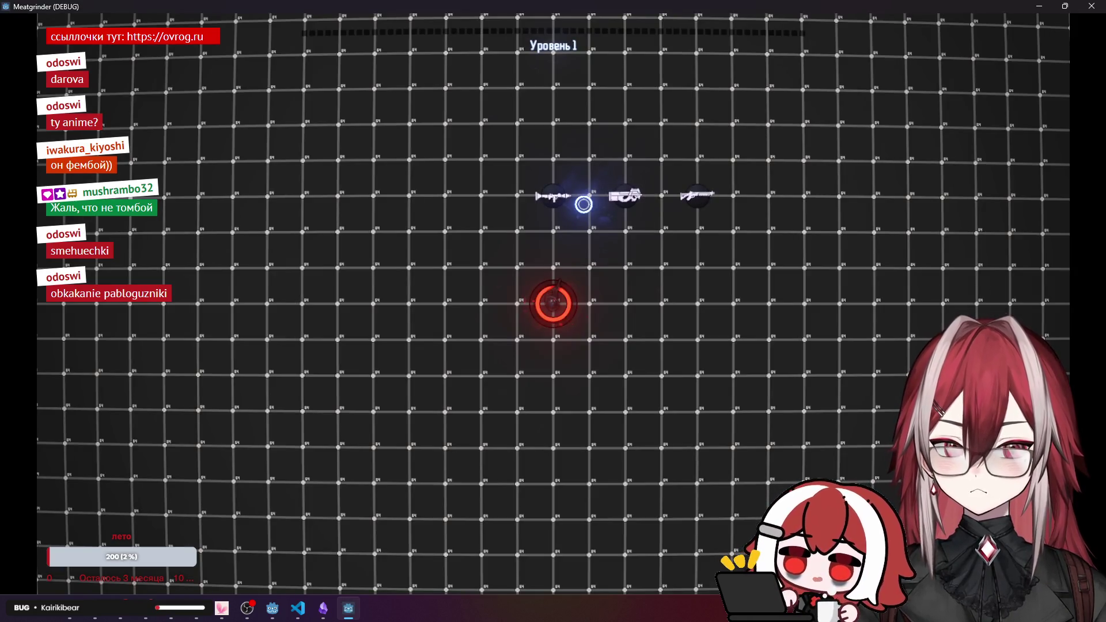
Play the level with WASD and mouse shooting, then quit the game back to VS Code.
key("d")
key("d")
key("w")
left_click(858, 300)
key("s")
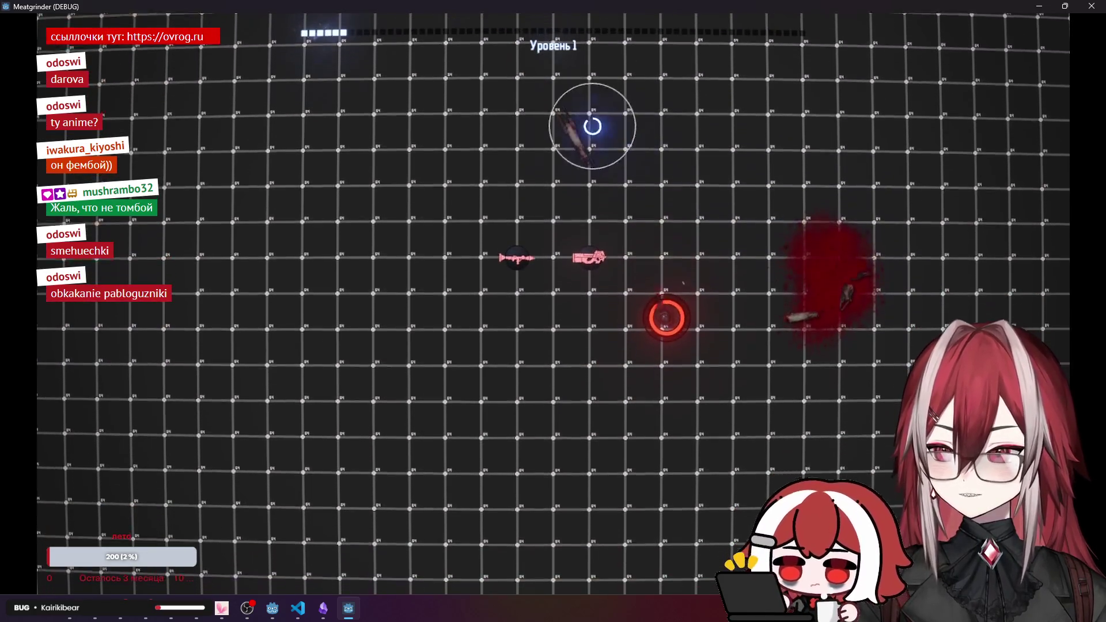
left_click(585, 119)
key("a")
key("s")
key("d")
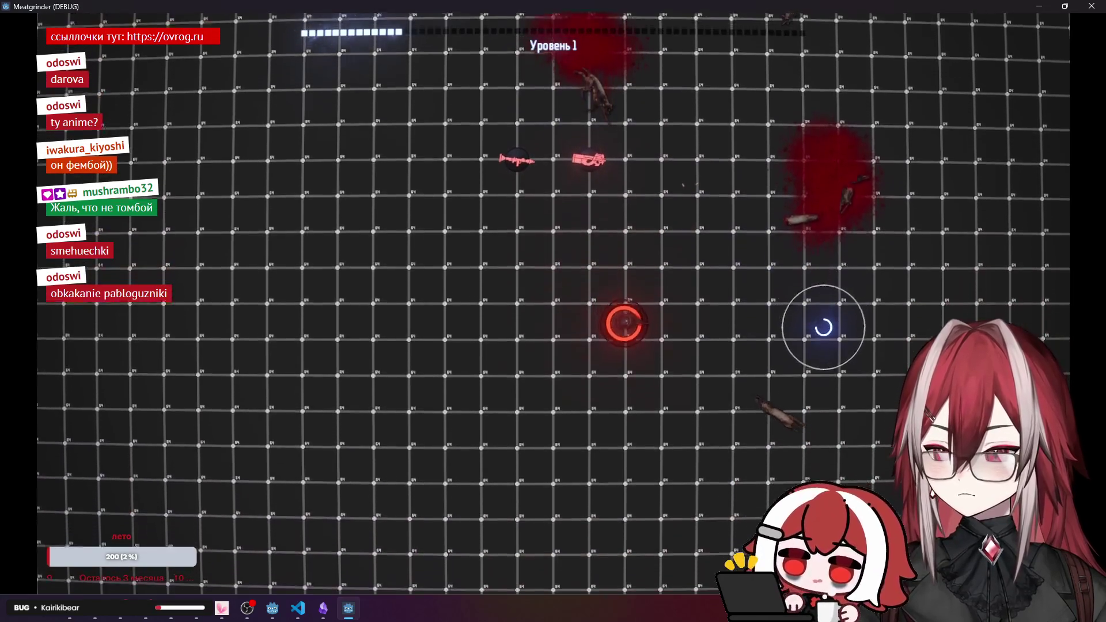
key("a")
key("a")
left_click(723, 304)
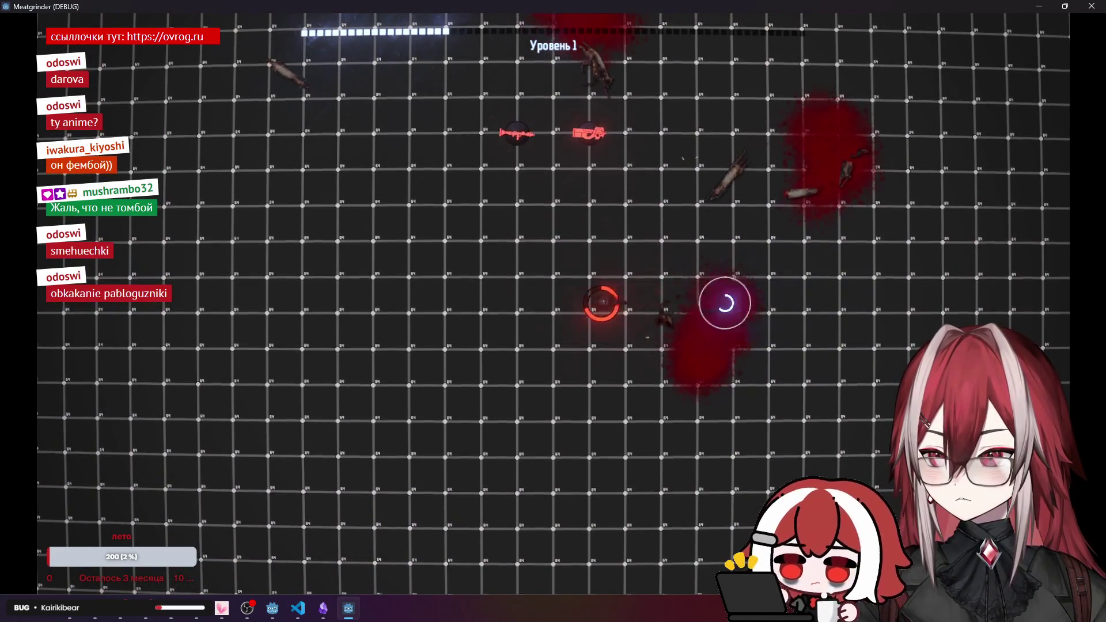
left_click(725, 207)
left_click(417, 142)
left_click(429, 153)
key("s")
key("a")
key("w")
key("d")
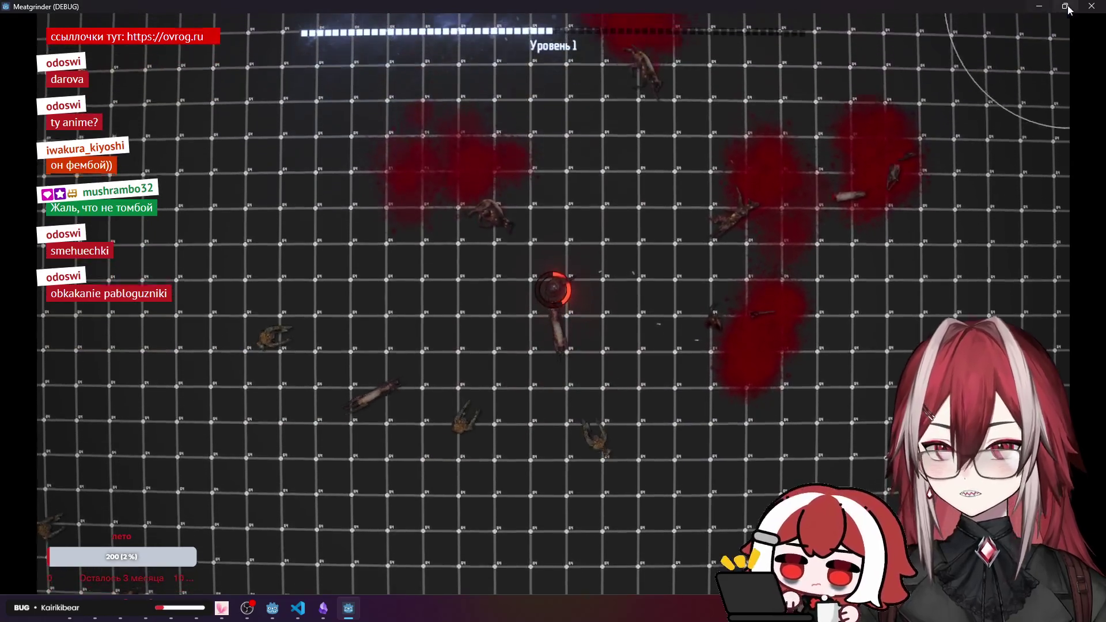
key("Escape")
key("alt+Tab")
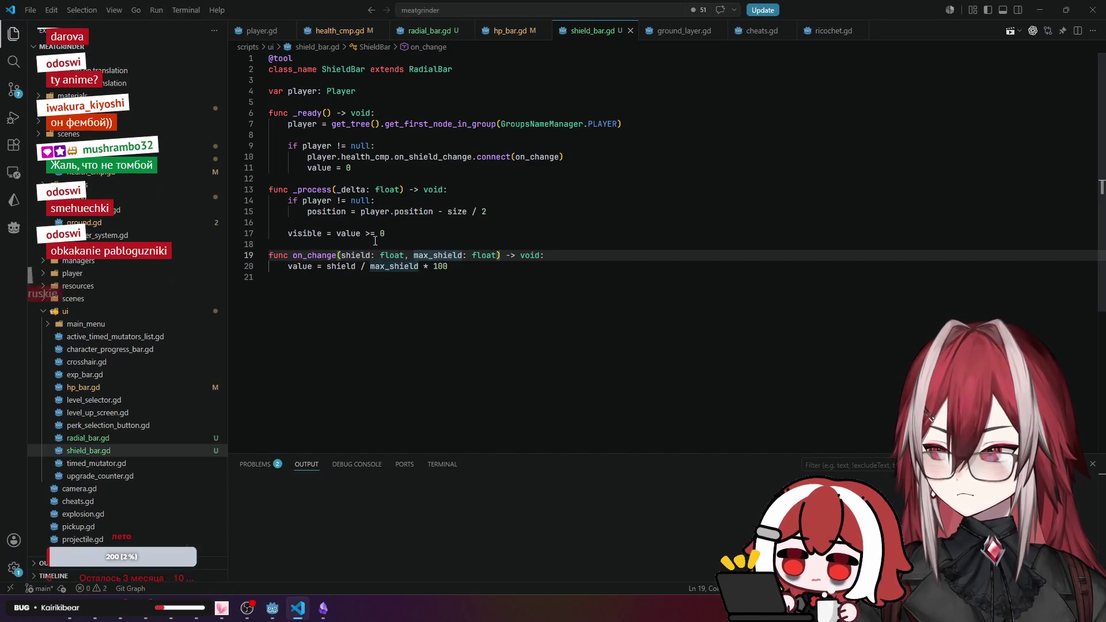
Change line 17's visibility check to visible = value >= 1, save shield_bar.gd, and return to Godot.
double_click(383, 233)
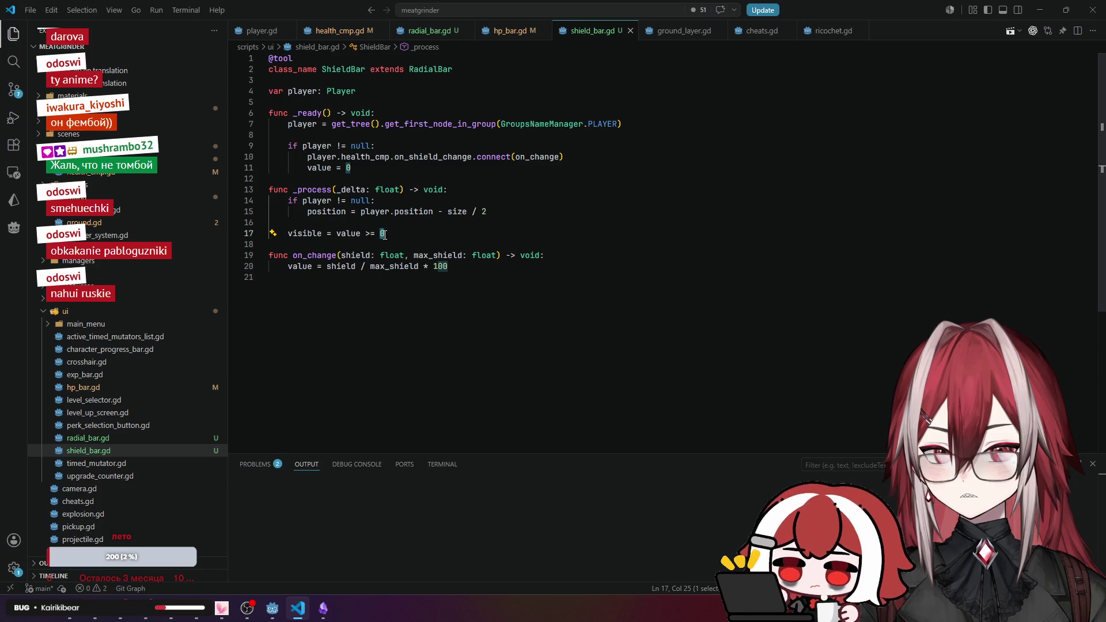
key("alt+Tab")
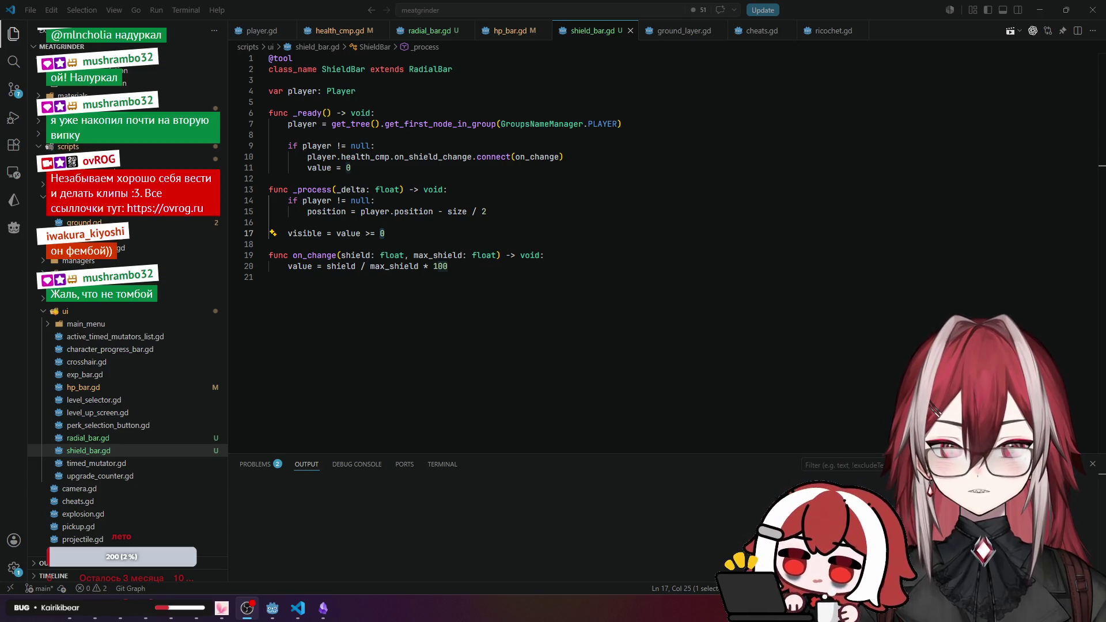
left_click(643, 279)
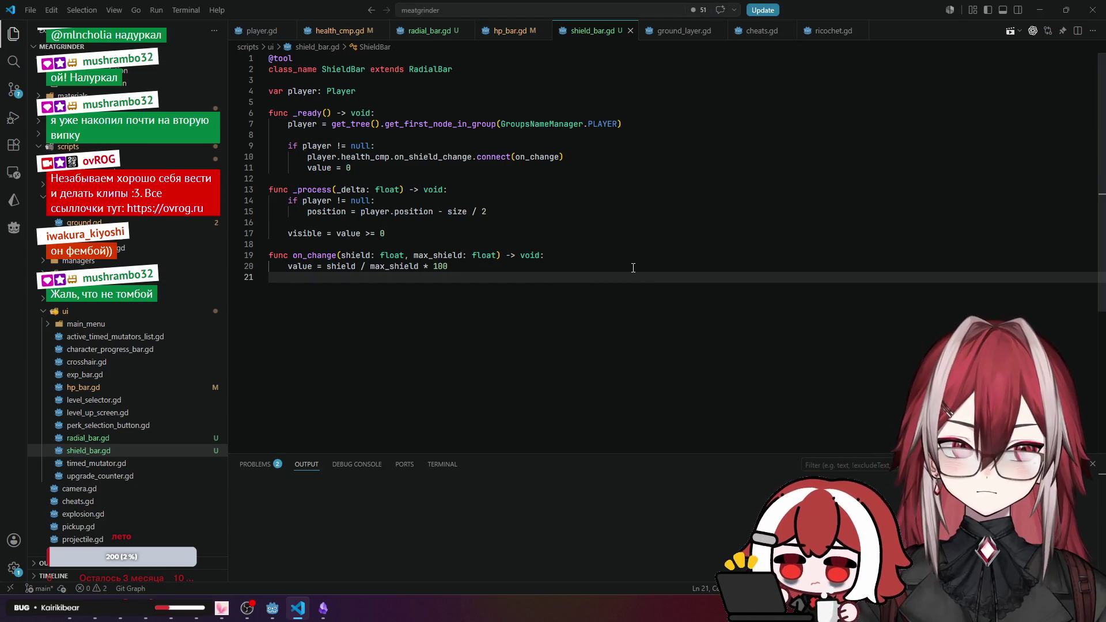
left_click(521, 257)
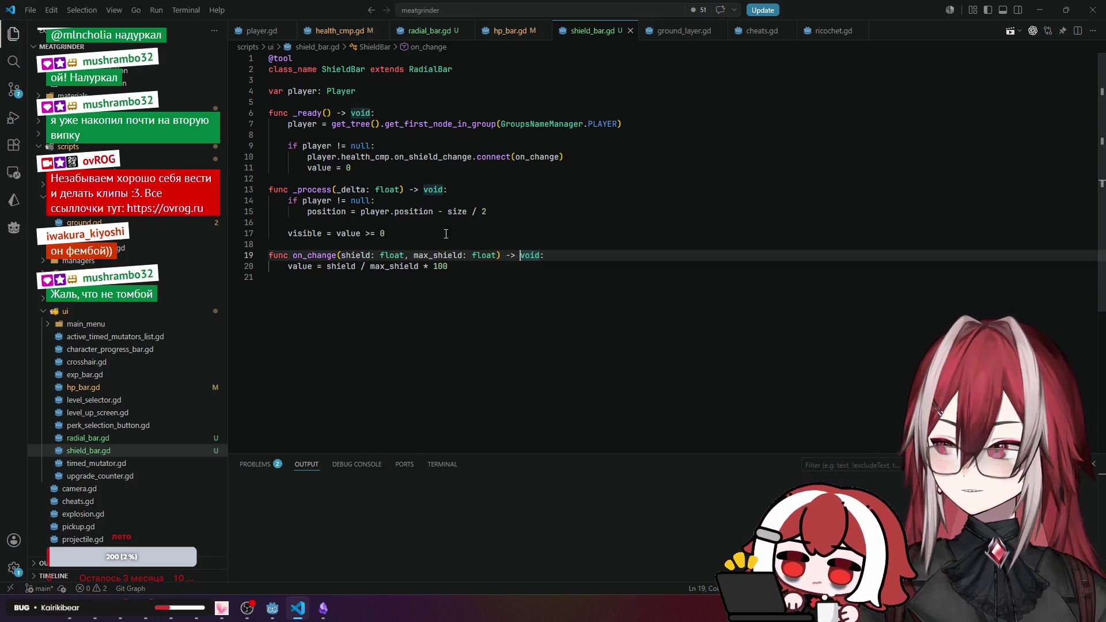
left_click(387, 233)
left_click(352, 234)
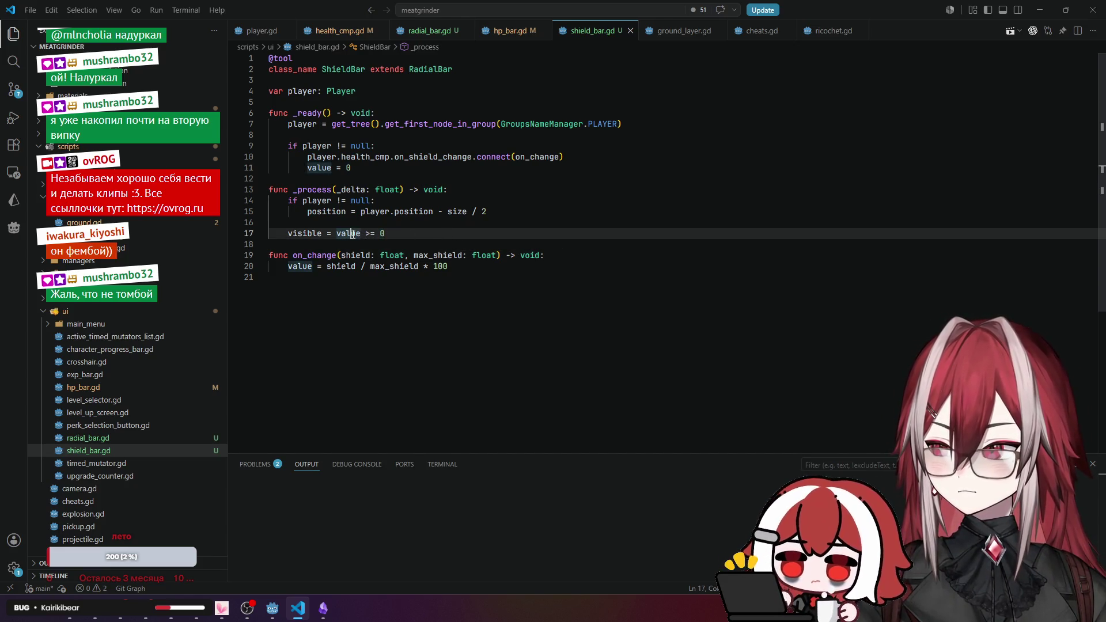
left_click(384, 233)
key("BackSpace")
type("1")
left_click(439, 219)
key("ctrl+s")
key("alt+Tab")
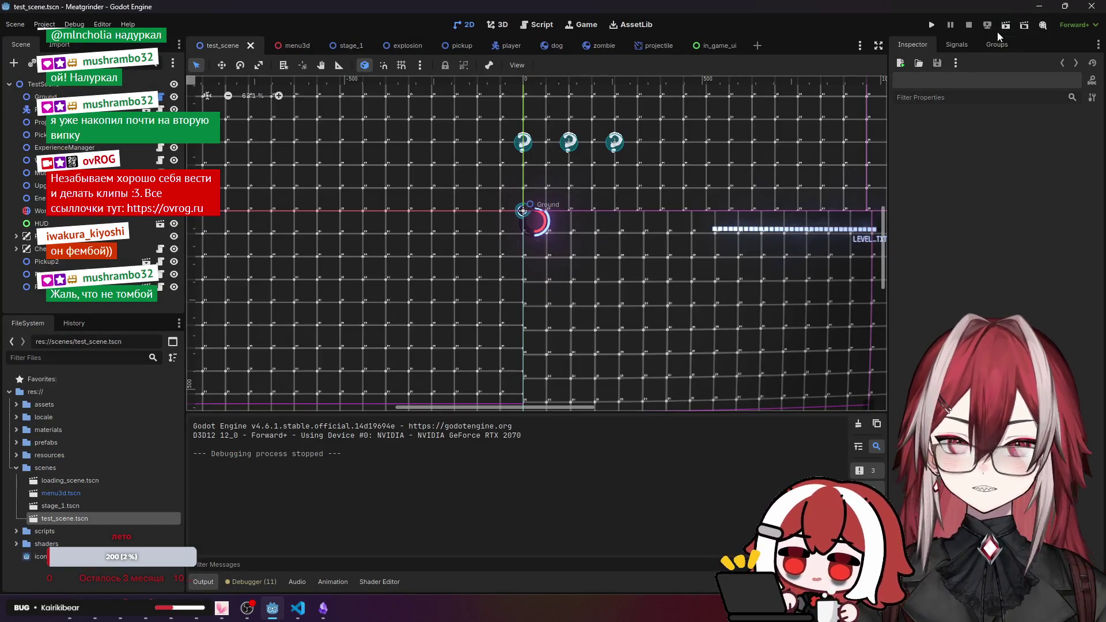
Run the test scene briefly with F6 to check the shield bar, then close it.
key("F6")
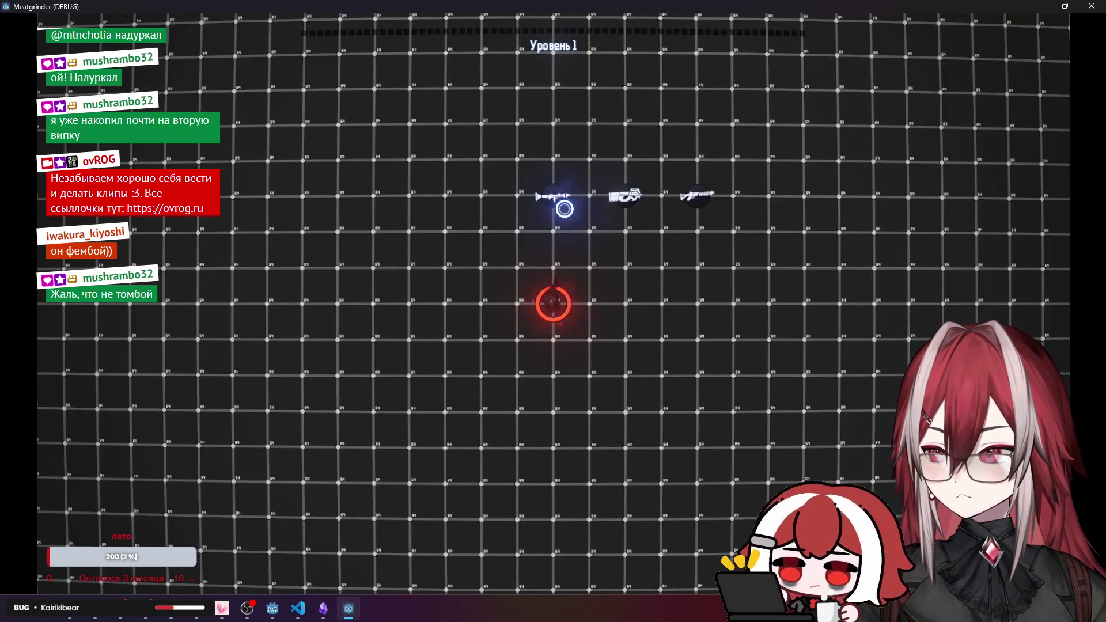
key("d")
left_click(1090, 6)
Edit line 17 to read visible = value > 0, save shield_bar.gd, and return to Godot.
left_click(298, 608)
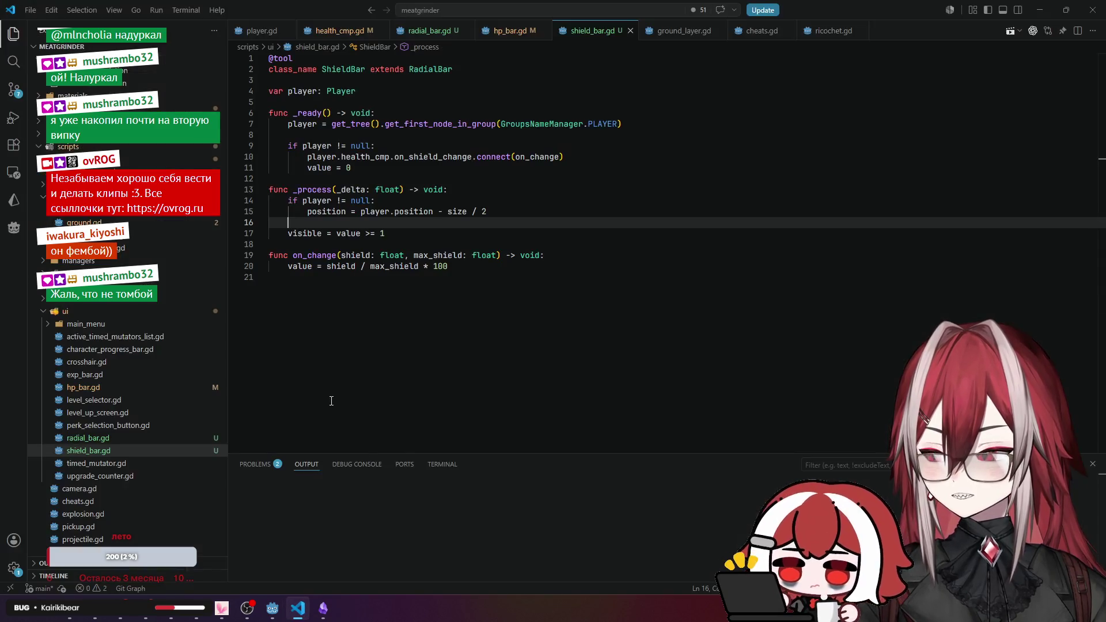
left_click(385, 233)
key("BackSpace")
type("0")
left_click(396, 226)
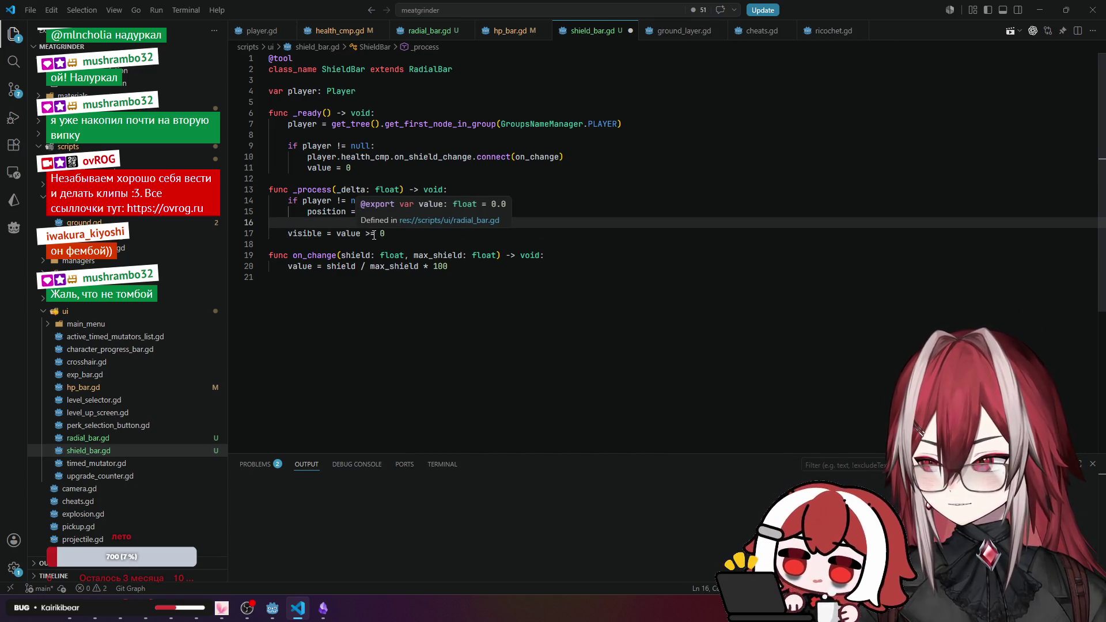
left_click(375, 235)
key("BackSpace")
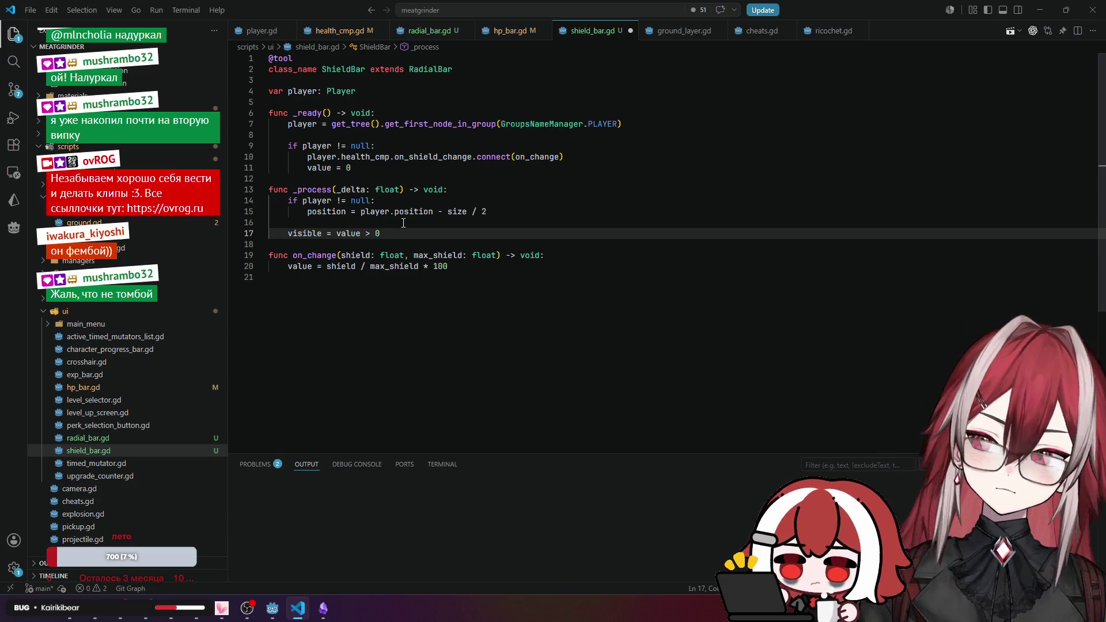
key("ctrl+s")
key("alt+Tab")
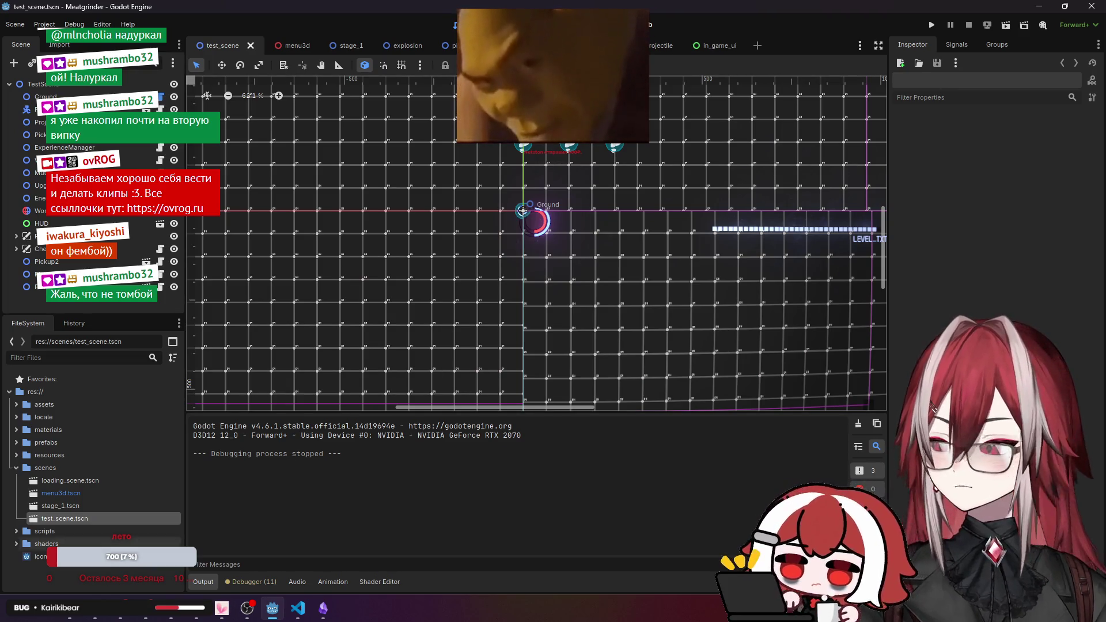
key("alt+Tab")
key("ctrl+t")
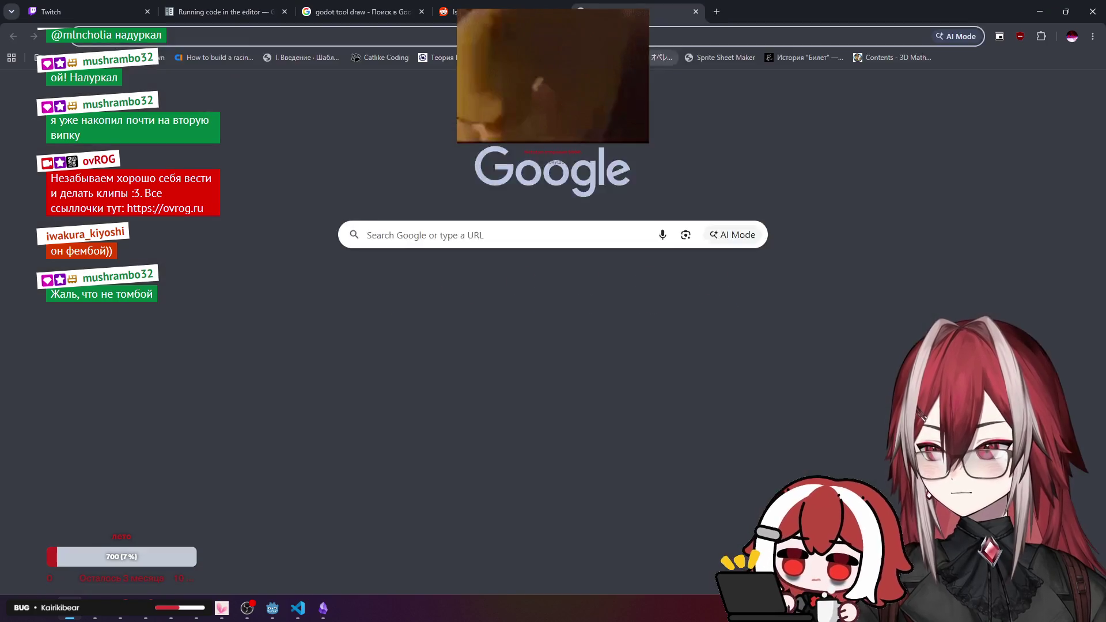
type("ci")
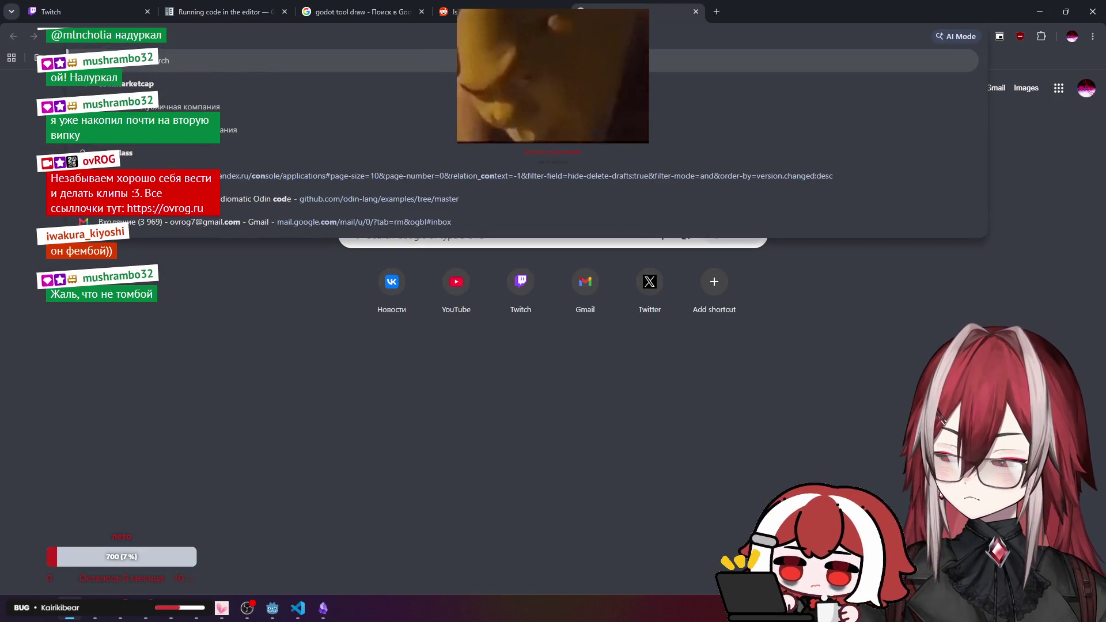
key("BackSpace")
key("BackSpace")
type("lhost:3000")
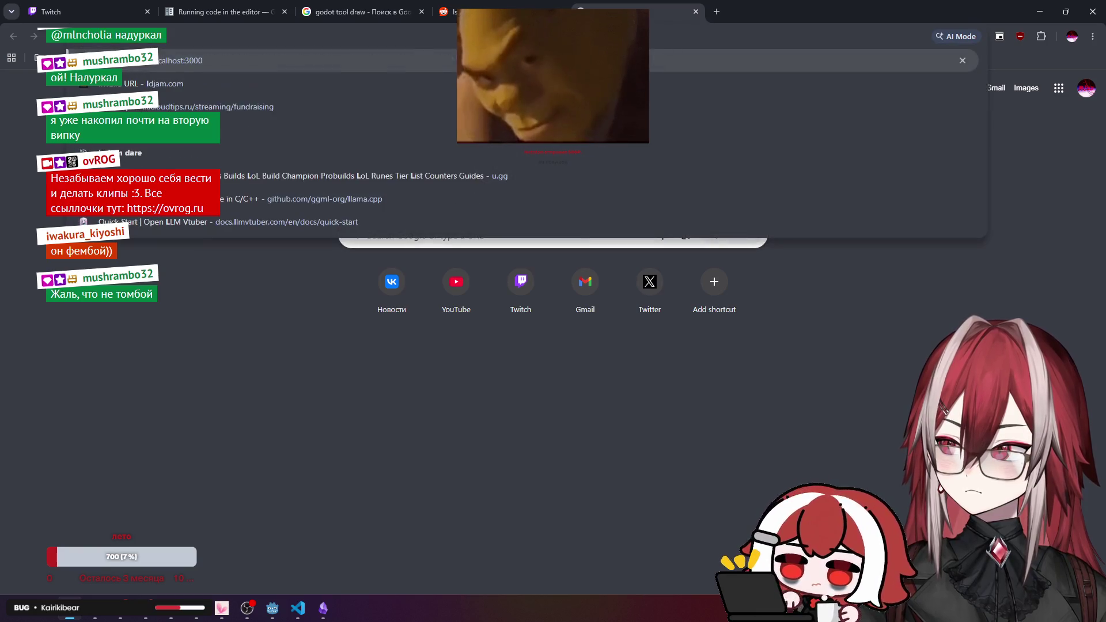
key("BackSpace")
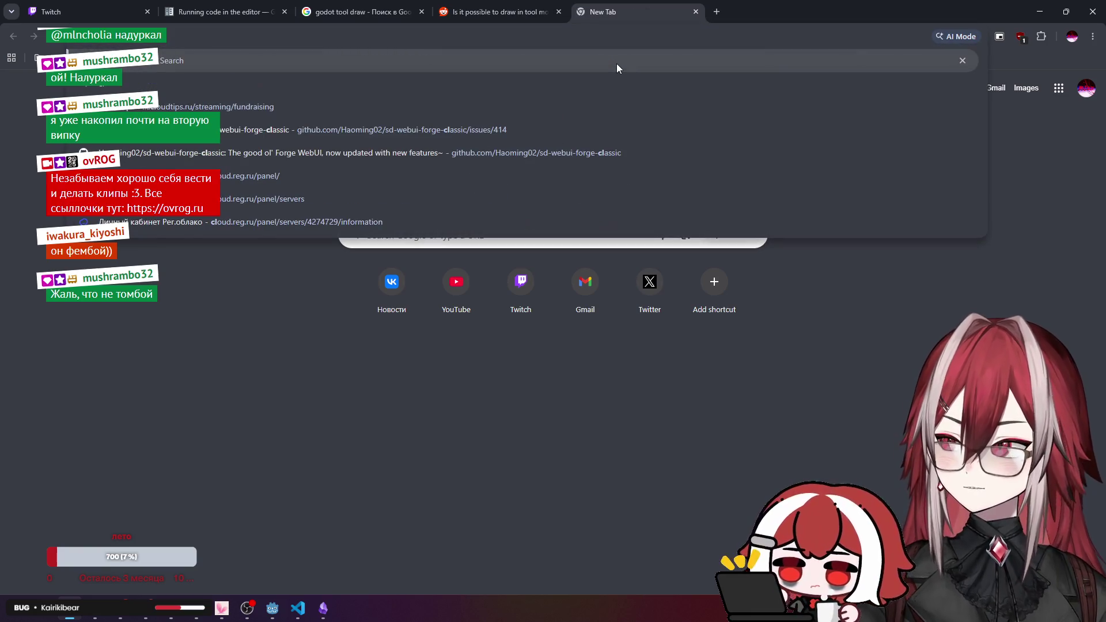
type("cl")
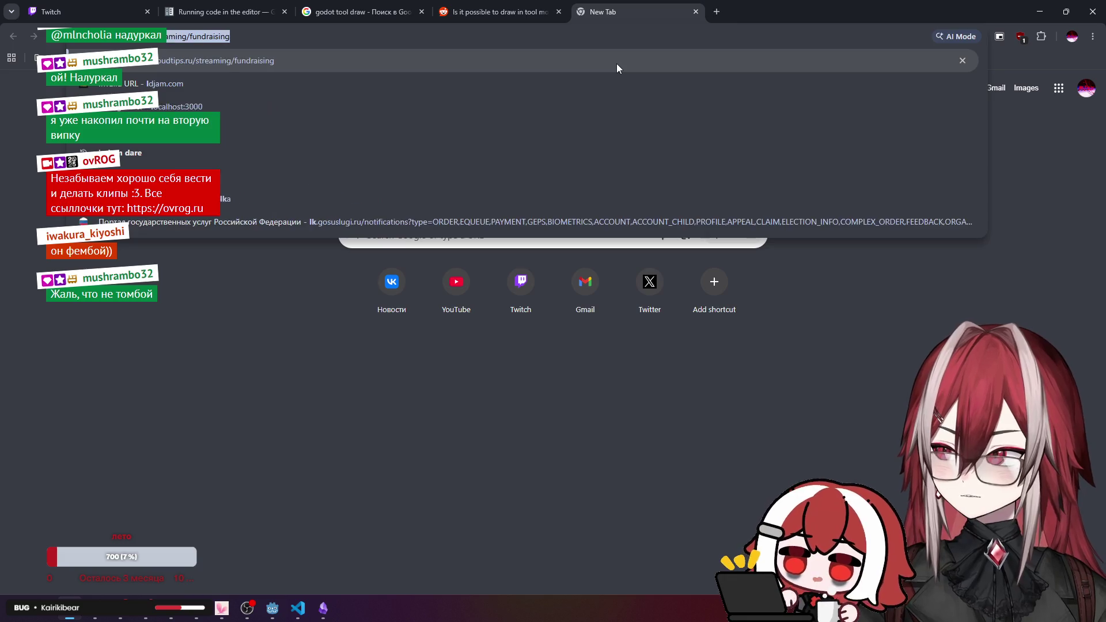
key("Escape")
middle_click(610, 14)
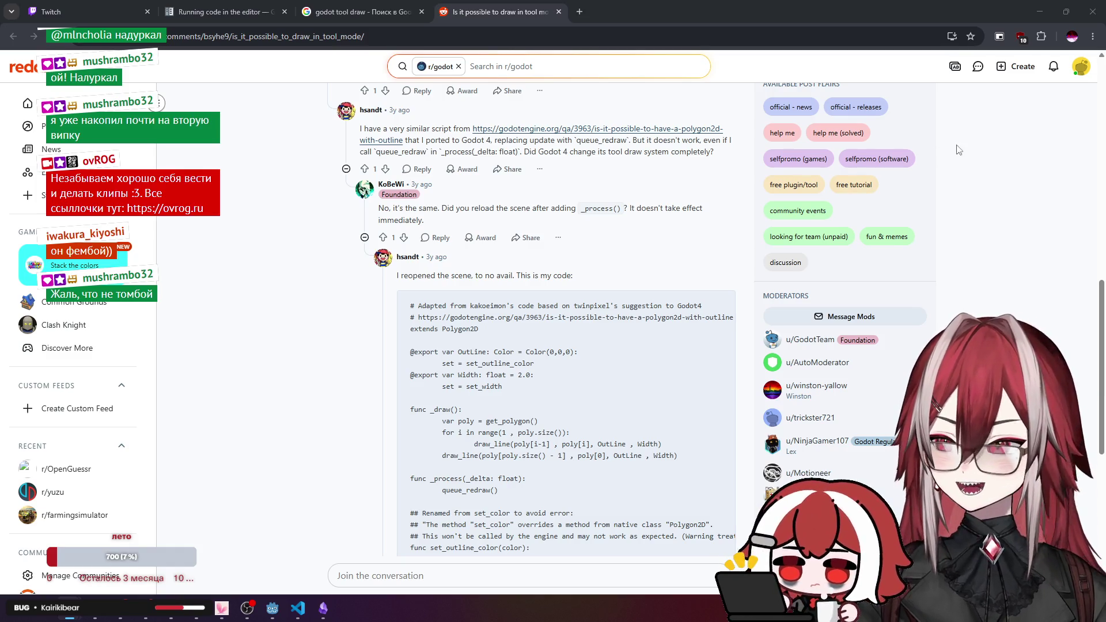
left_click(1039, 11)
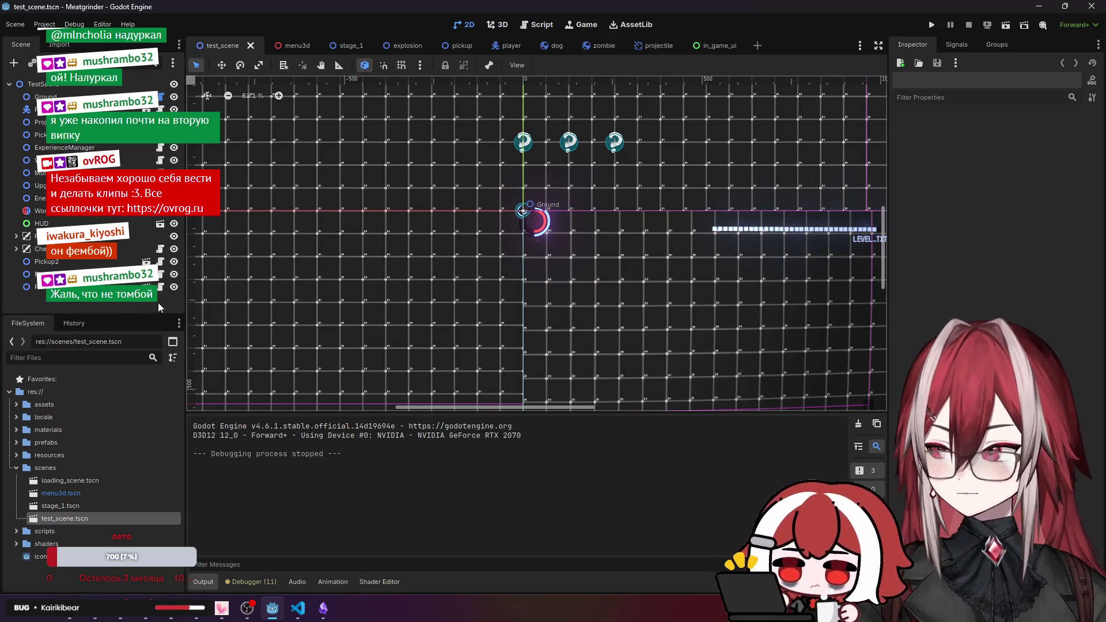
Run the project, move to pick up the middle weapon, then close the game and return to VS Code.
scroll(545, 275, "up", 5)
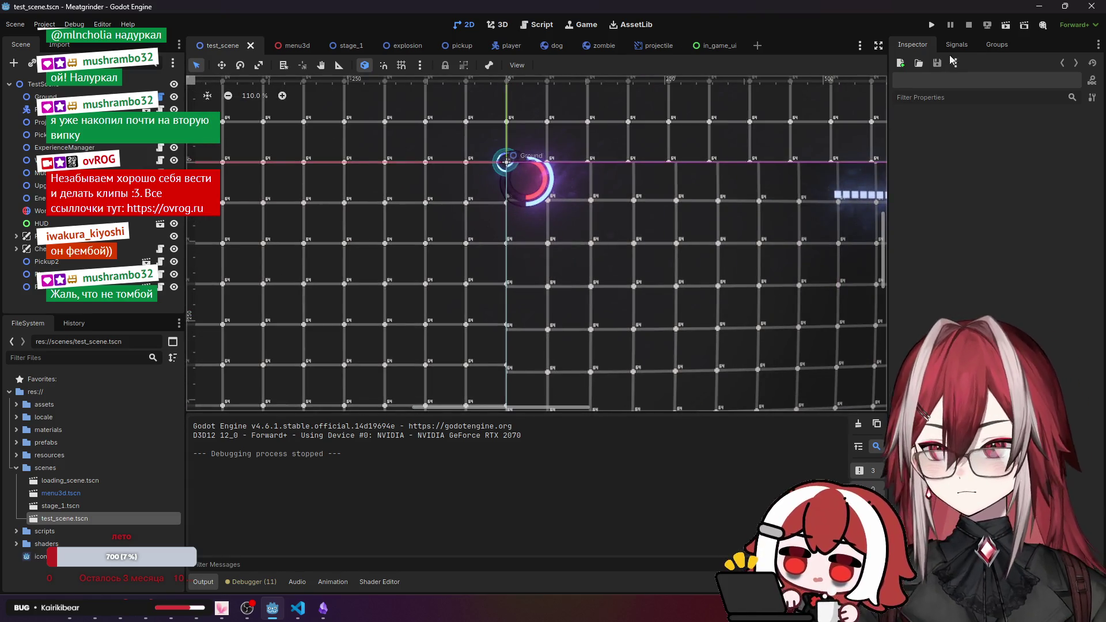
left_click(1005, 25)
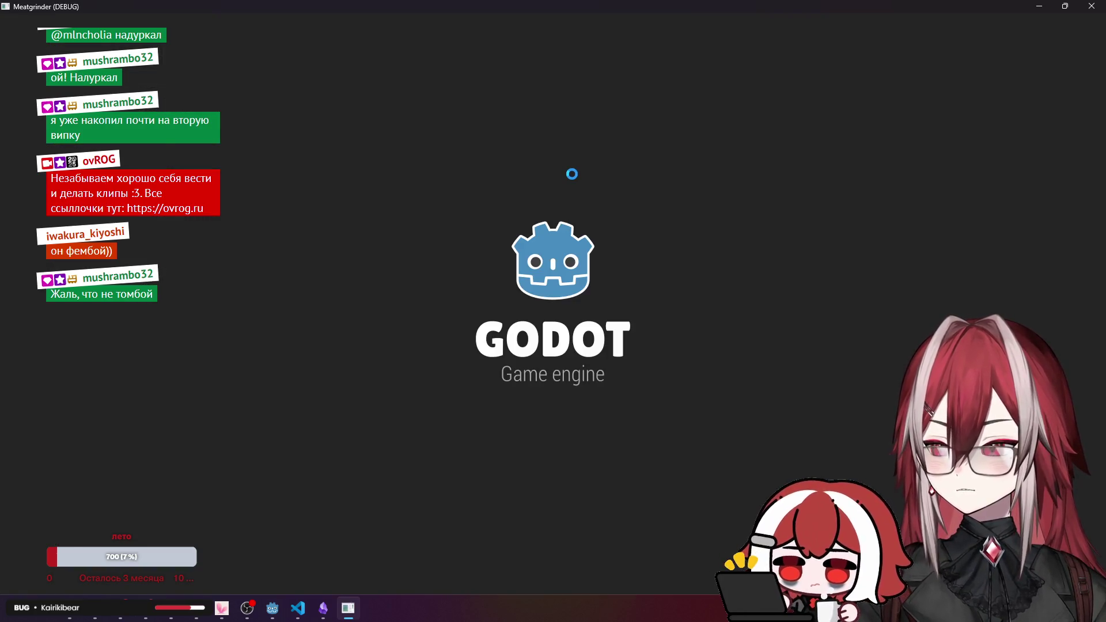
key("w")
key("s")
key("a")
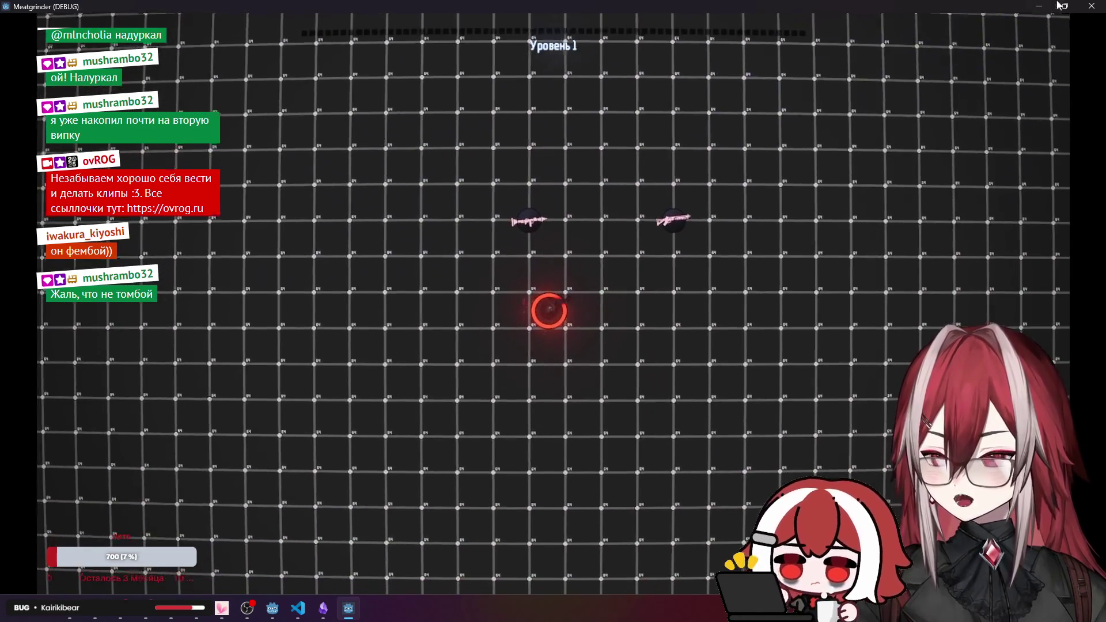
left_click(1091, 6)
left_click(296, 585)
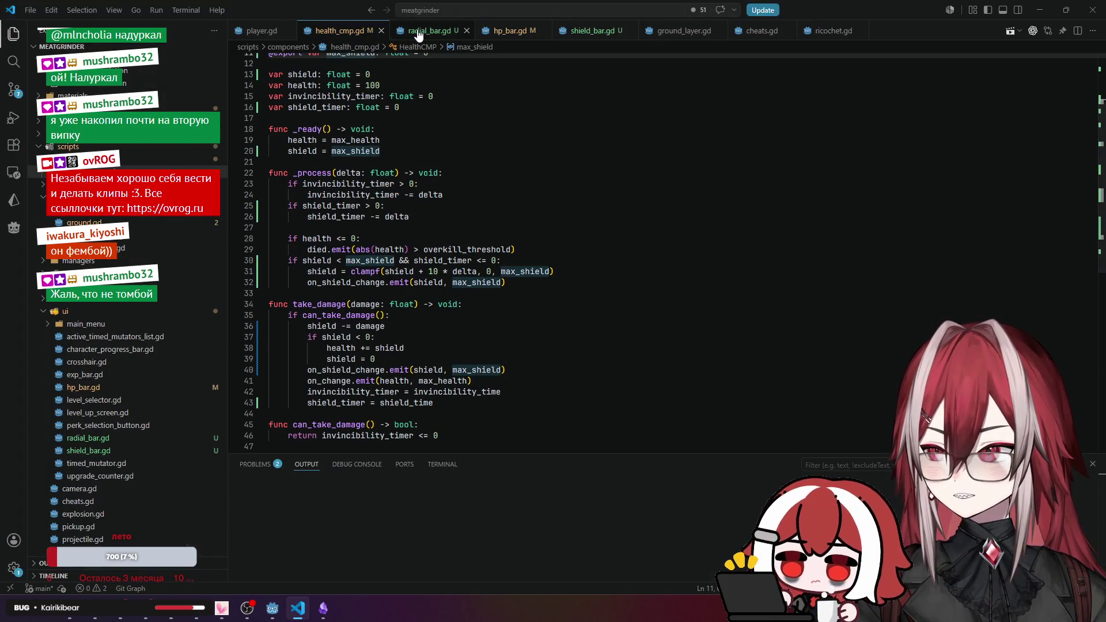
Compare against hp_bar.gd's value = 100, then change health_cmp.gd's initial shield from 0 to 100.
left_click(515, 30)
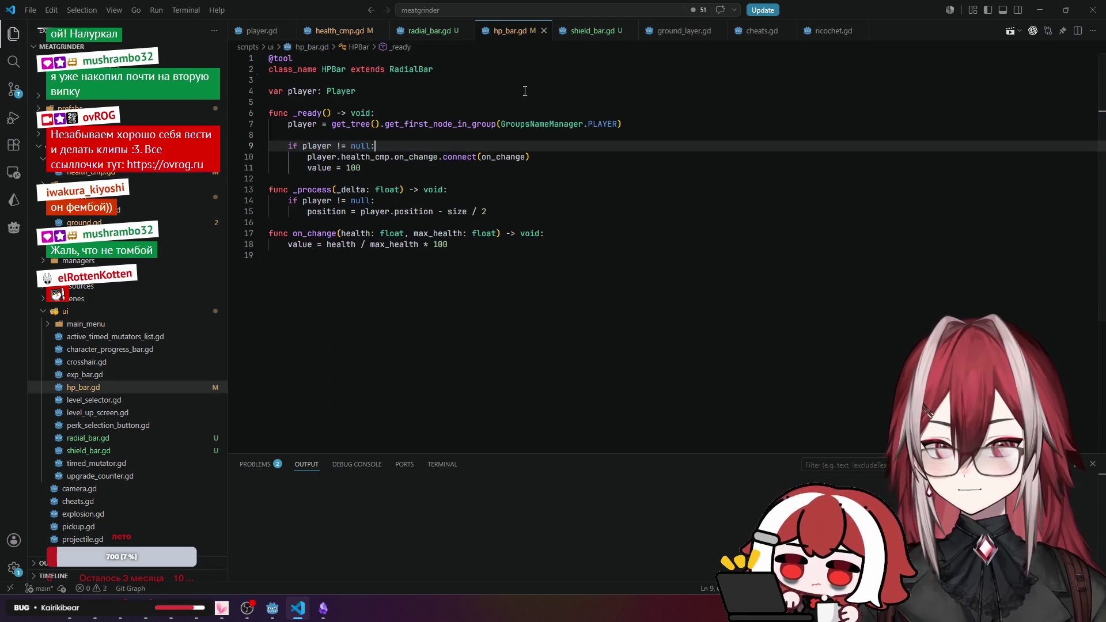
left_click(392, 171)
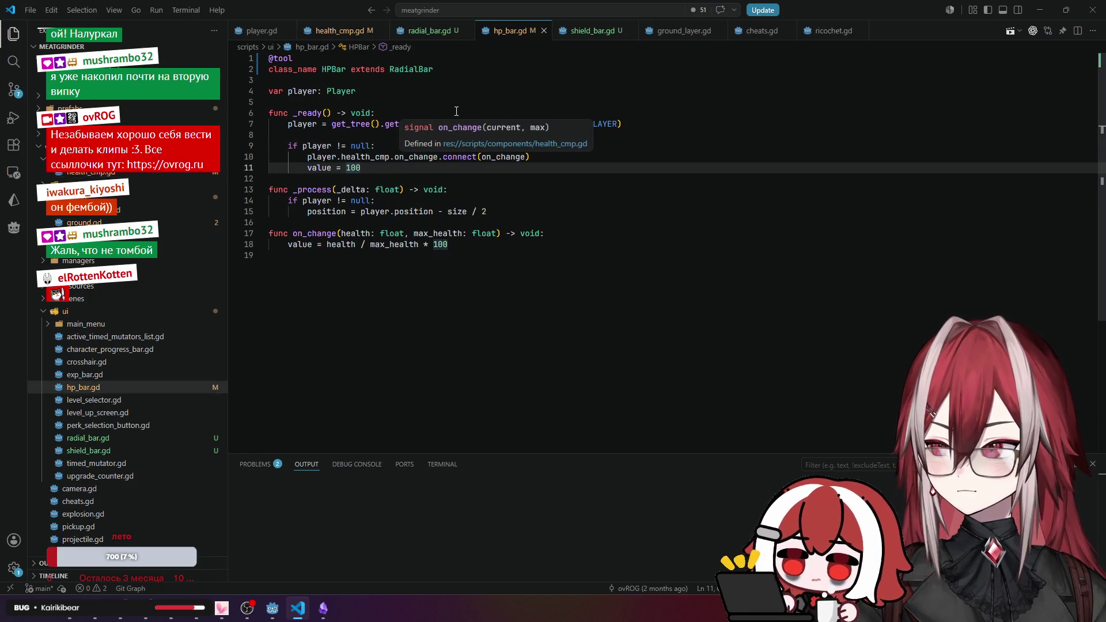
left_click(316, 37)
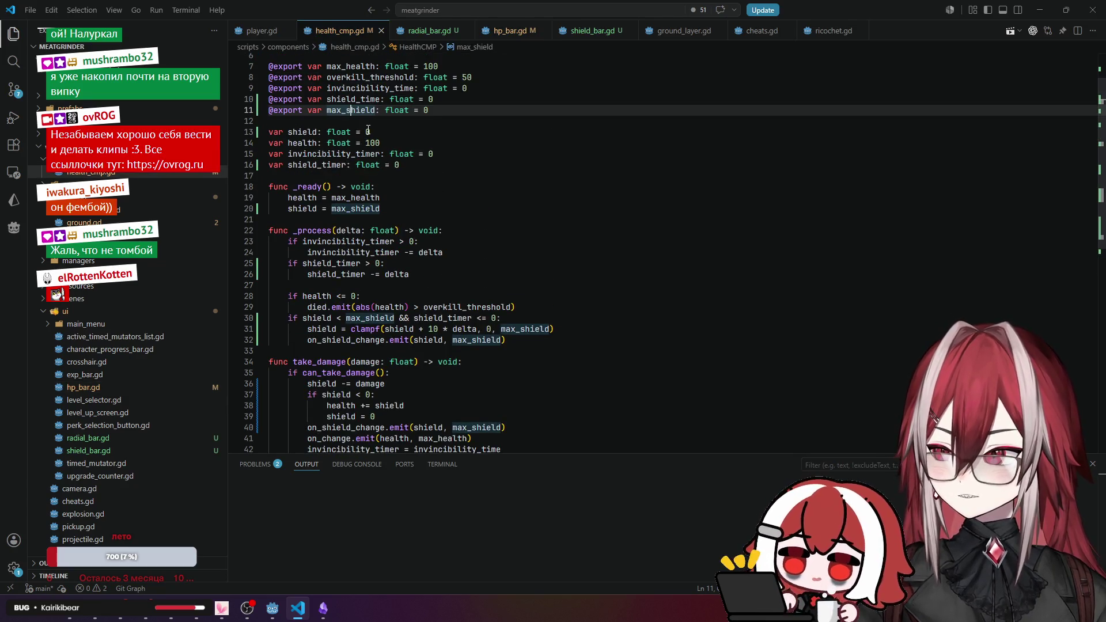
double_click(368, 133)
type("100")
left_click(452, 118)
key("alt+Tab")
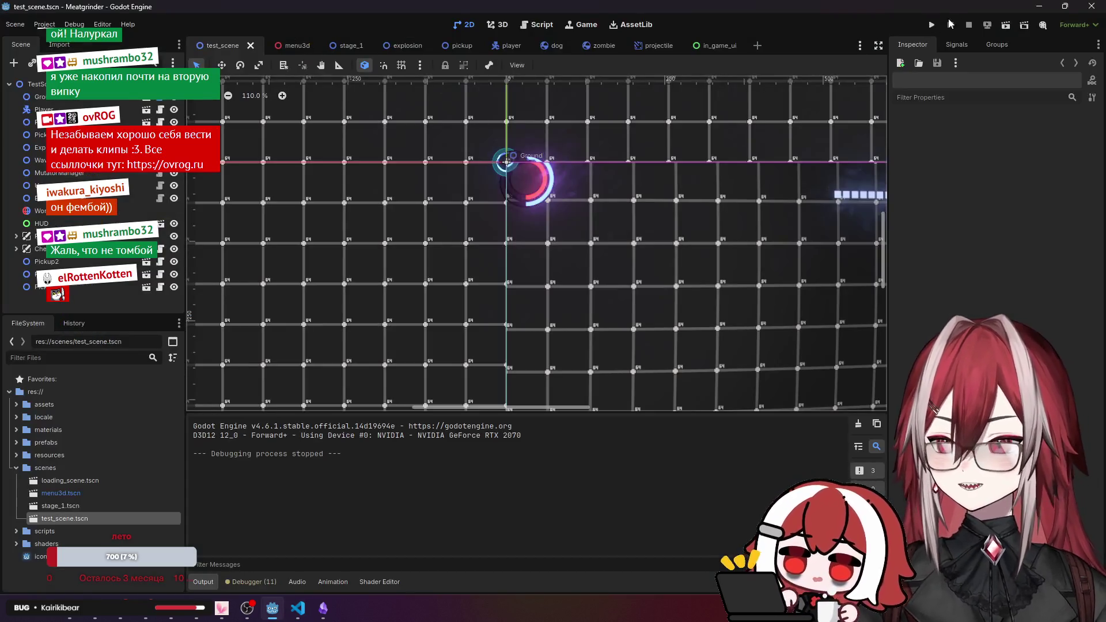
left_click(1001, 25)
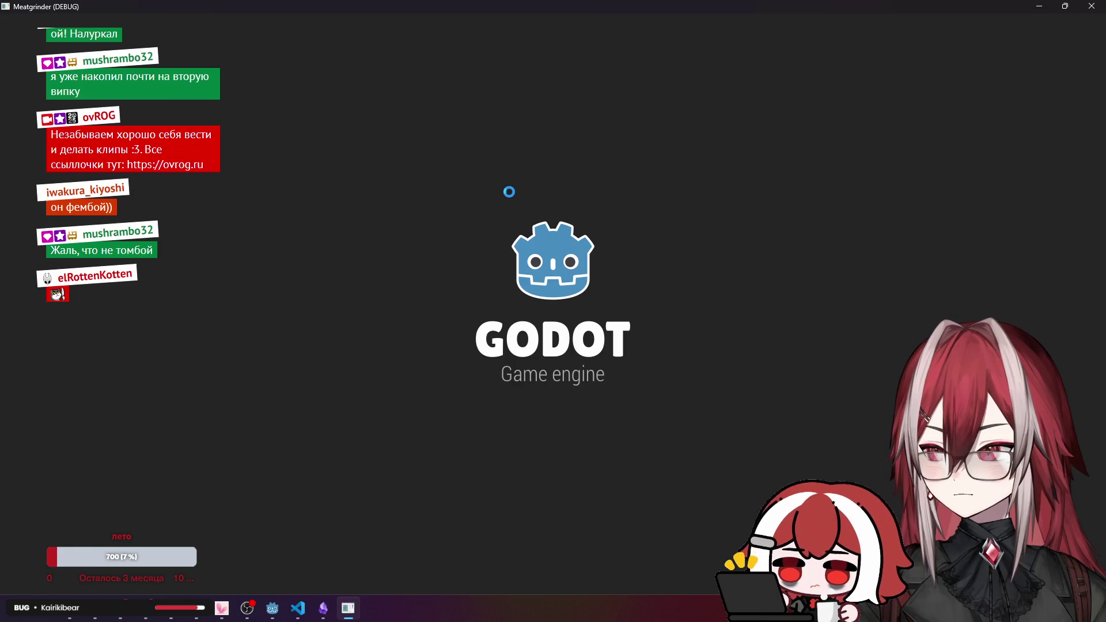
key("a")
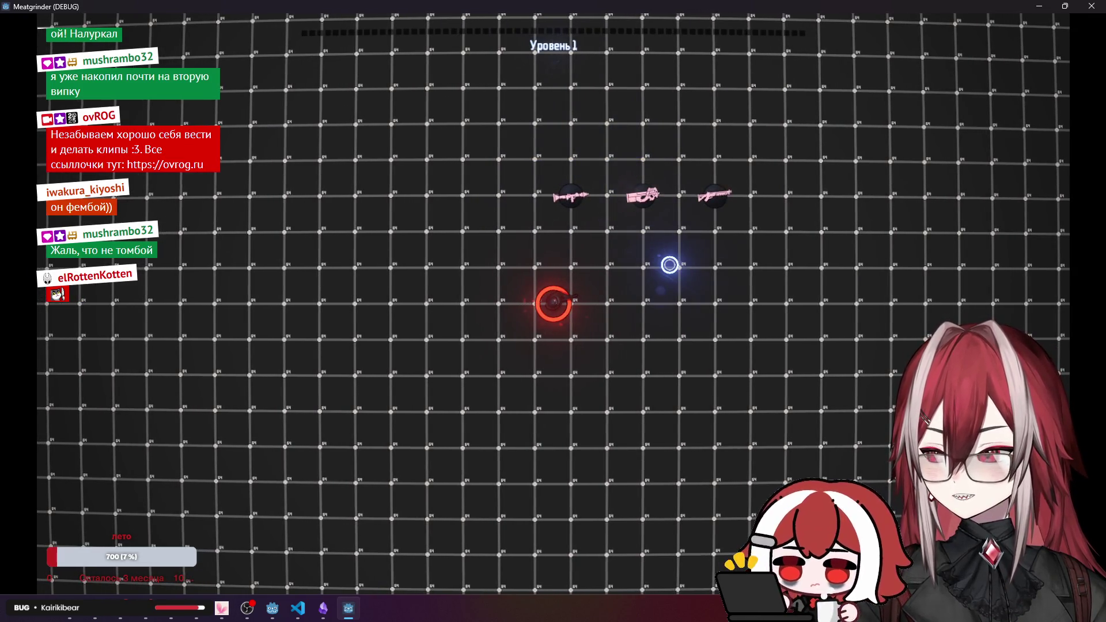
key("d")
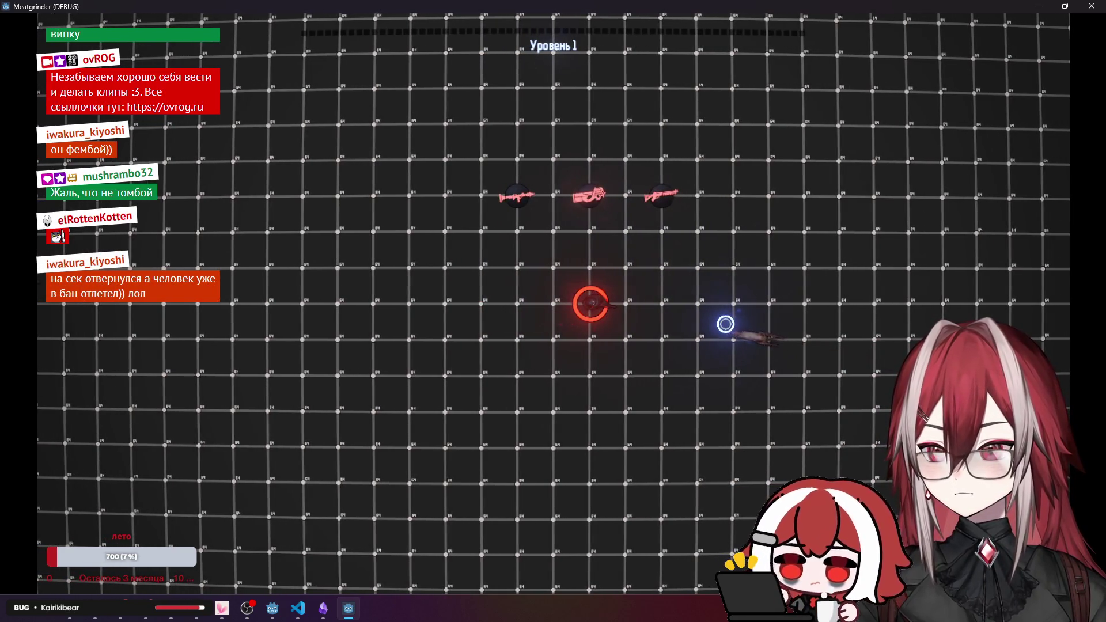
key("d")
key("w")
key("s")
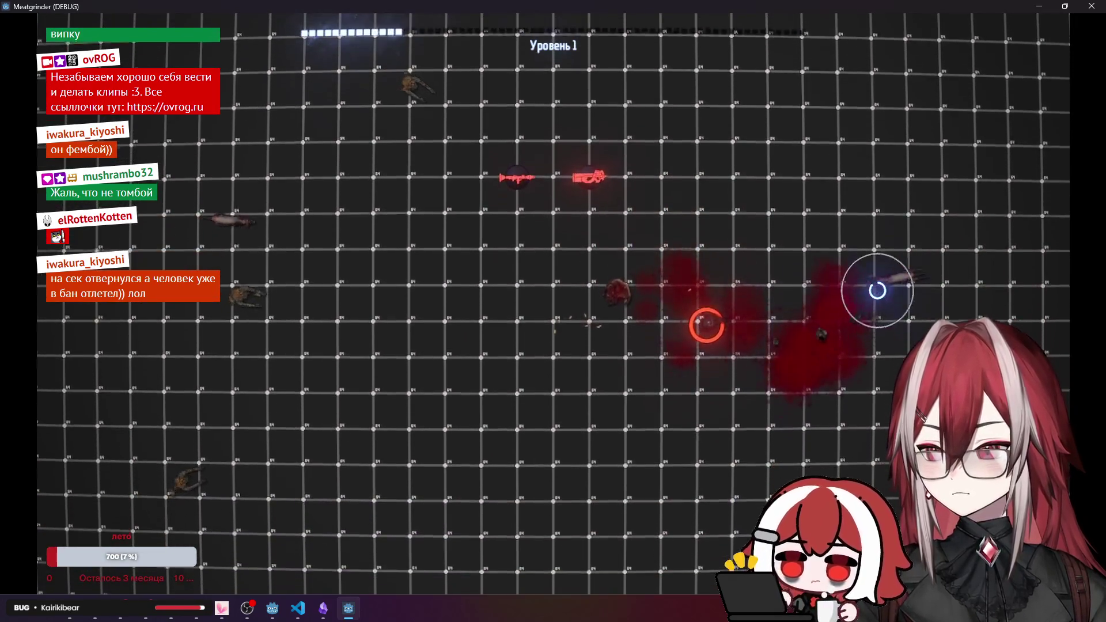
key("d")
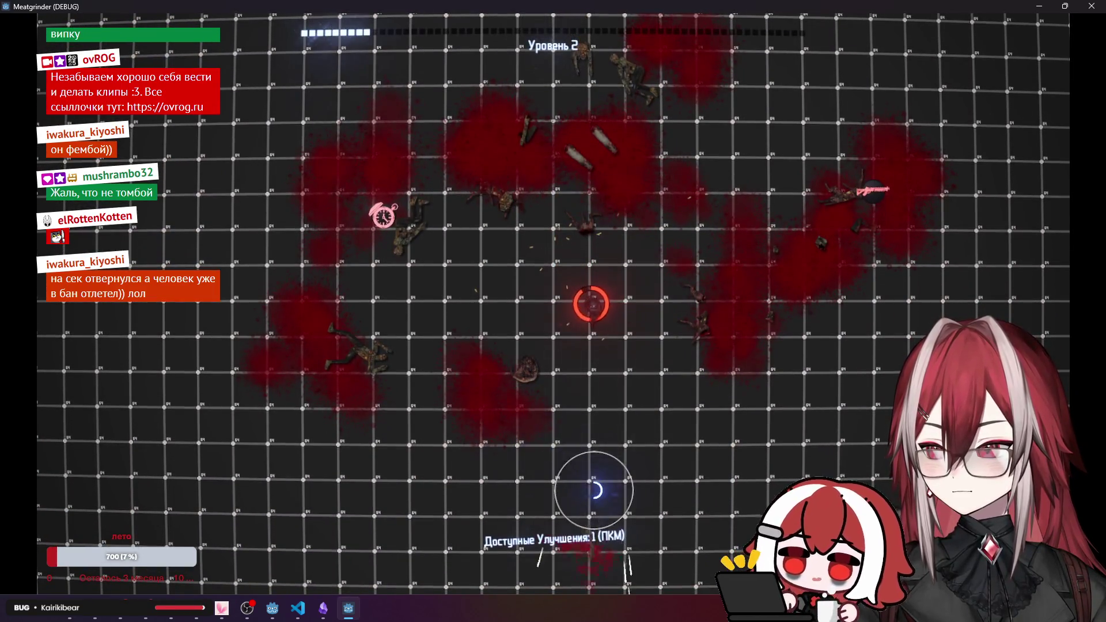
key("s")
key("d")
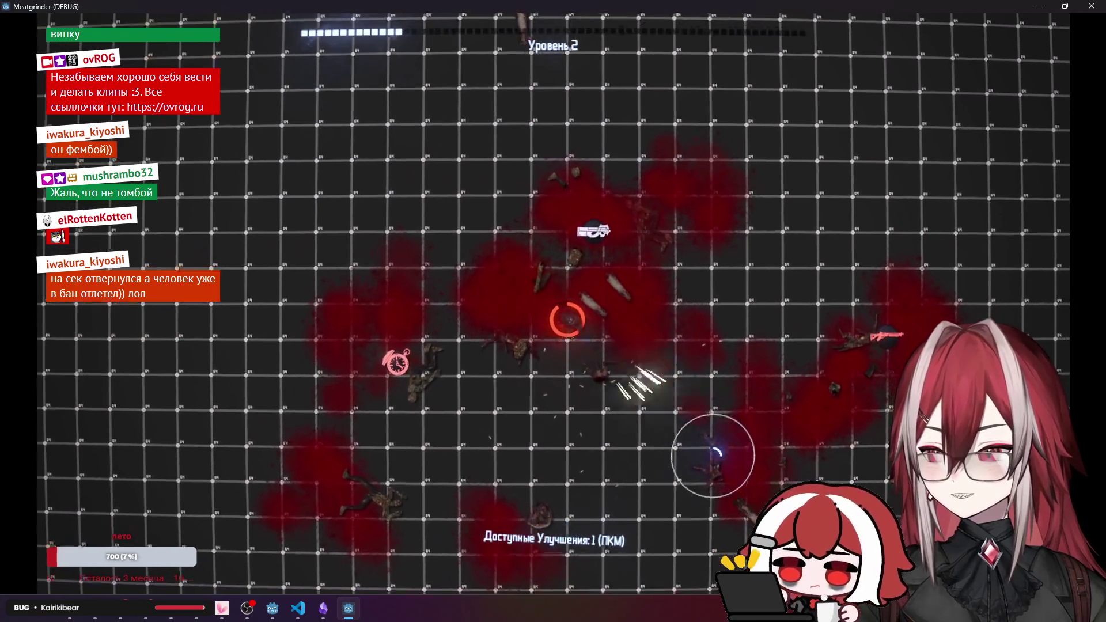
key("d")
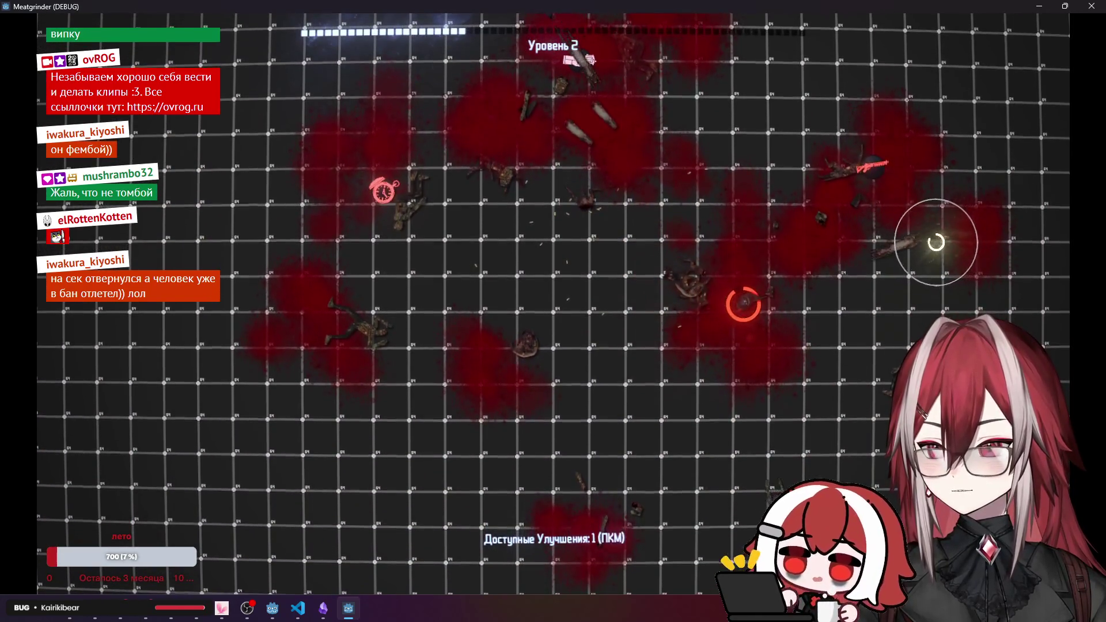
key("a")
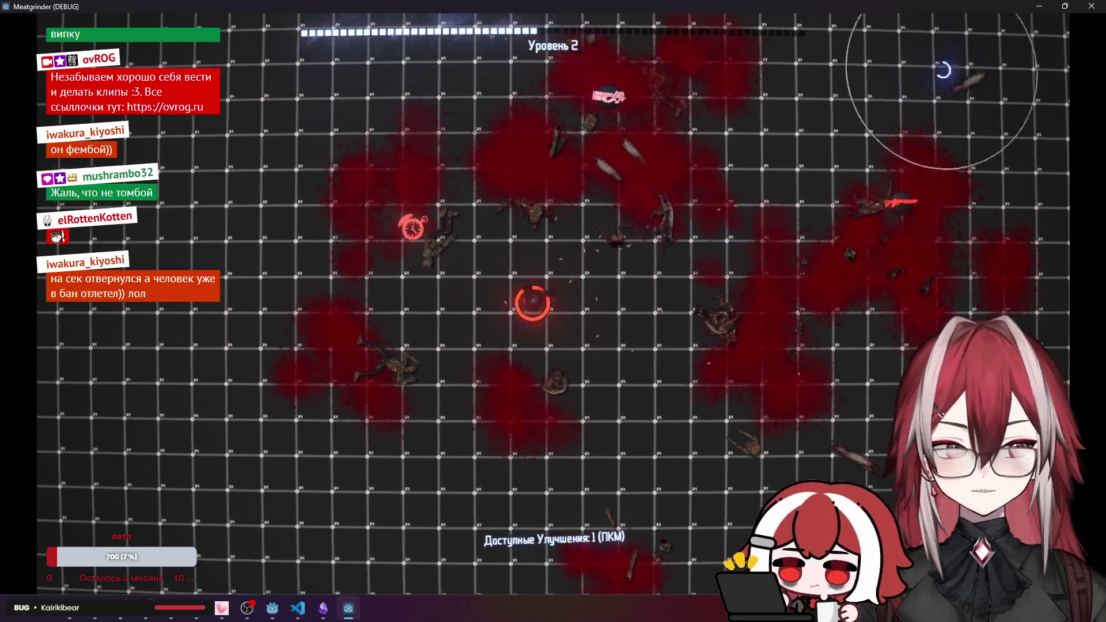
left_click(1091, 7)
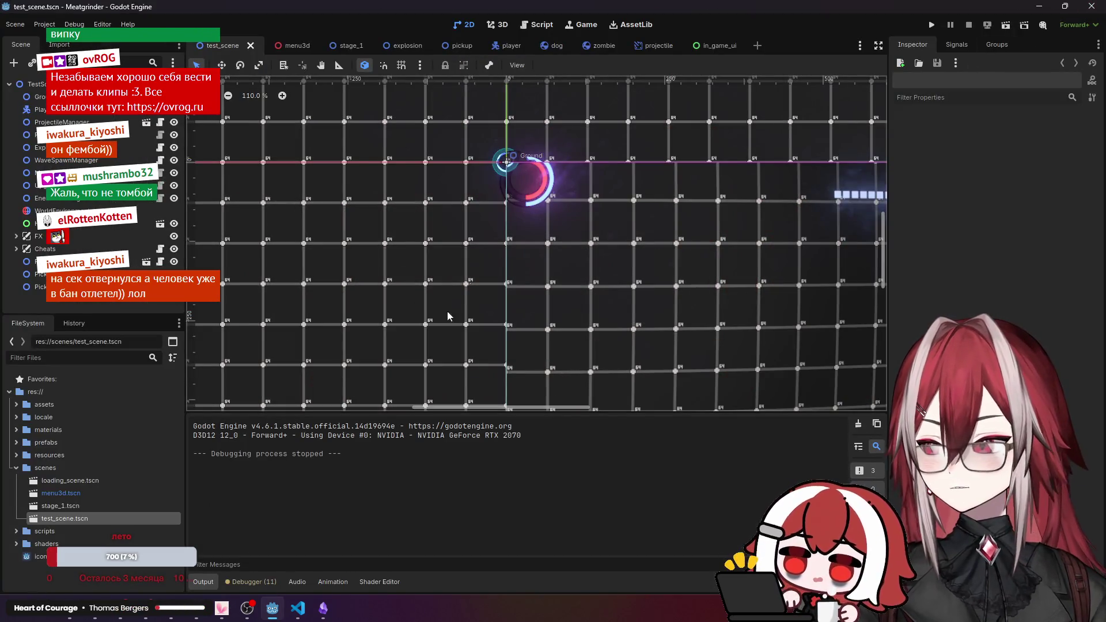
Review health_cmp.gd's shield and health values and the regeneration condition using max_shield.
left_click(298, 608)
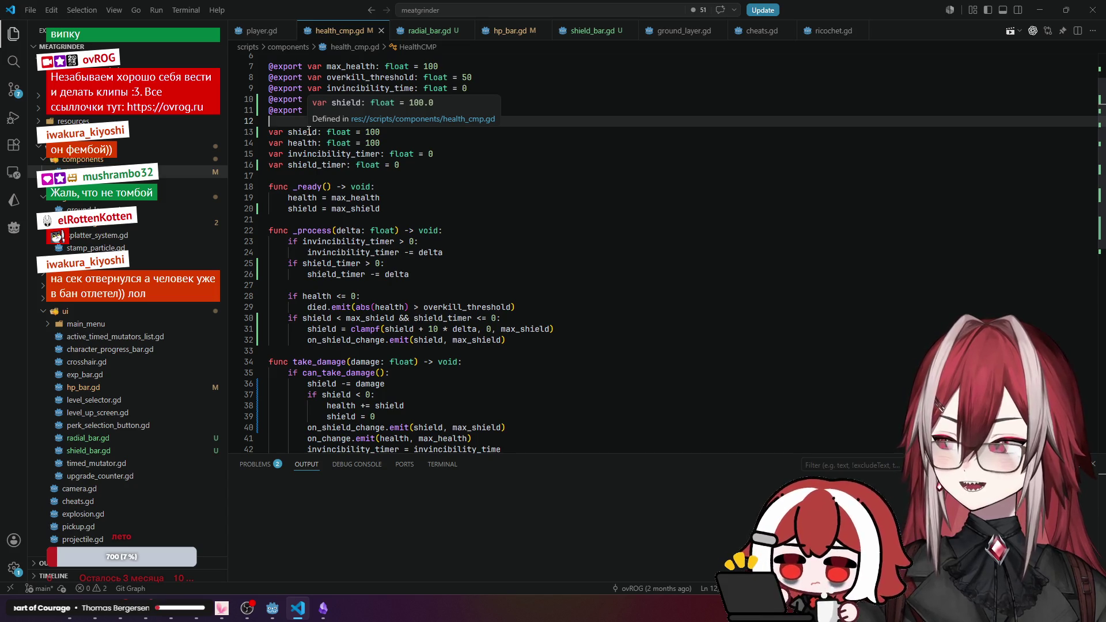
scroll(309, 132, "up", 2)
left_click(495, 200)
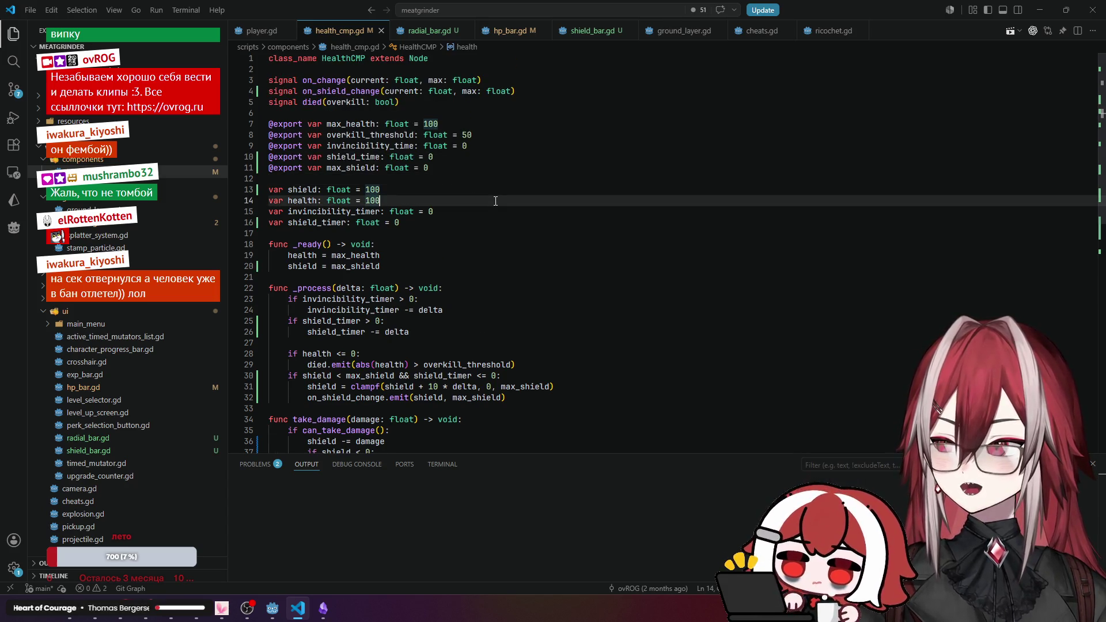
left_click(304, 190)
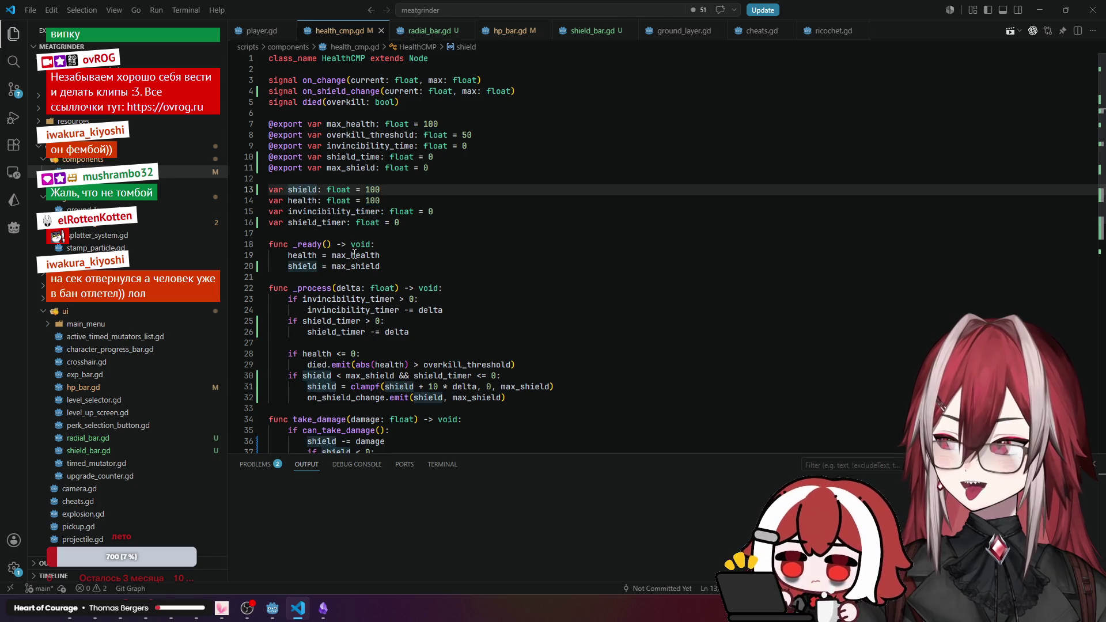
scroll(407, 265, "down", 3)
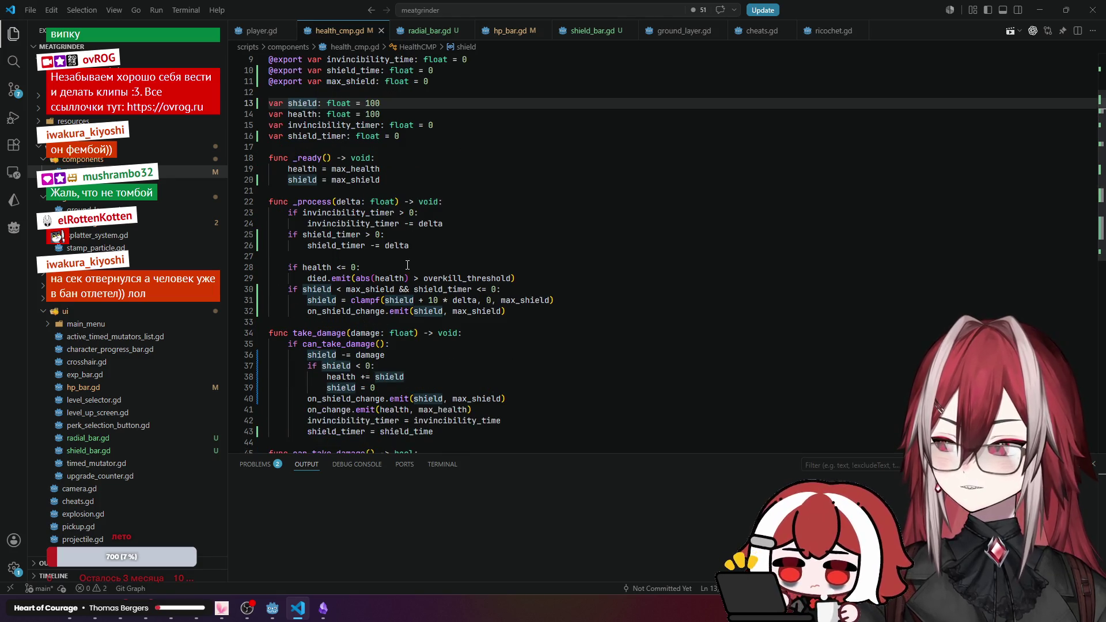
left_click(331, 289)
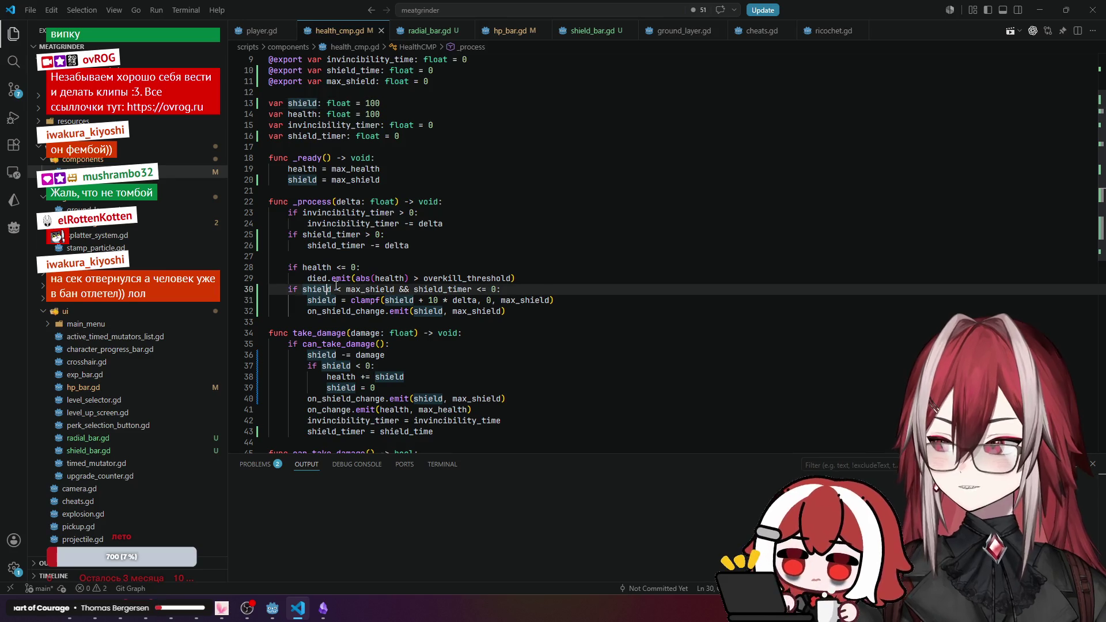
left_click(384, 289)
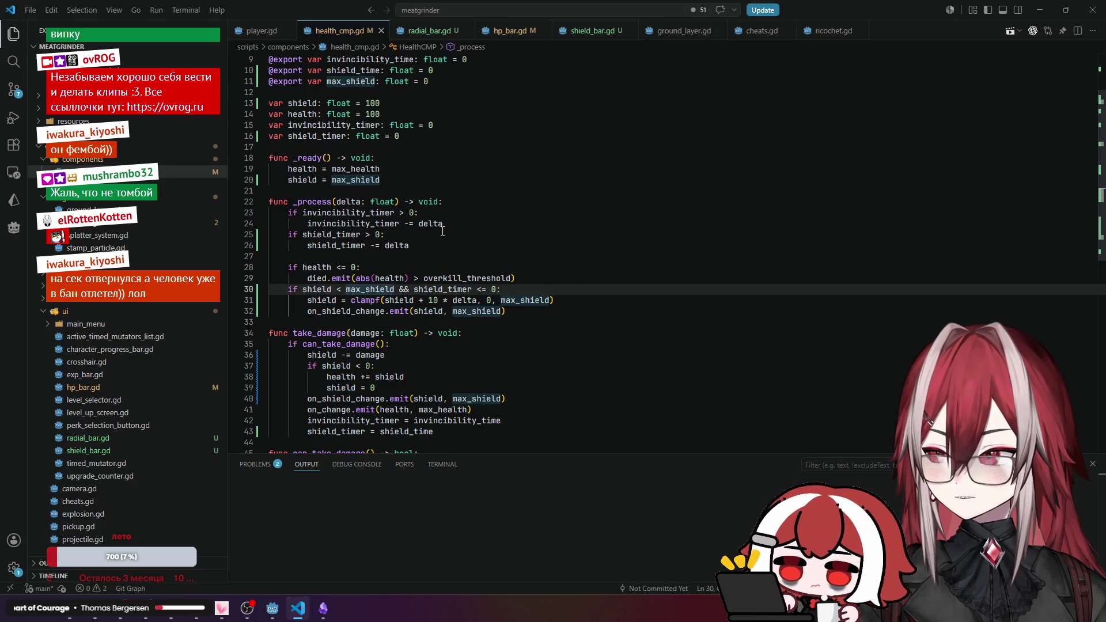
scroll(442, 230, "down", 1)
Check the shield_timer, invincibility_time, shield_time and max_shield declarations, then return to Godot.
left_click(437, 262)
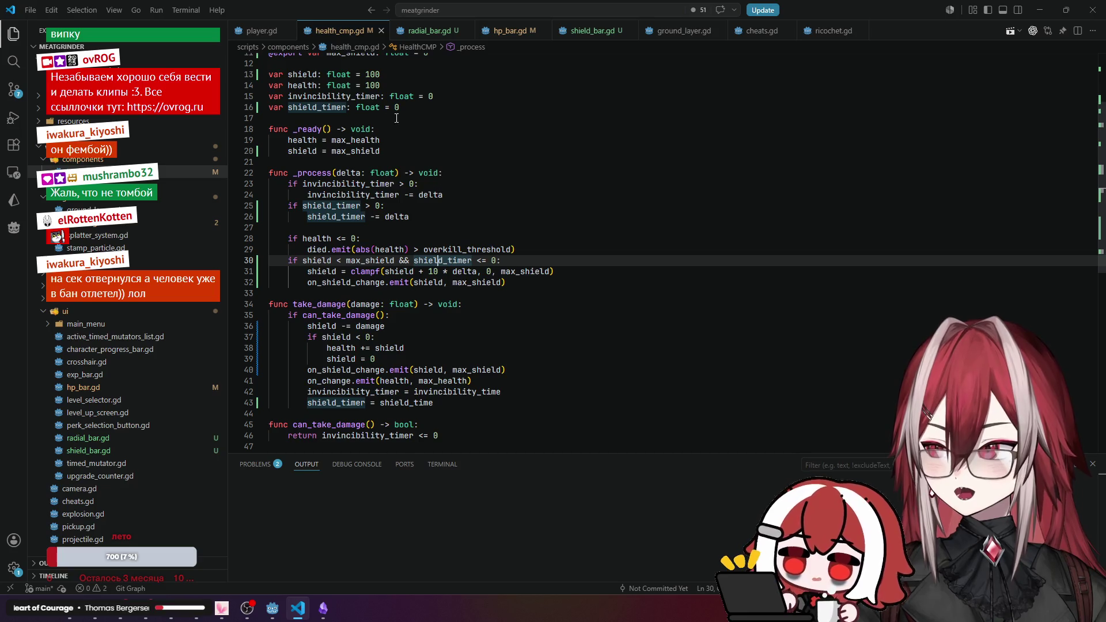
left_click(416, 107)
scroll(415, 118, "up", 2)
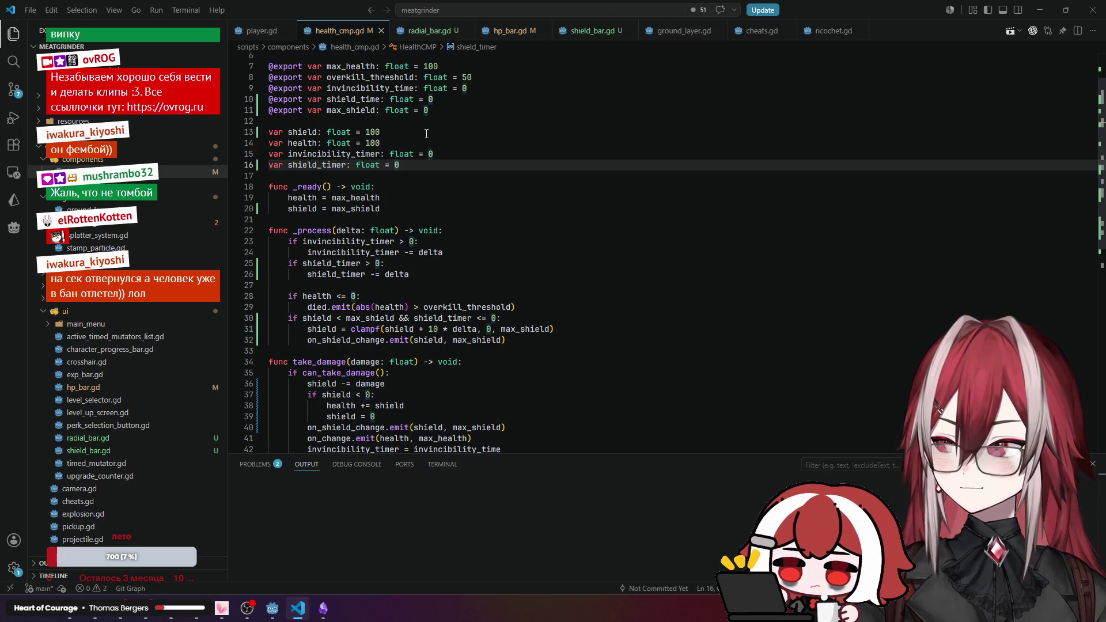
scroll(426, 134, "up", 2)
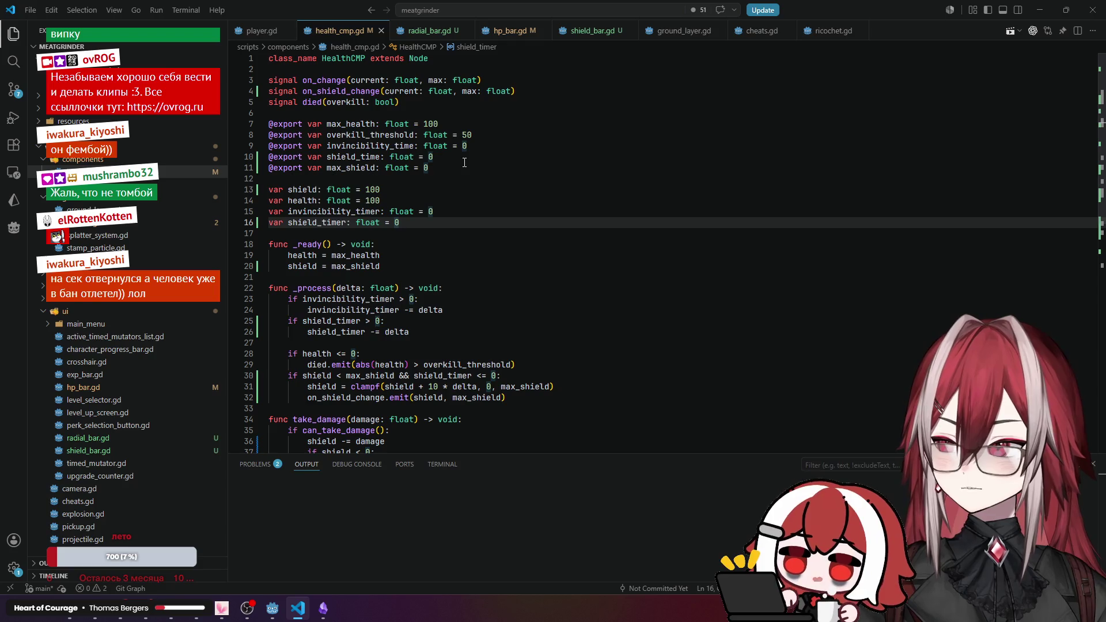
left_click(382, 145)
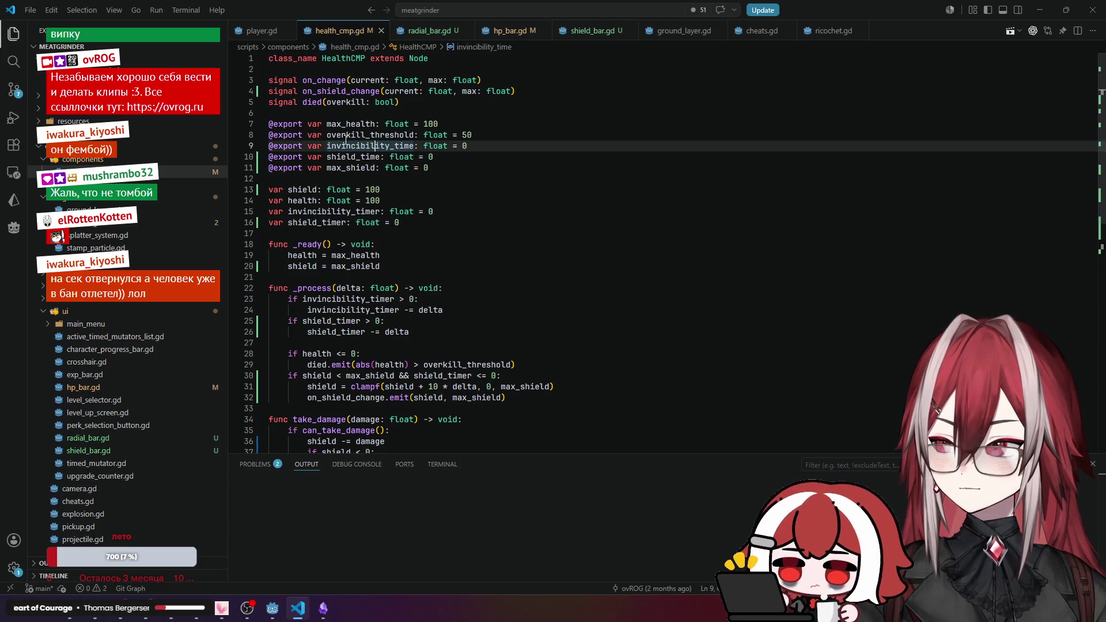
left_click(369, 157)
left_click(358, 167)
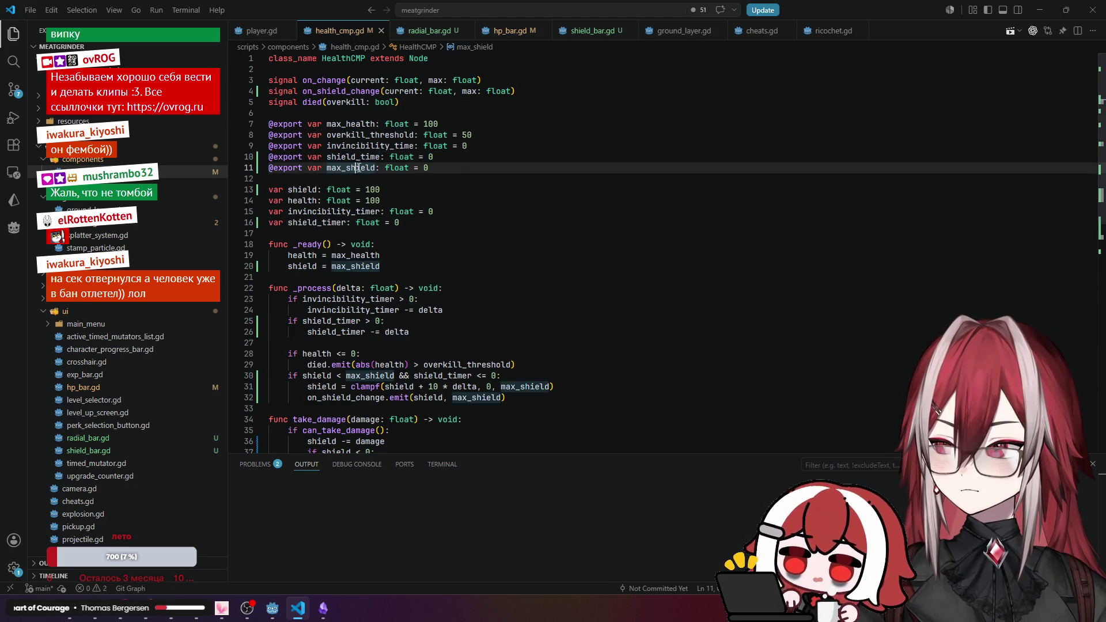
left_click(346, 211)
left_click(346, 223)
key("alt+Tab")
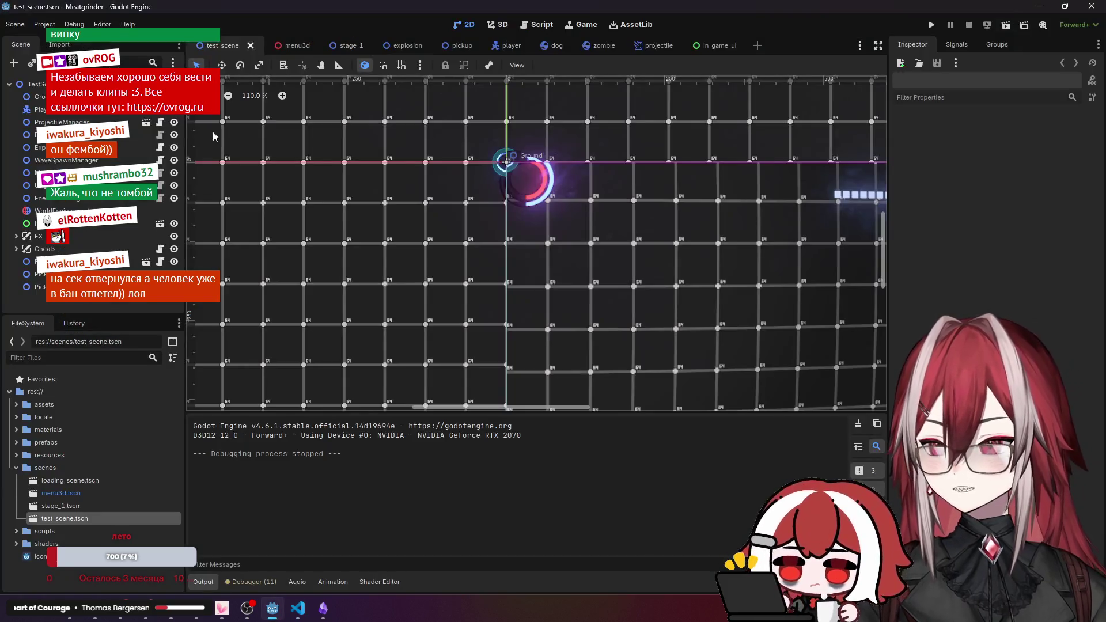
Open the player scene and select its HealthCMP component in the Inspector.
left_click(39, 110)
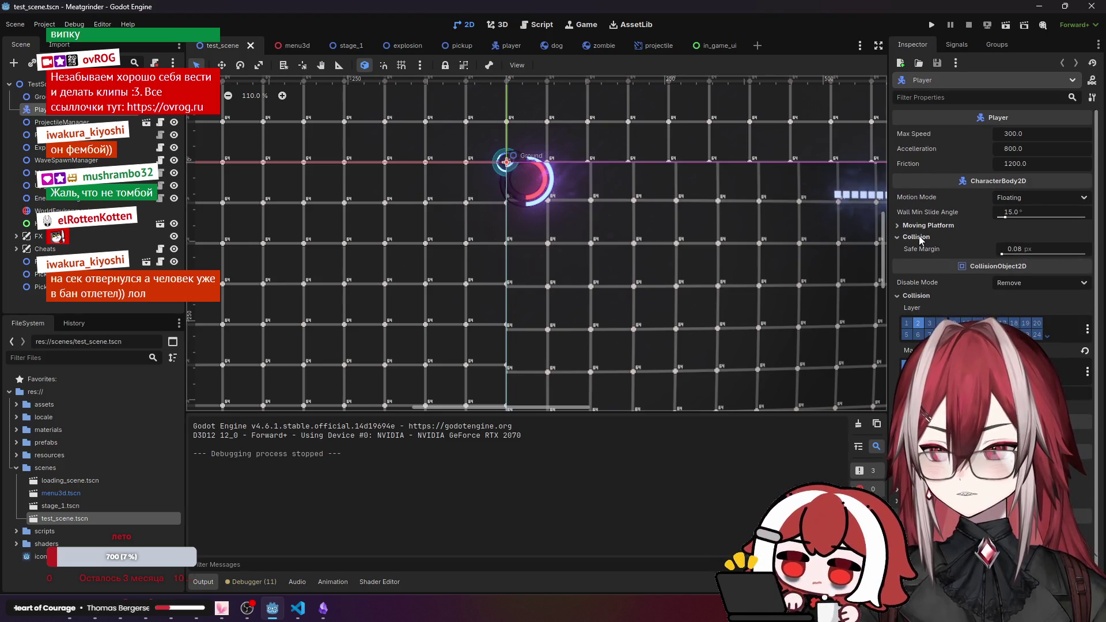
scroll(932, 173, "down", 1)
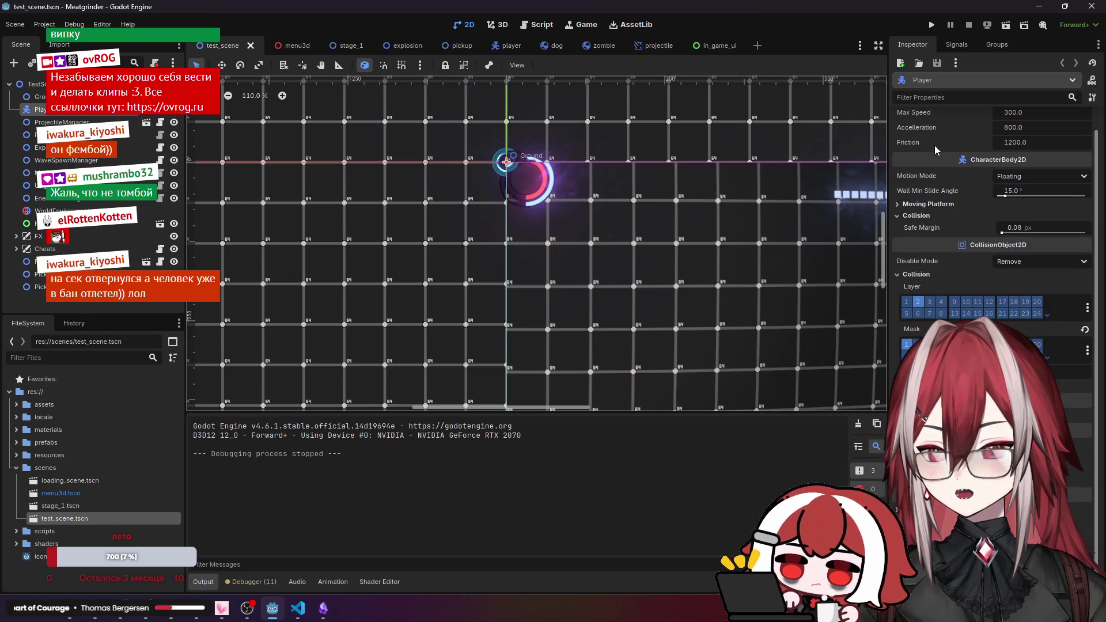
scroll(935, 150, "up", 1)
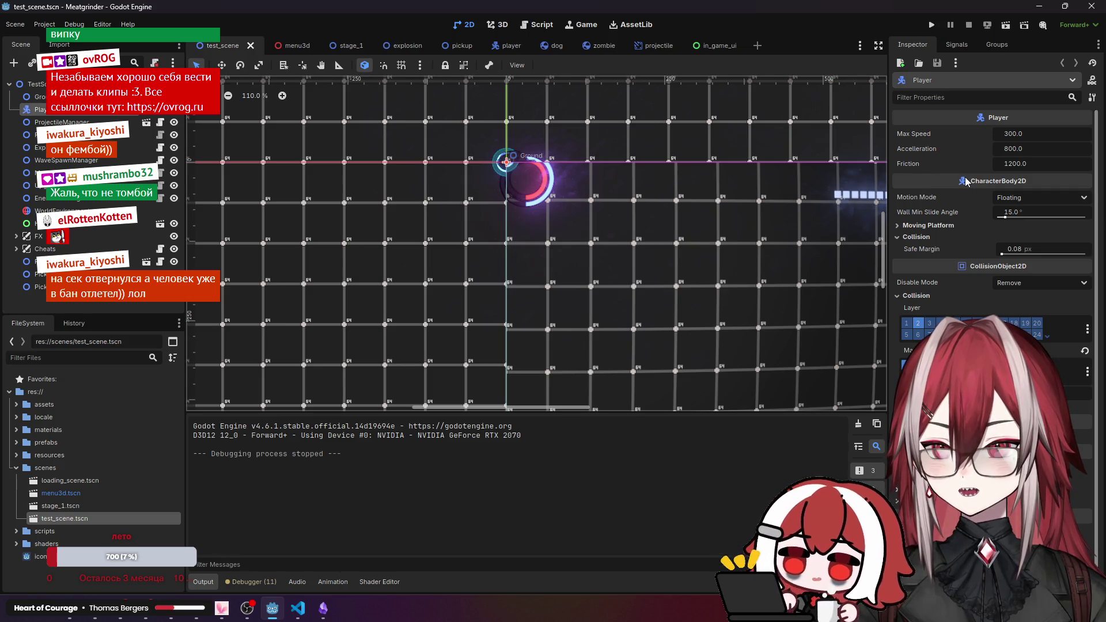
mouse_move(966, 181)
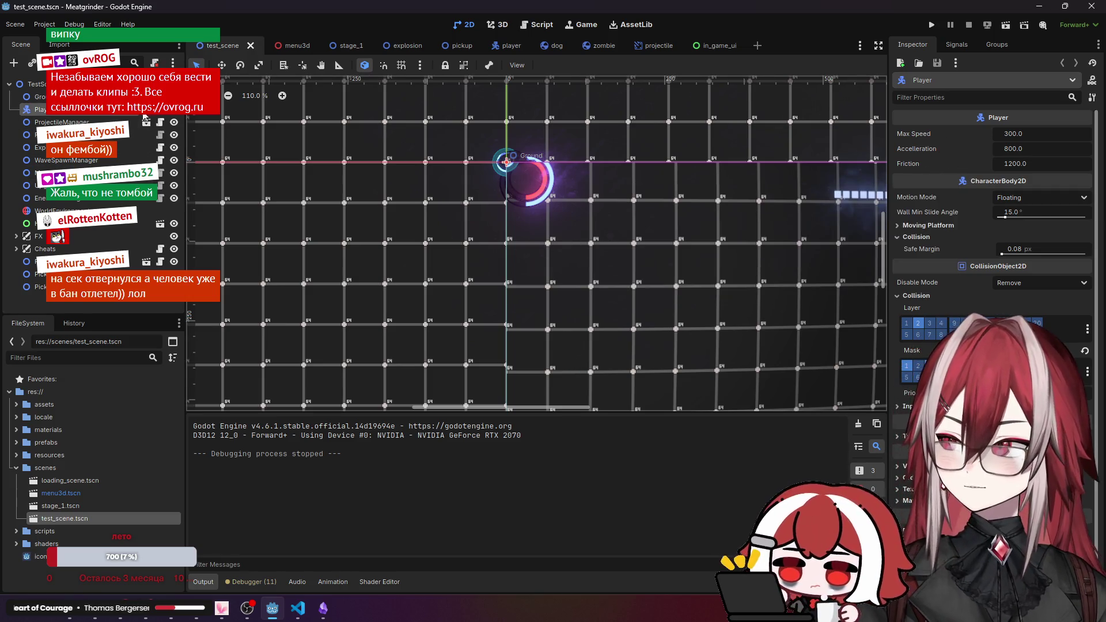
left_click(146, 109)
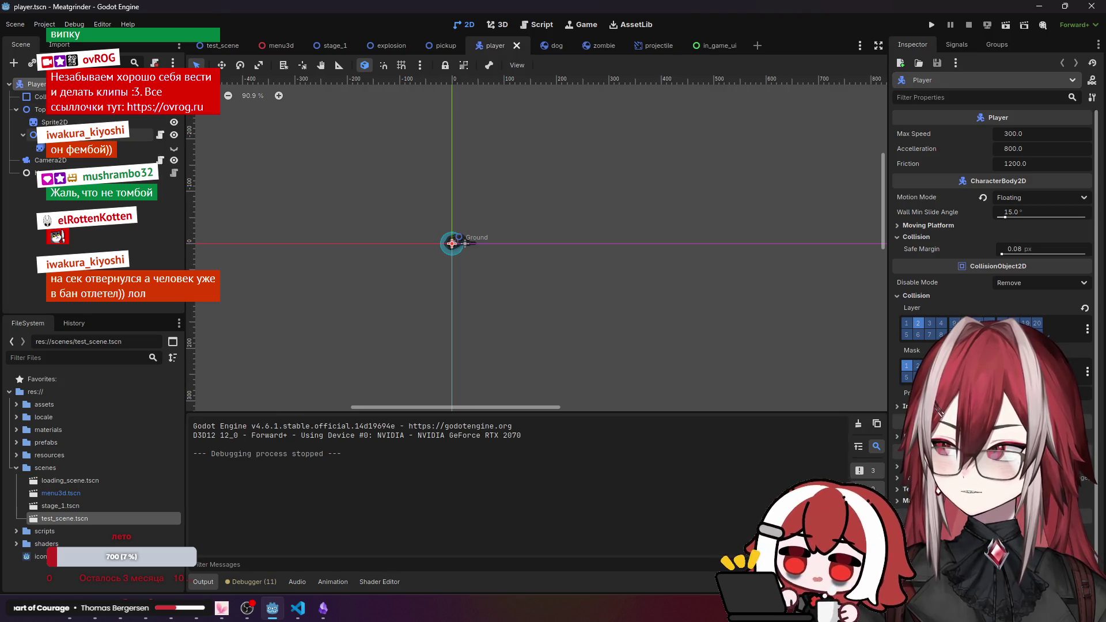
left_click(52, 173)
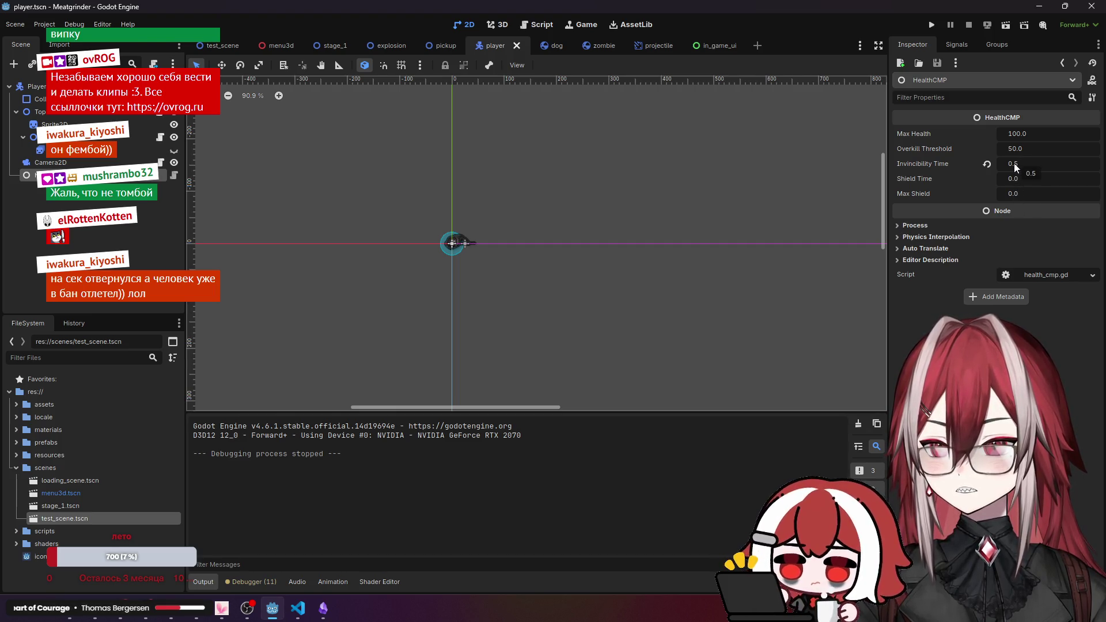
Look up the shield_time and invincibility_time declarations in health_cmp.gd.
left_click(69, 163)
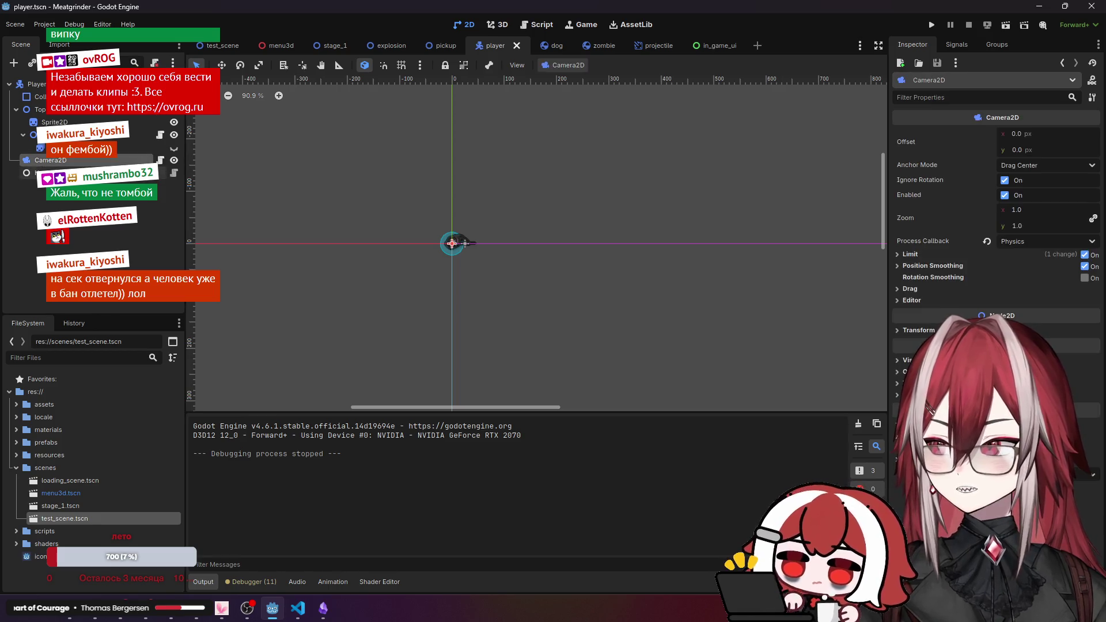
left_click(174, 175)
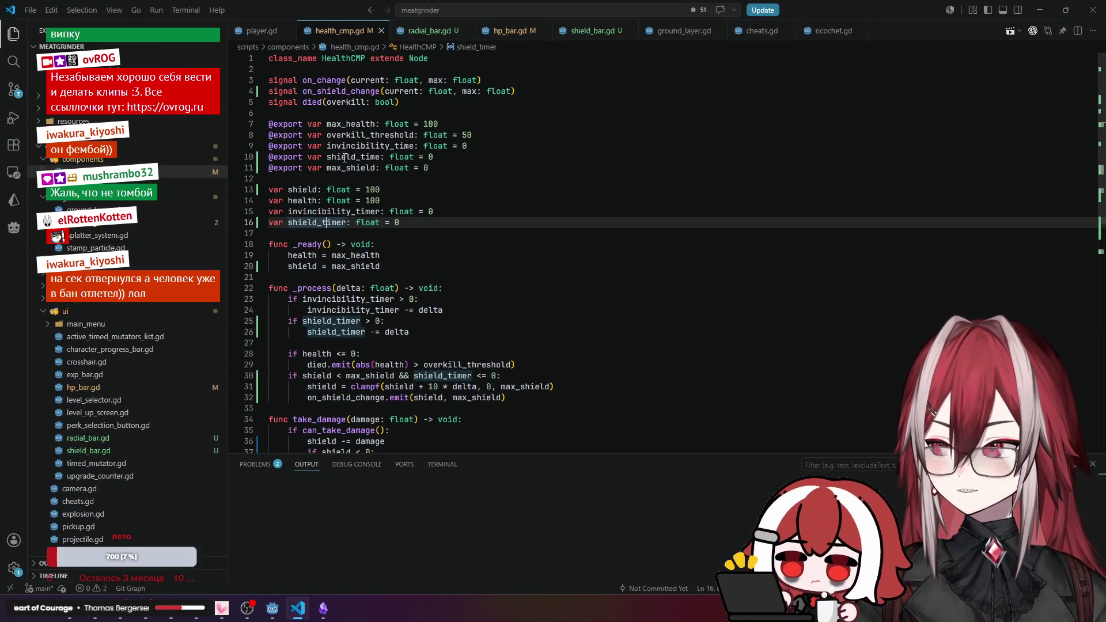
left_click(344, 157)
left_click(336, 178)
left_click(365, 148)
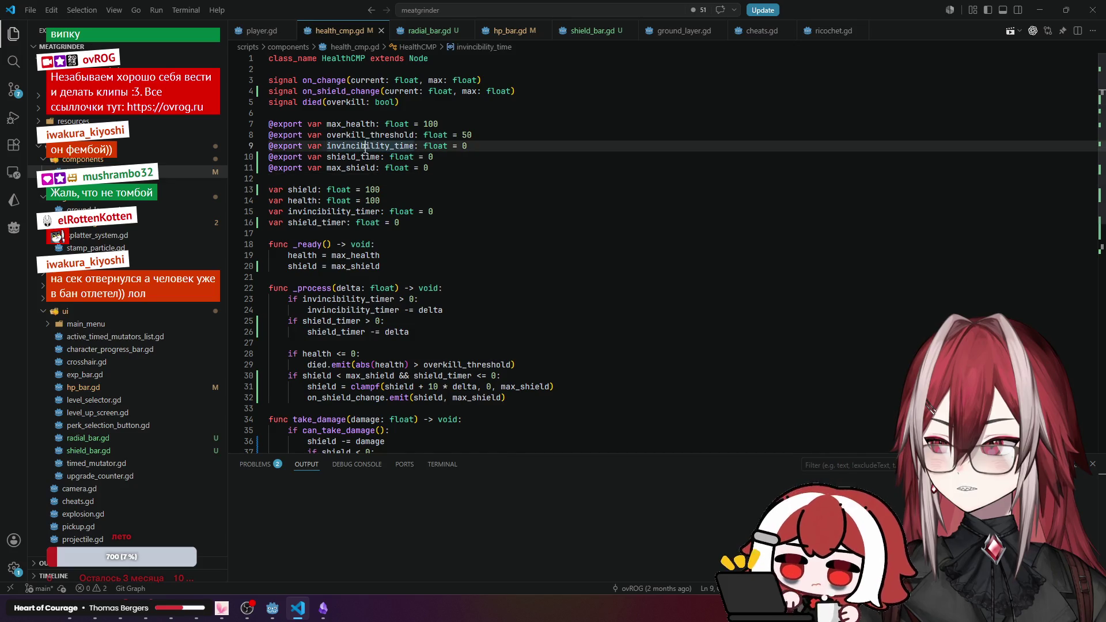
key("alt+Tab")
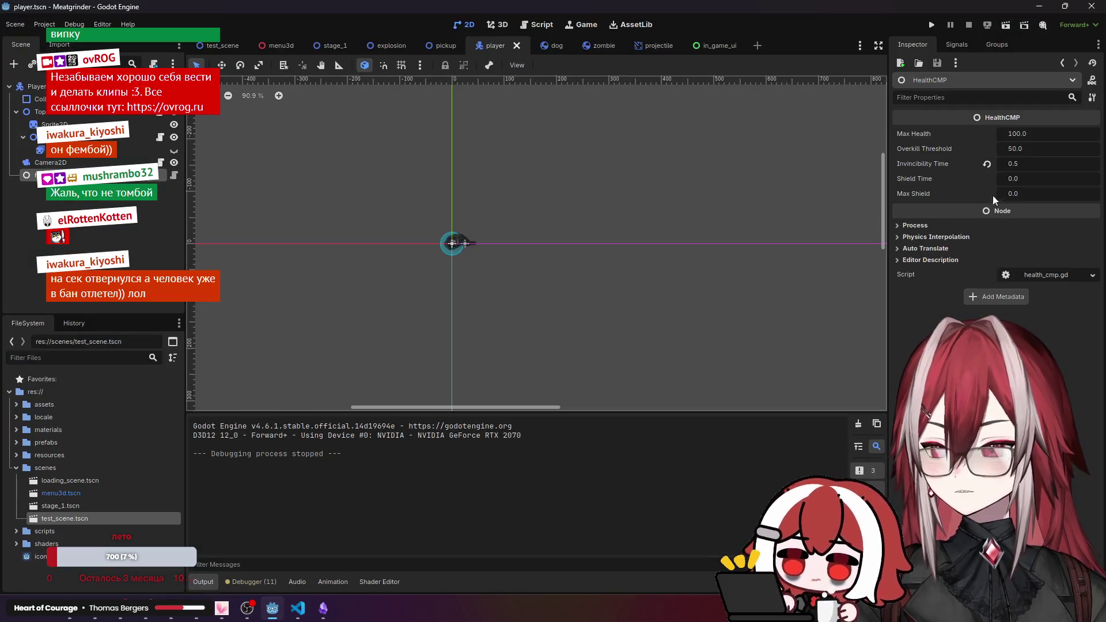
Set HealthCMP's Shield Time to 5.0, save player.tscn, and run the test scene.
left_click(1034, 180)
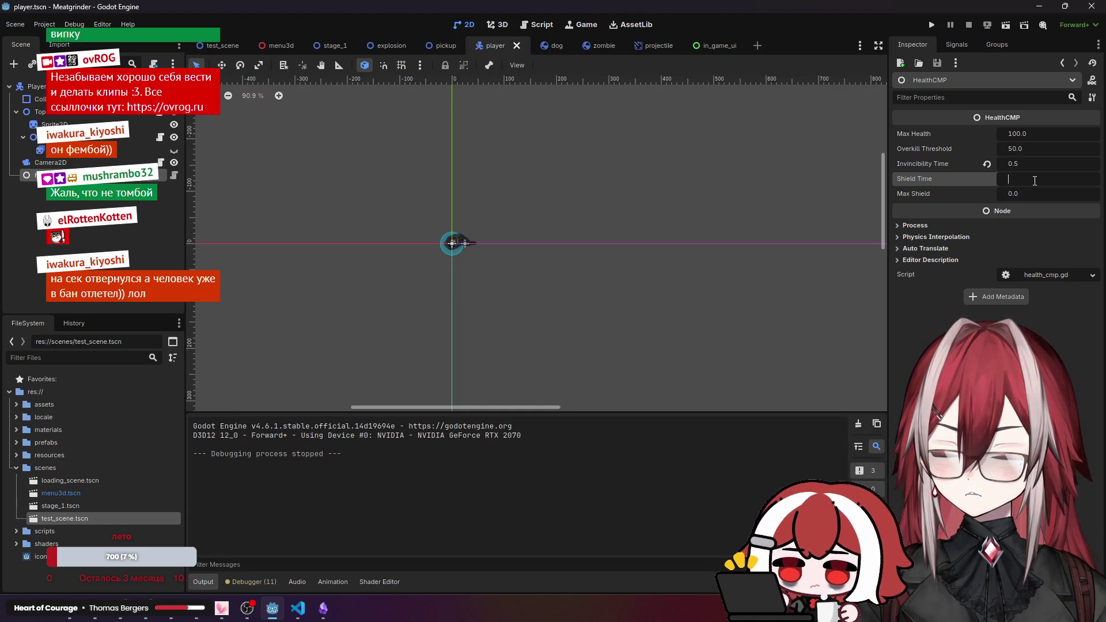
type("5")
key("Return")
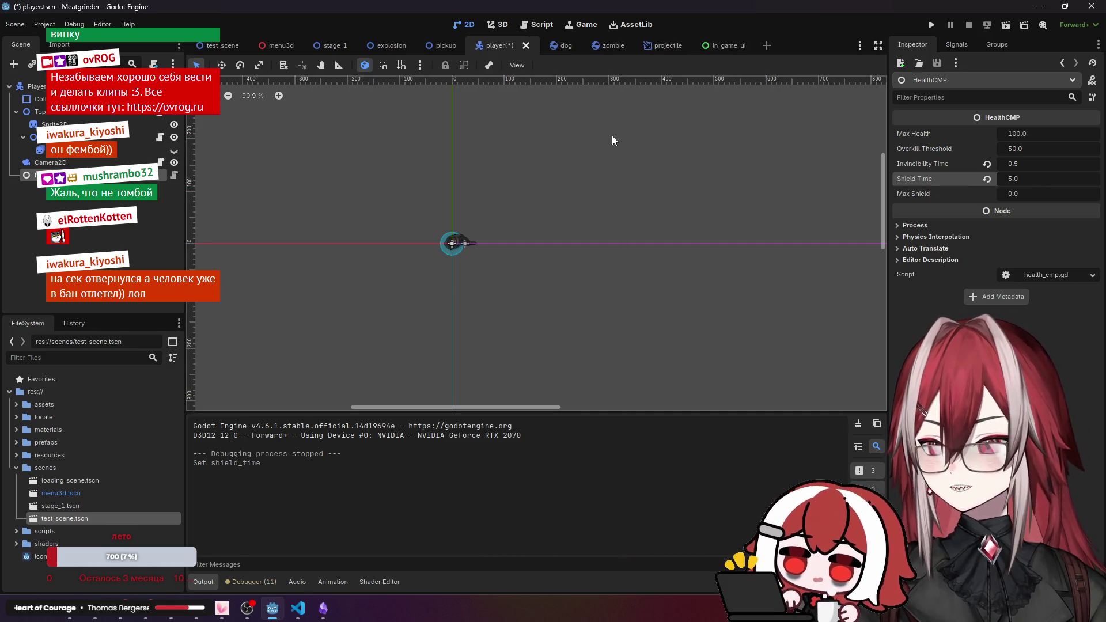
left_click(121, 232)
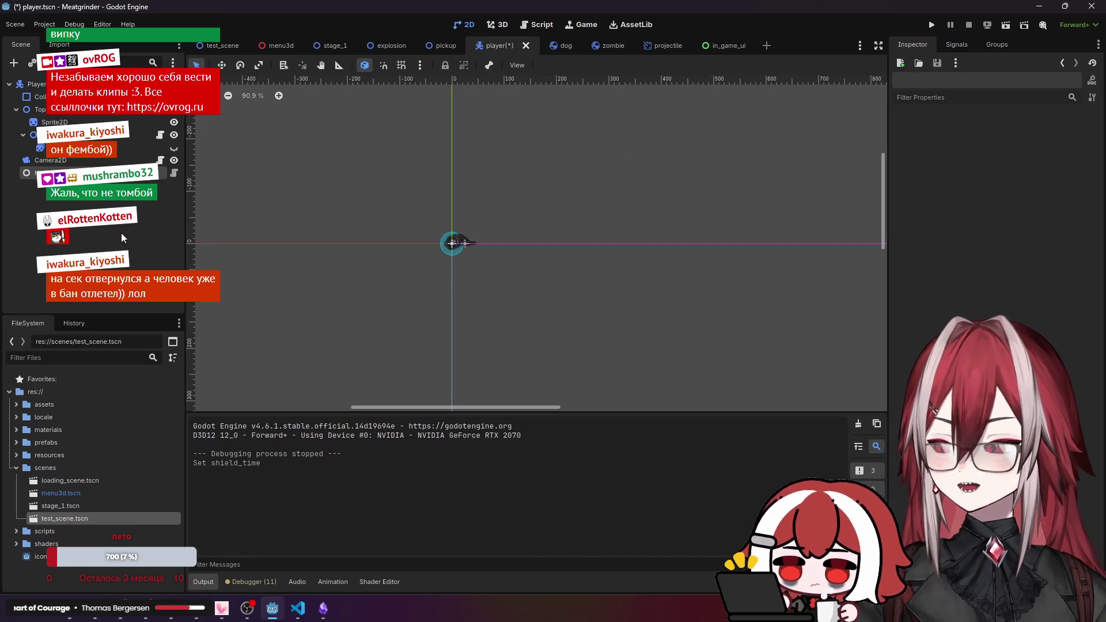
key("ctrl+s")
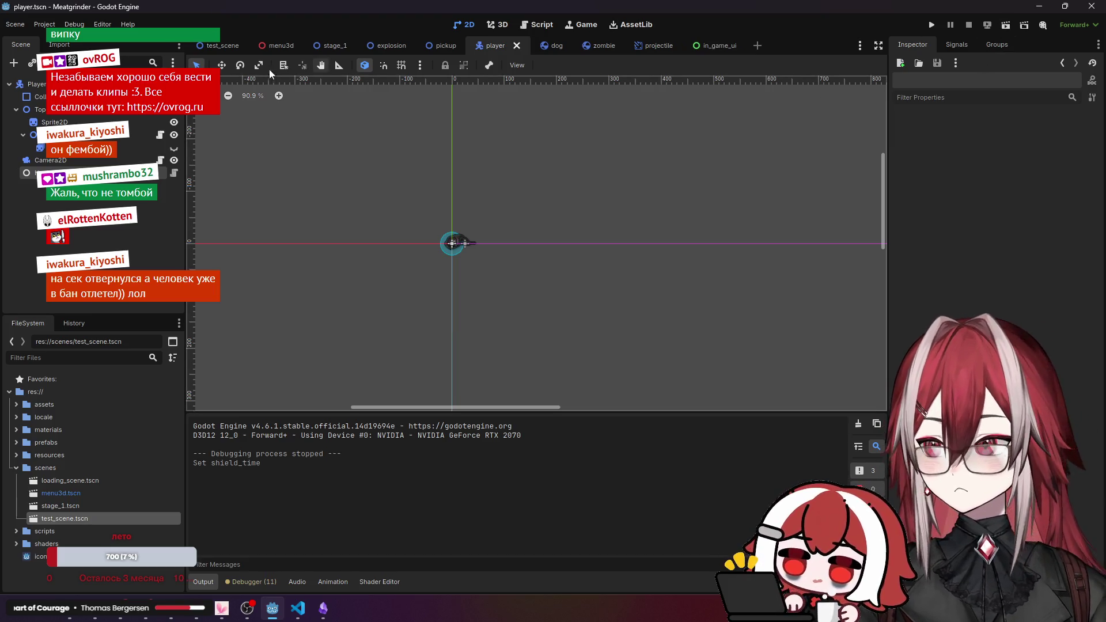
left_click(222, 46)
left_click(1004, 25)
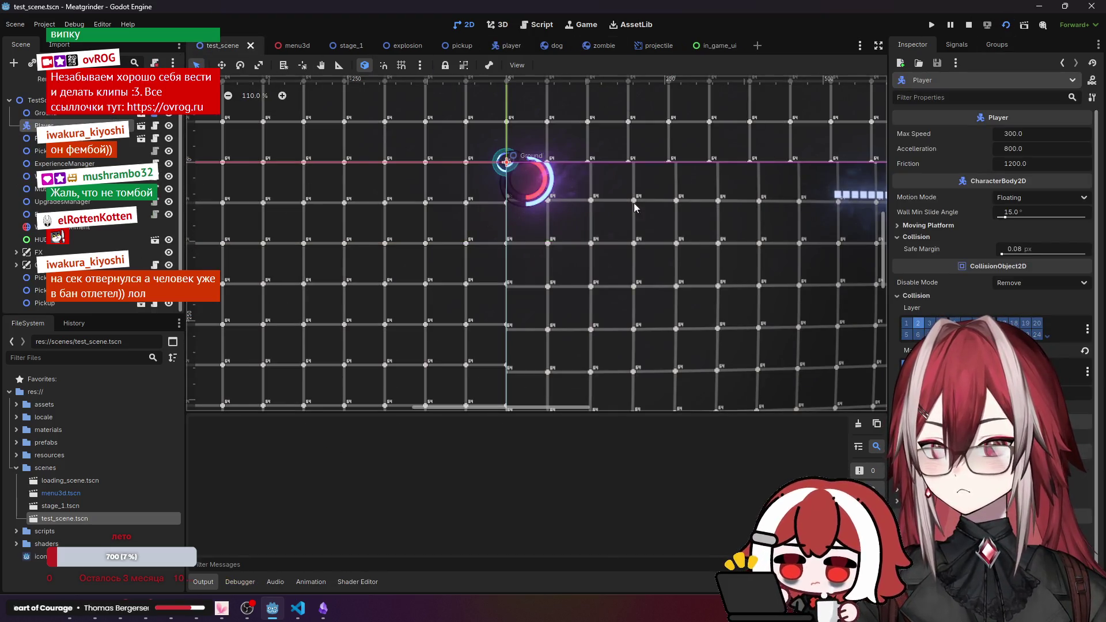
Play with WASD around the arena through to Level 2, then stop the game with F8.
key("d")
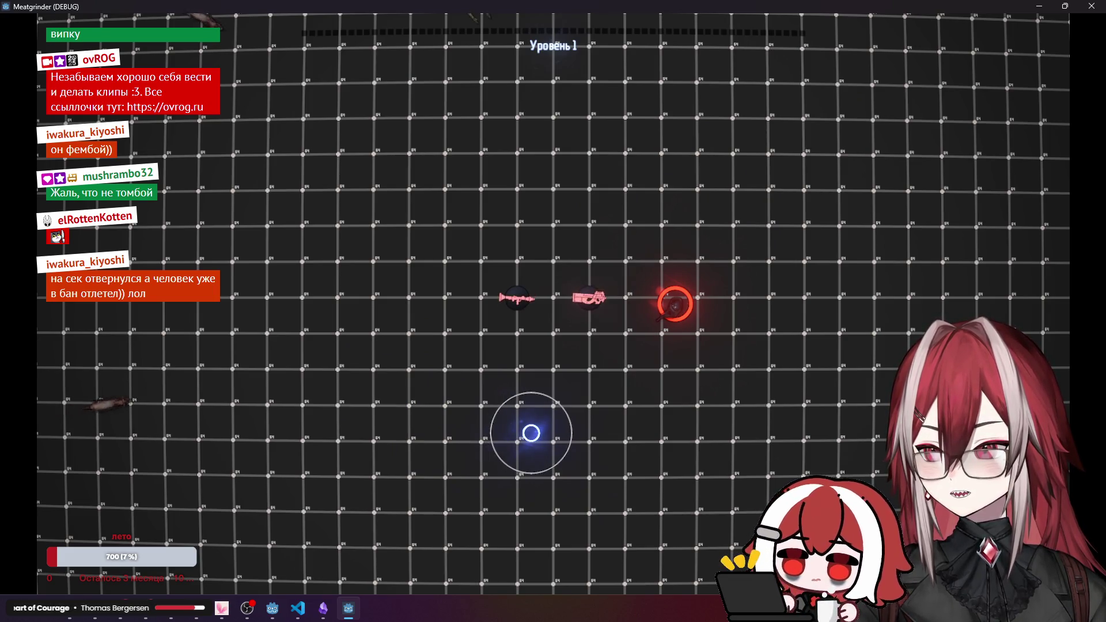
key("s")
key("a")
key("s")
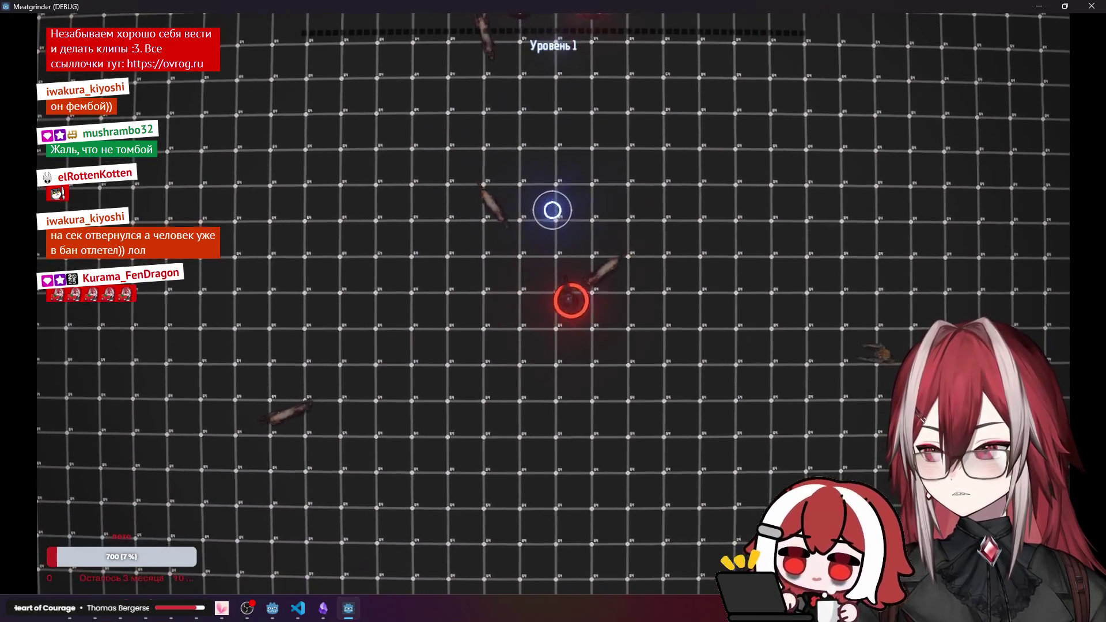
key("s")
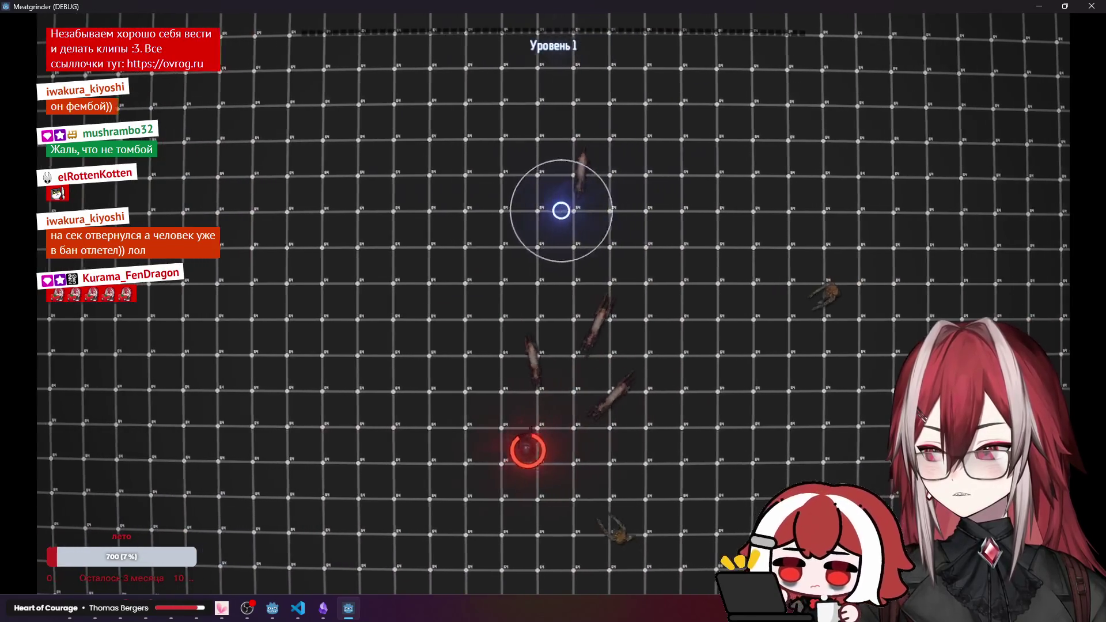
key("s")
key("a")
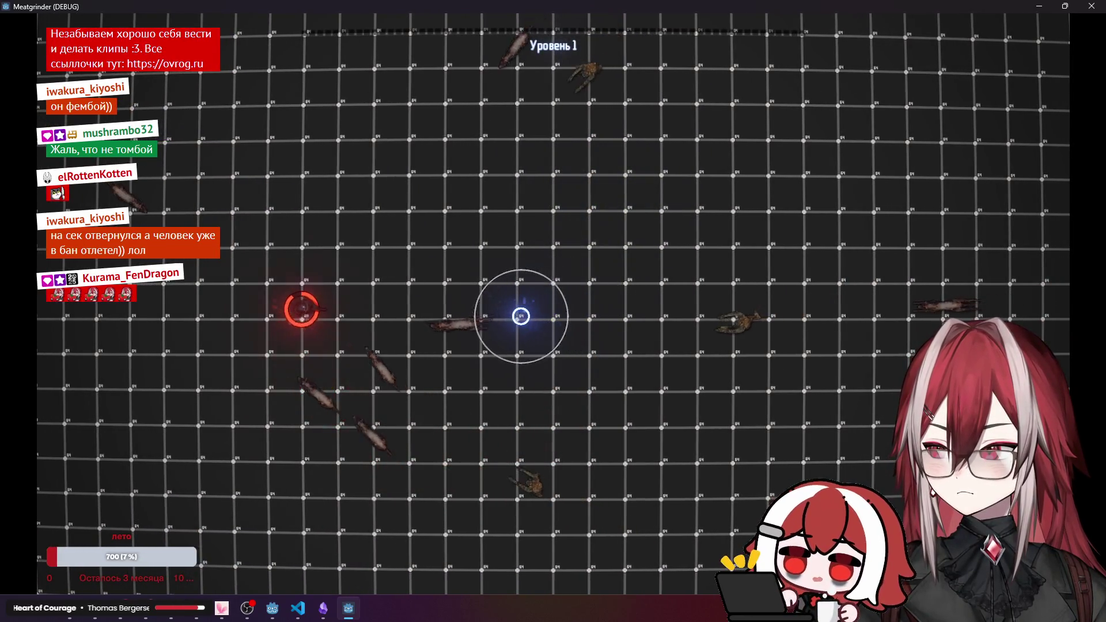
key("a")
key("s")
key("a")
key("s")
key("d")
key("w")
key("d")
key("w")
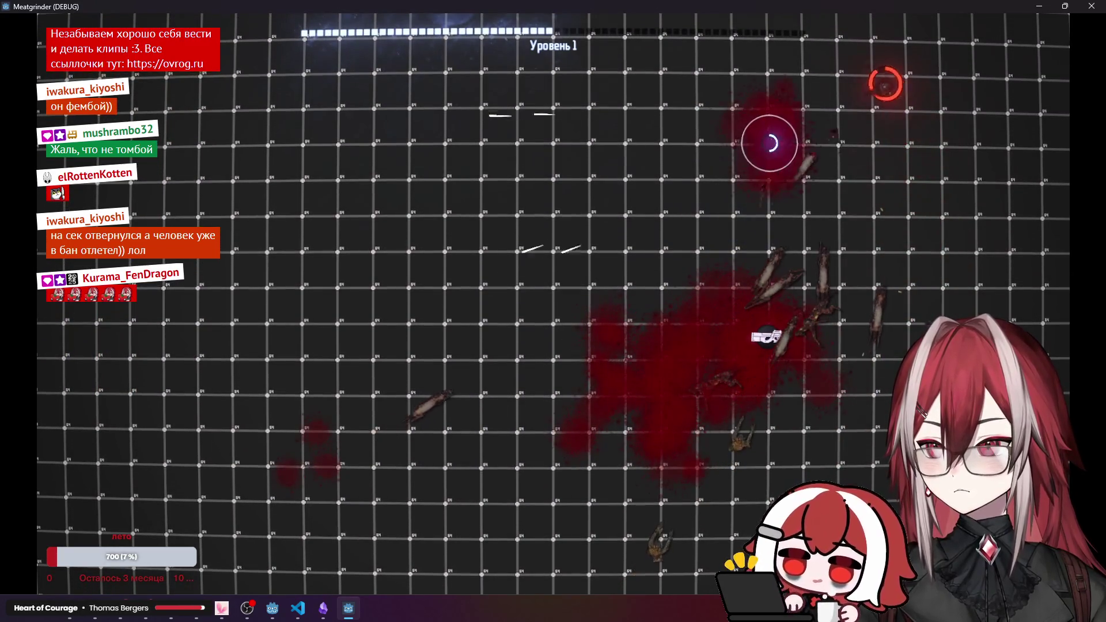
key("s")
key("d")
key("w")
key("a")
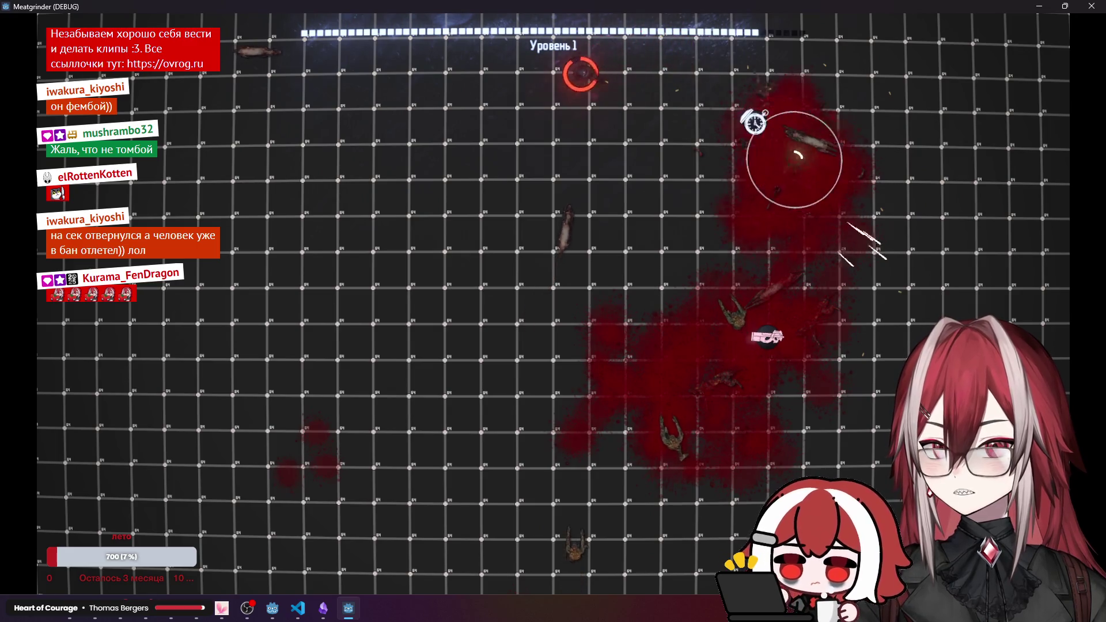
key("a")
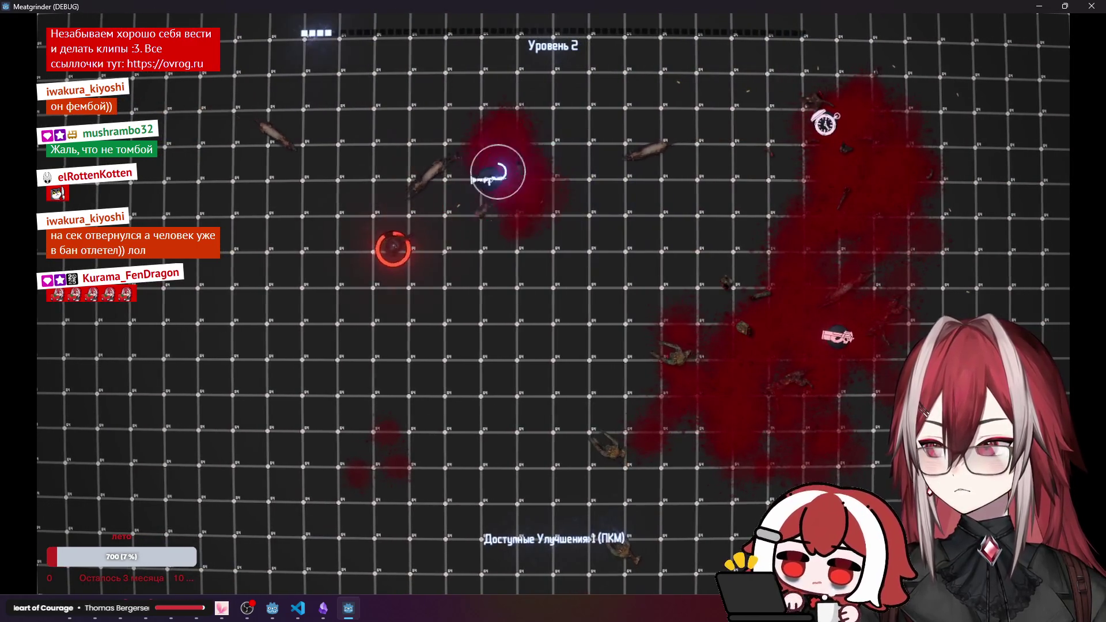
key("d")
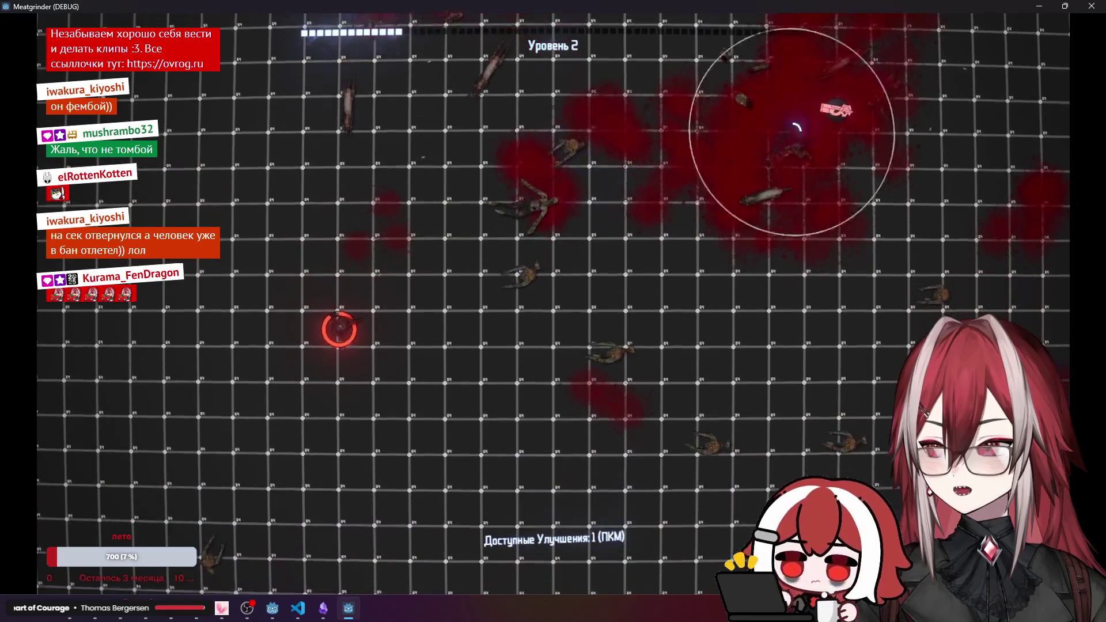
key("F8")
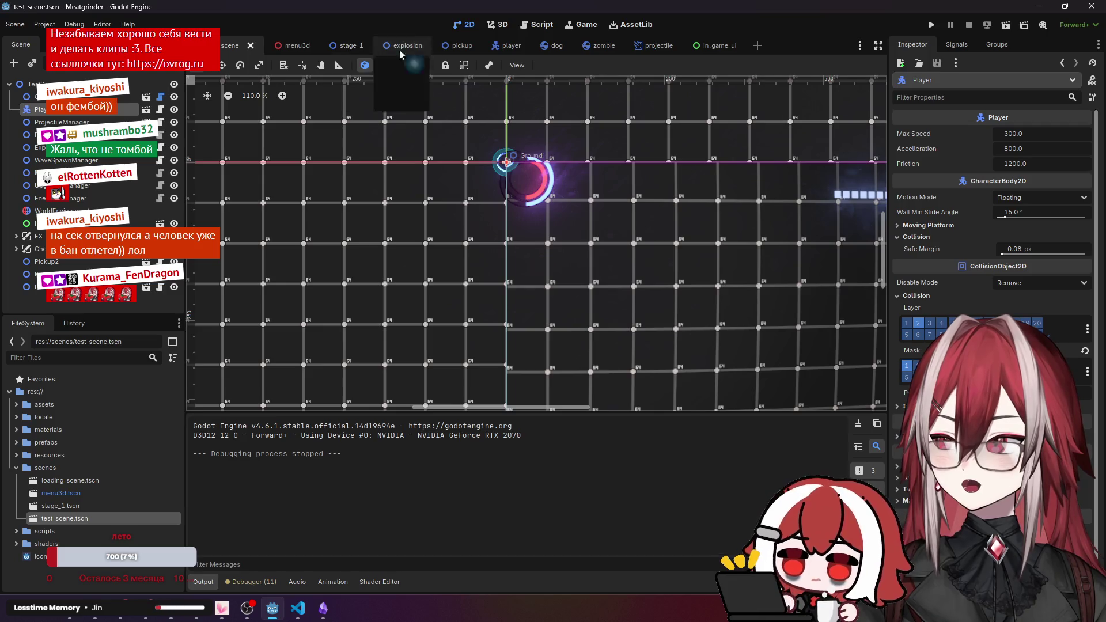
Change shield's starting value in health_cmp.gd from 100 to 0.
left_click(489, 46)
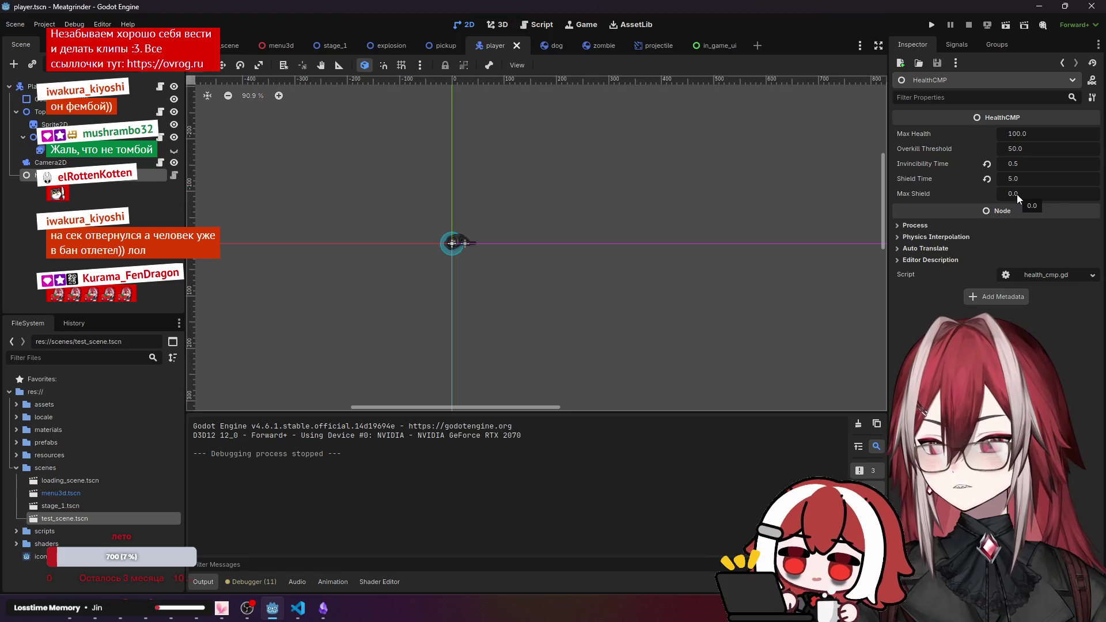
left_click(298, 608)
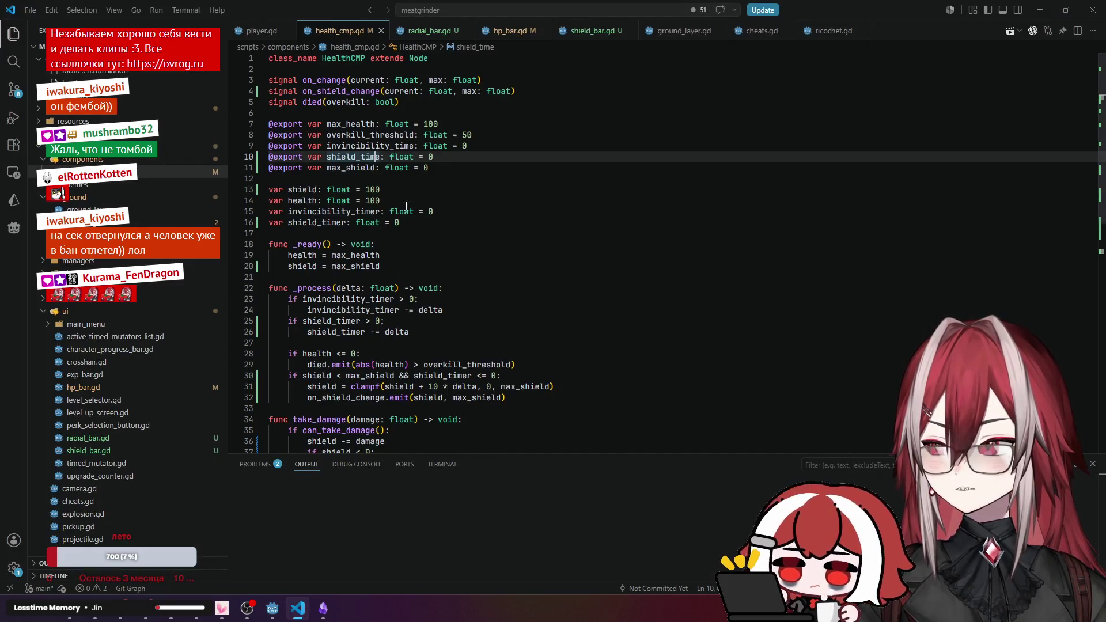
left_click(314, 190)
left_click(365, 190)
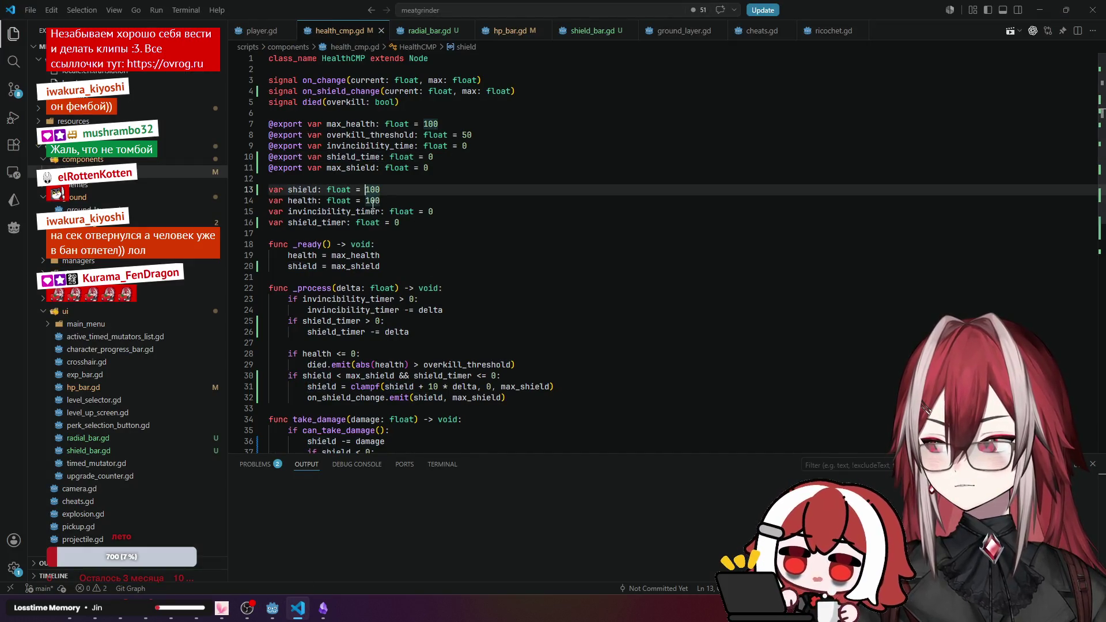
left_click_drag(365, 190, 386, 190)
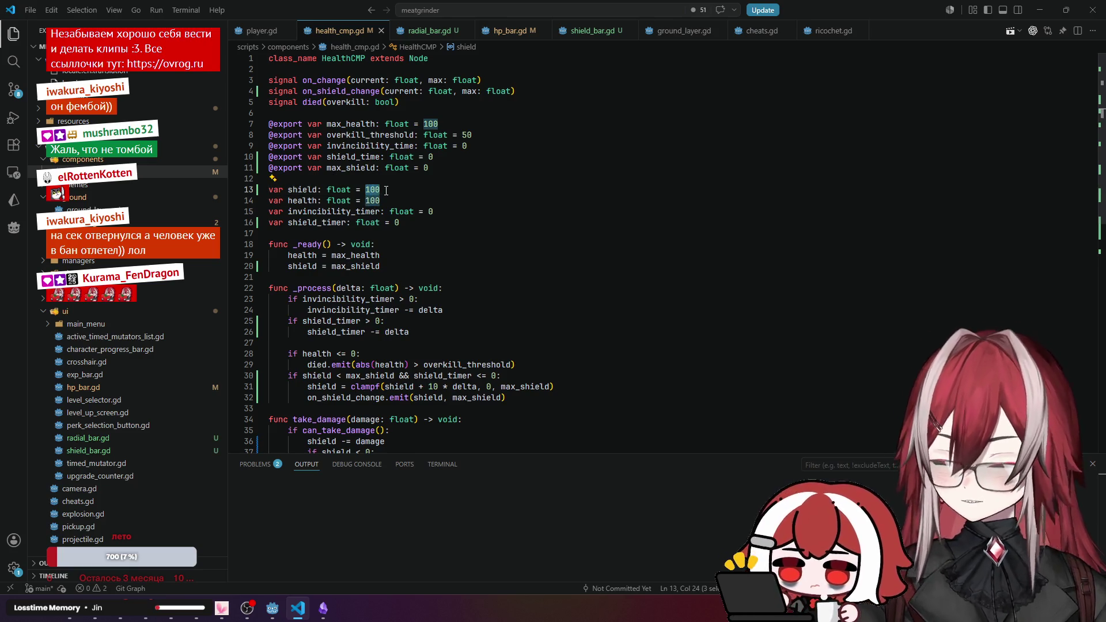
type("0")
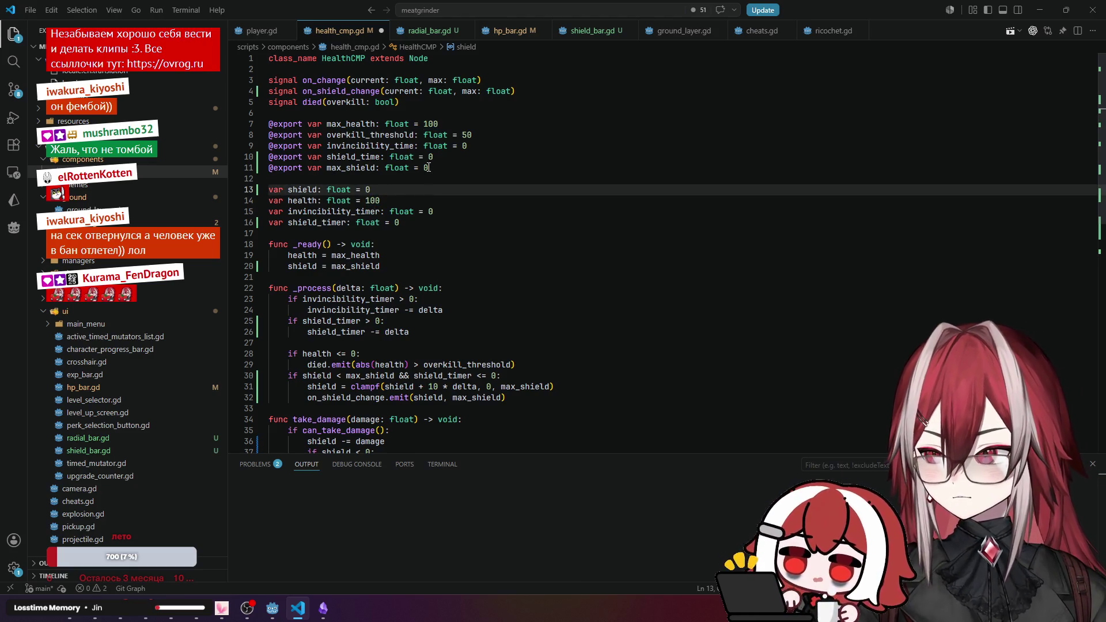
Set max_shield's default to 100 and run the game from Godot.
double_click(427, 168)
type("100")
left_click(512, 157)
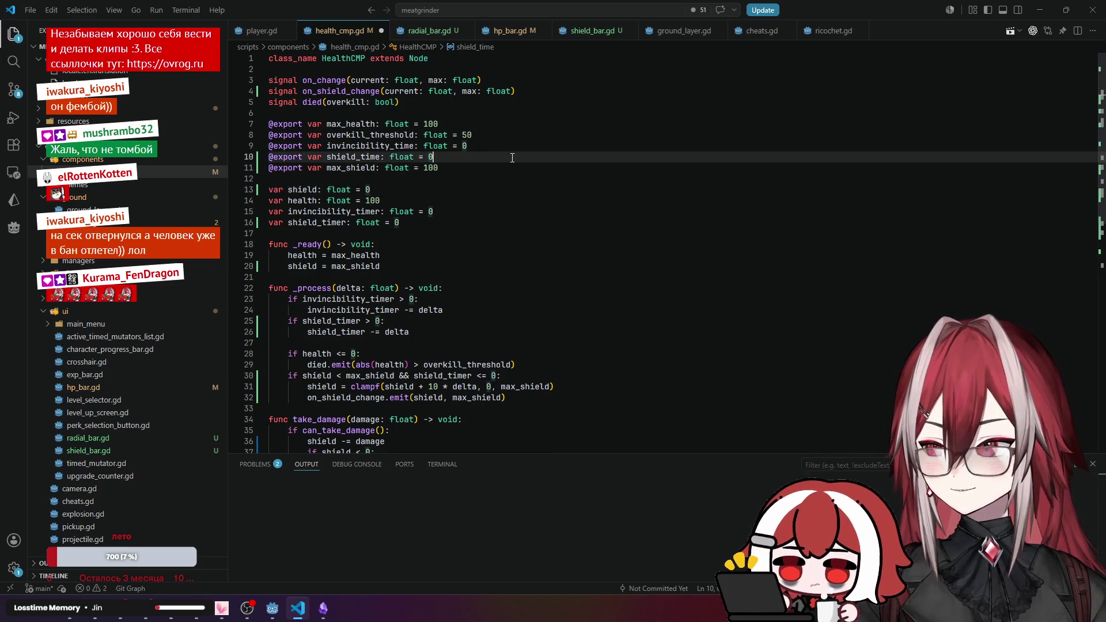
key("alt+Tab")
left_click(1003, 27)
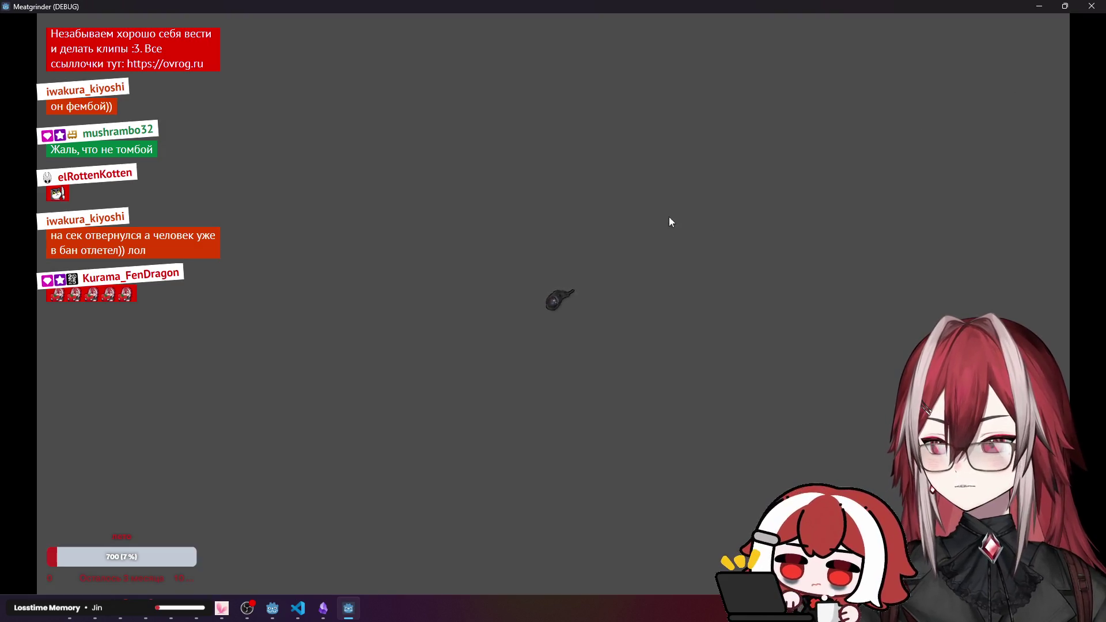
Stop the run crashed by the weapon.gd null-instance error and run test_scene from the 2D view.
left_click(668, 217)
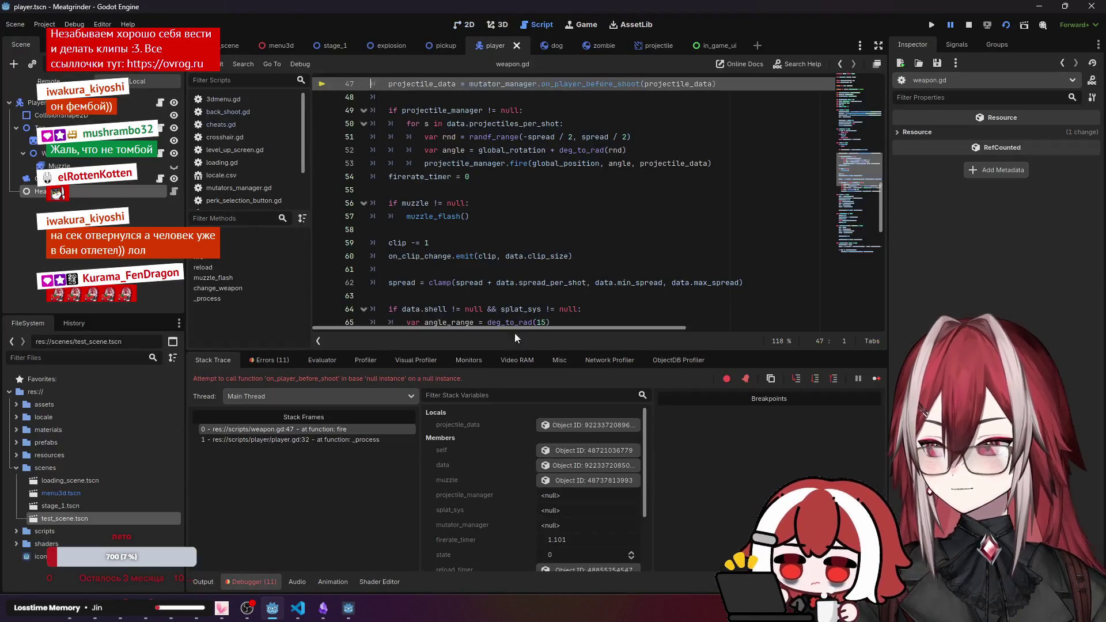
left_click(968, 26)
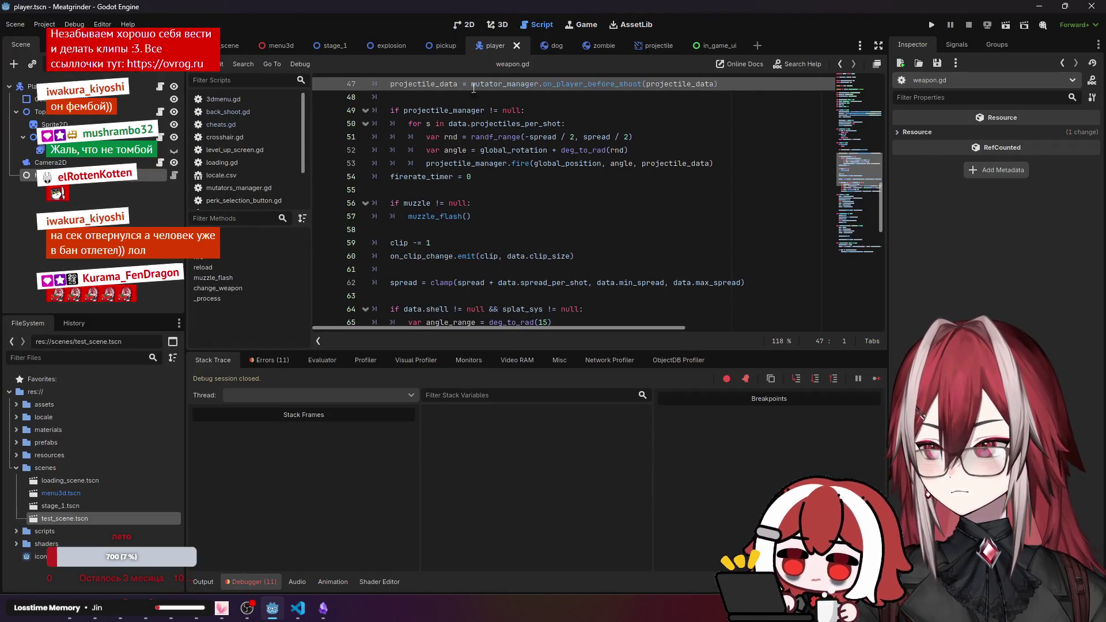
left_click(220, 51)
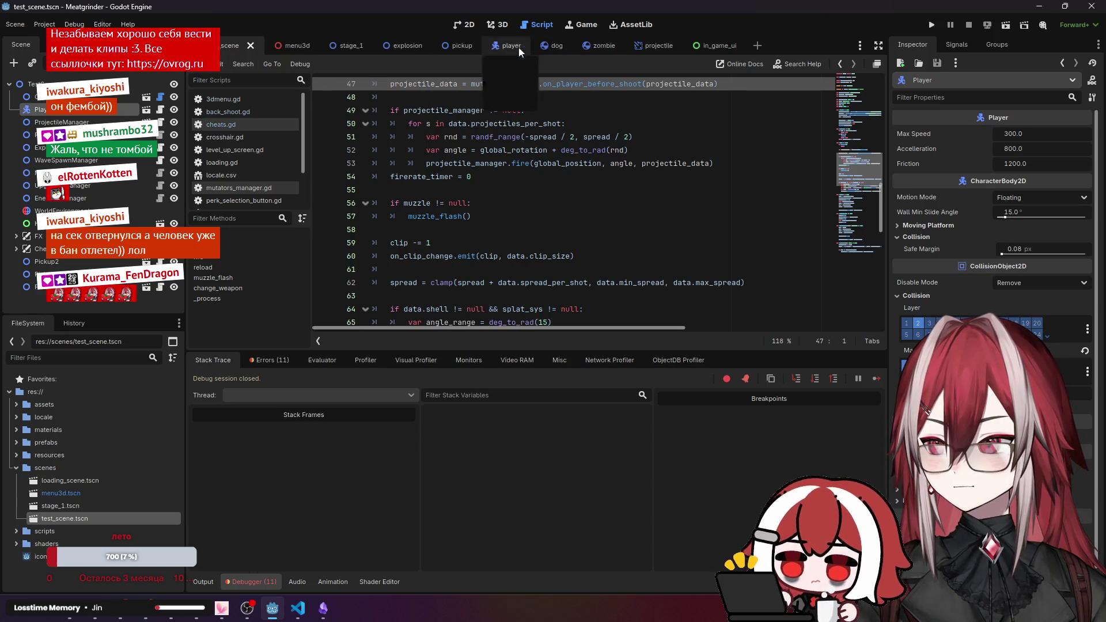
left_click(455, 26)
left_click(1004, 24)
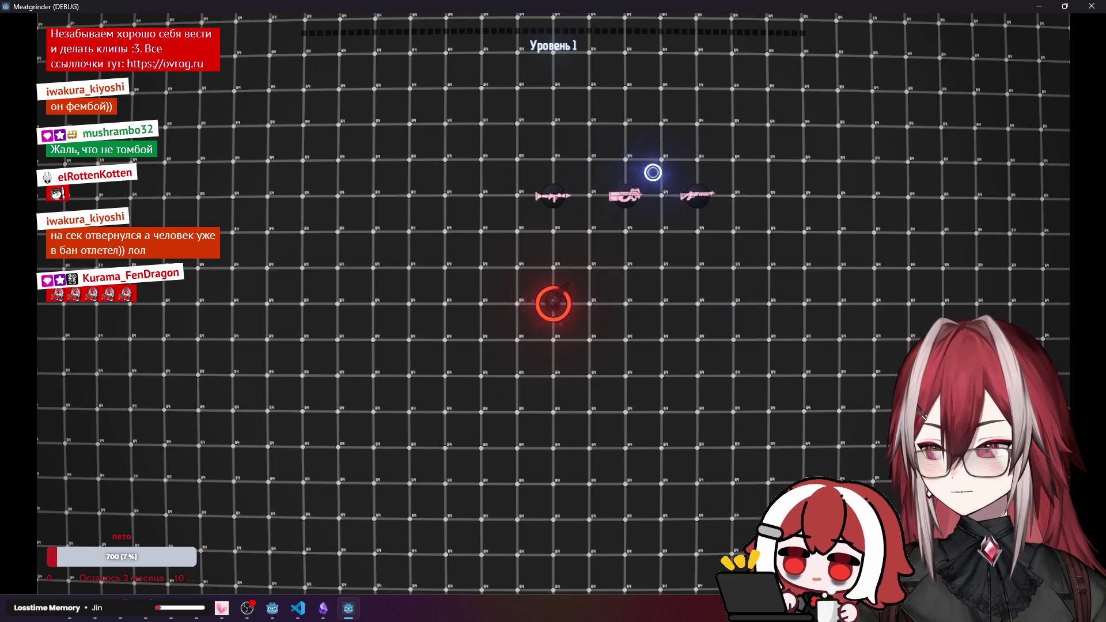
Walk the player around the arena with WASD while shooting enemies, then close the game window.
key("d")
key("w")
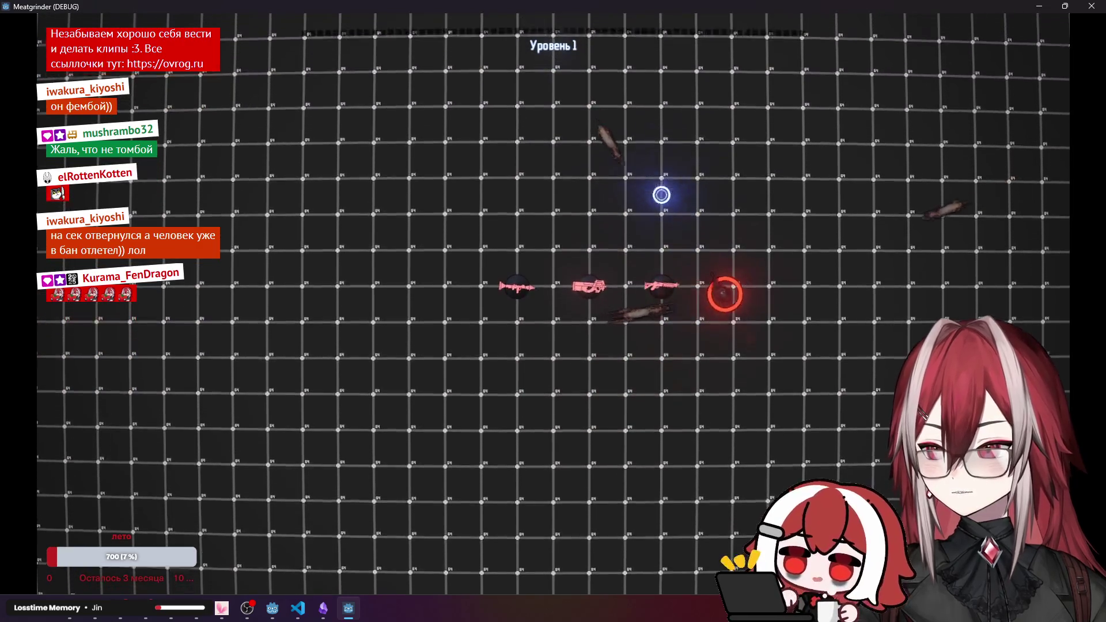
key("s")
key("a")
key("a")
key("s")
key("a")
key("w")
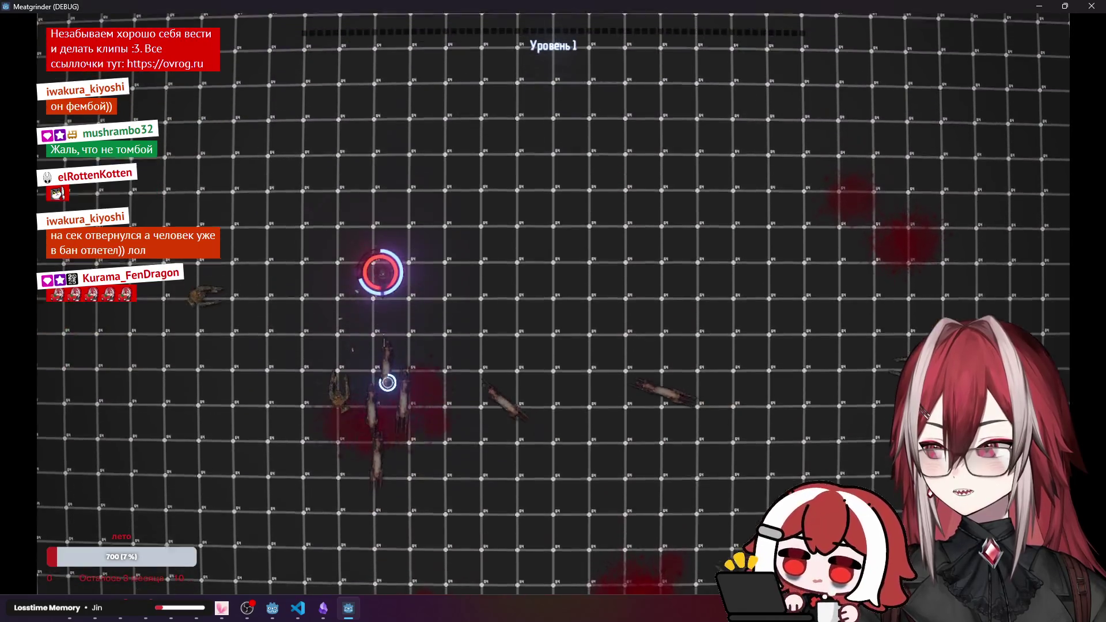
key("w")
key("d")
key("d")
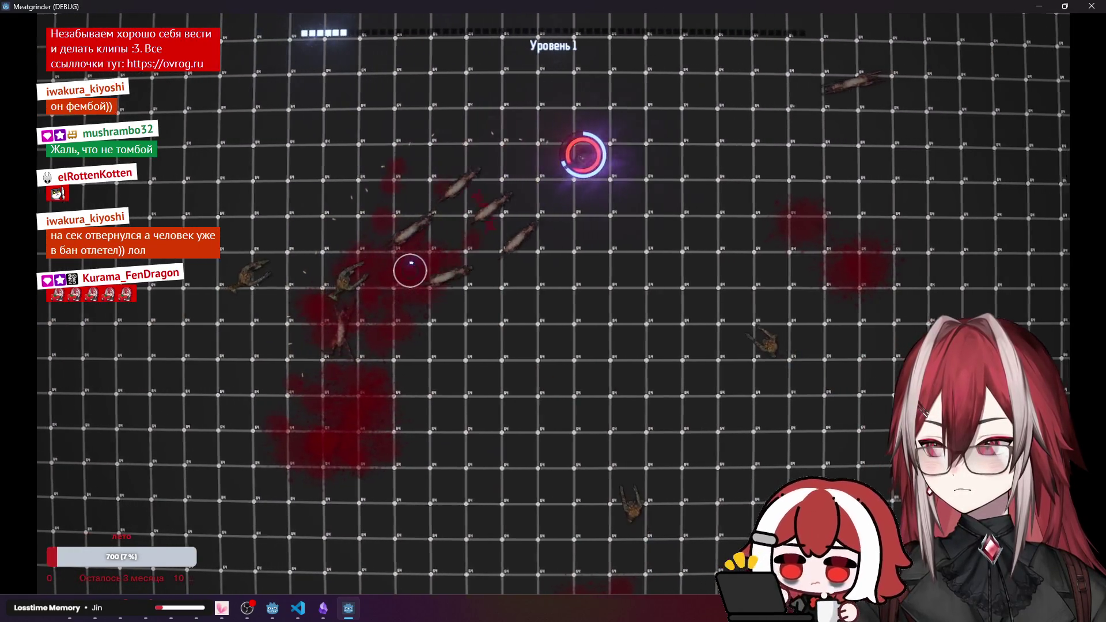
key("s")
left_click(1082, 12)
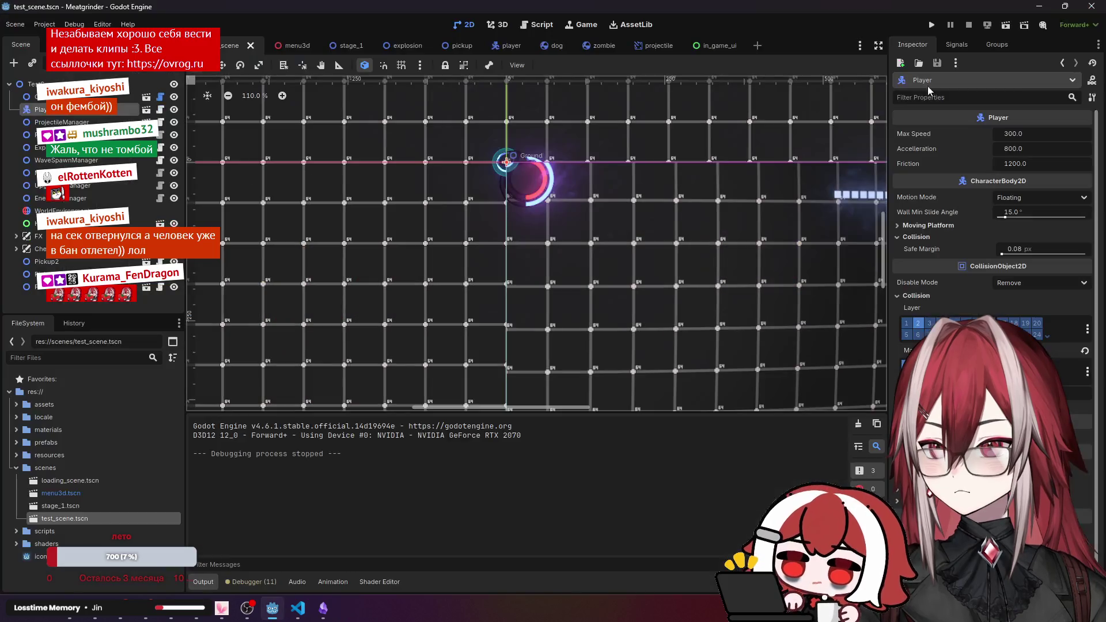
Return to health_cmp.gd in VS Code and highlight the uses of shield and on_shield_change.
left_click(297, 608)
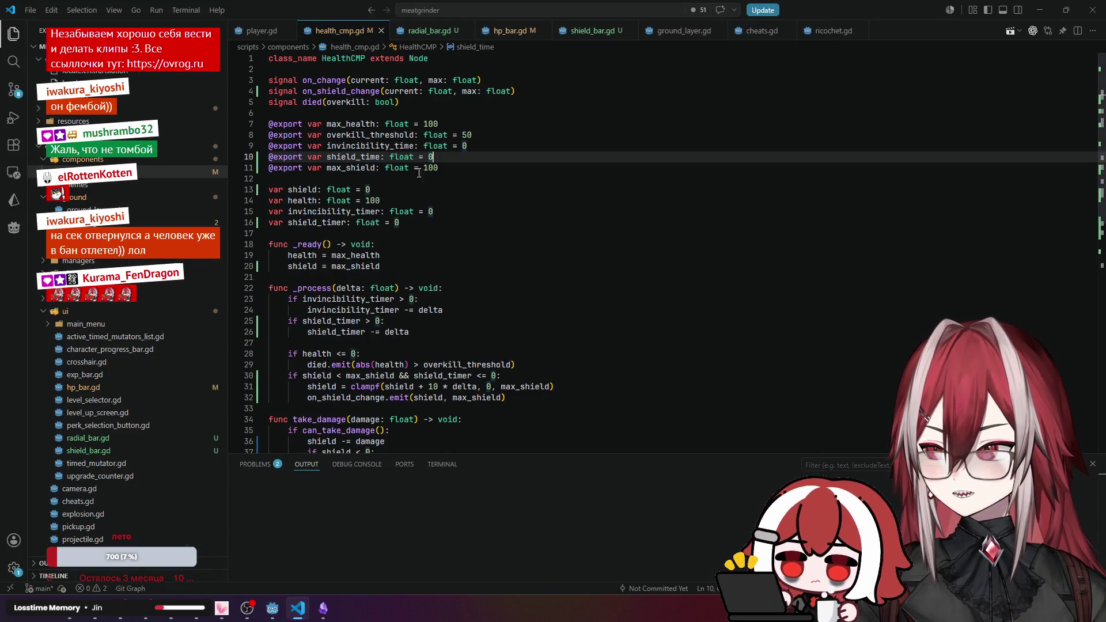
scroll(427, 170, "down", 3)
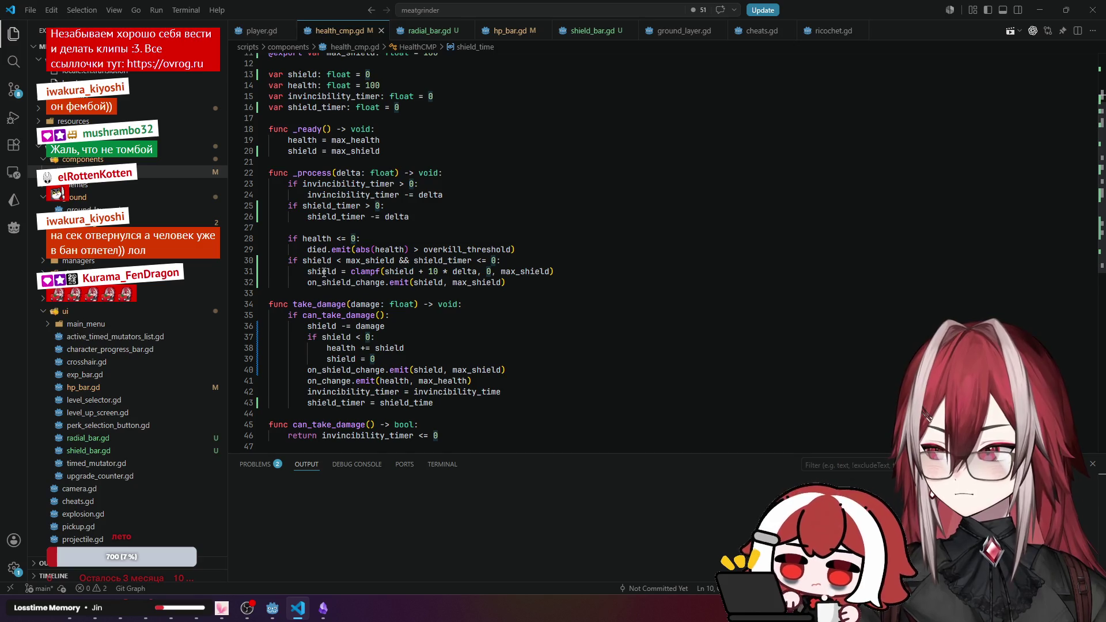
left_click(324, 273)
left_click(369, 282)
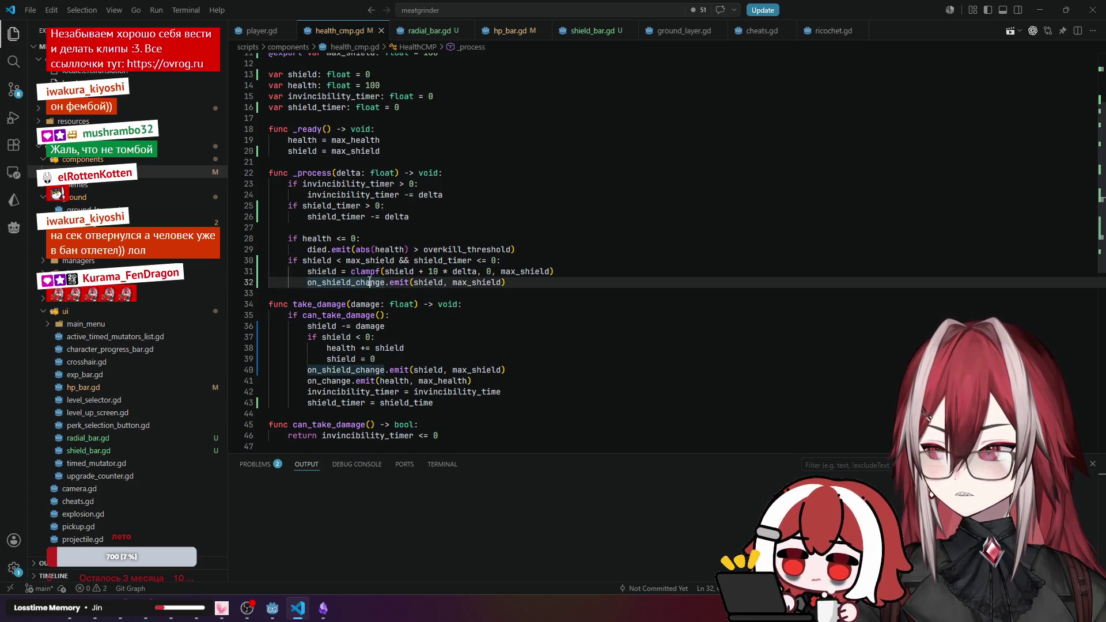
left_click(430, 283)
left_click(378, 282)
scroll(505, 308, "down", 3)
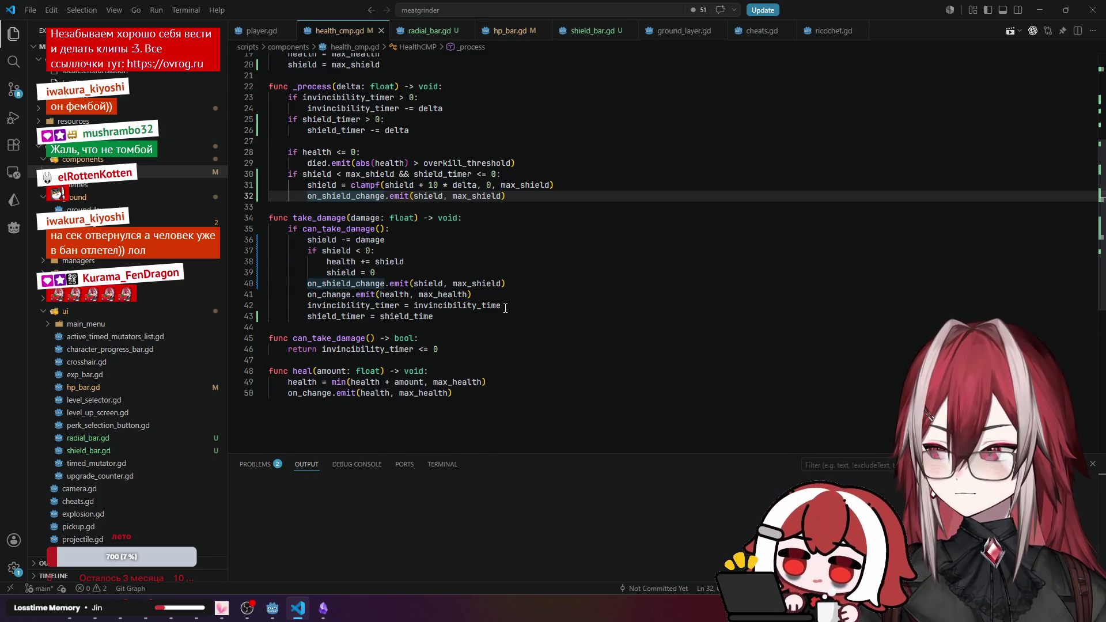
left_click(356, 283)
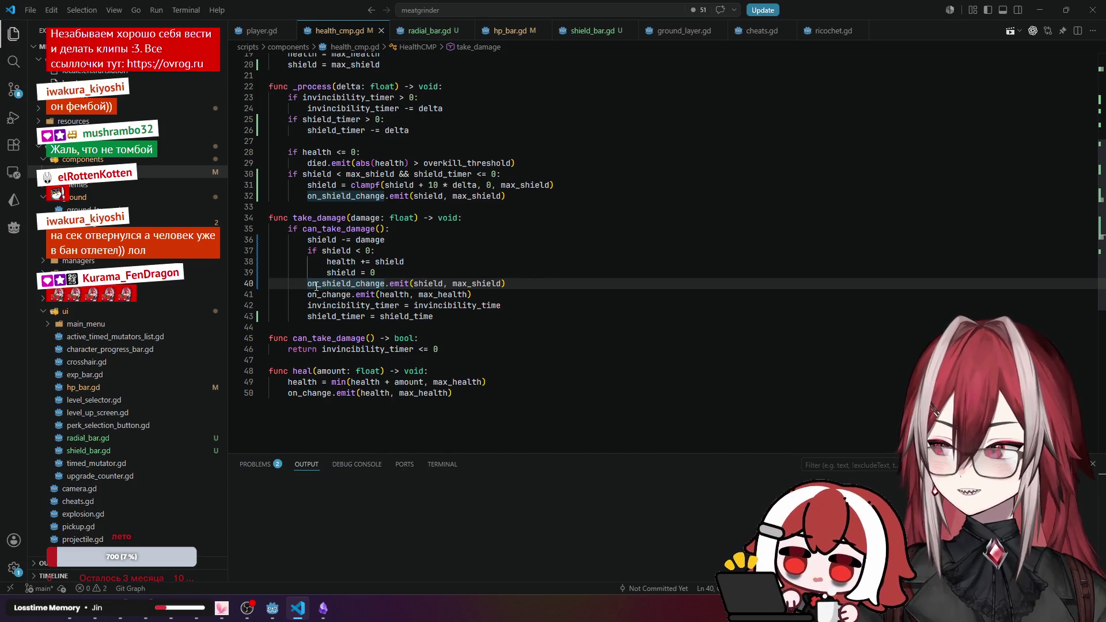
Select the on_shield_change emit in take_damage, then review heal's on_change emit and uses of health.
left_click_drag(307, 282, 508, 281)
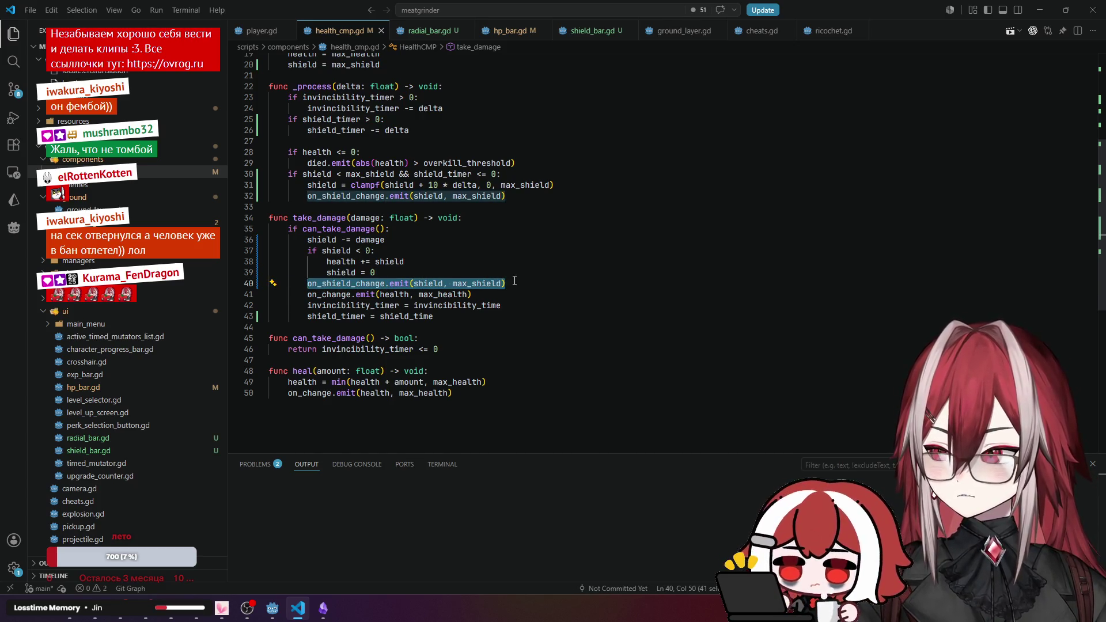
left_click(353, 385)
left_click(306, 395)
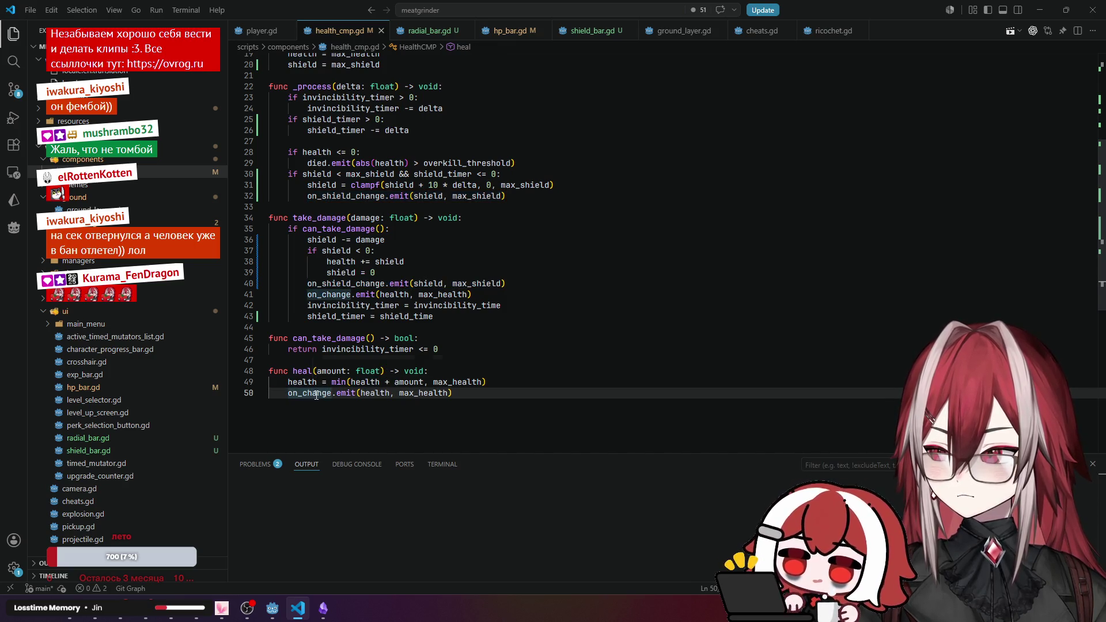
left_click(311, 383)
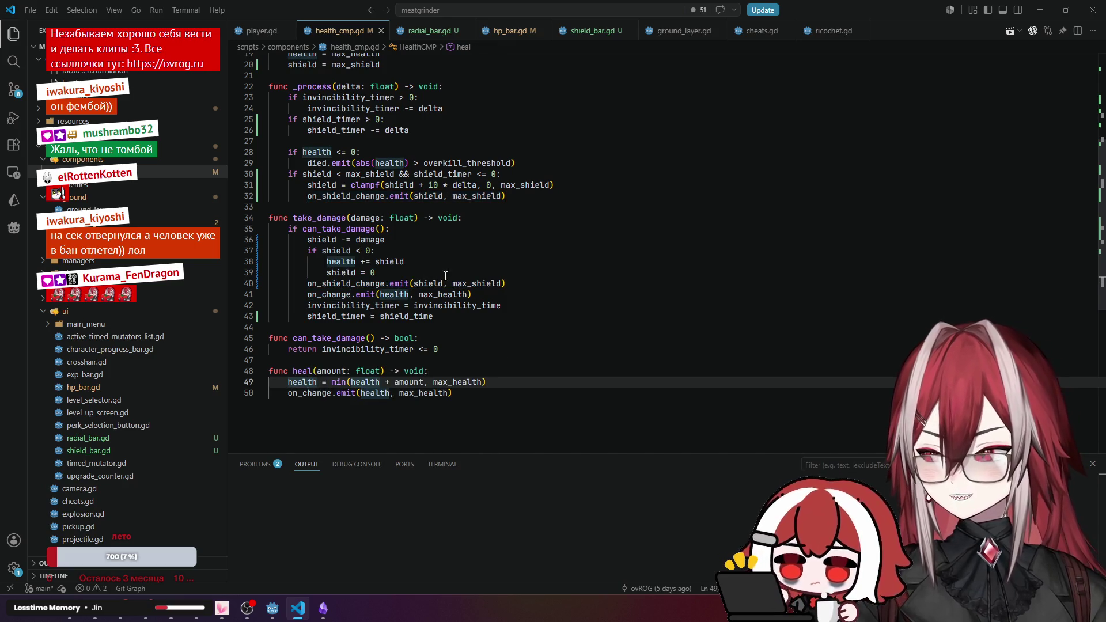
Inspect the shield regeneration condition in _process term by term.
scroll(454, 273, "up", 1)
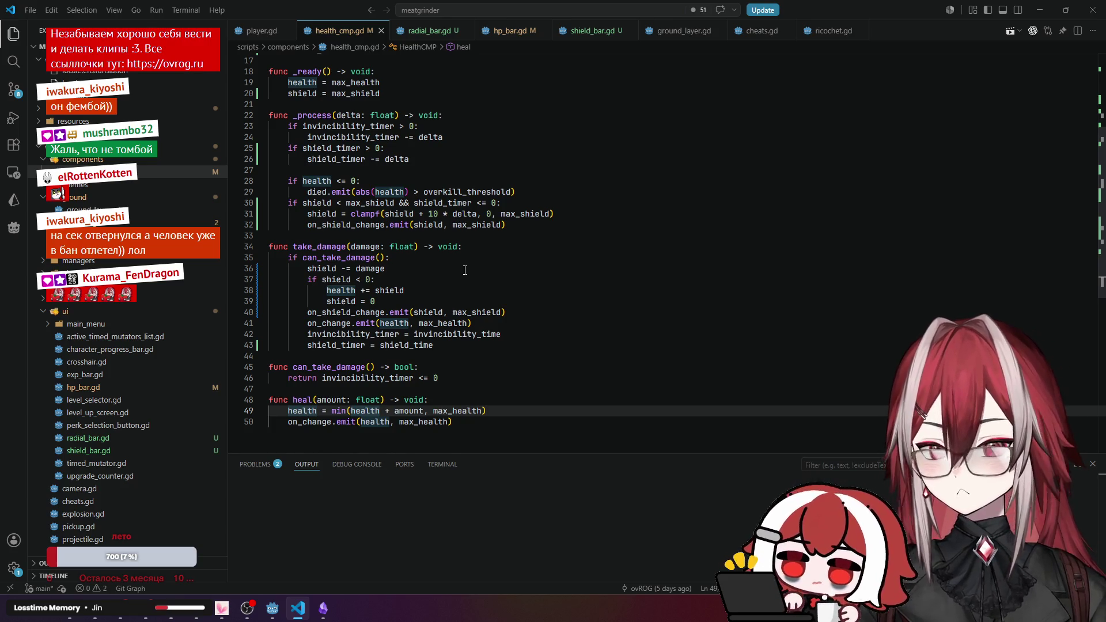
scroll(465, 270, "up", 2)
left_click(321, 173)
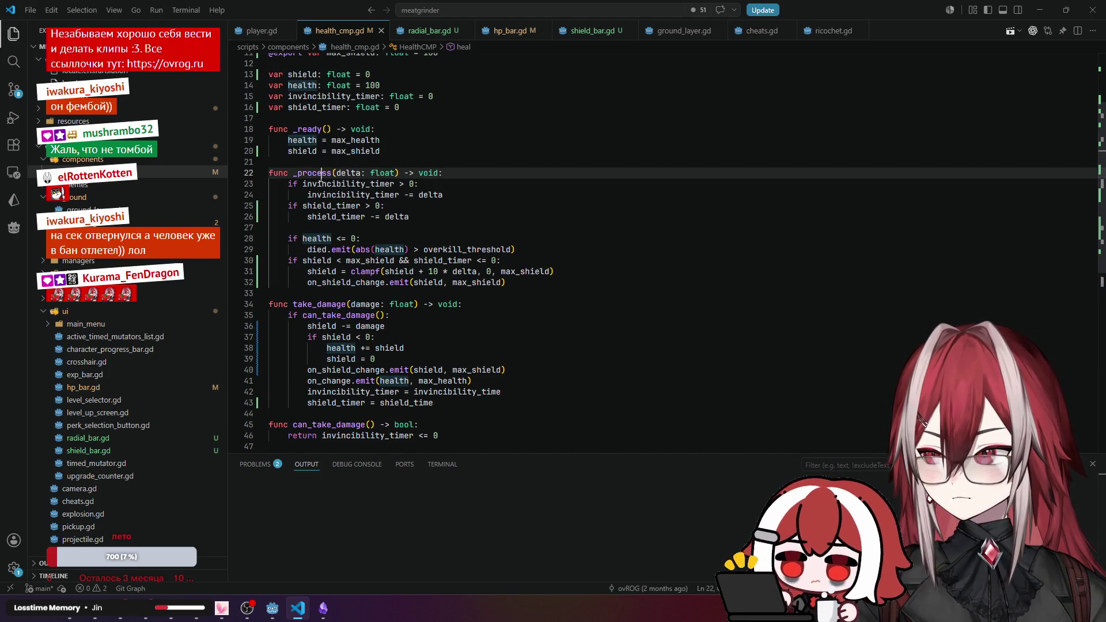
left_click(322, 239)
left_click(325, 261)
left_click(369, 261)
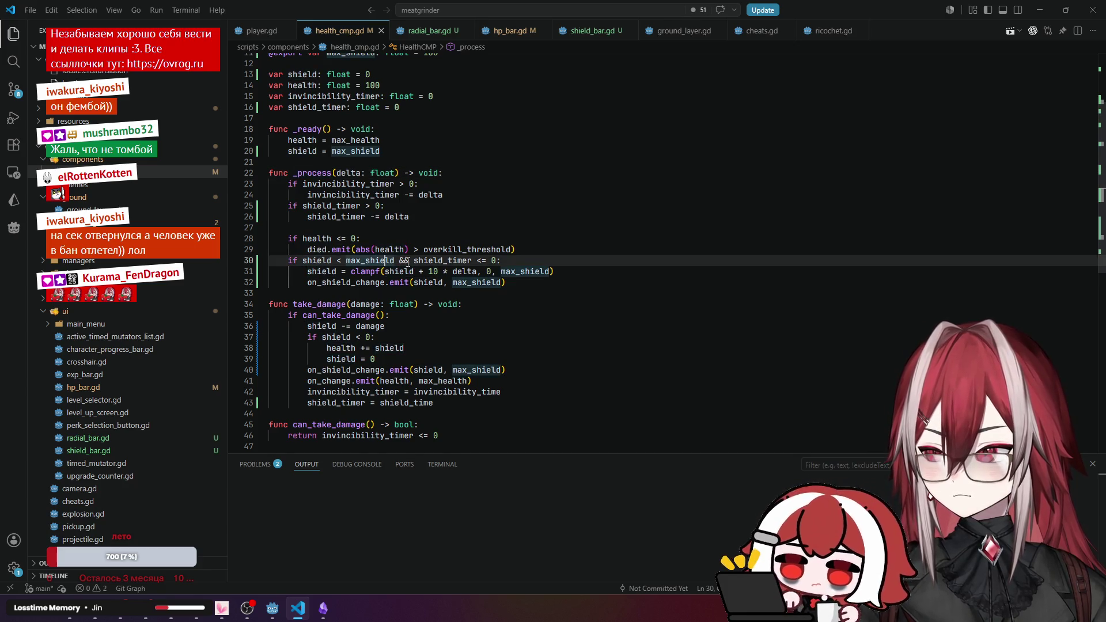
left_click(430, 261)
left_click(493, 260)
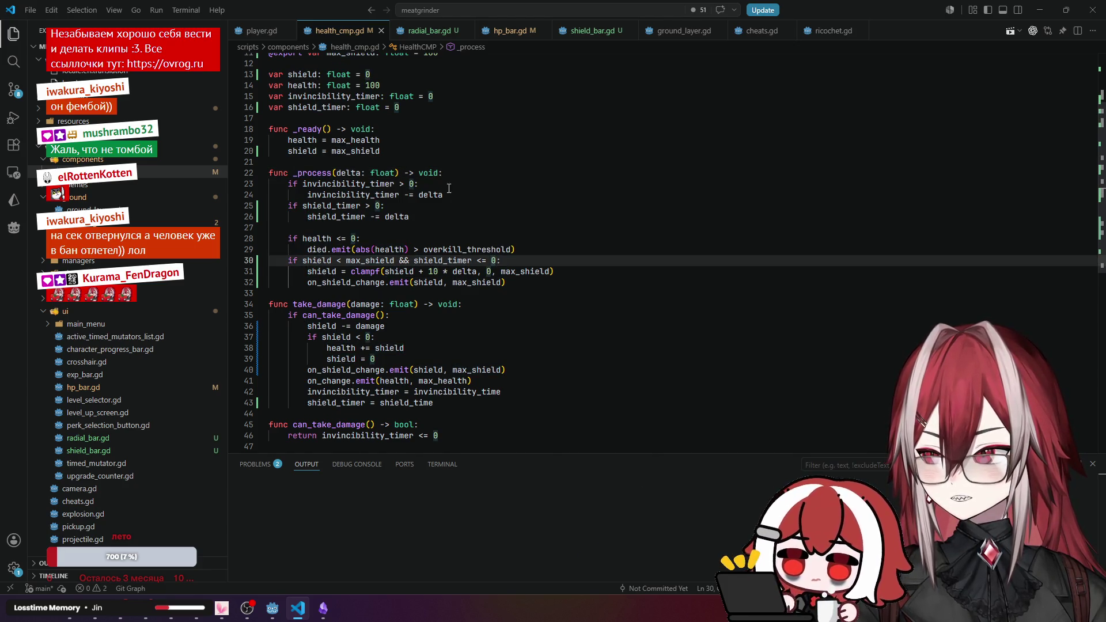
Highlight where max_shield is used and review the shield regeneration lines.
scroll(418, 155, "up", 2)
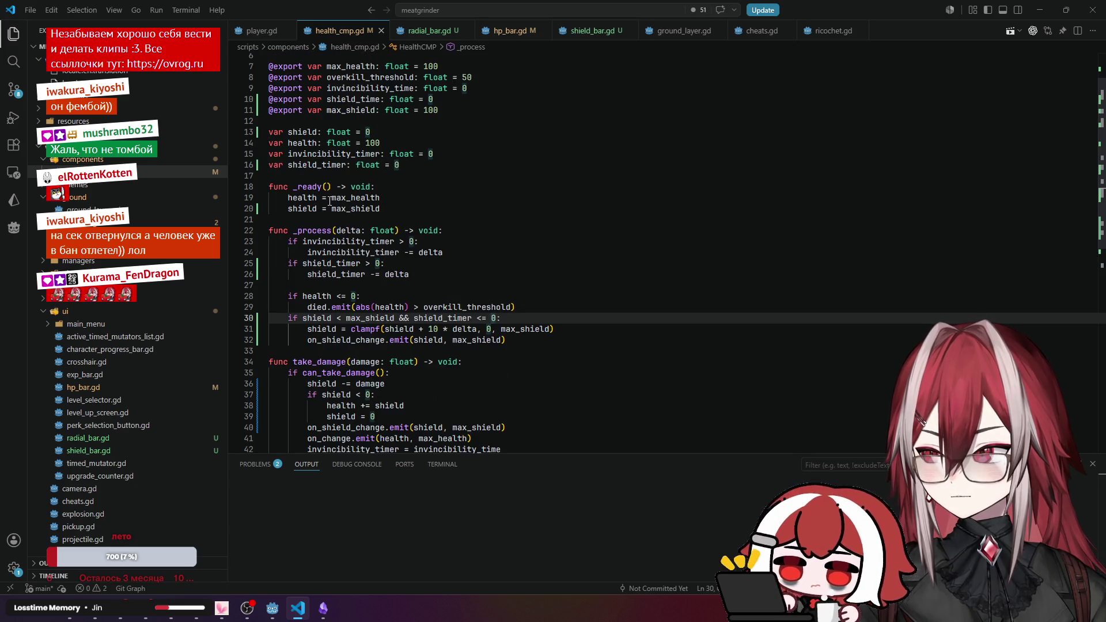
left_click(351, 208)
scroll(467, 199, "up", 2)
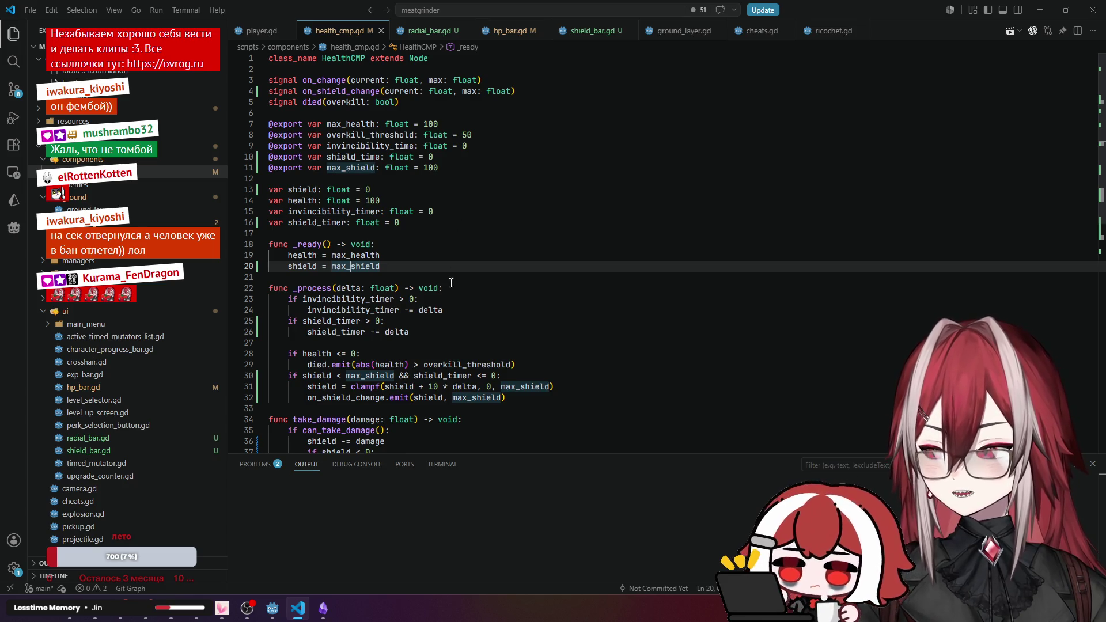
left_click_drag(385, 389, 415, 397)
left_click(419, 397)
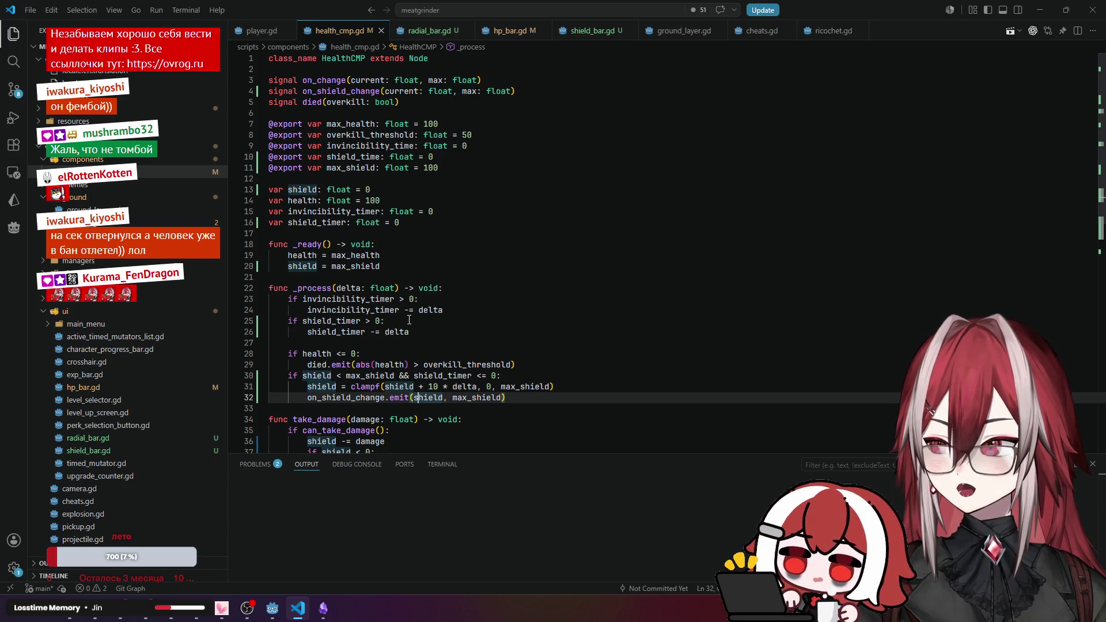
Select the on_shield_change emit line in take_damage.
scroll(408, 320, "down", 3)
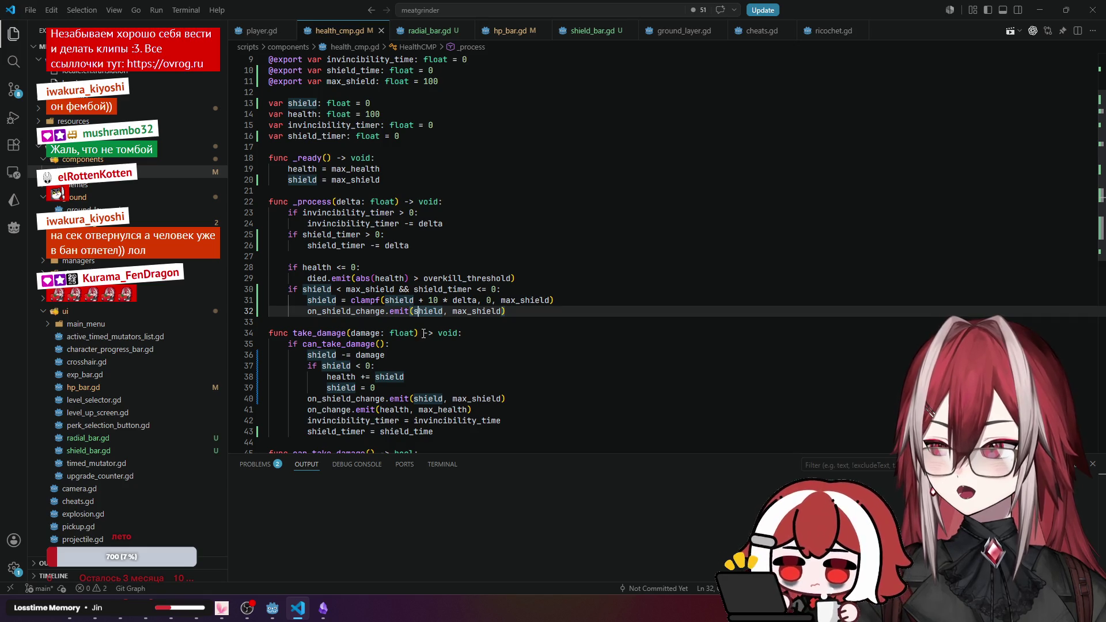
scroll(481, 307, "down", 1)
left_click_drag(515, 285, 309, 284)
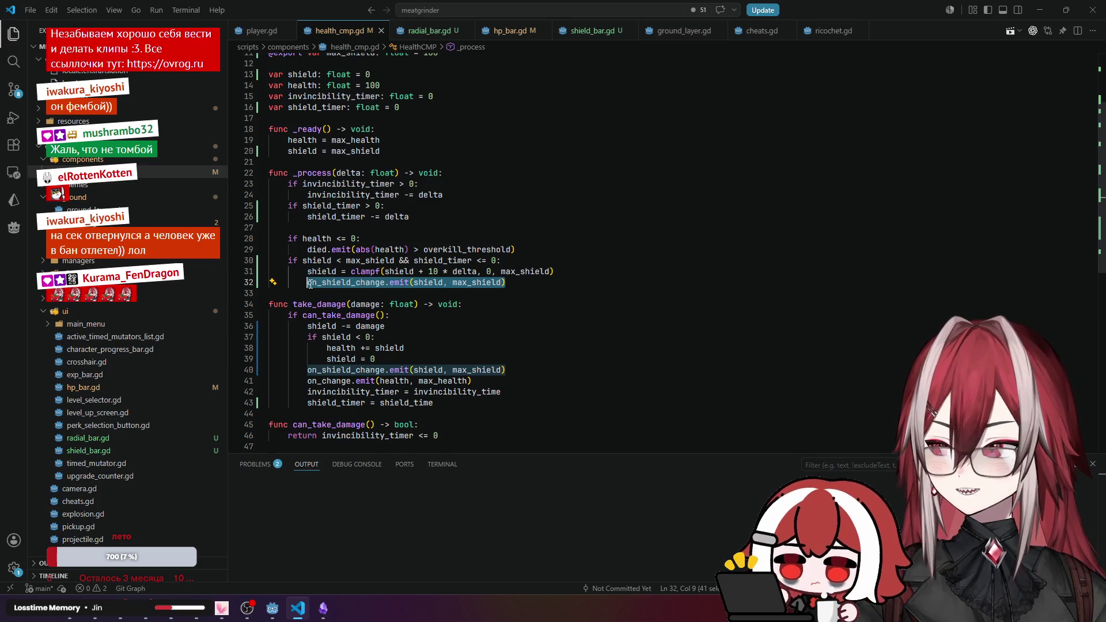
Copy the on_shield_change and on_change emit calls from take_damage into _ready.
key("ctrl+c")
left_click(386, 151)
key("Return")
key("ctrl+v")
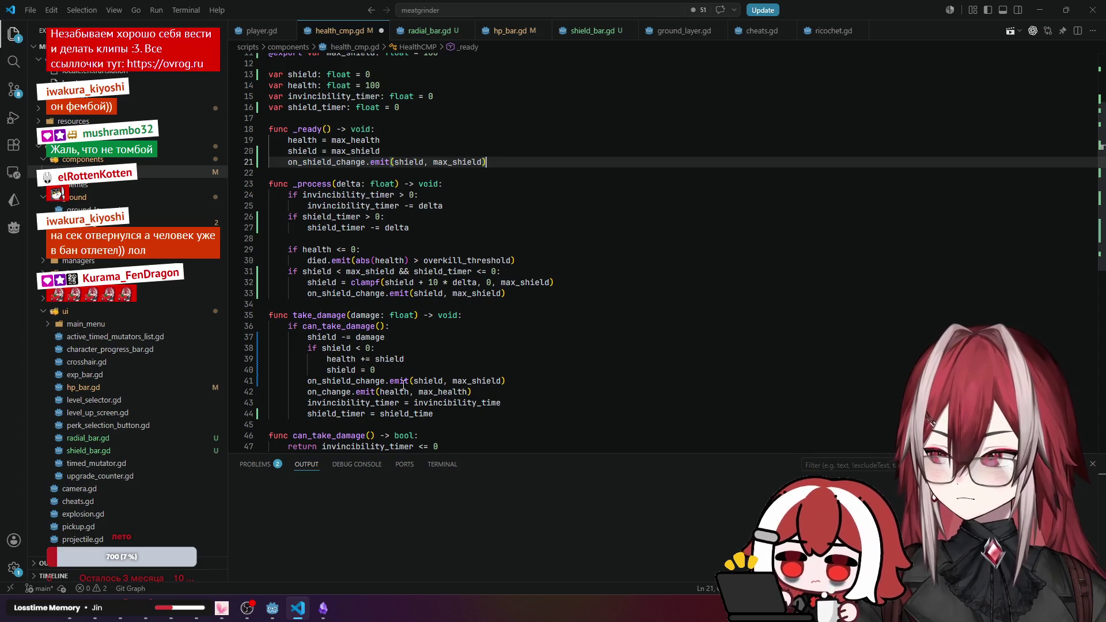
mouse_move(490, 391)
left_mouse_down()
mouse_move(472, 381)
mouse_move(282, 375)
left_mouse_up()
left_click_drag(486, 162, 299, 166)
key("ctrl+v")
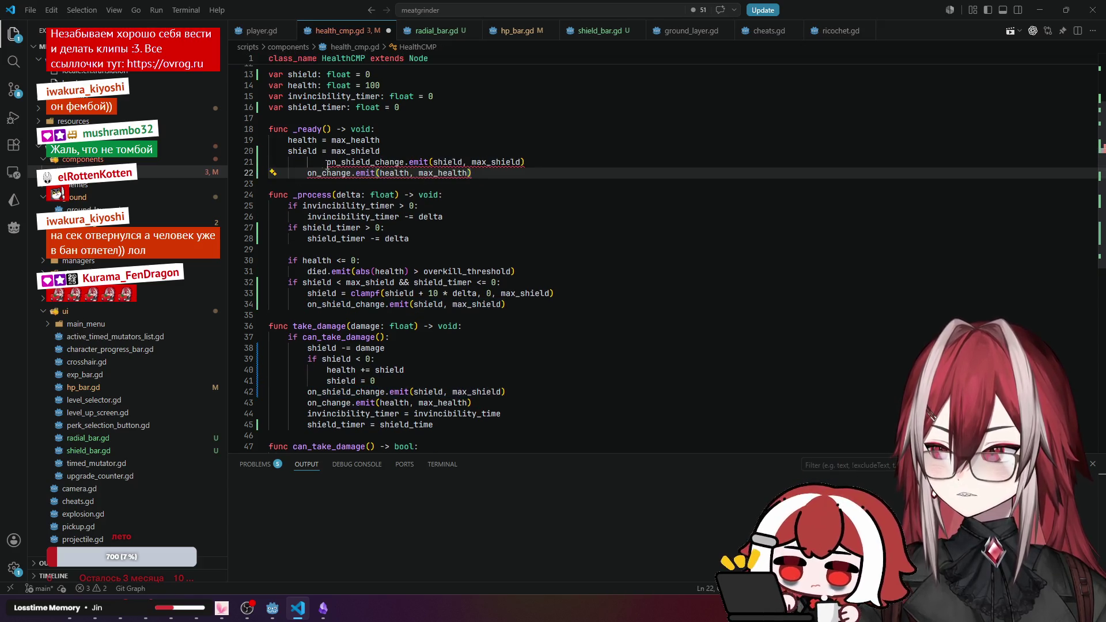
left_click(326, 161)
Fix the emit lines' indentation so they sit in _ready, then run the game with F5.
key("shift+Tab")
key("shift+Tab")
key("Down")
key("shift+Tab")
key("shift+Tab")
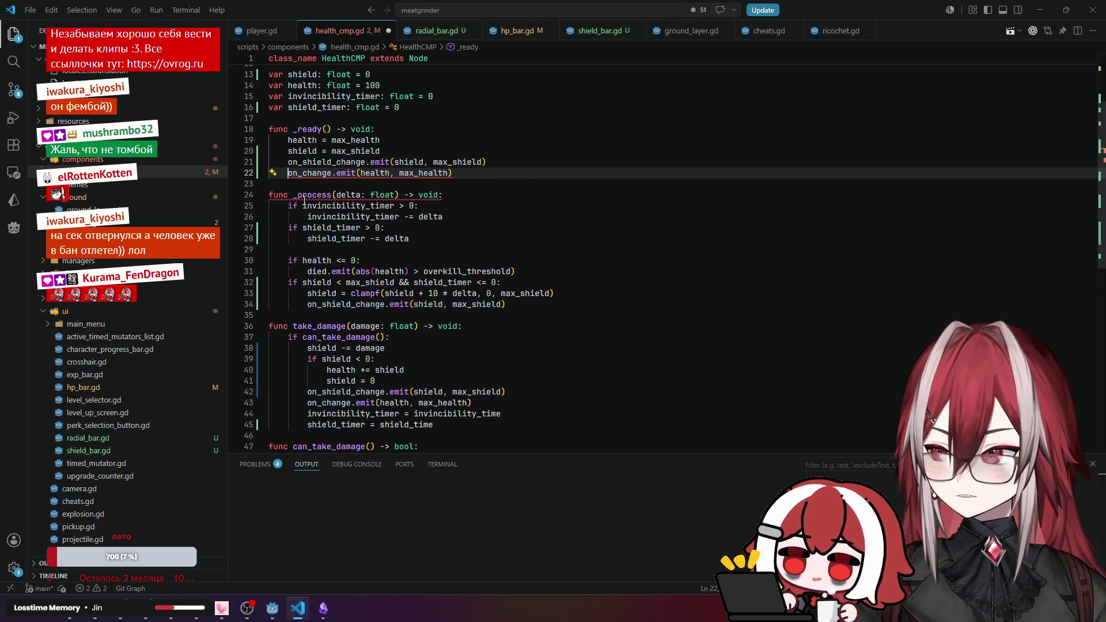
key("Tab")
left_click(447, 151)
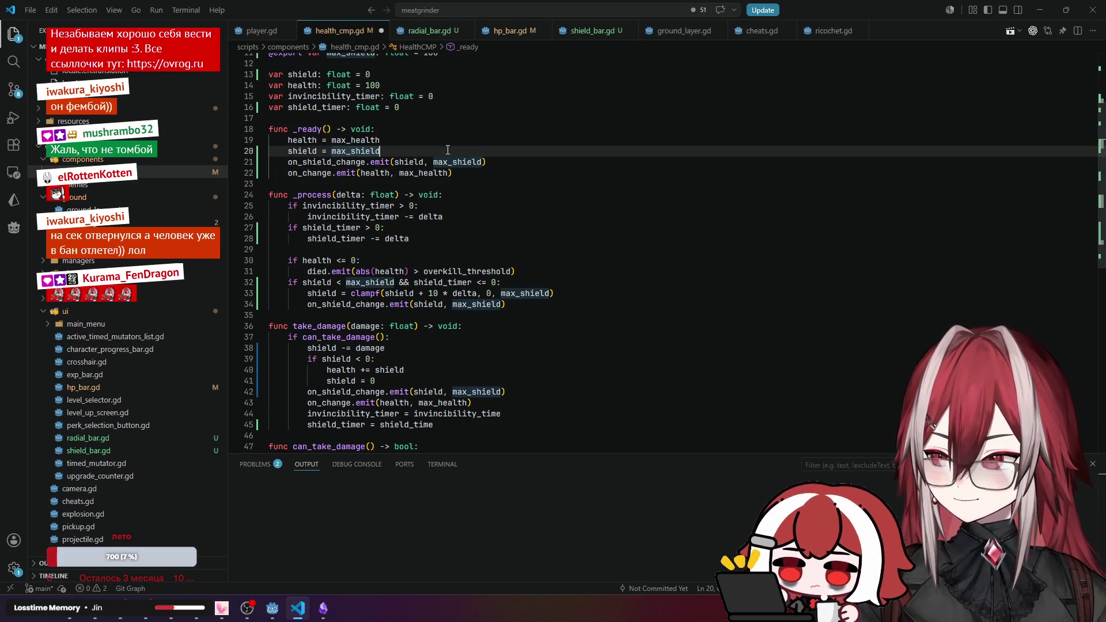
key("alt+Tab")
key("F5")
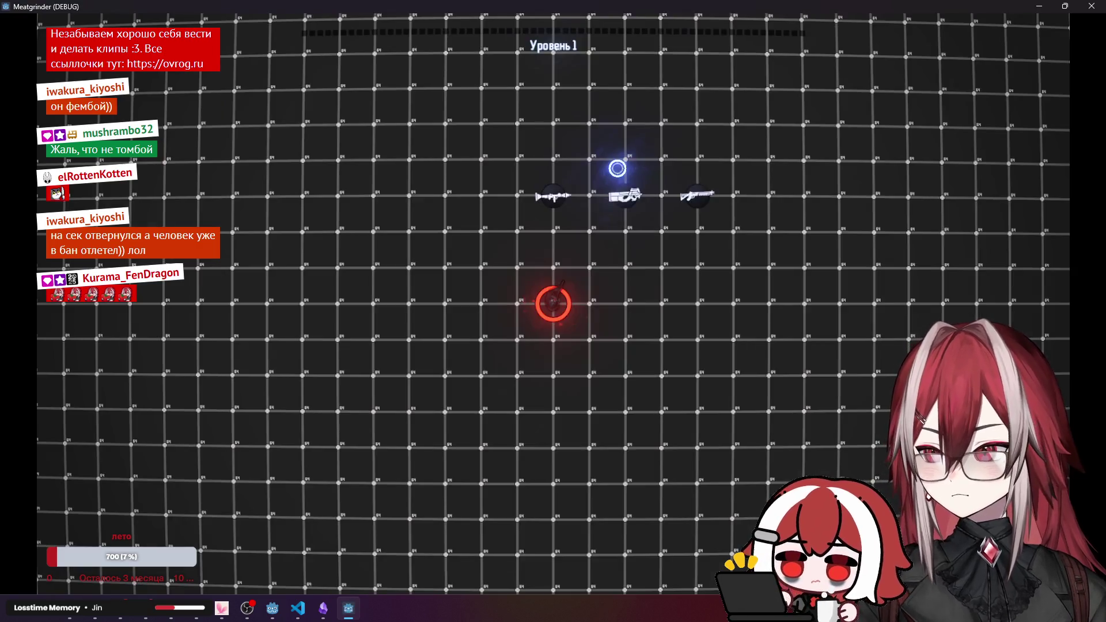
Move the player around with WASD shooting creatures, then close the Meatgrinder debug window.
key("d")
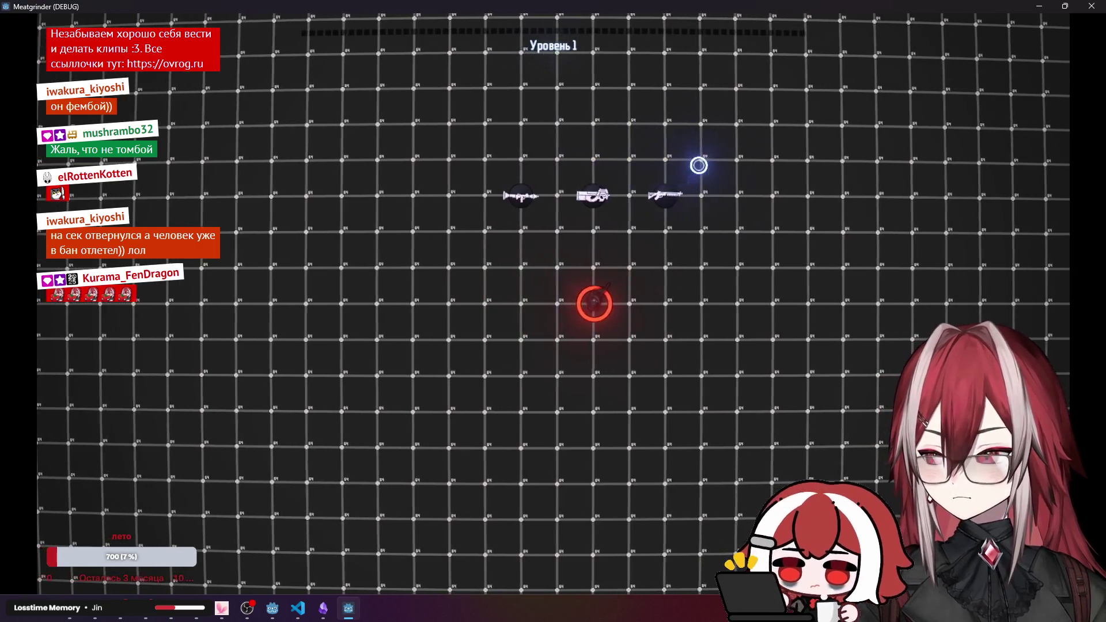
key("w")
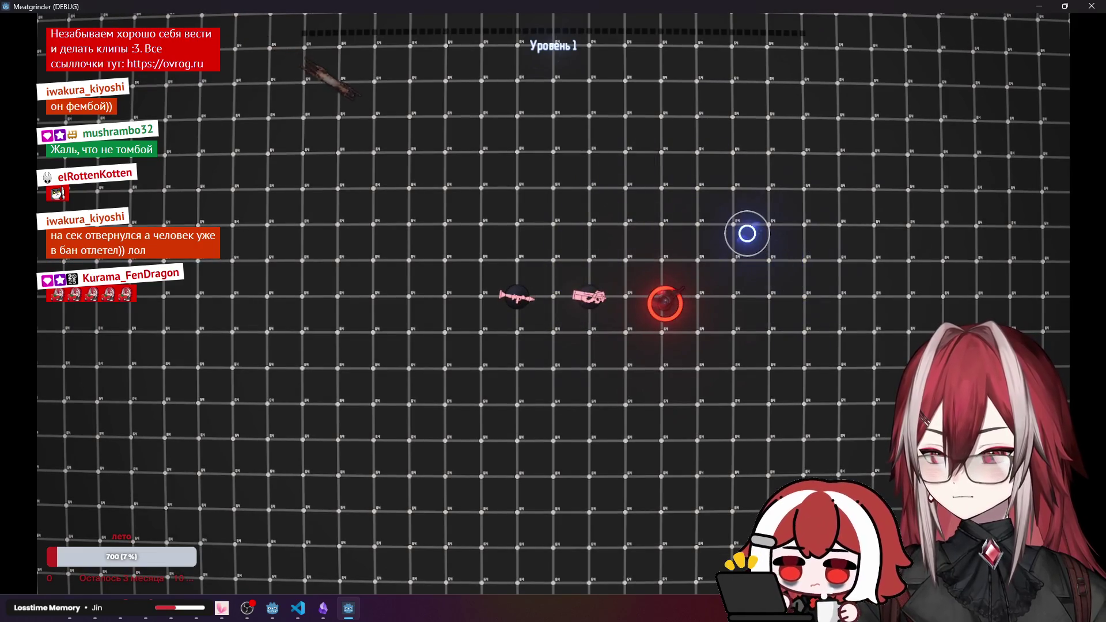
key("s")
key("s")
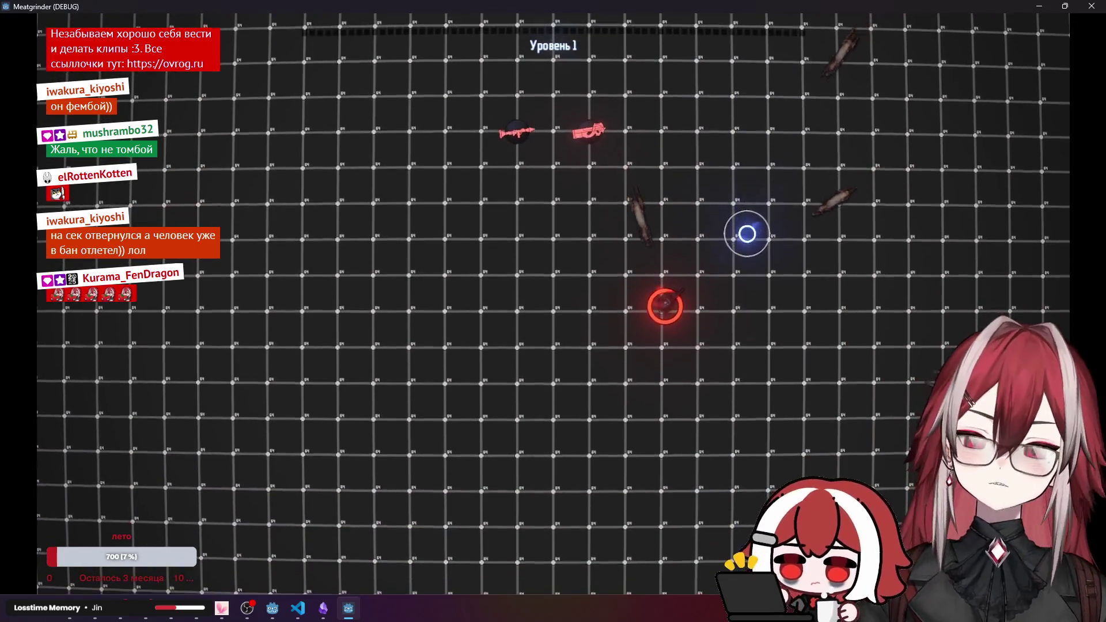
key("s")
key("a")
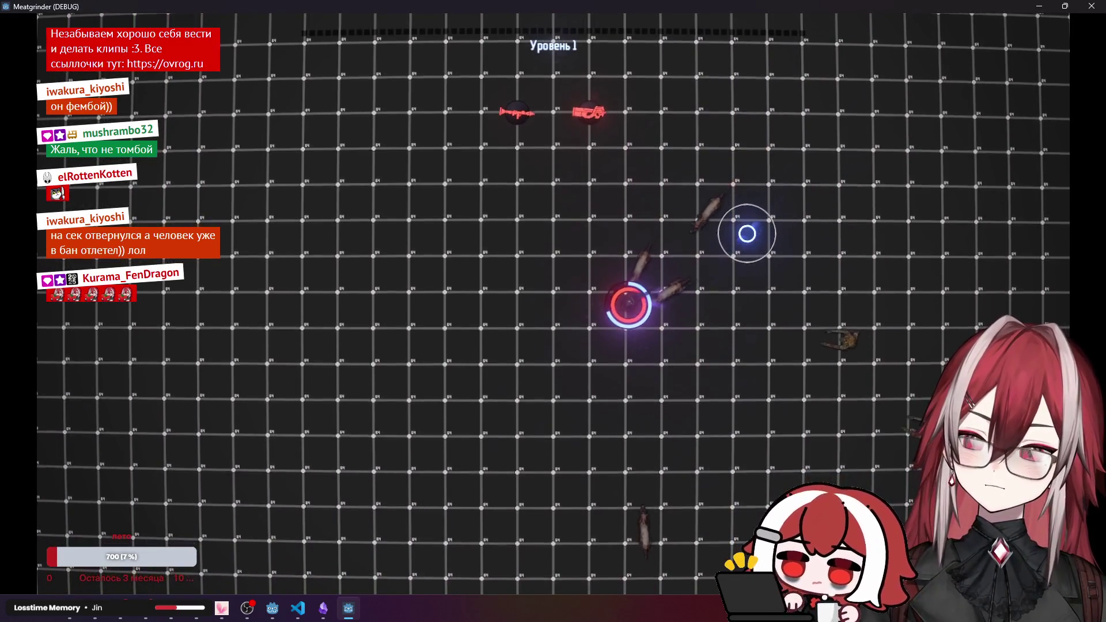
key("a")
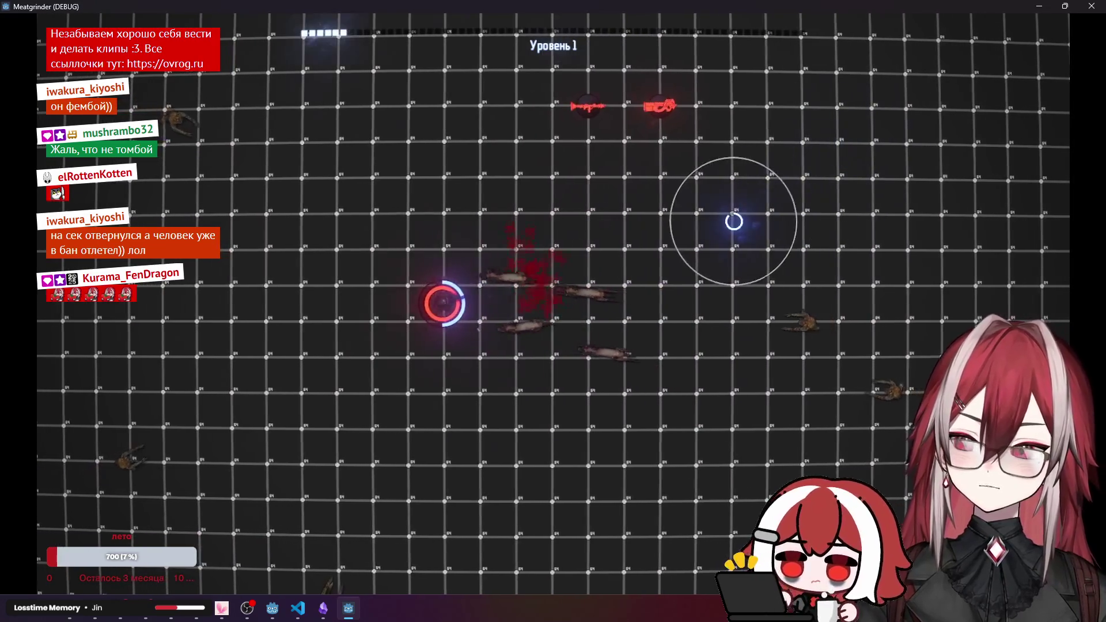
left_click(1091, 6)
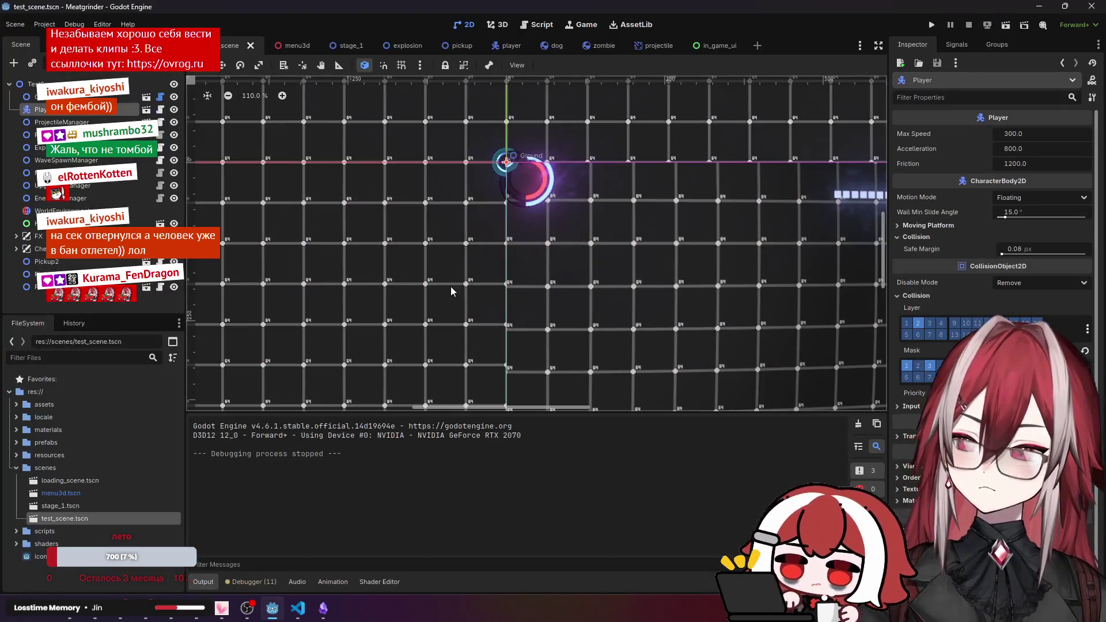
left_click(297, 608)
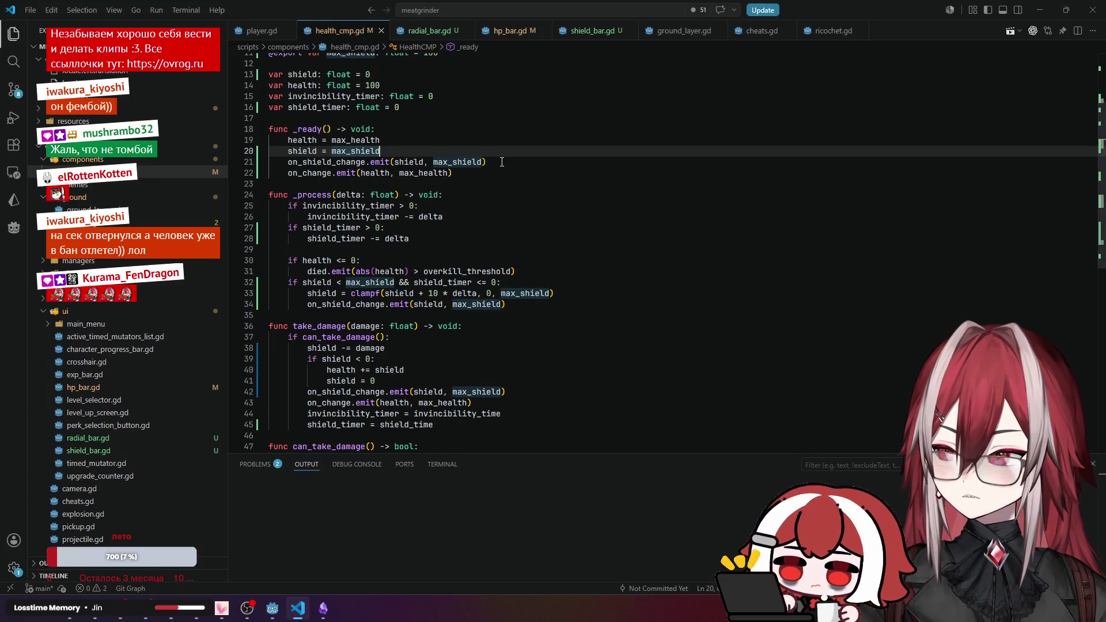
left_click(346, 304)
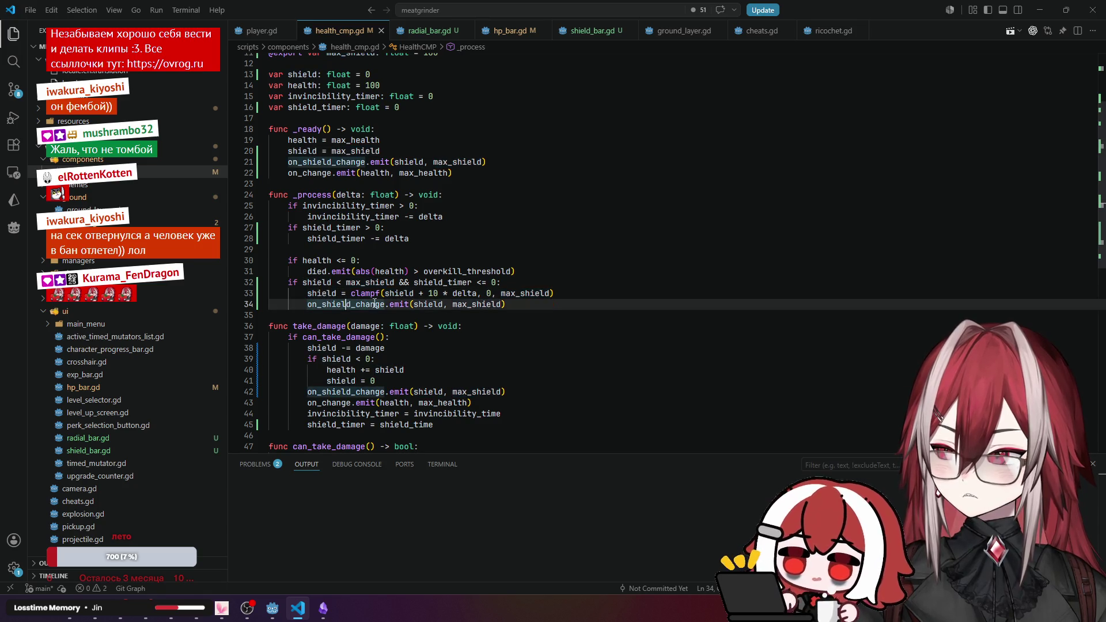
left_click(325, 293)
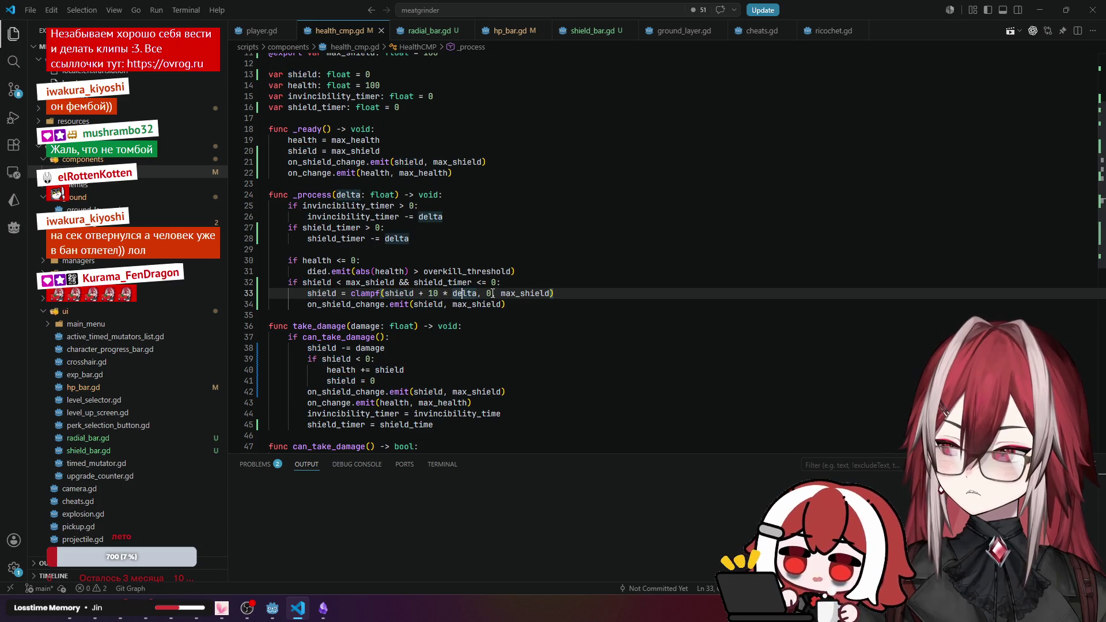
left_click(541, 294)
key("Down")
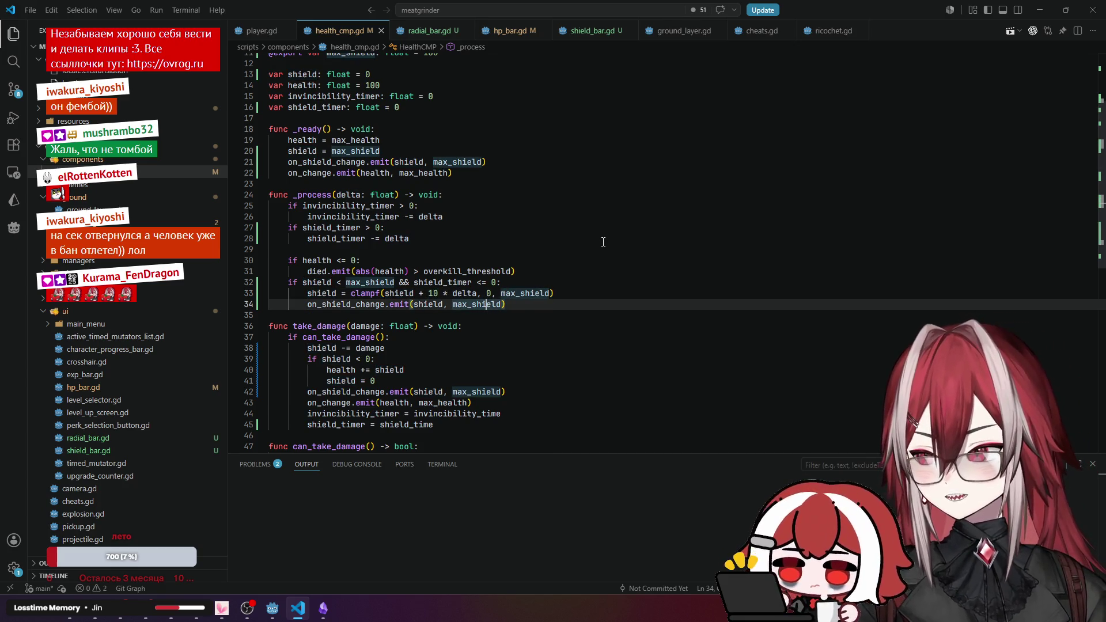
scroll(475, 196, "up", 2)
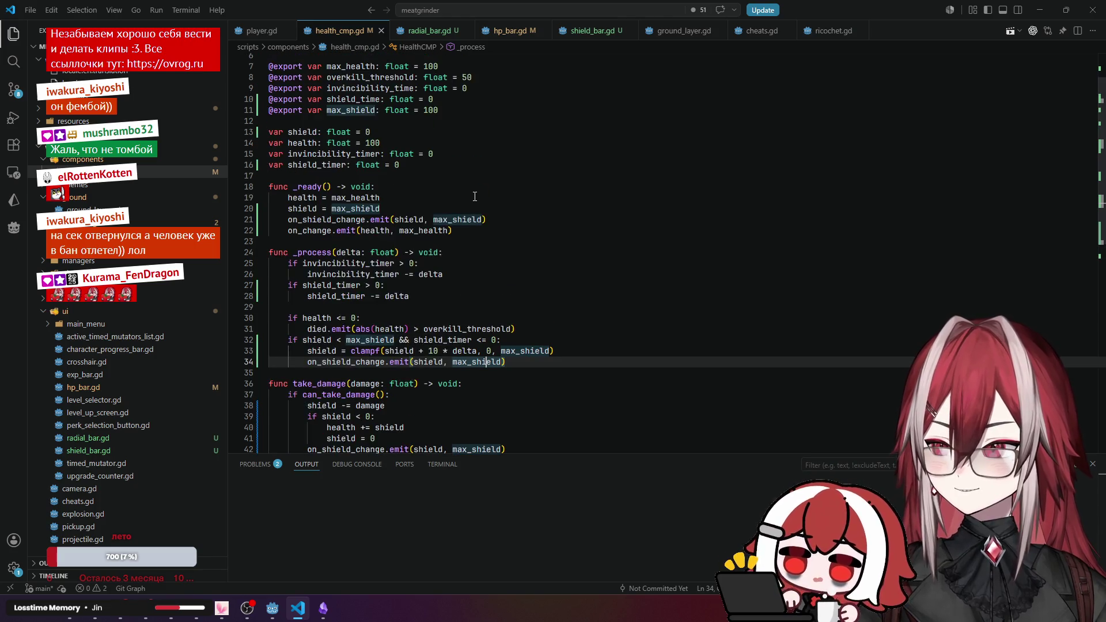
scroll(475, 197, "up", 1)
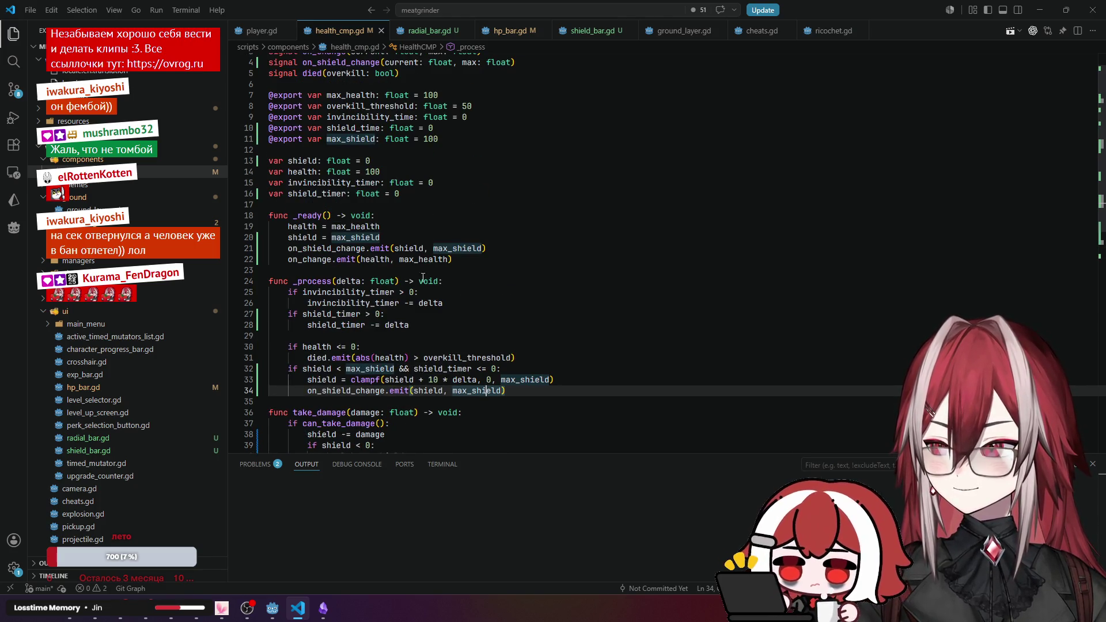
left_click(271, 606)
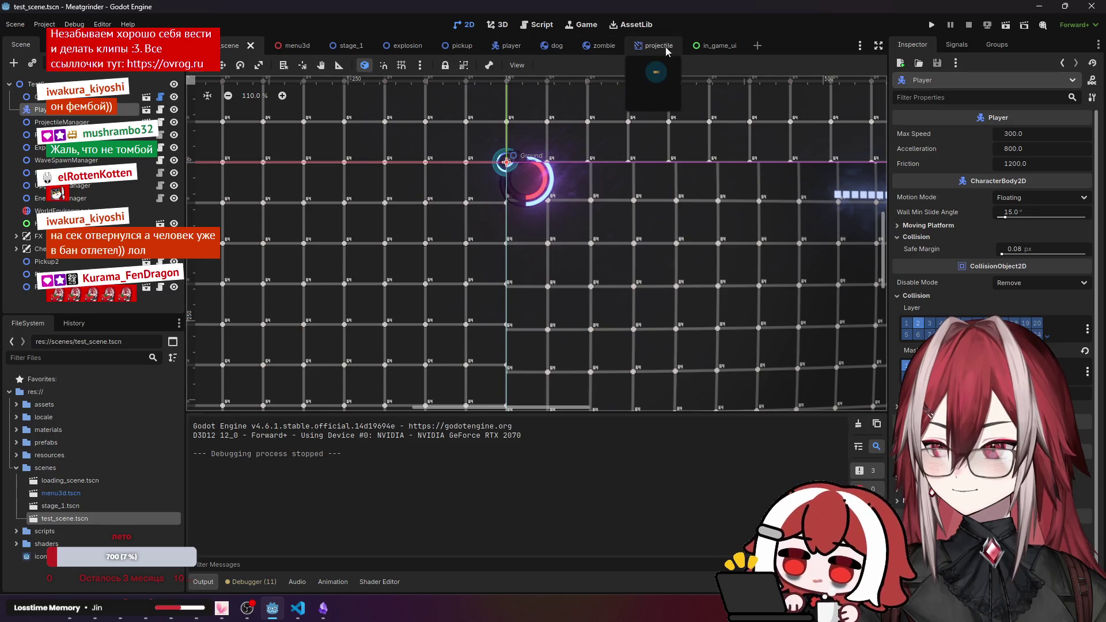
left_click(502, 41)
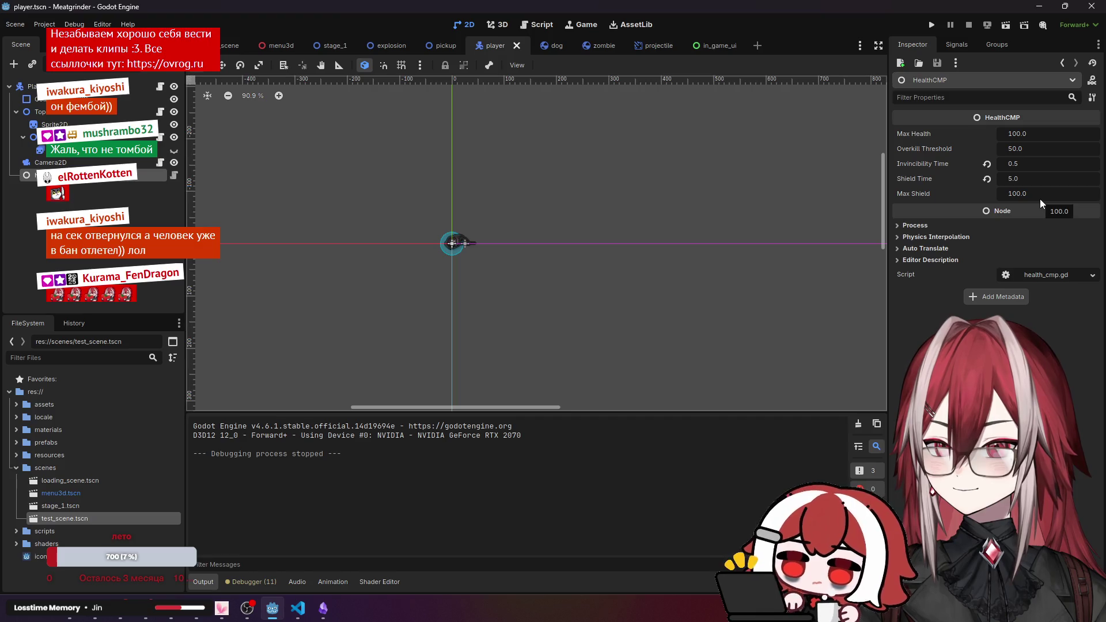
Change HealthCMP Shield Time from 5.0 to 1, then run the game from test_scene.
left_click(1025, 180)
type("1")
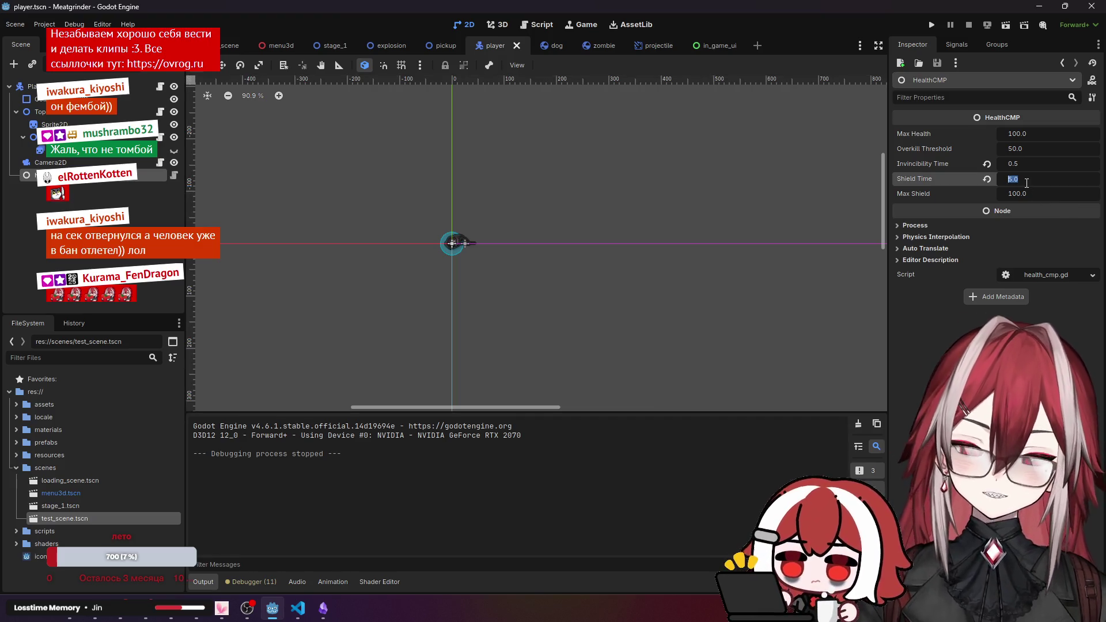
key("Return")
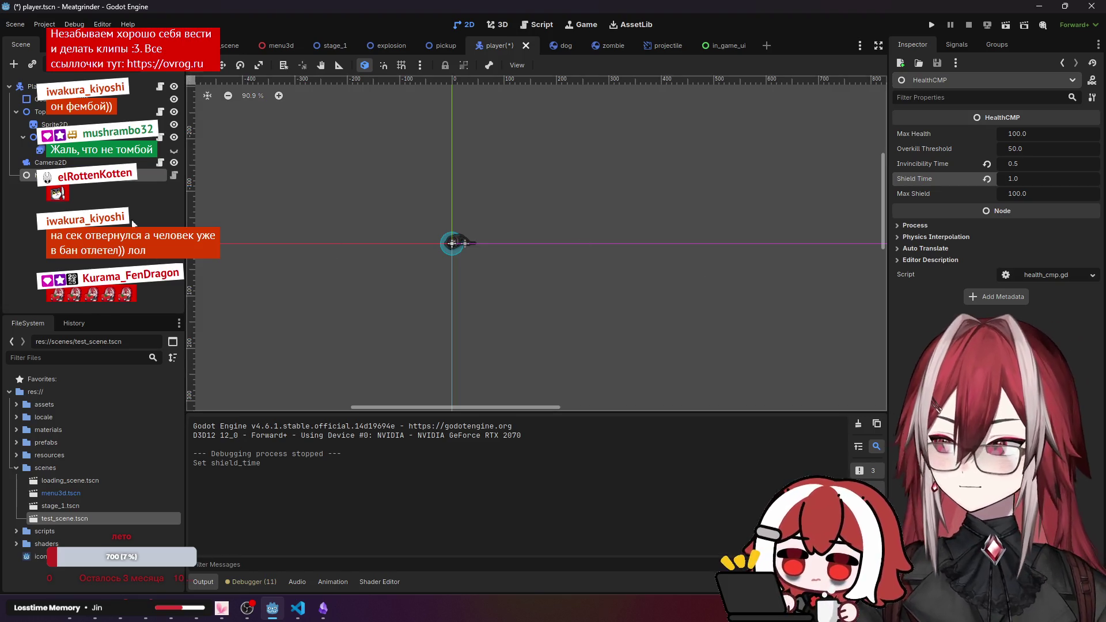
left_click(230, 45)
left_click(1005, 24)
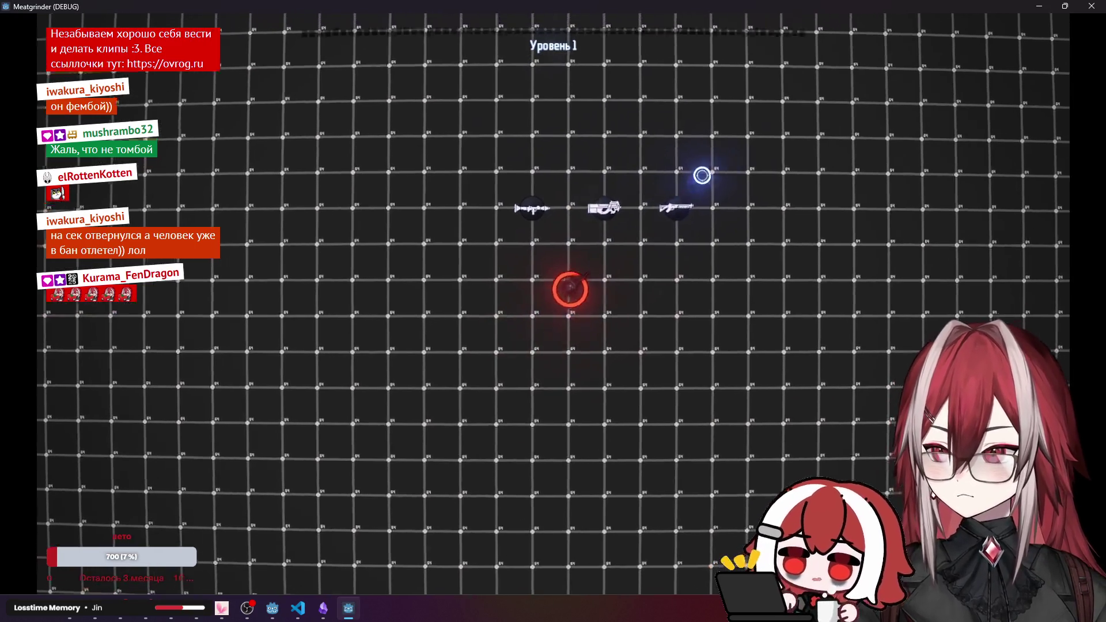
Pick up the right-hand gun and move among the enemies so they hit the player's shield.
key("d")
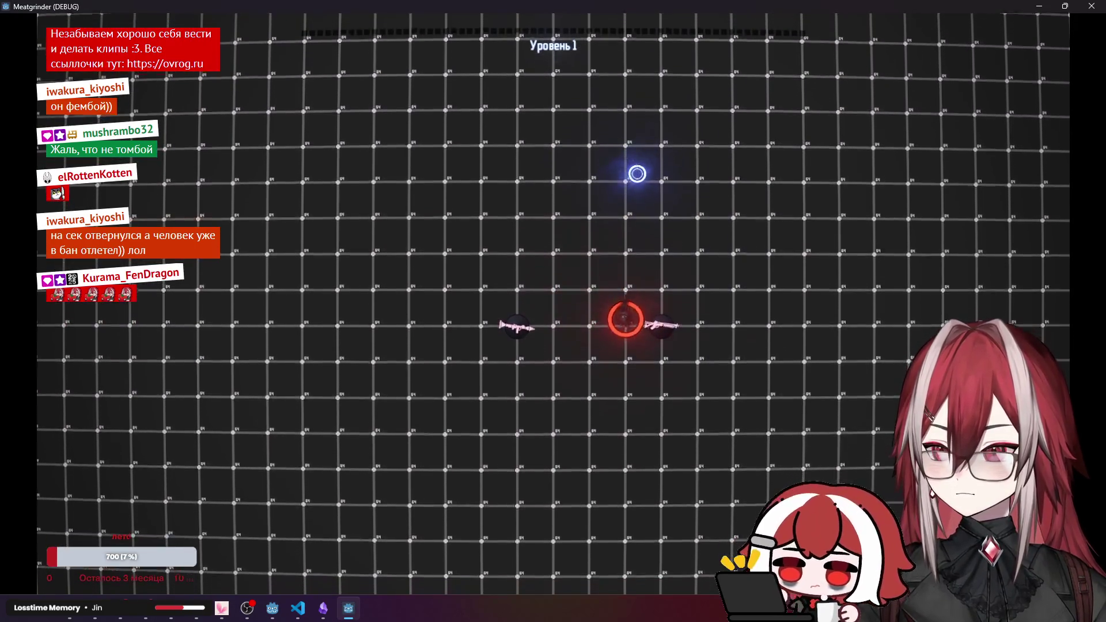
key("a")
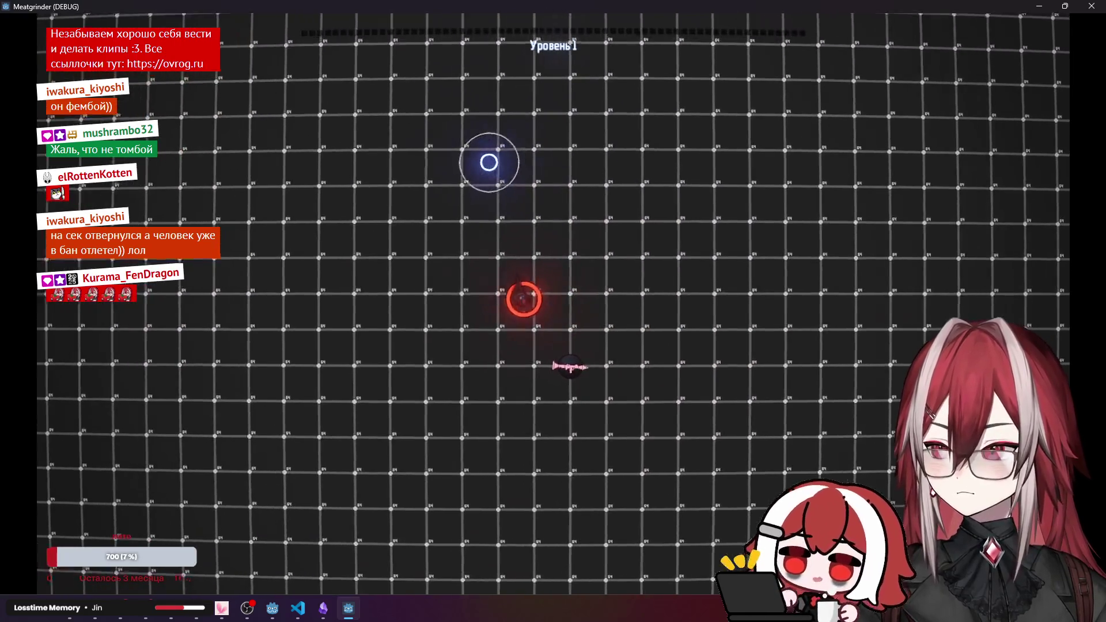
key("s")
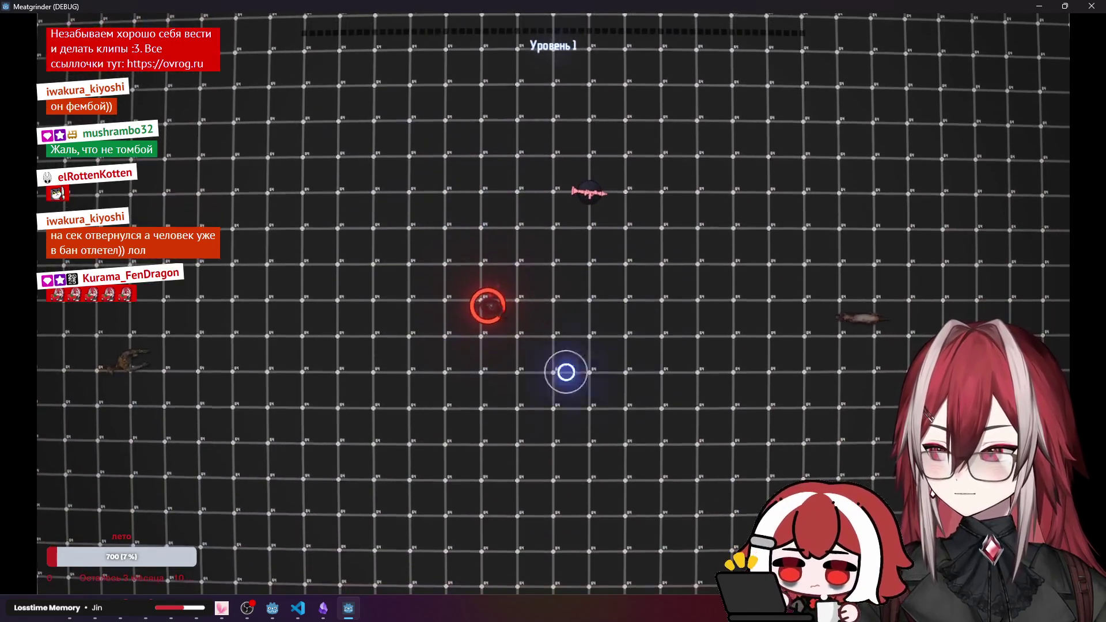
key("d")
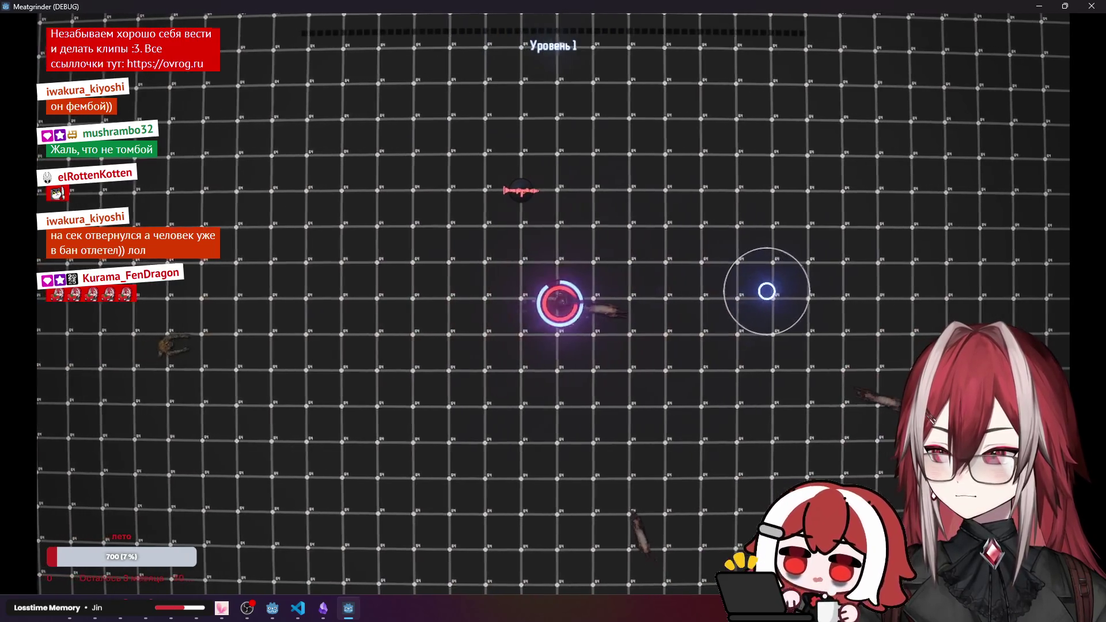
key("a")
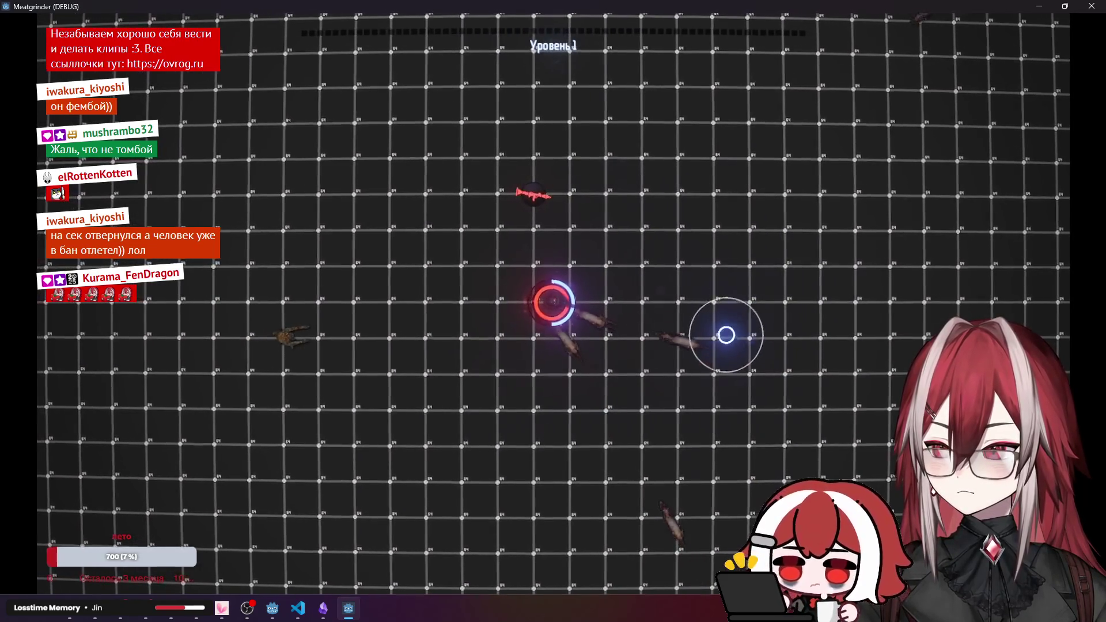
key("w")
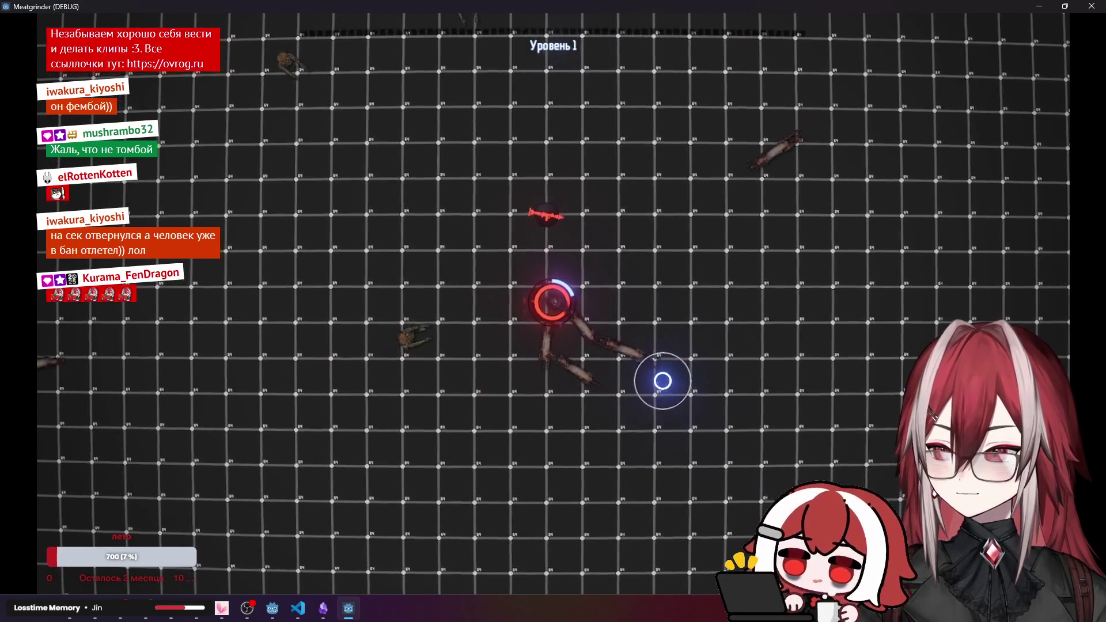
key("w")
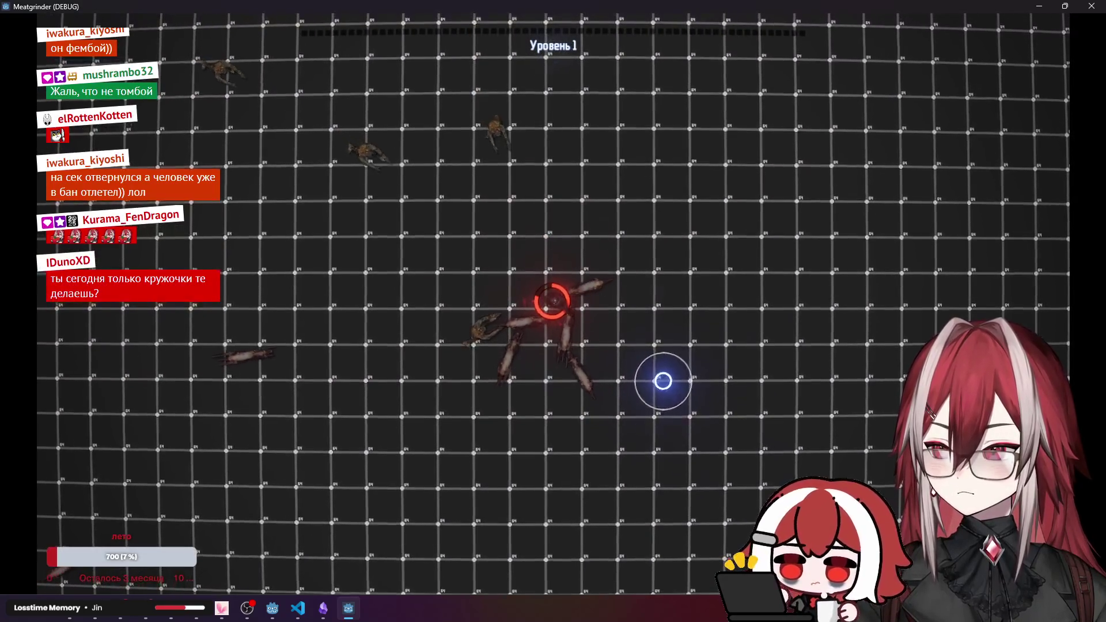
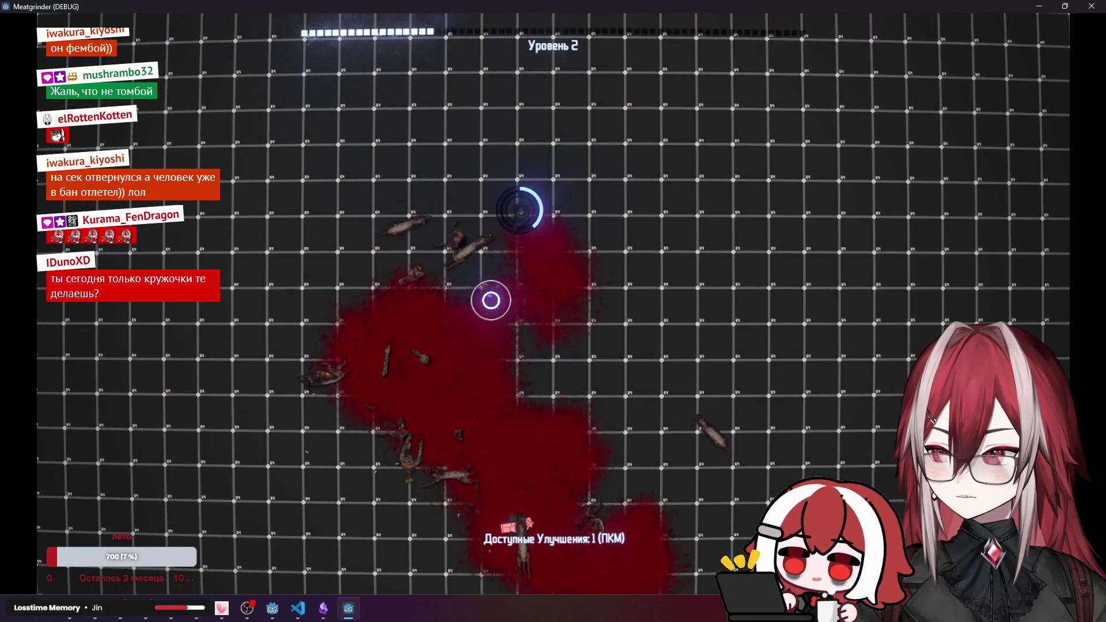
Playtest the debug build briefly, shooting enemies and moving with WASD, then quit the game.
left_click(537, 229)
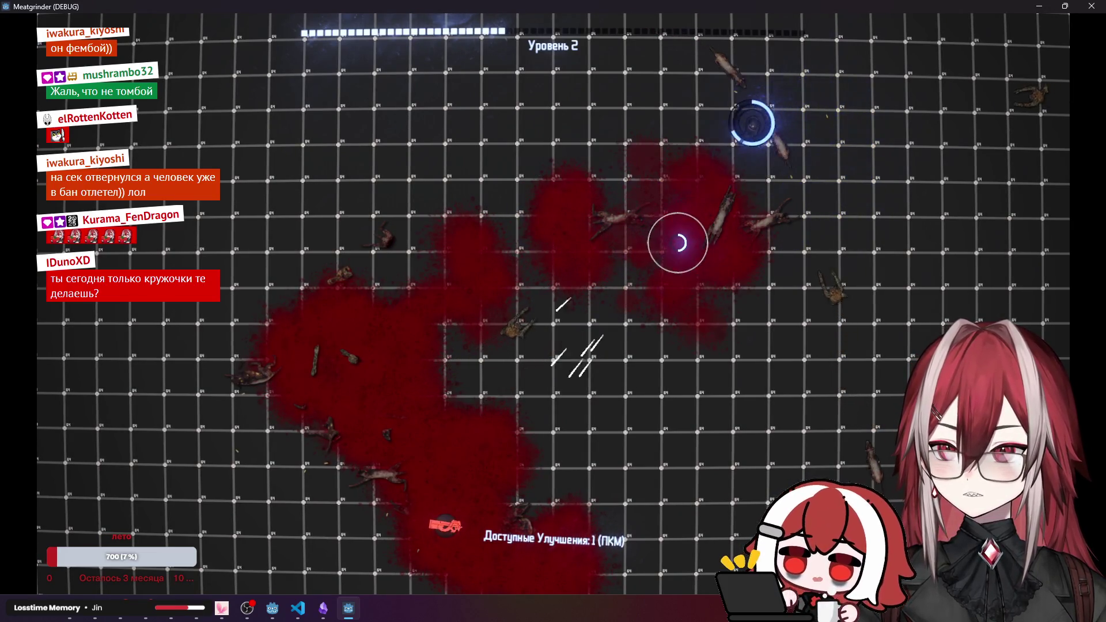
key("a")
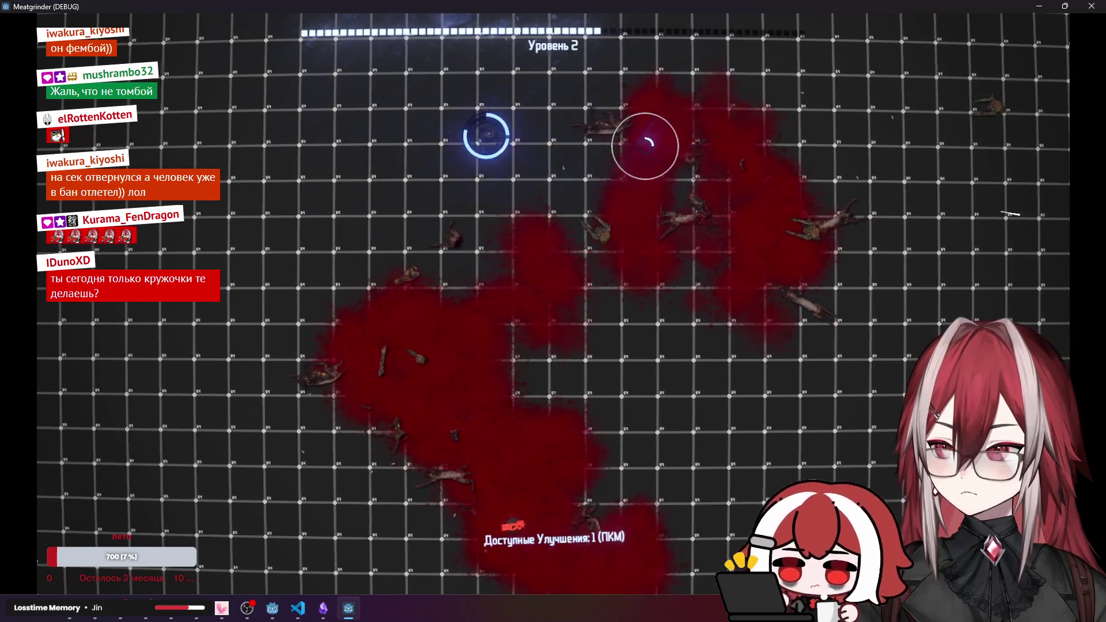
key("s")
key("a")
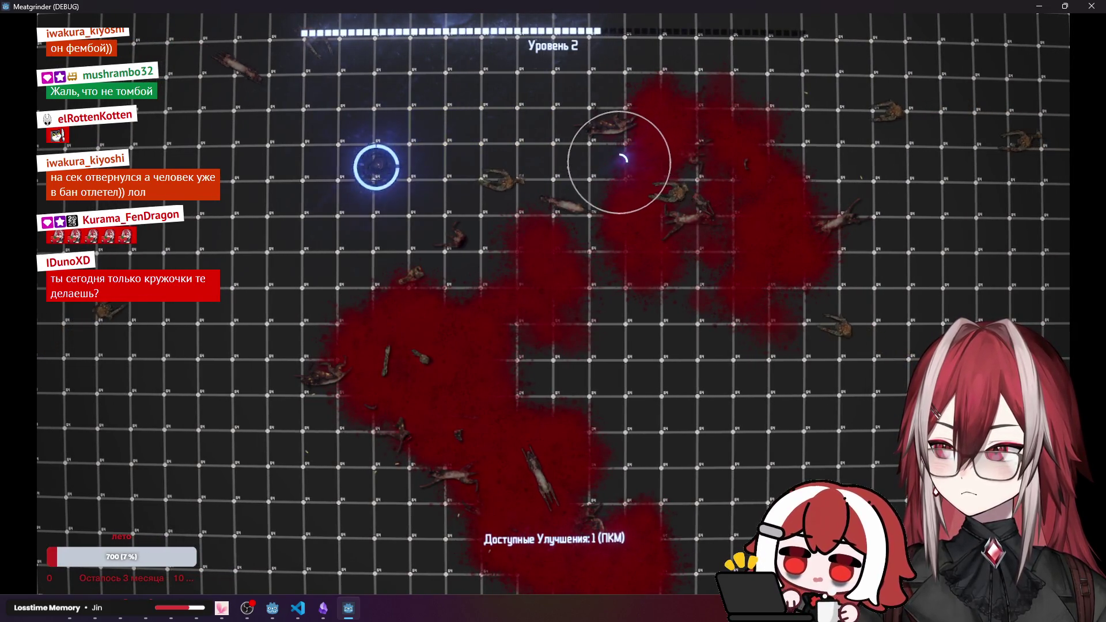
key("s")
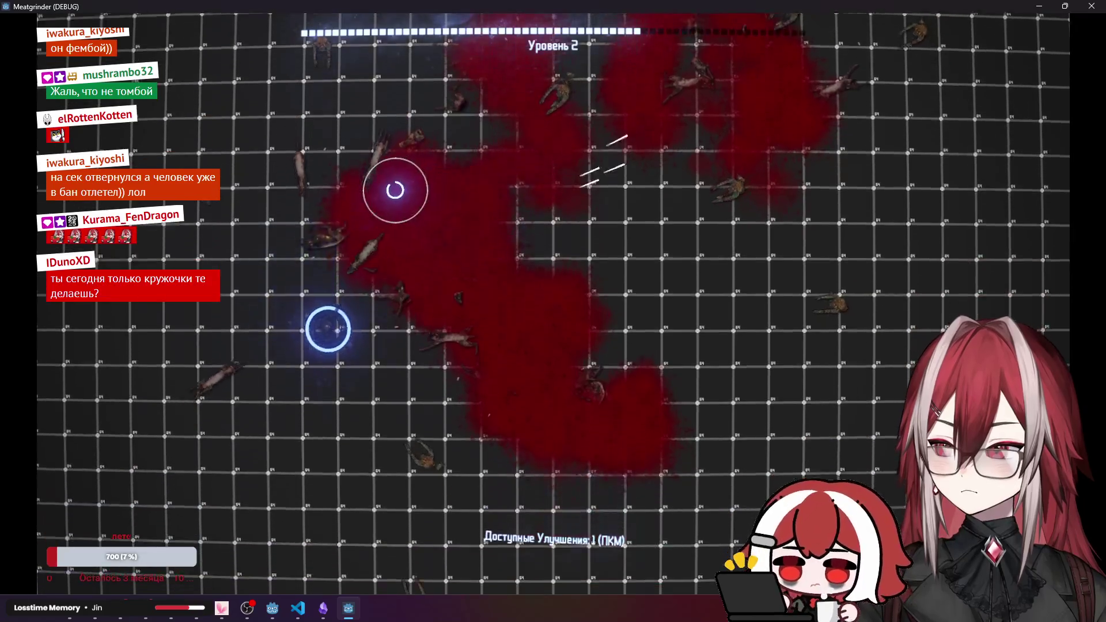
key("alt+F4")
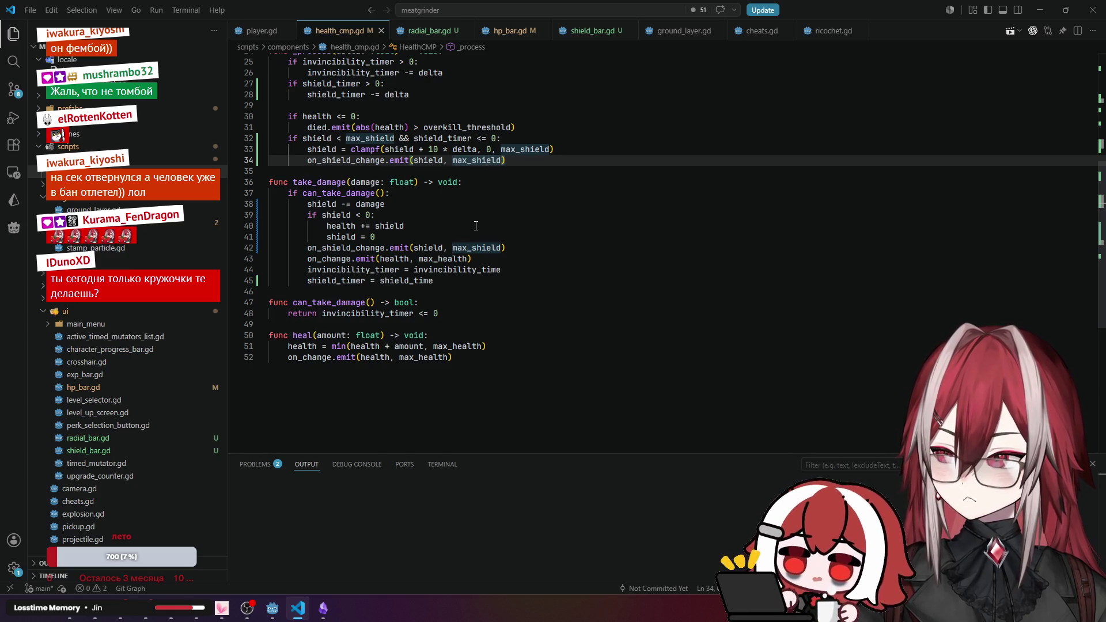
Review health_cmp.gd's shield regeneration line and where on_shield_change is emitted.
scroll(475, 226, "up", 4)
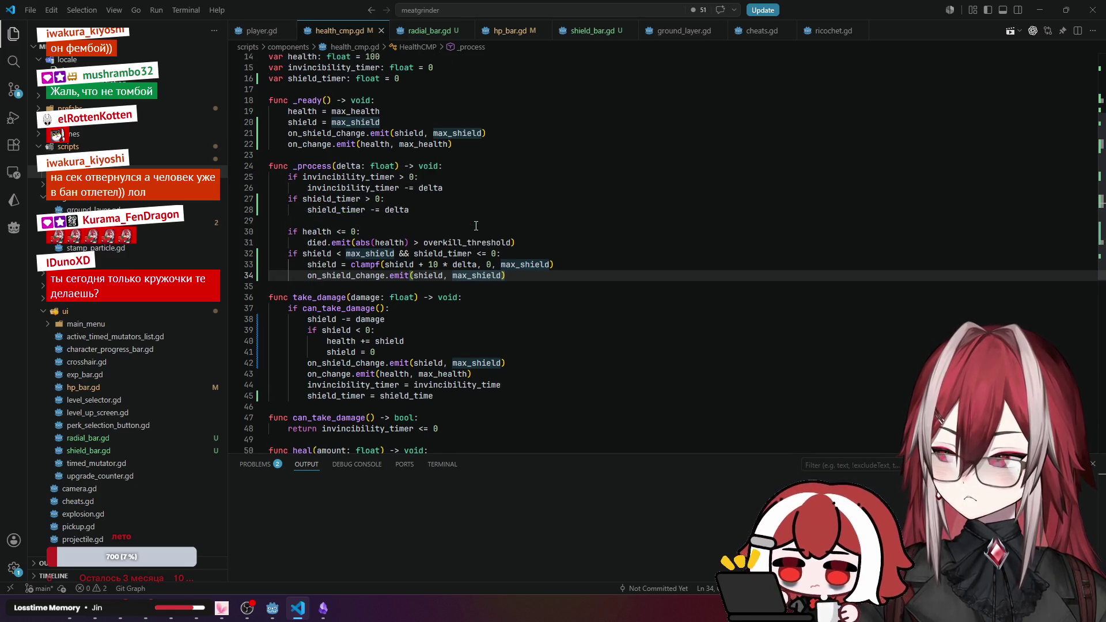
scroll(475, 225, "down", 2)
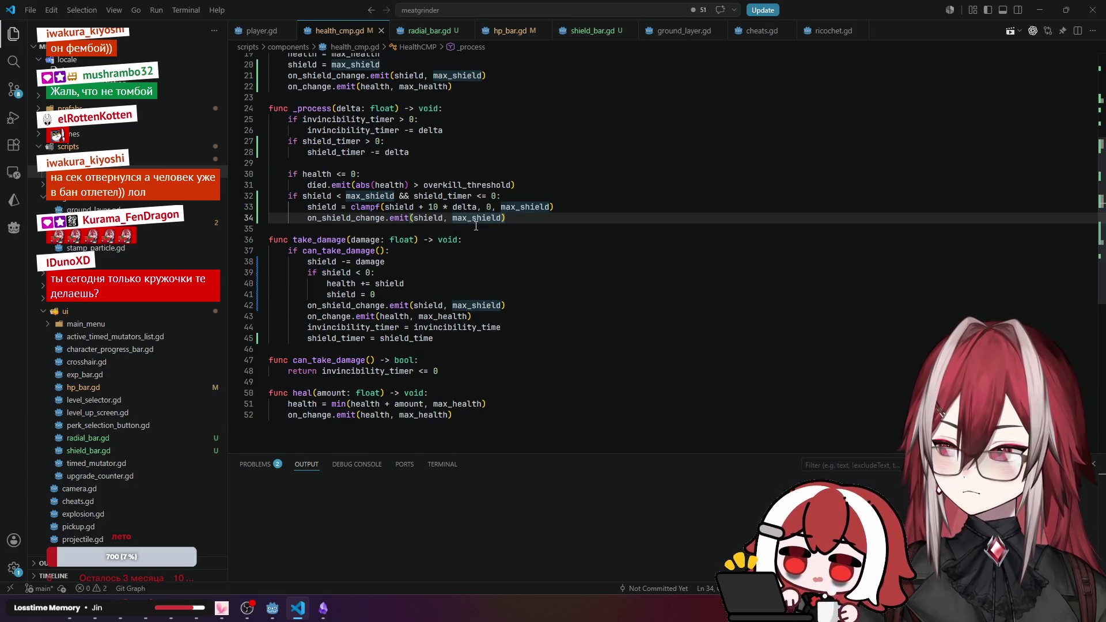
left_click(581, 34)
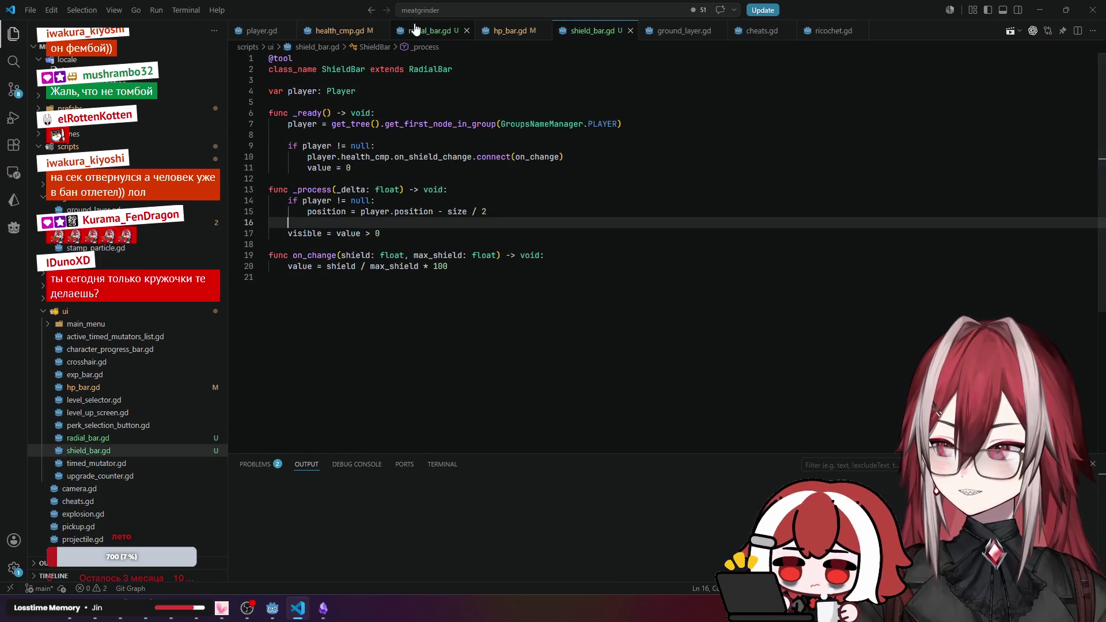
left_click(340, 31)
scroll(421, 166, "up", 5)
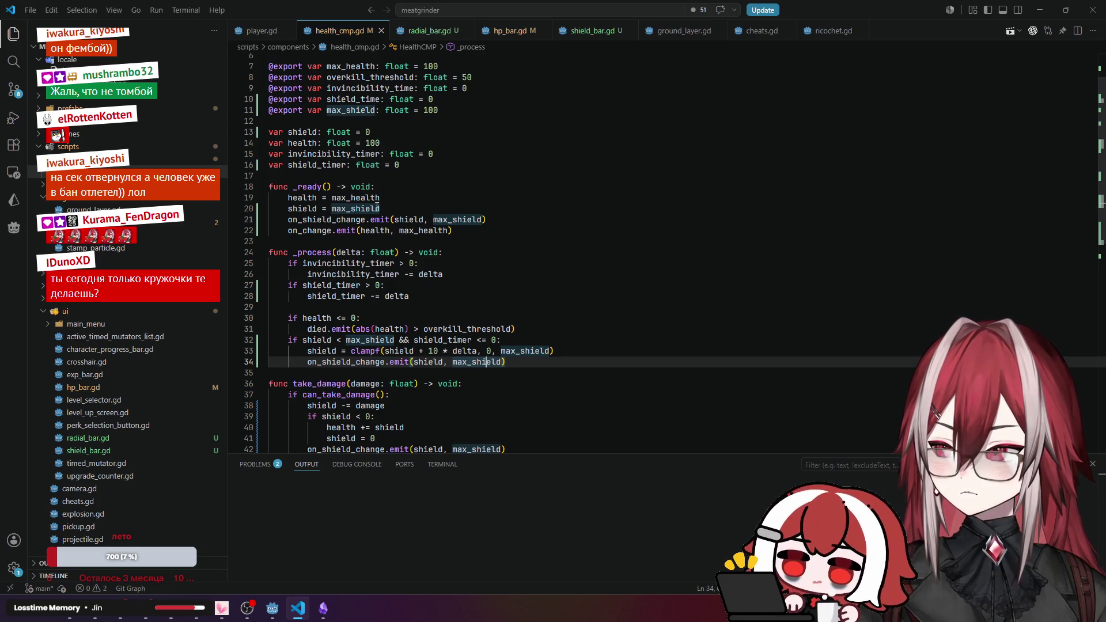
scroll(358, 236, "down", 2)
left_click(351, 304)
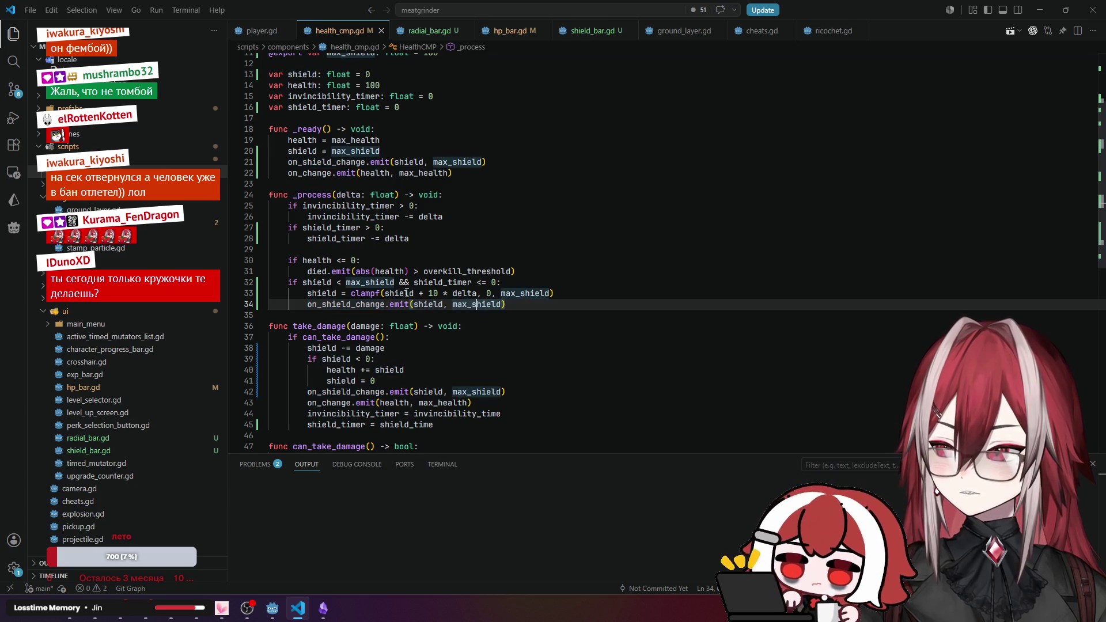
left_click(336, 293)
Inspect shield_bar.gd's on_shield_change connection, max_shield use and value computation, then view radial_bar.gd.
left_click(596, 32)
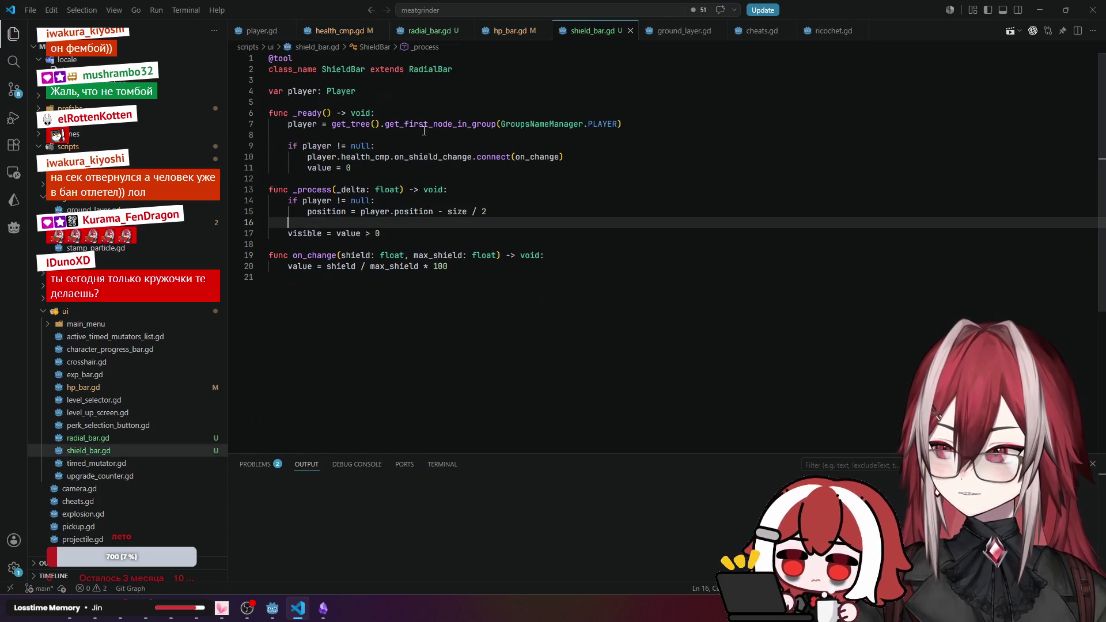
left_click(414, 159)
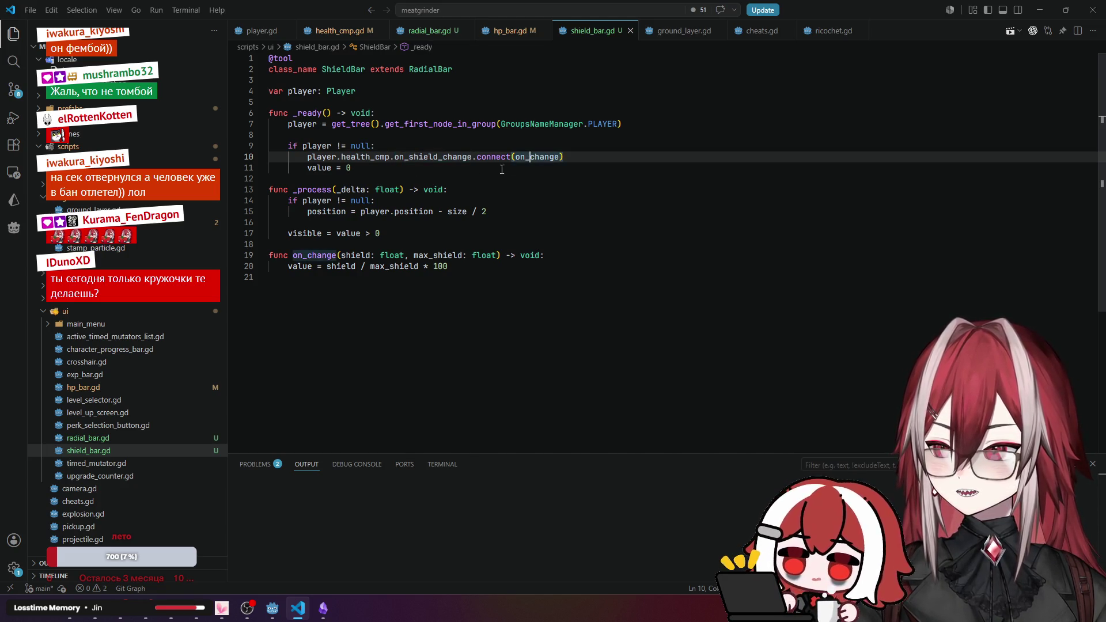
left_click(346, 267)
left_click(390, 267)
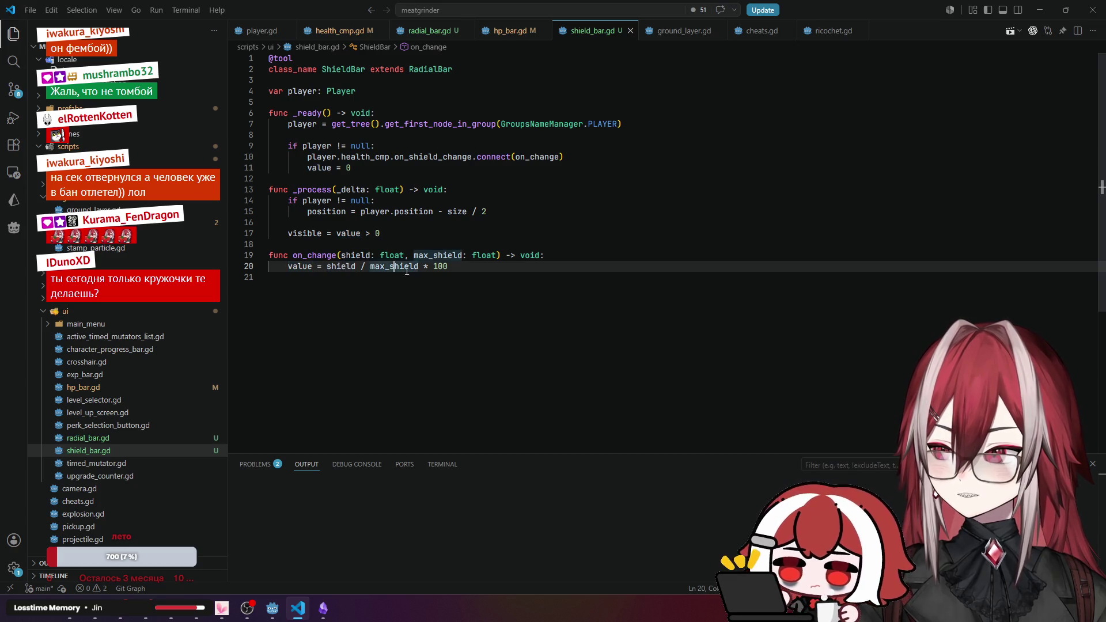
left_click(302, 266)
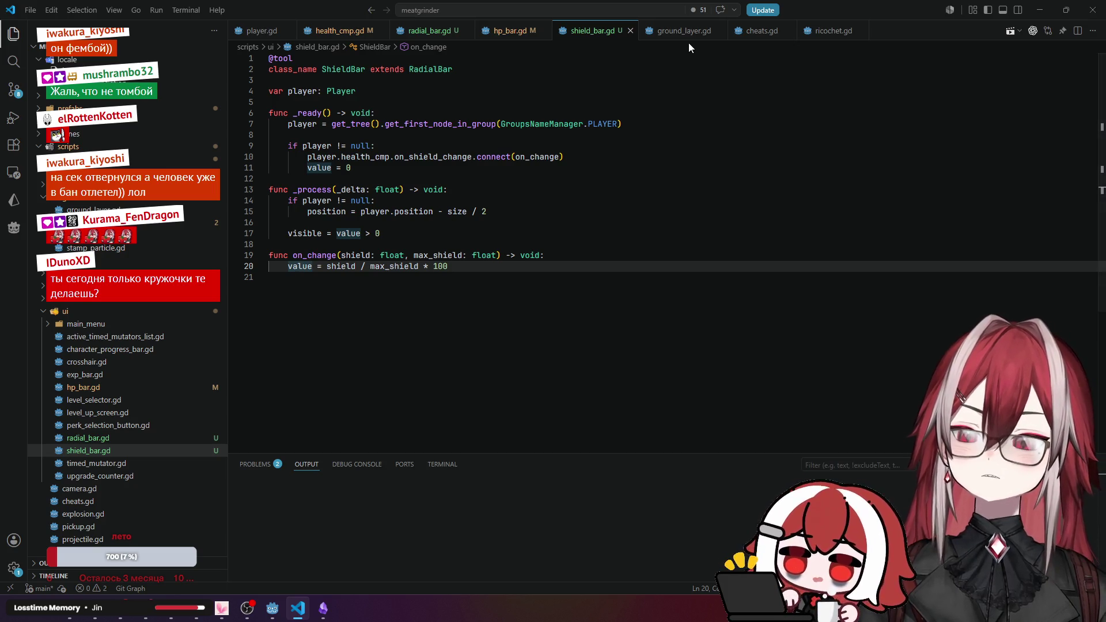
left_click(427, 30)
scroll(331, 143, "up", 6)
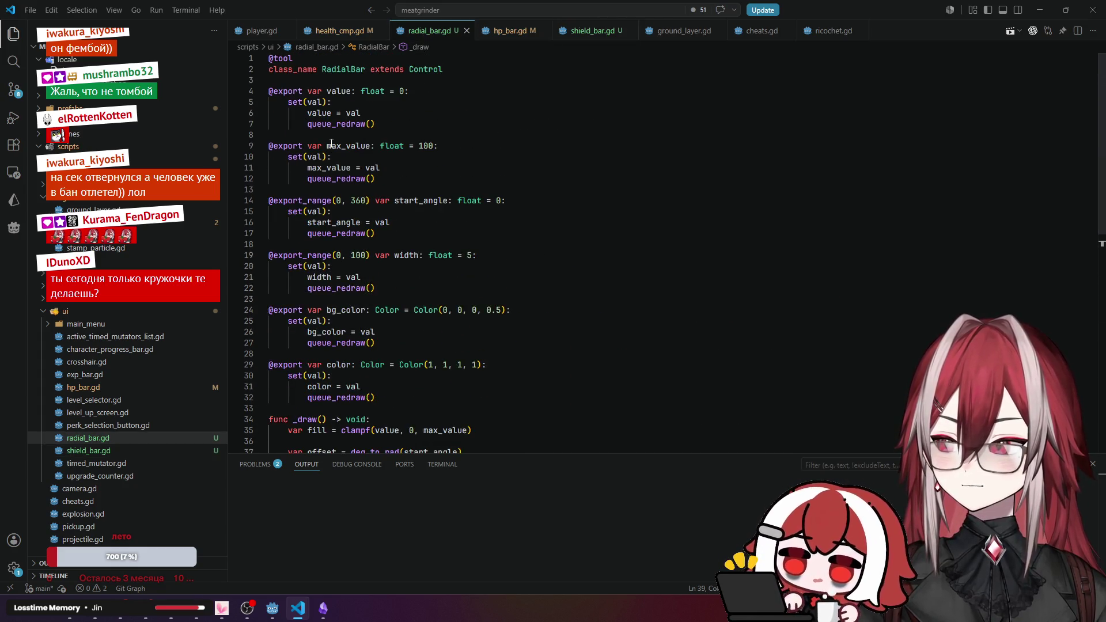
Check radial_bar.gd's max_value setter and the player lookup in shield_bar.gd's _ready.
left_click(289, 156)
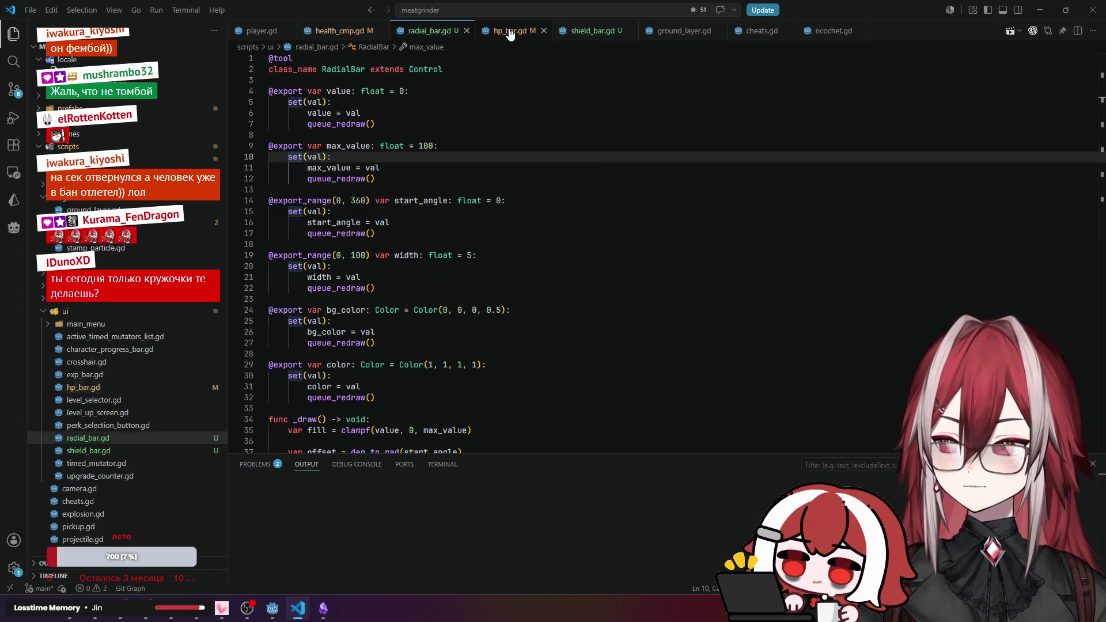
left_click(511, 31)
left_click(595, 32)
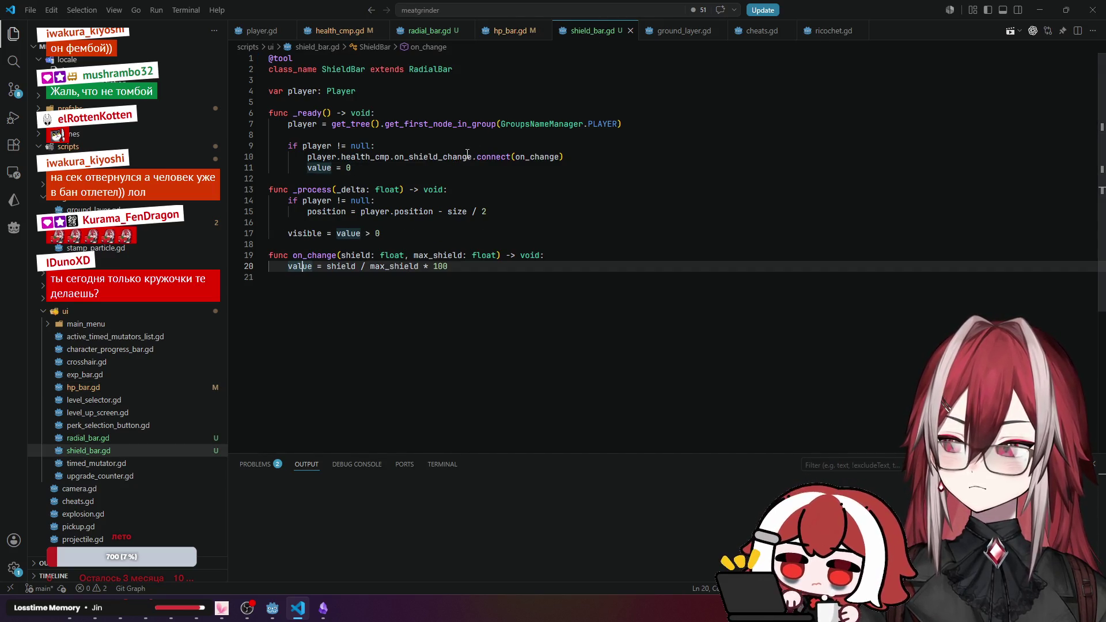
left_click(315, 123)
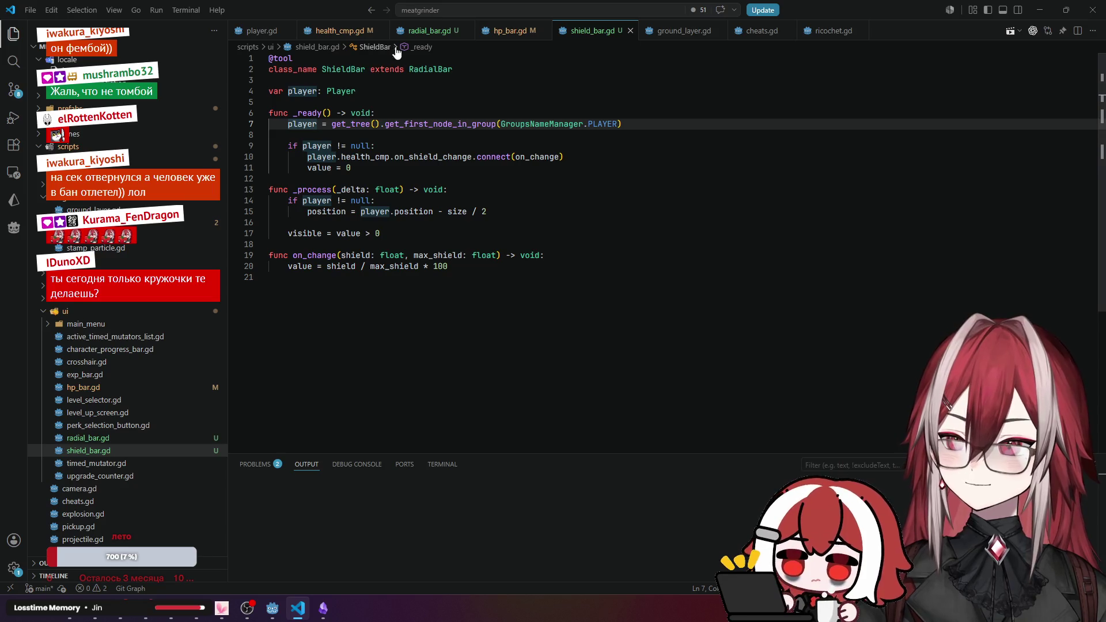
Review how shield and max_shield are initialised in health_cmp.gd's _ready.
left_click(352, 36)
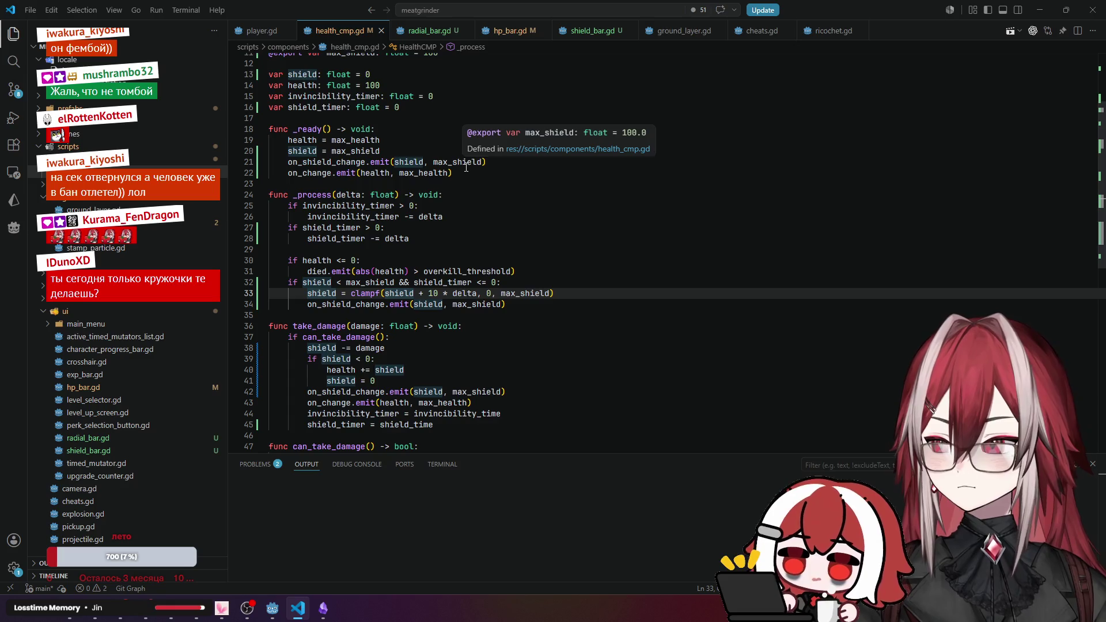
scroll(463, 171, "down", 2)
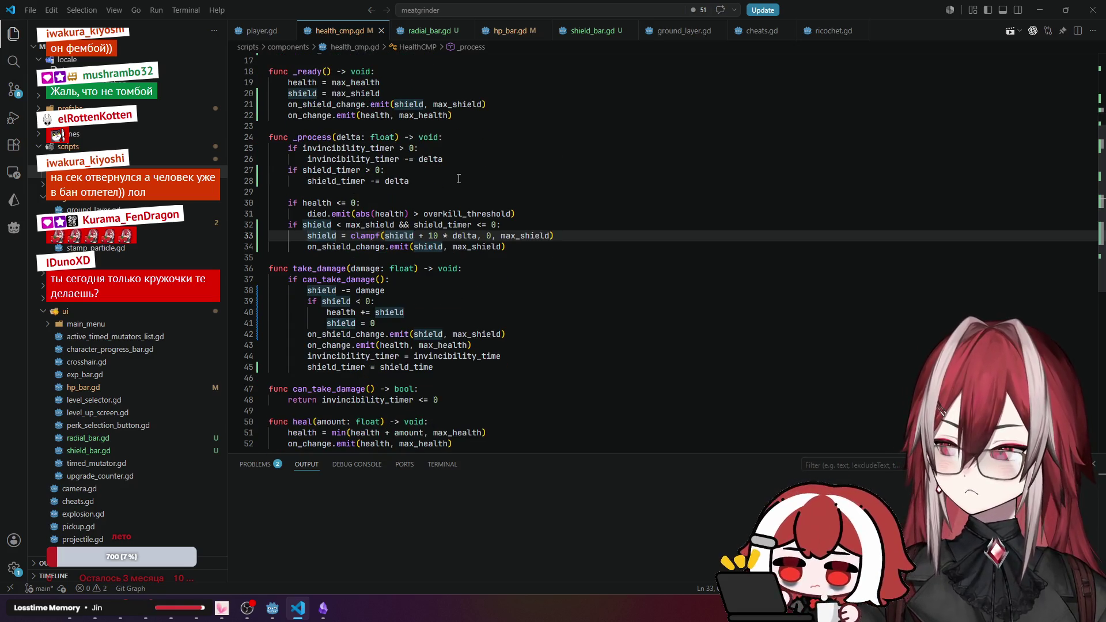
scroll(459, 179, "up", 4)
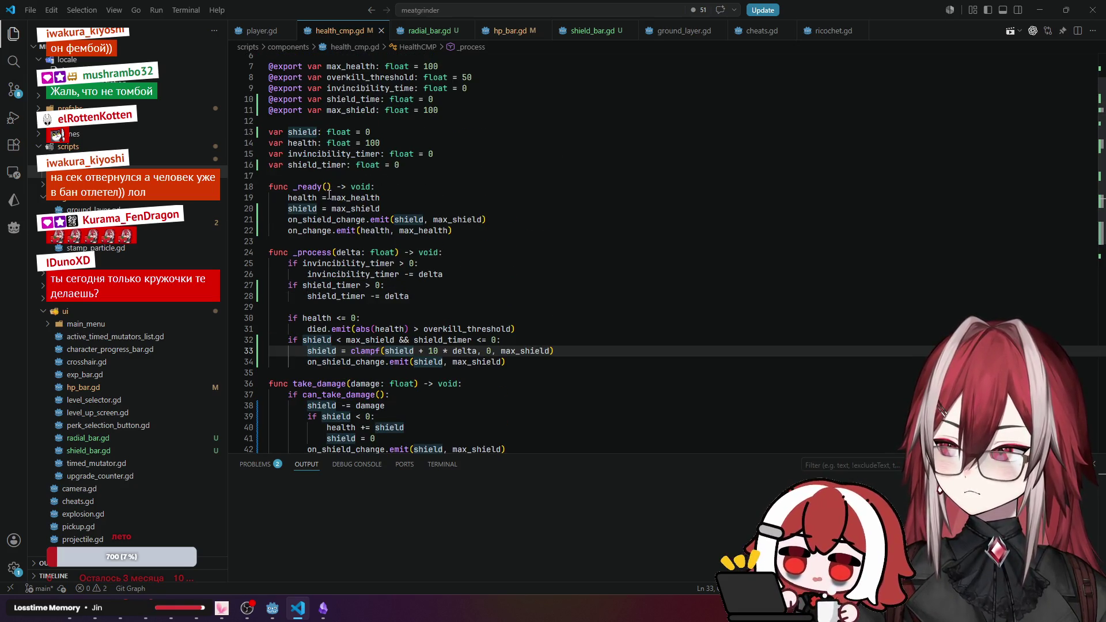
left_click(332, 209)
left_click(310, 208)
left_click(360, 209)
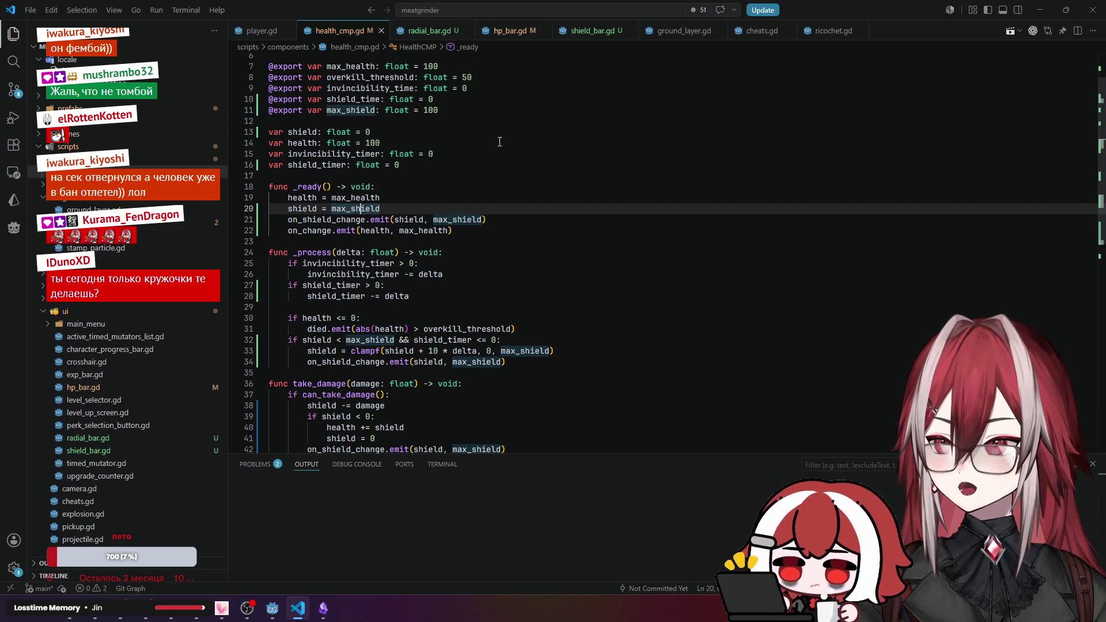
Back in shield_bar.gd, review the value = 0 and visibility lines and select player.health_cmp.
left_click(580, 32)
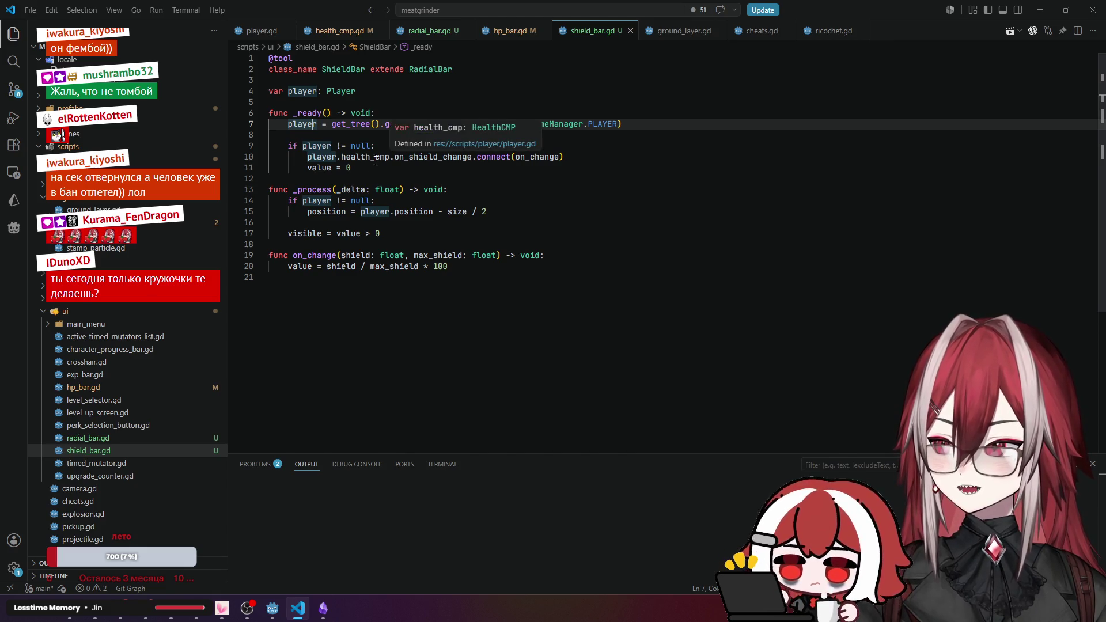
left_click(363, 164)
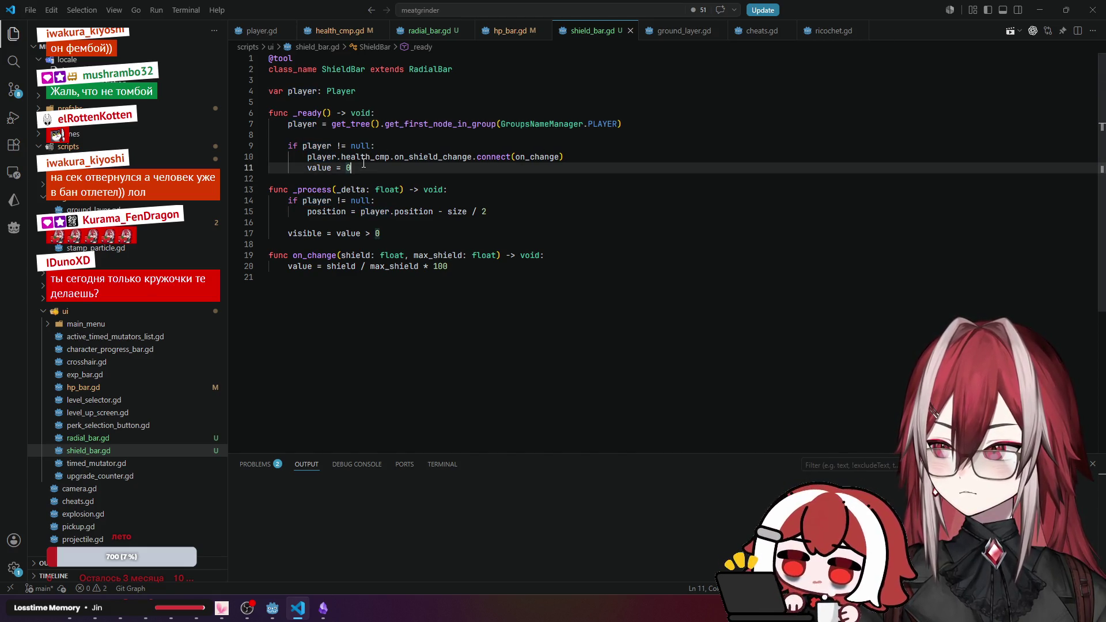
left_click(494, 31)
left_click(581, 32)
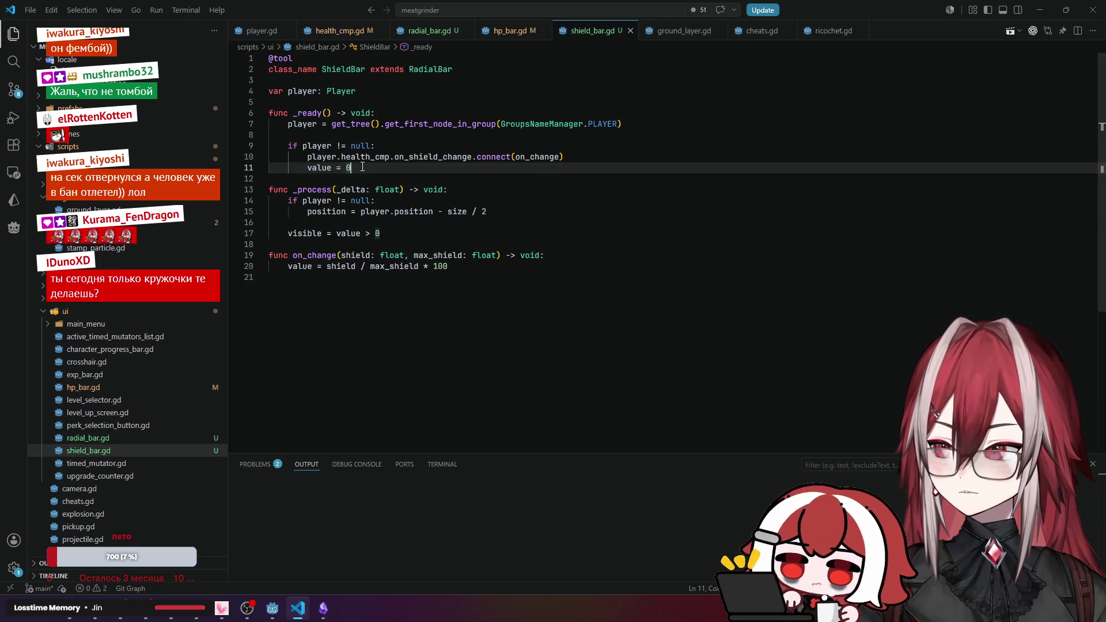
left_click(379, 234)
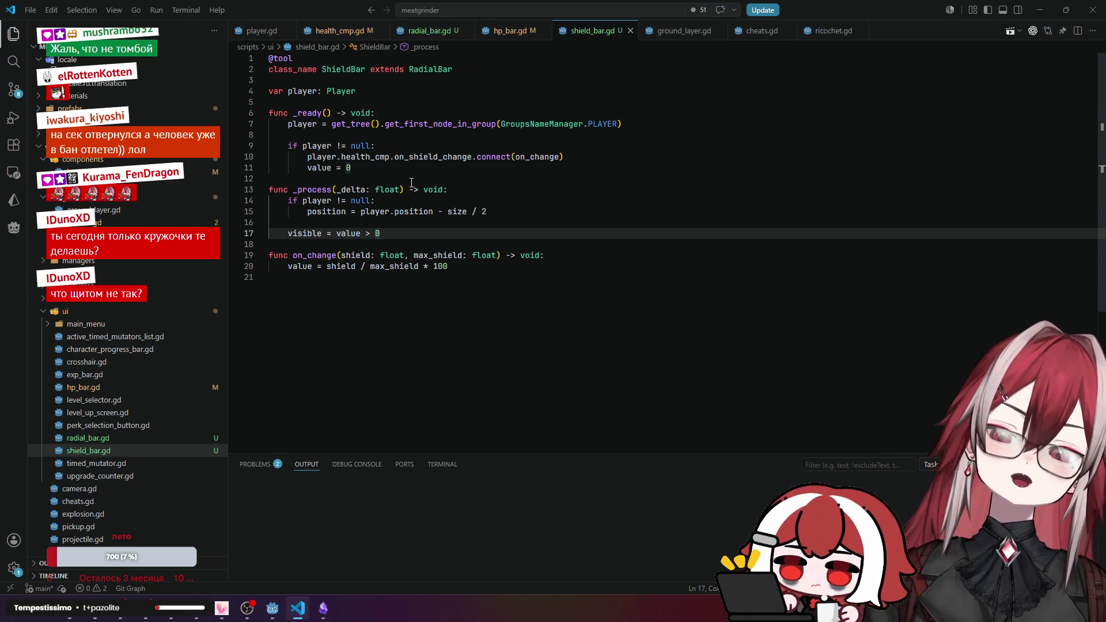
left_click_drag(306, 156, 390, 154)
In shield_bar.gd, replace the starting value 0 with player.health_cmp.shield.
key("ctrl+c")
double_click(349, 168)
key("ctrl+v")
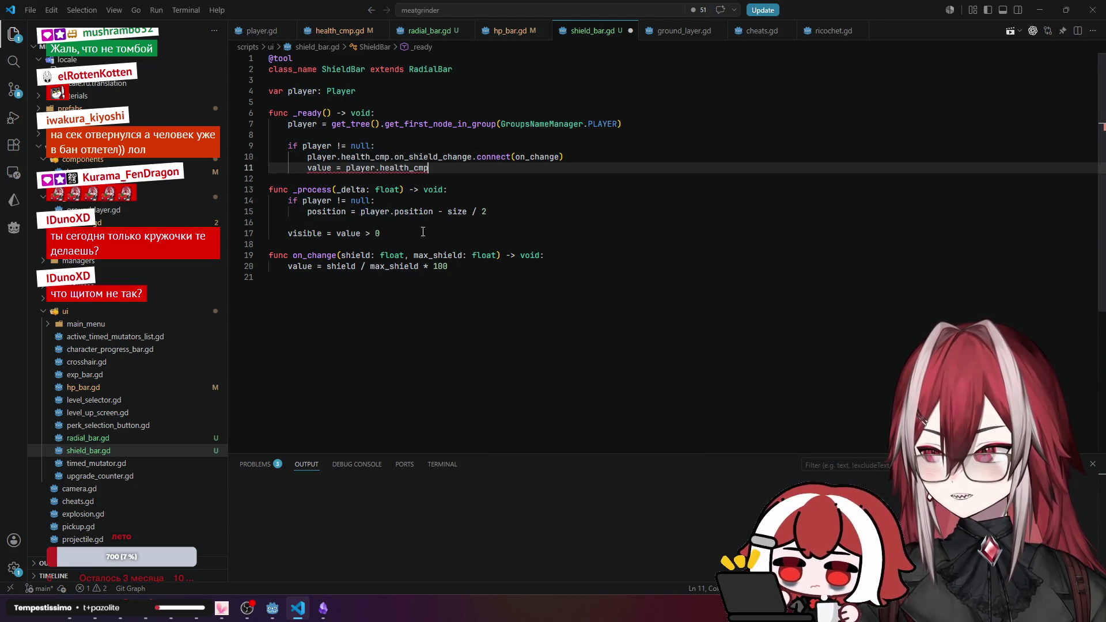
type(".sh")
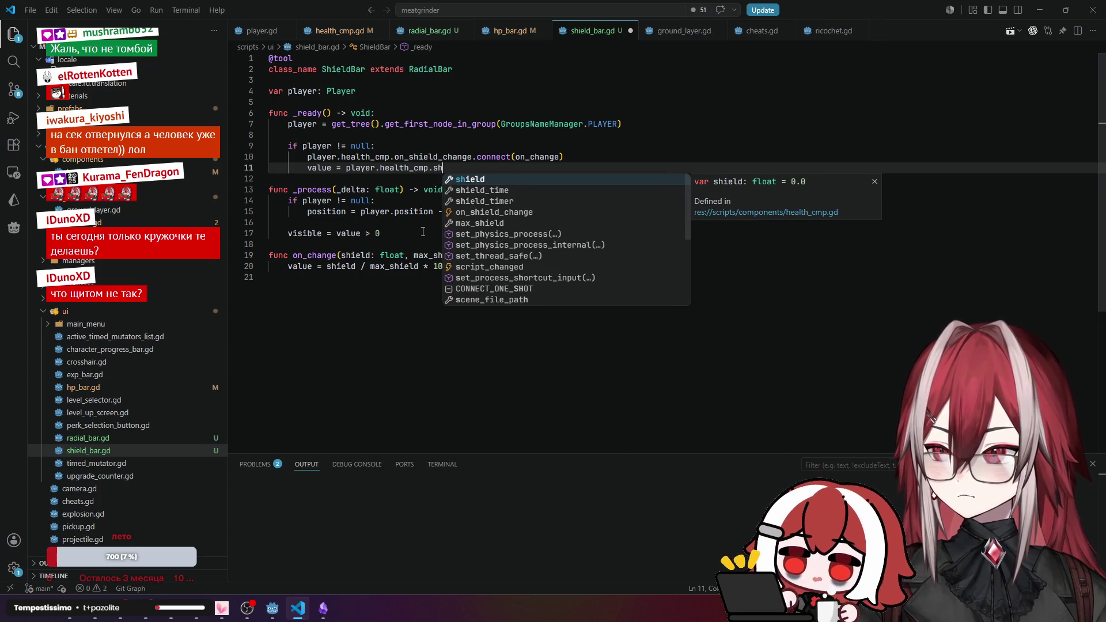
key("Return")
left_click(499, 191)
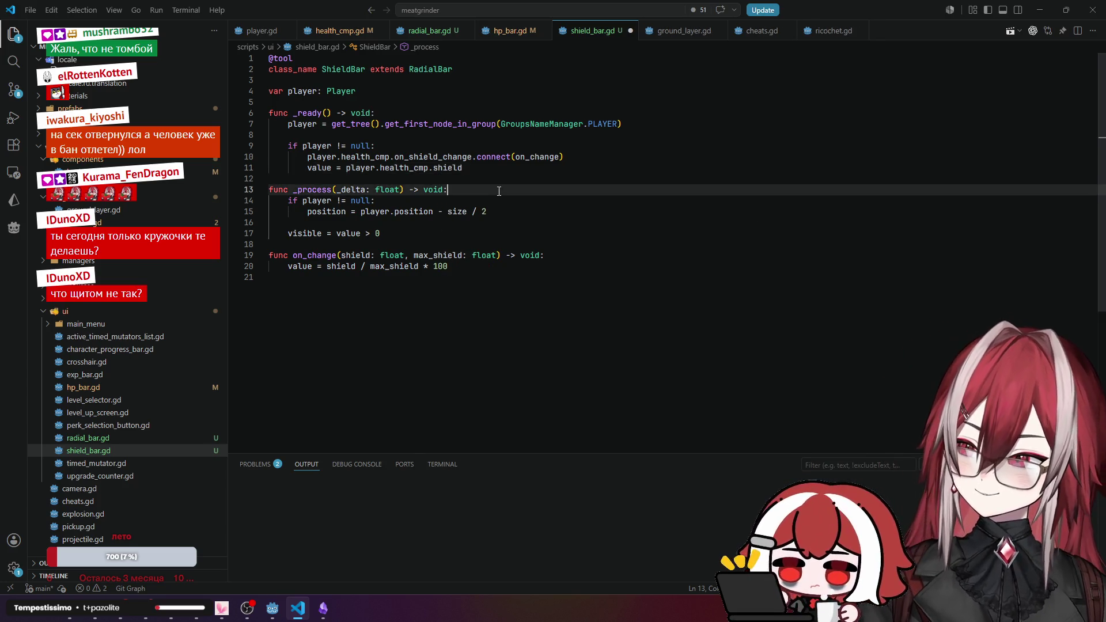
In hp_bar.gd, replace the starting value 100 with player.health_cmp.health.
left_click(507, 30)
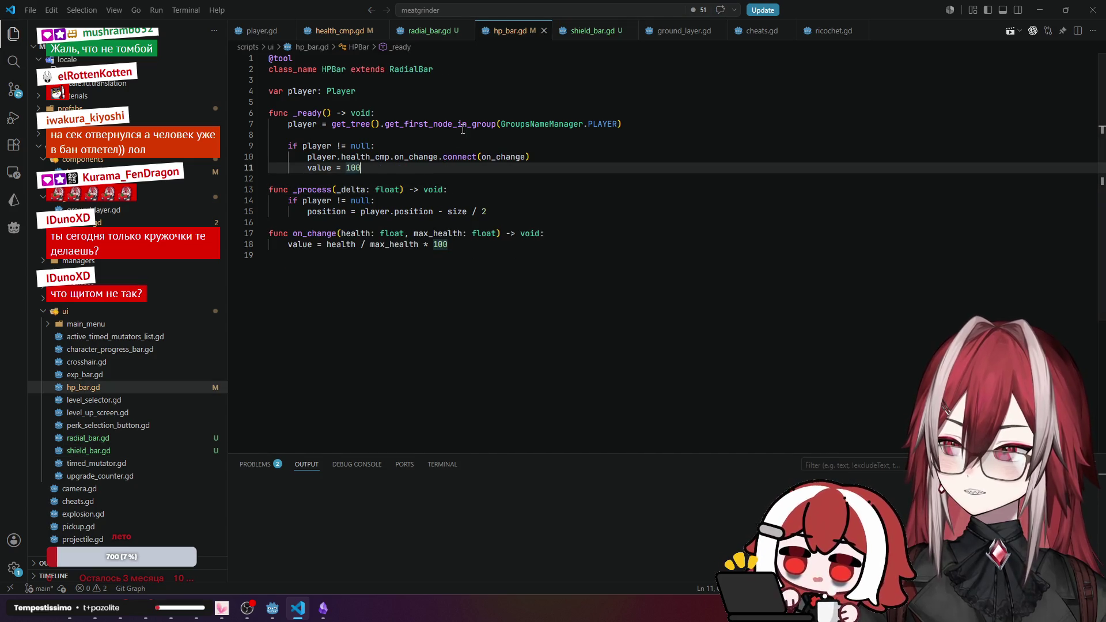
left_click_drag(307, 157, 389, 156)
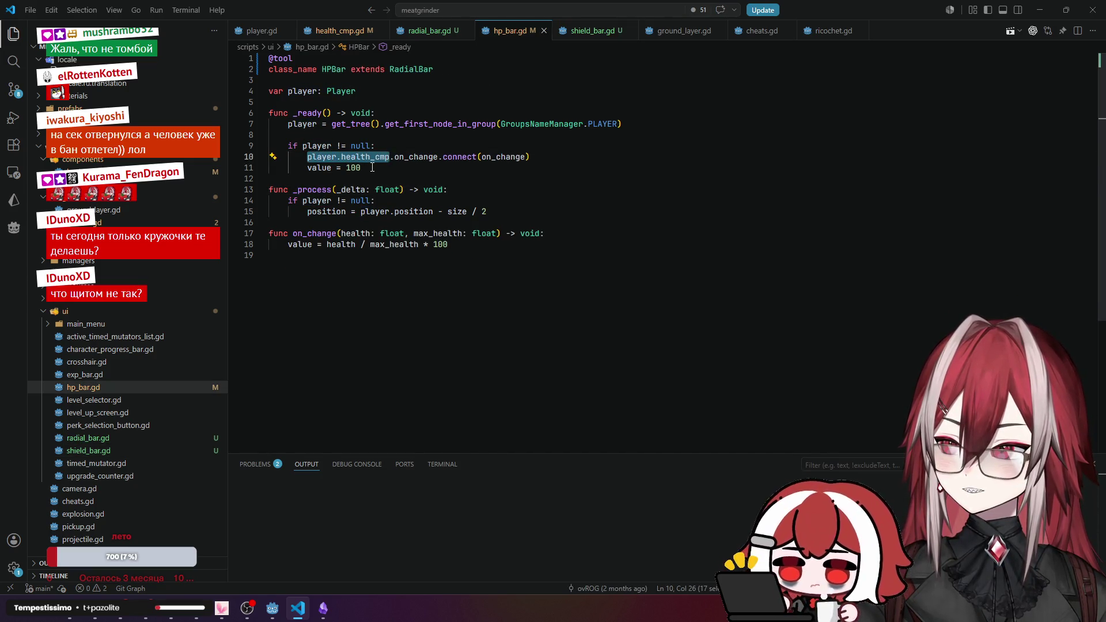
key("ctrl+c")
double_click(353, 167)
key("ctrl+v")
type(".")
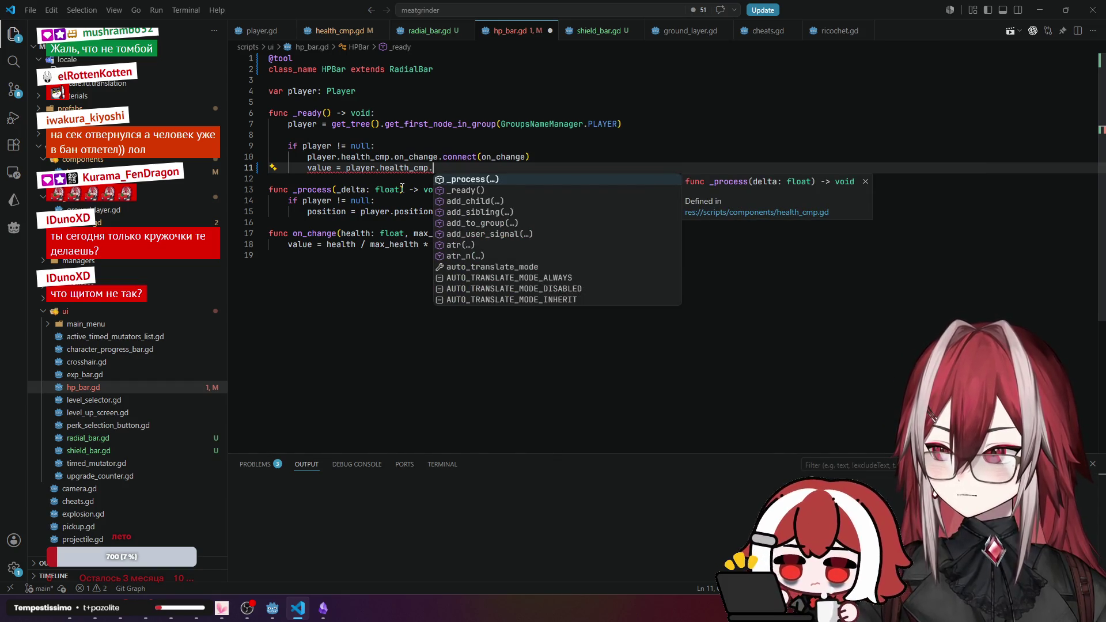
type("h")
key("BackSpace")
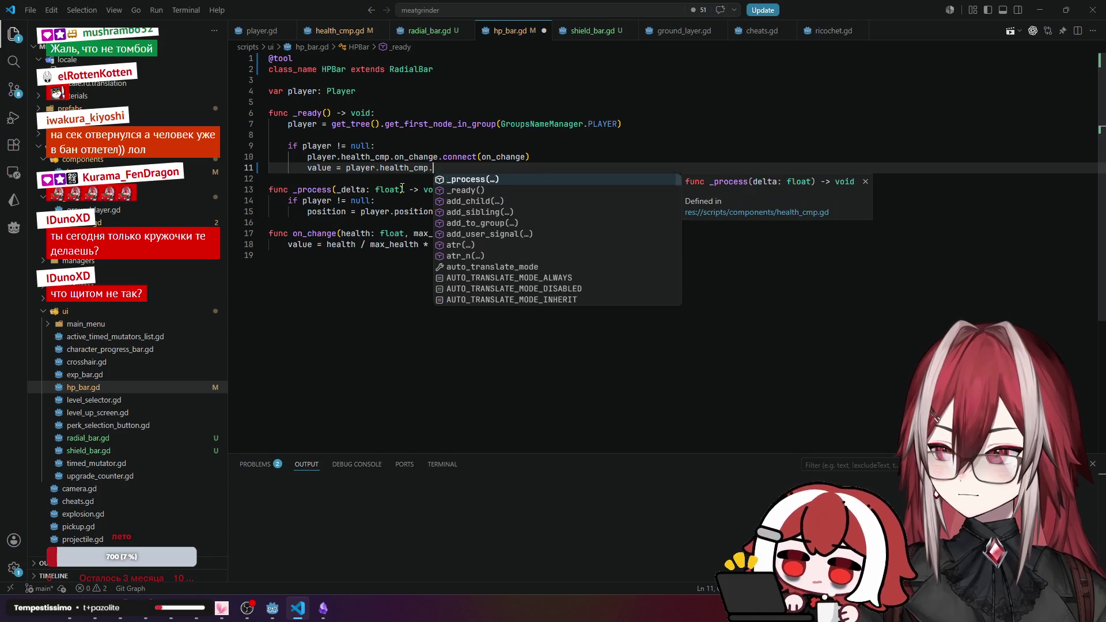
type("health")
key("Return")
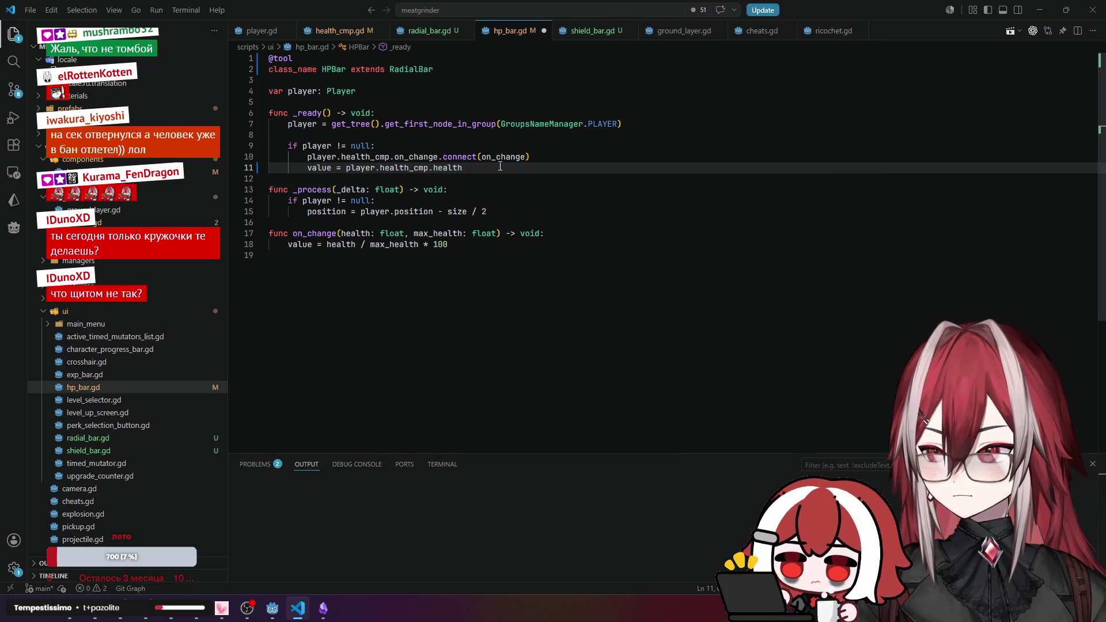
left_click(579, 36)
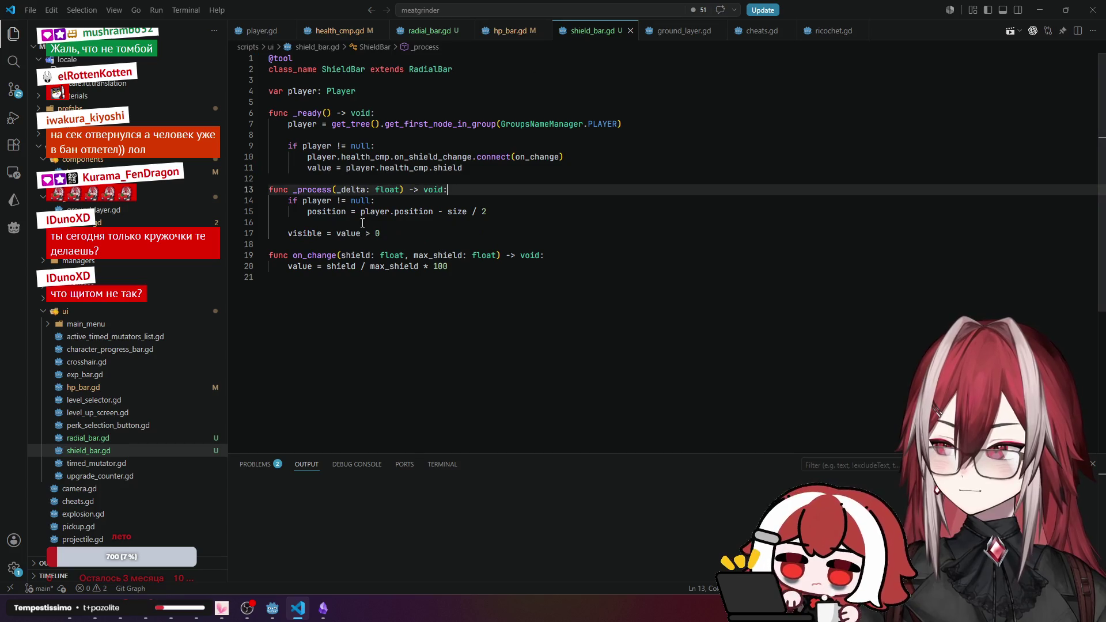
Run the current scene from Godot and move the player around with WASD.
left_click(512, 35)
key("alt+Tab")
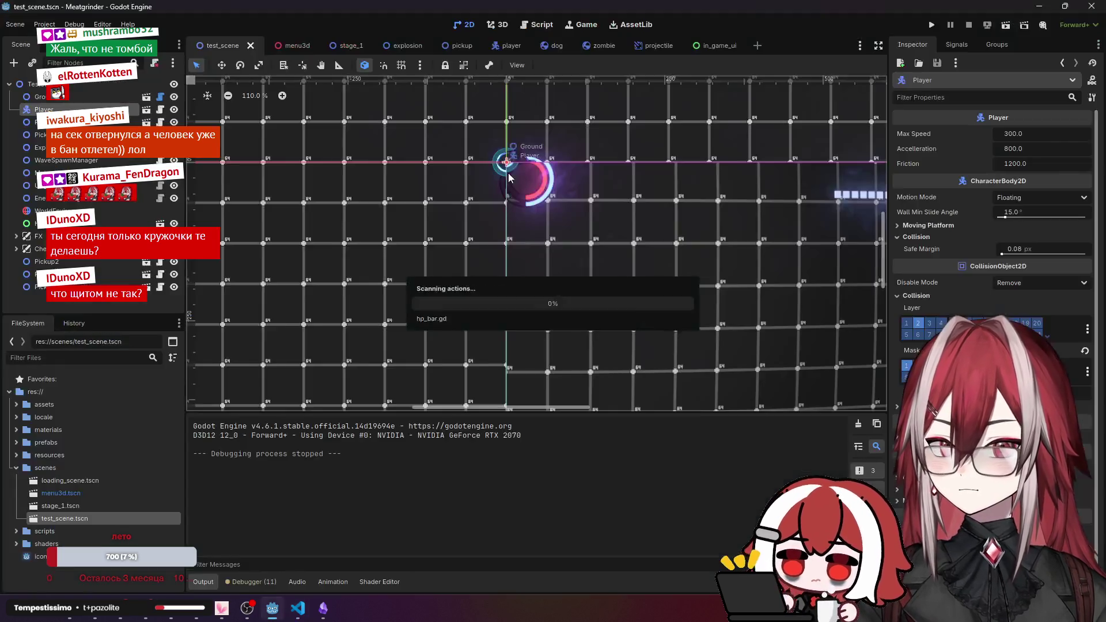
left_click(999, 30)
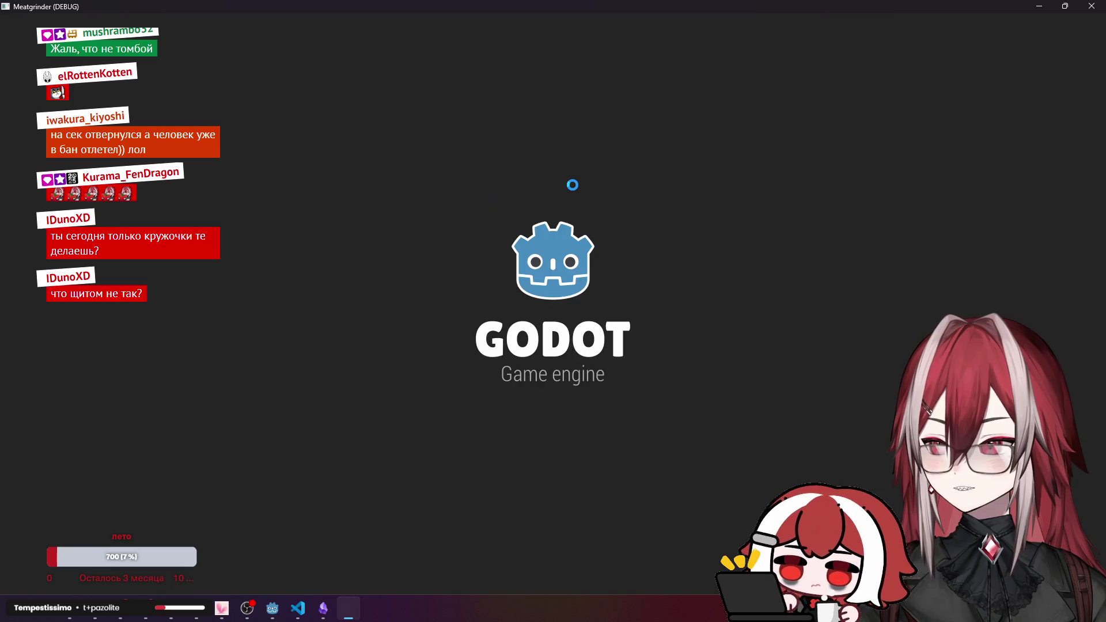
key("d")
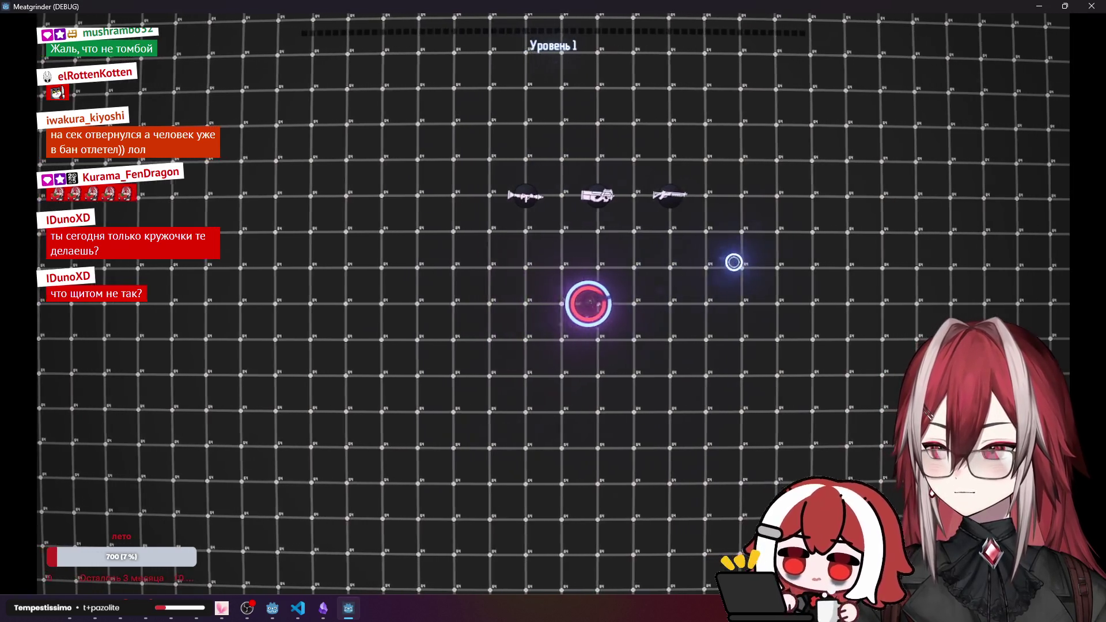
key("w")
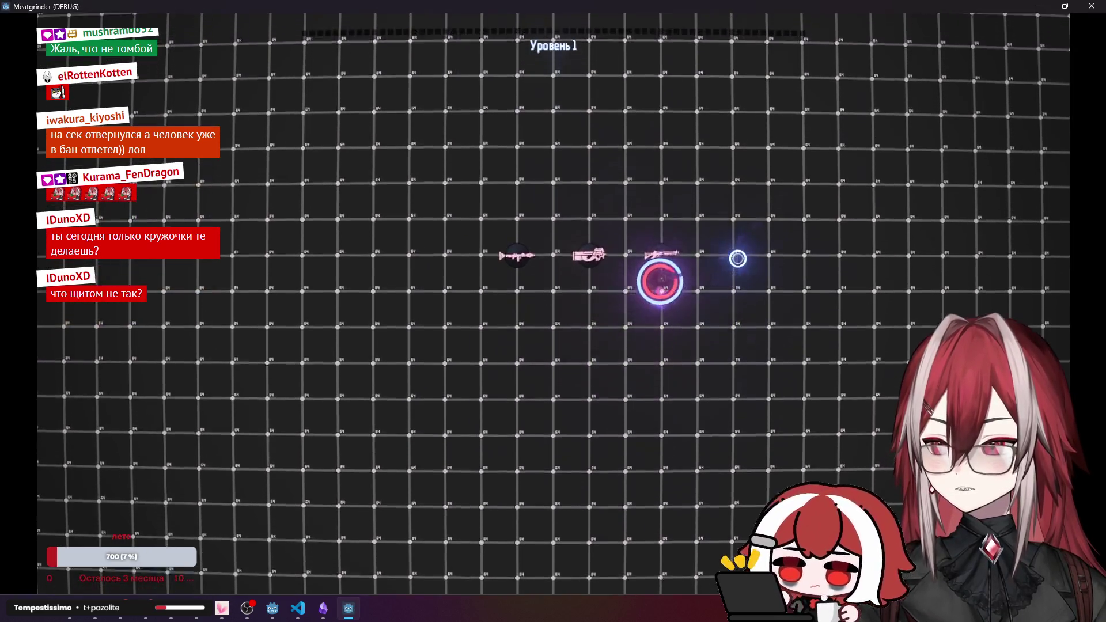
key("a")
key("s")
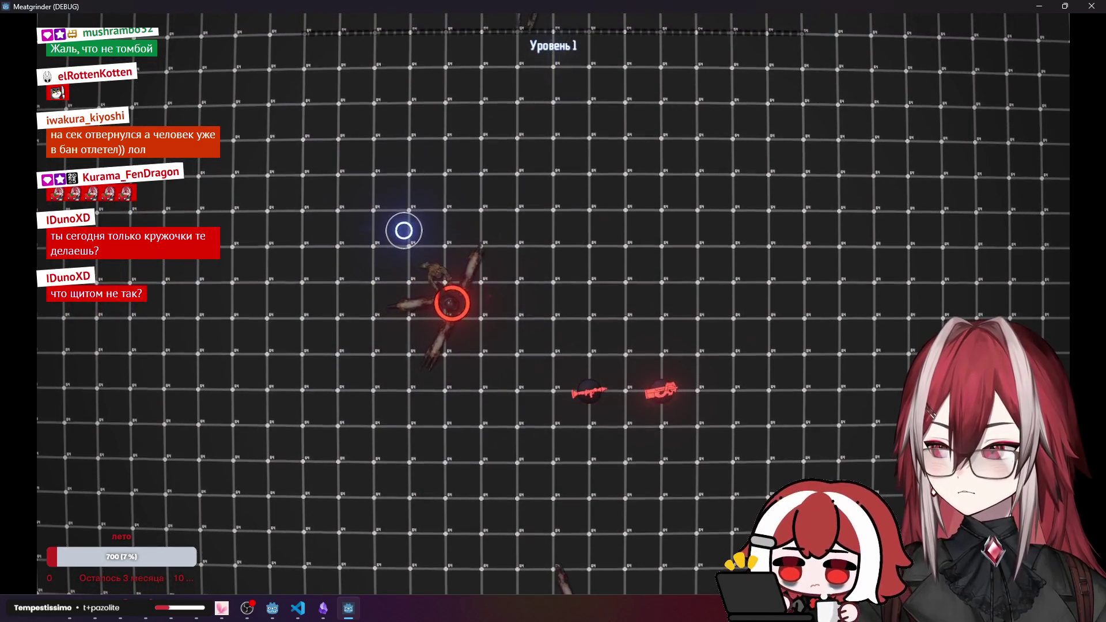
Keep shooting enemies while moving until level 2, then quit the game and return to the code editor.
left_click(516, 242)
key("d")
key("w")
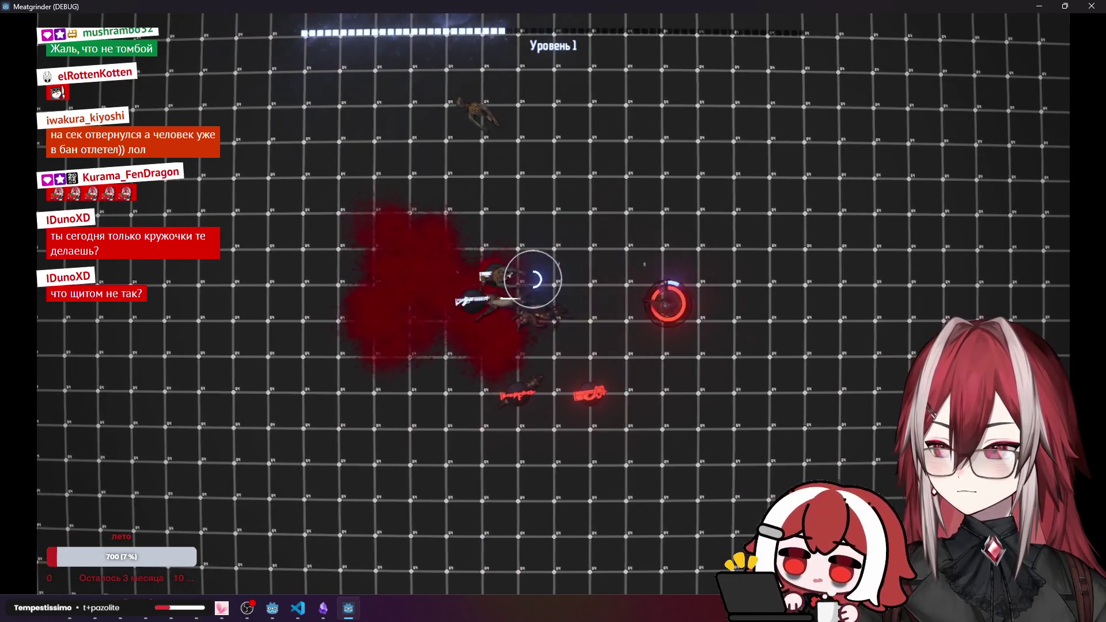
key("w")
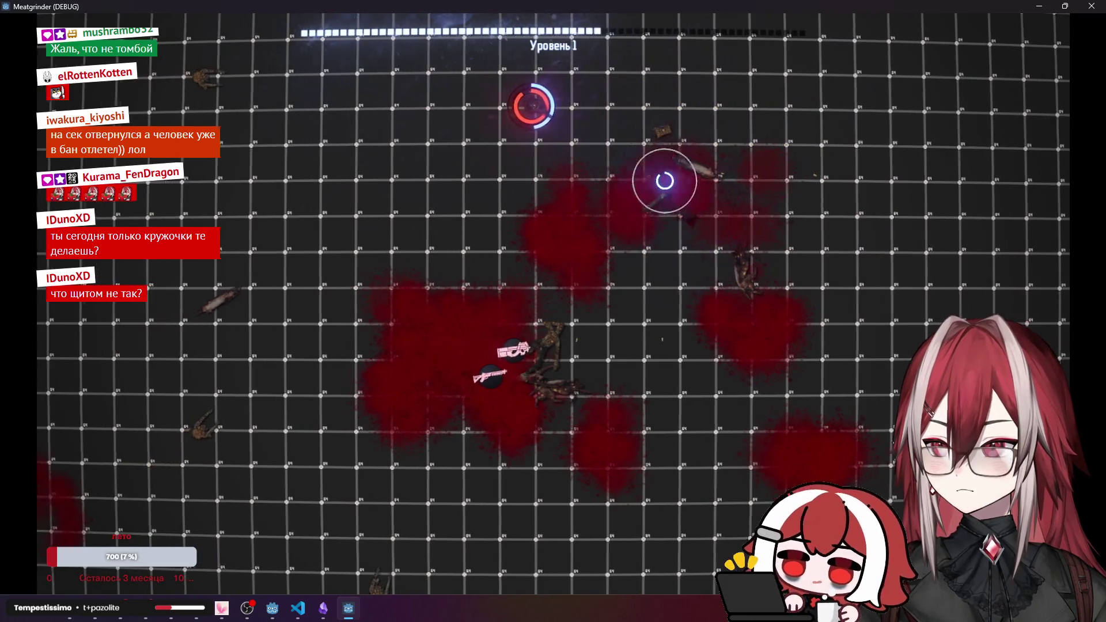
left_click(342, 233)
key("s")
key("a")
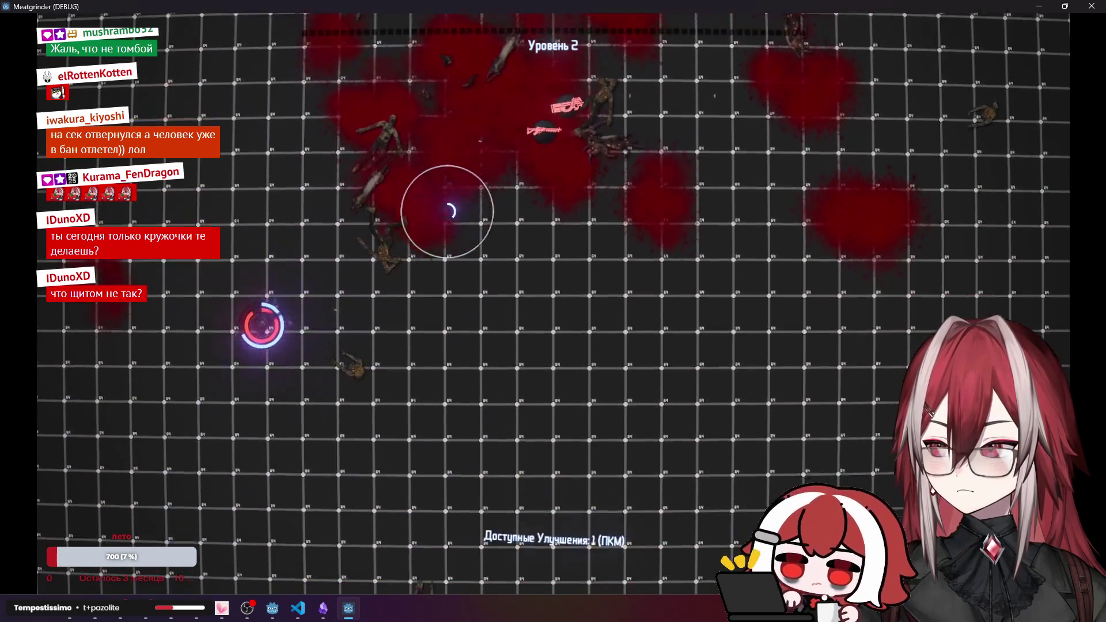
key("d")
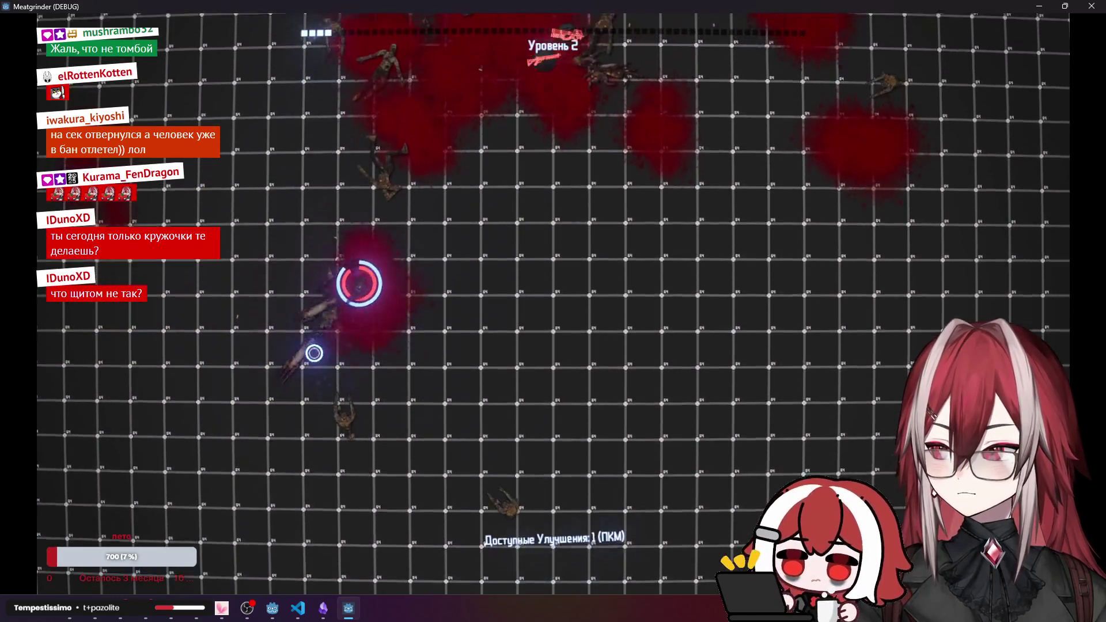
key("alt+F4")
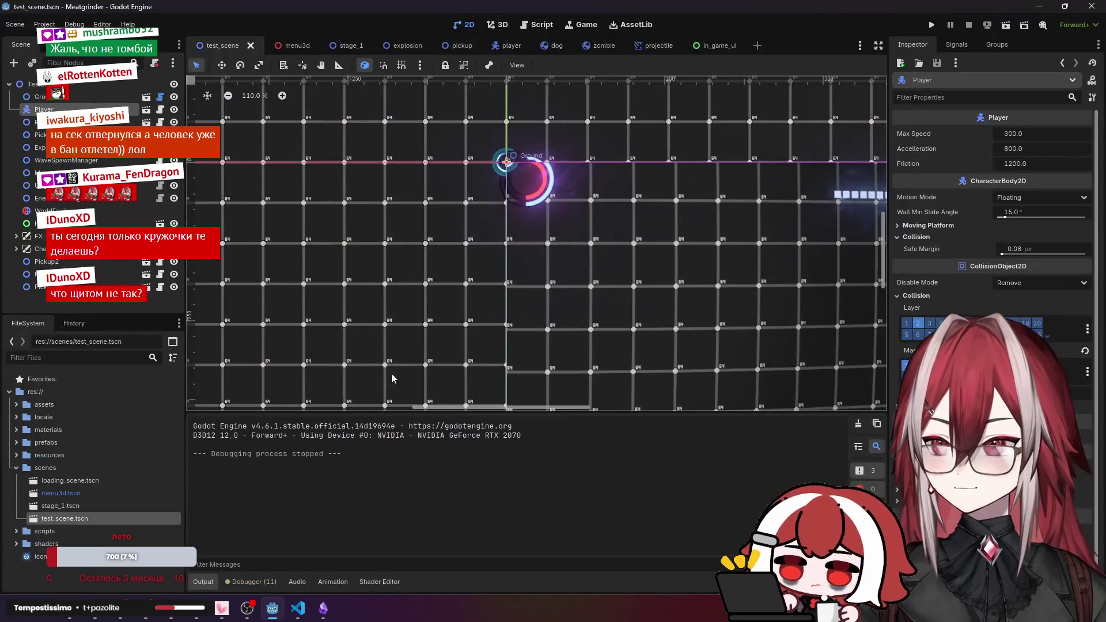
left_click(298, 608)
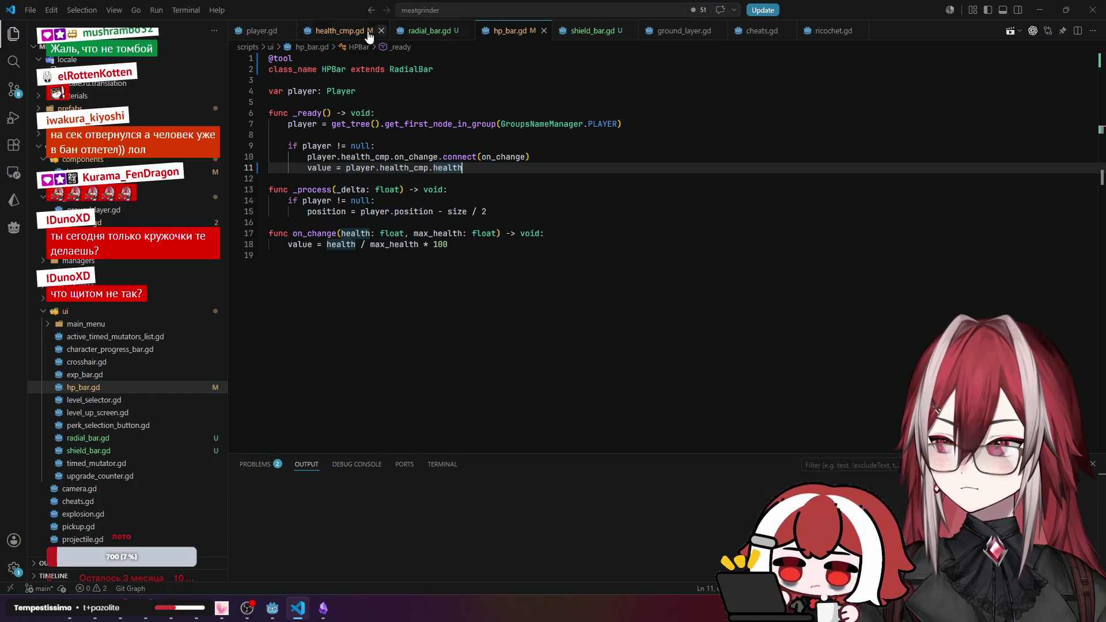
Change max_shield's default in health_cmp.gd from 100 to 0 and save the file.
left_click(368, 31)
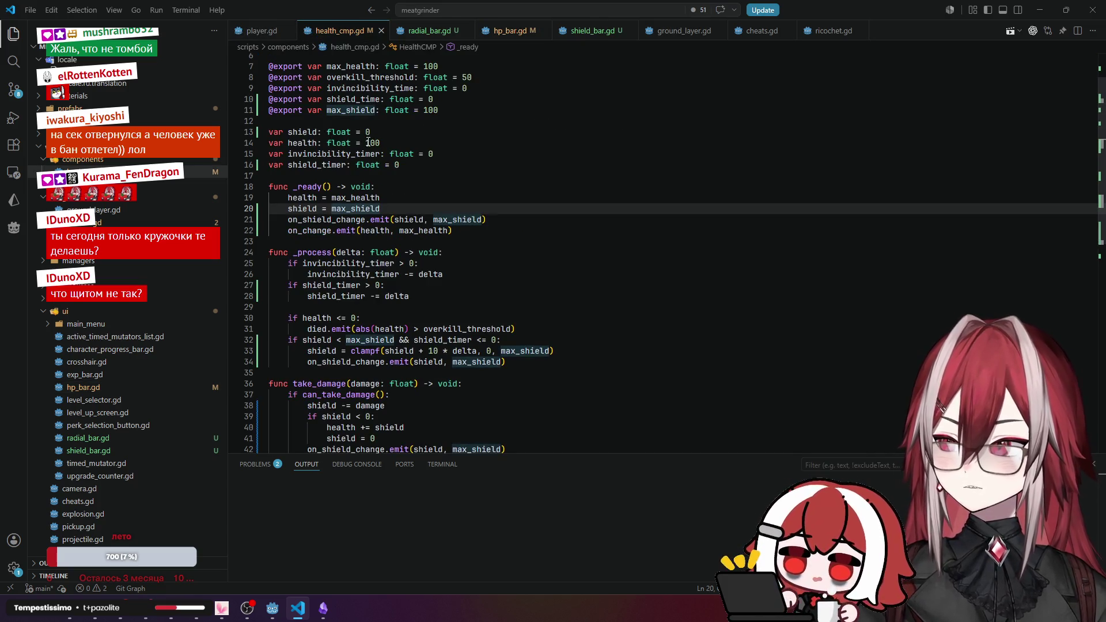
left_click(412, 118)
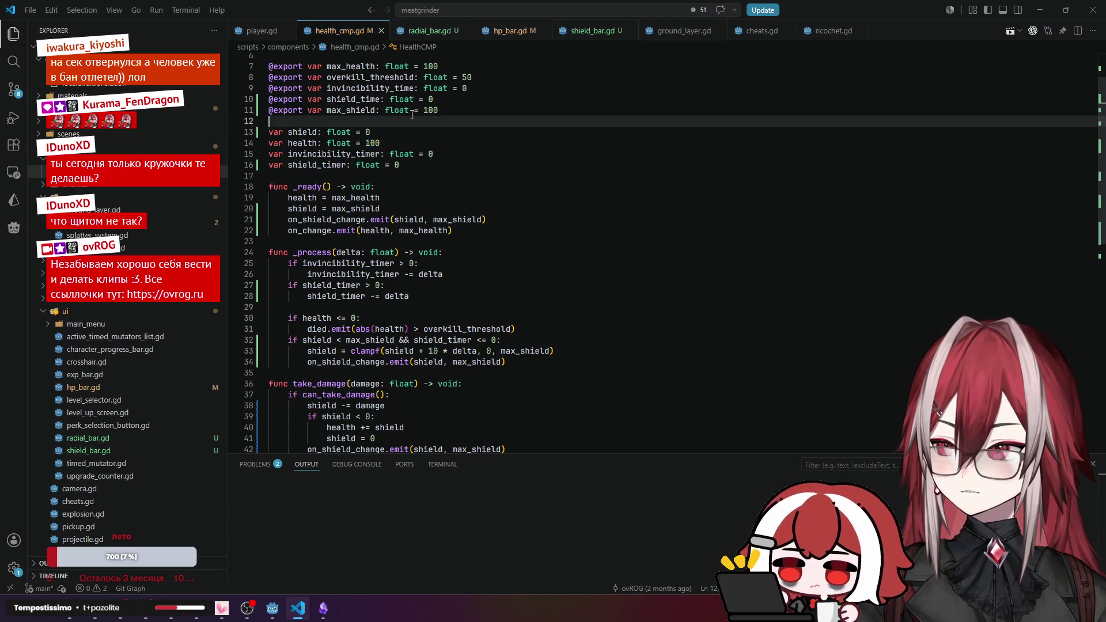
double_click(426, 112)
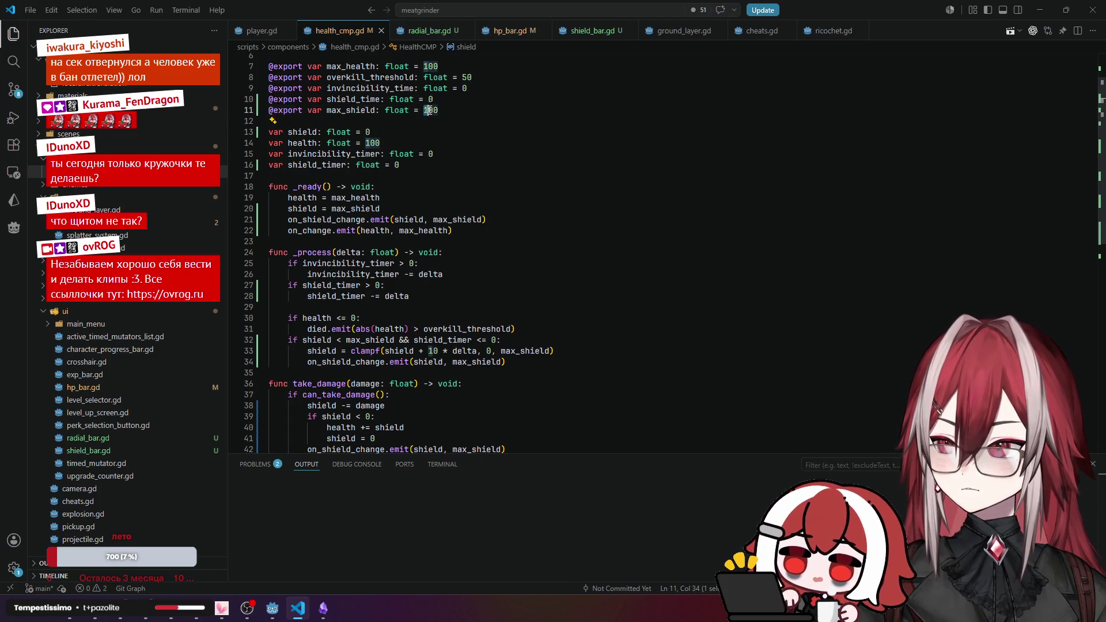
scroll(440, 111, "up", 2)
type("0")
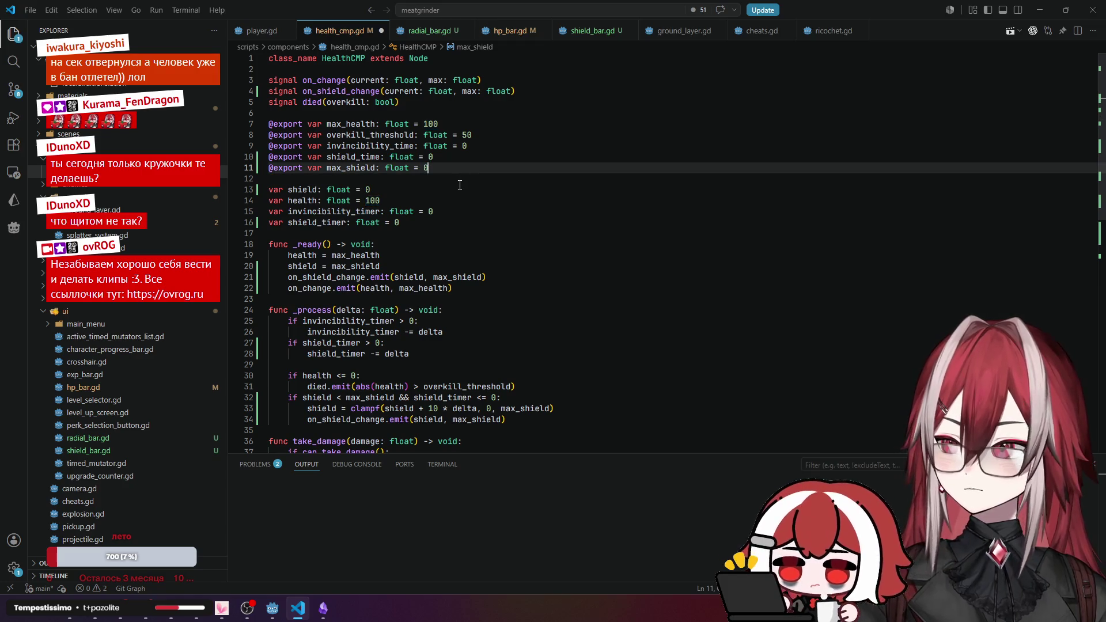
key("ctrl+s")
key("alt+Tab")
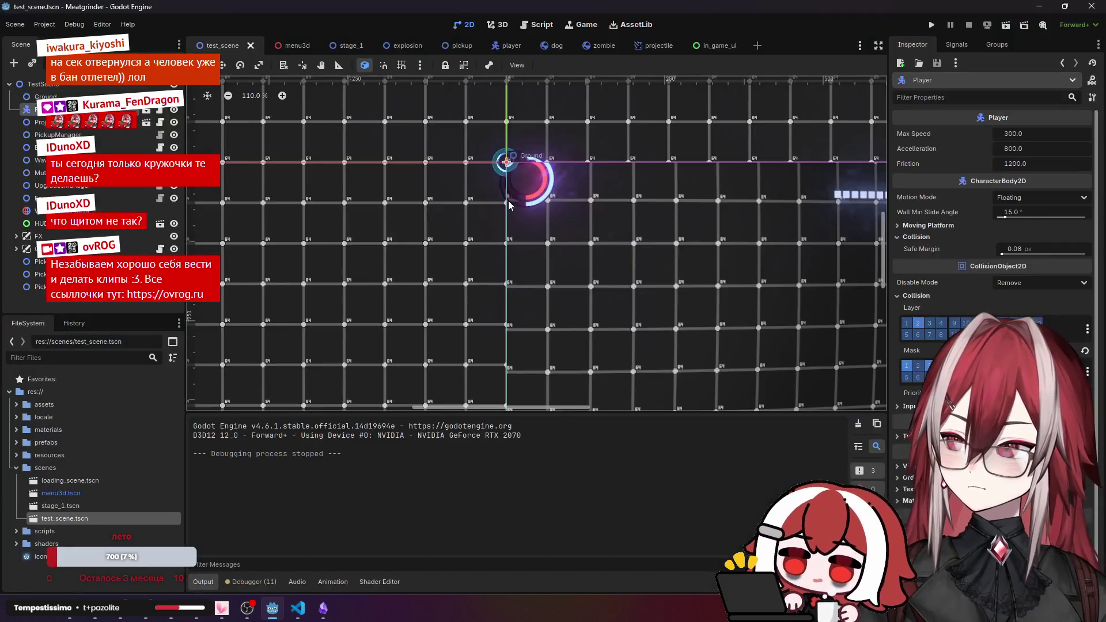
Set the player's HealthCMP Shield Time to 5.0, save the player scene, and return to test_scene.
left_click(513, 46)
left_click(1028, 179)
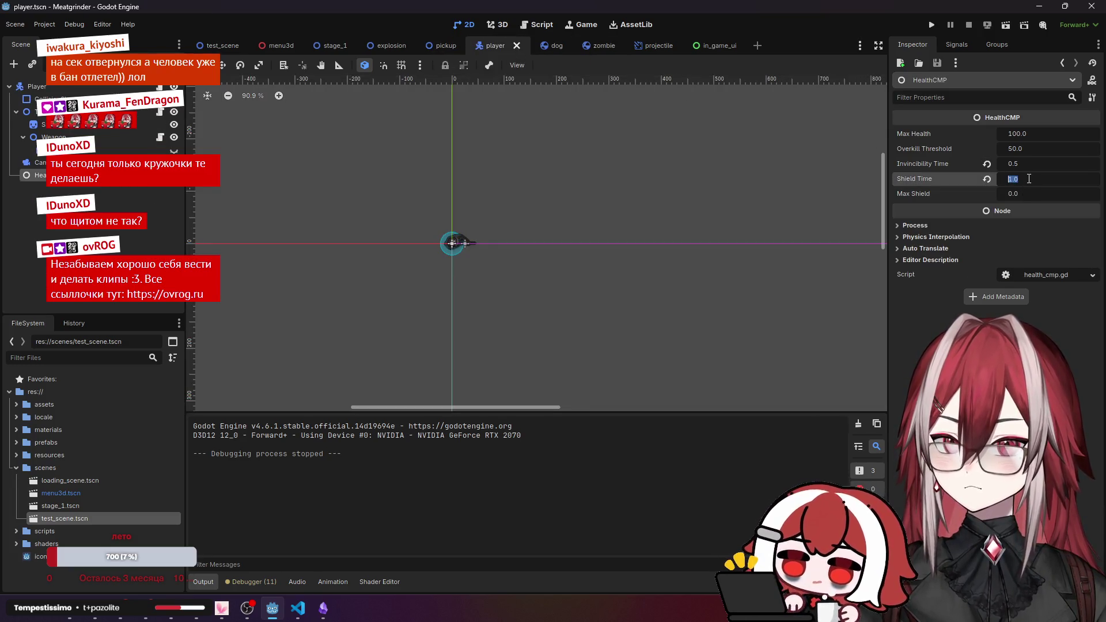
type("5")
key("Return")
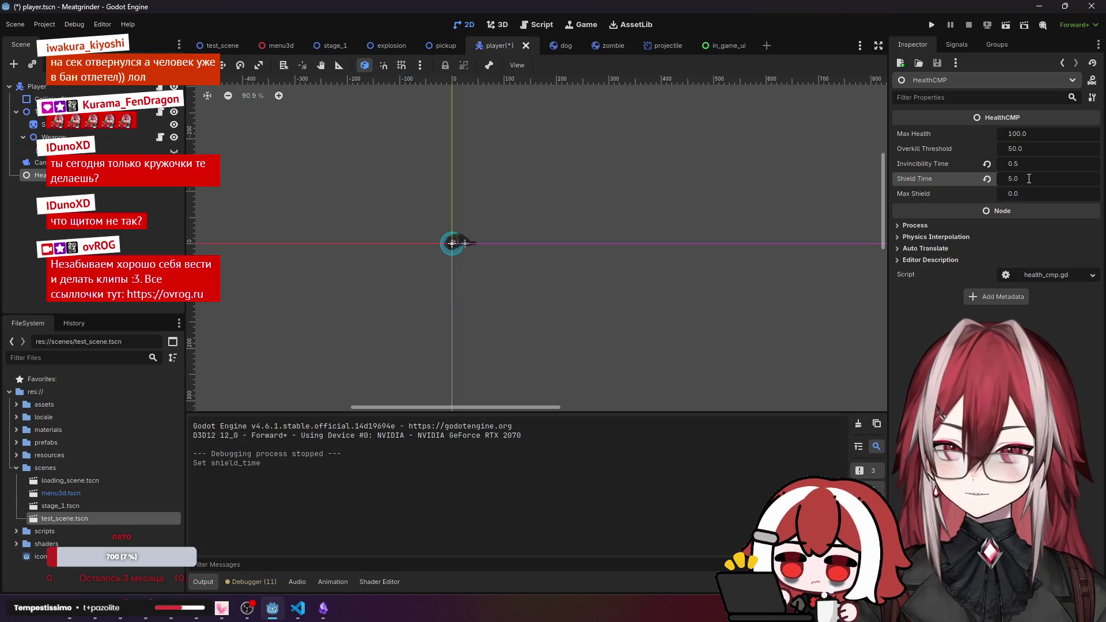
key("ctrl+s")
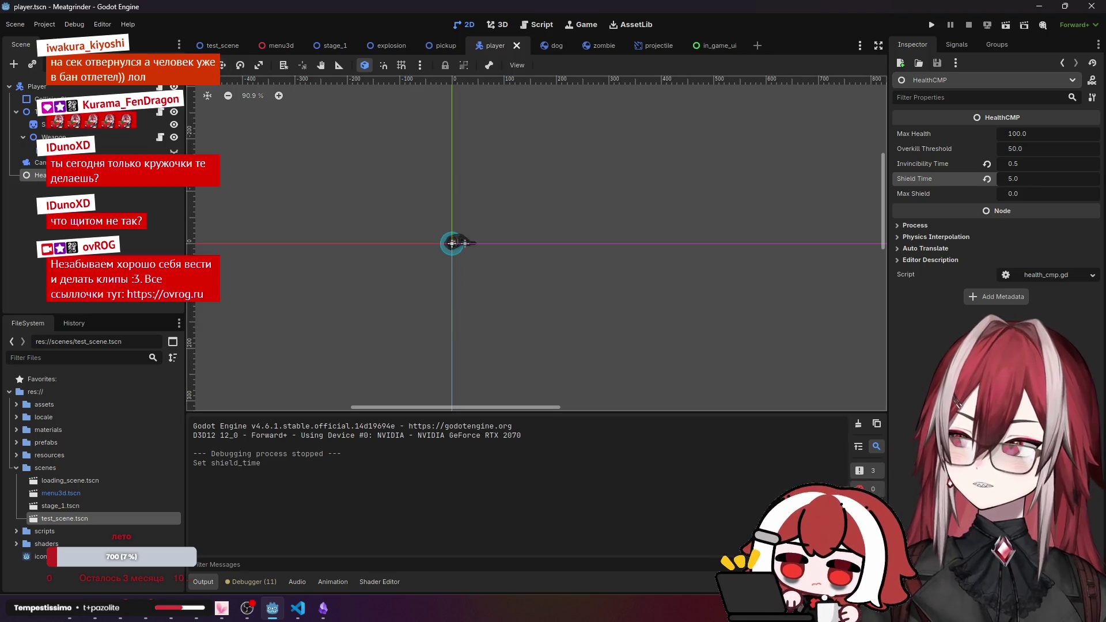
left_click(218, 49)
mouse_move(305, 617)
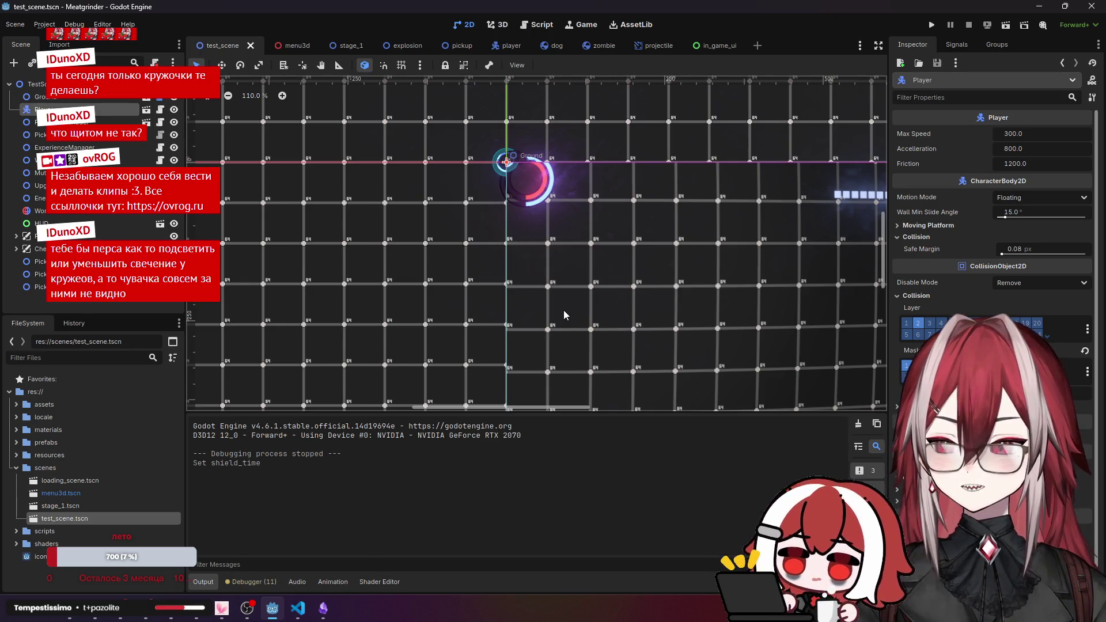
left_click(1004, 24)
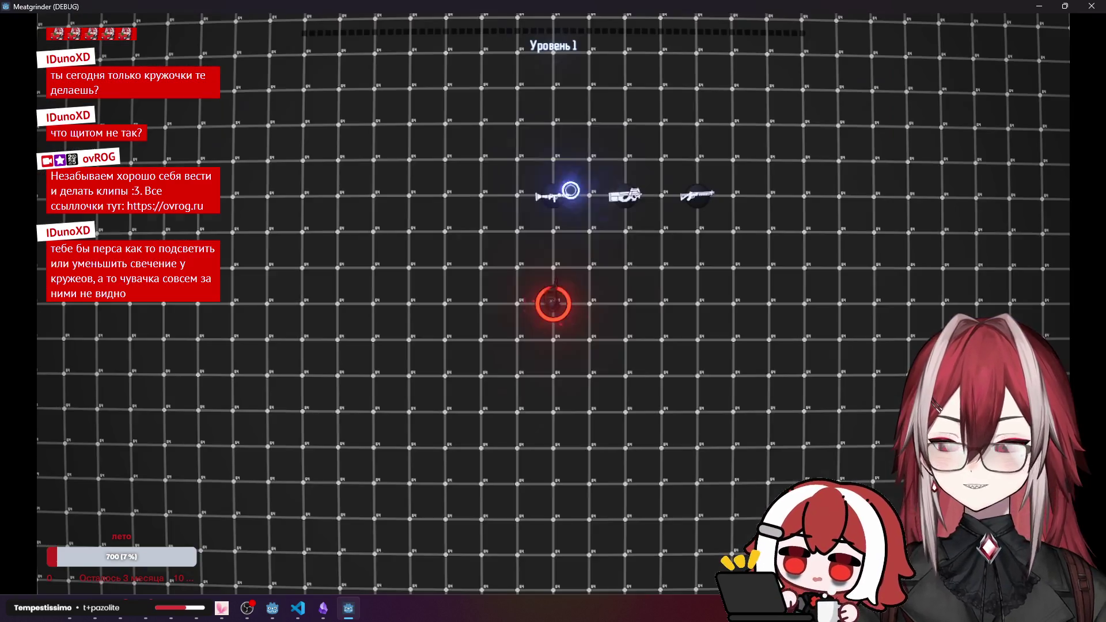
key("d")
key("a")
key("a")
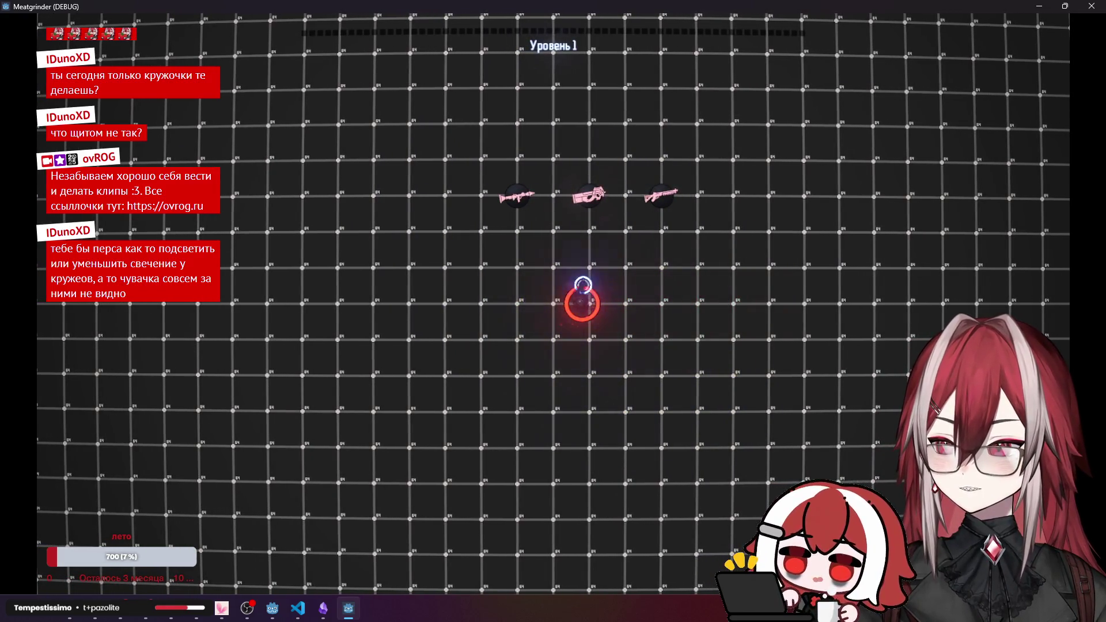
left_click(1091, 6)
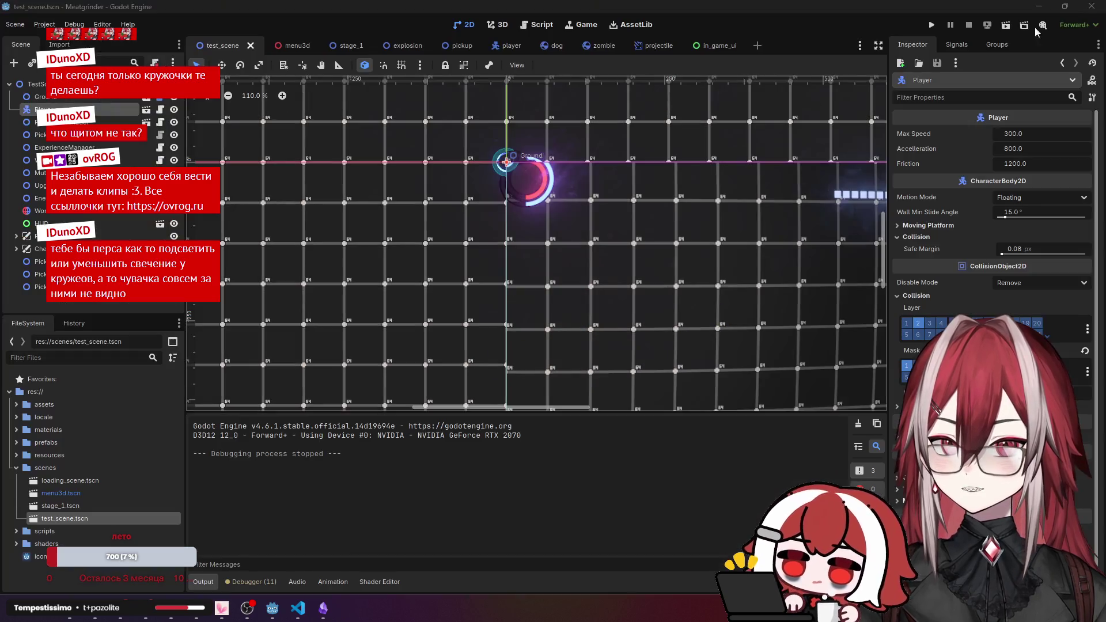
left_click(931, 29)
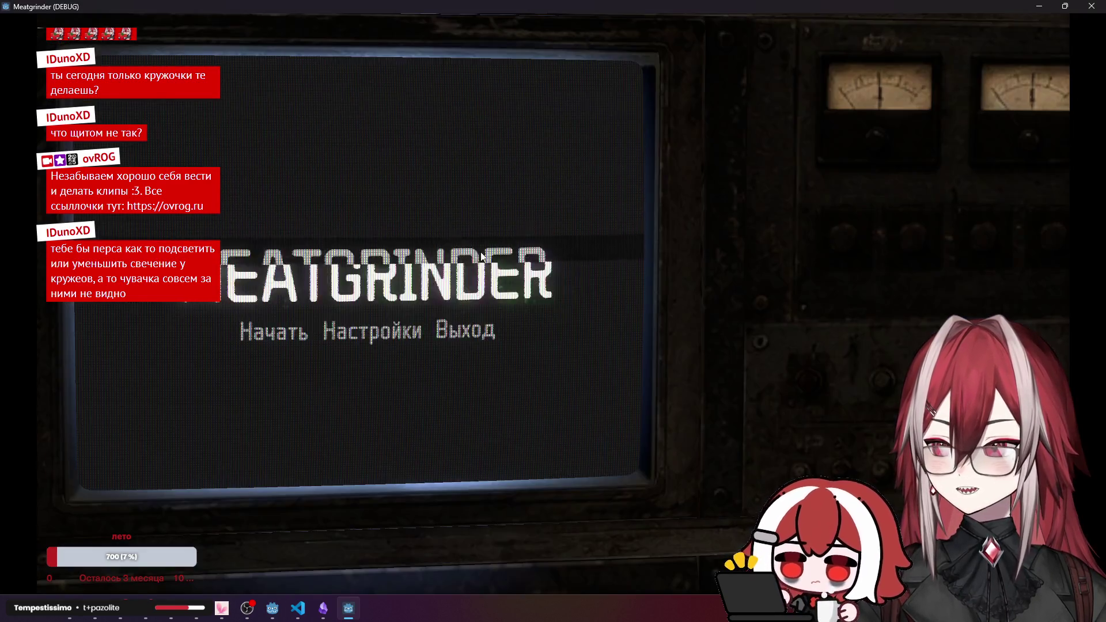
left_click(272, 330)
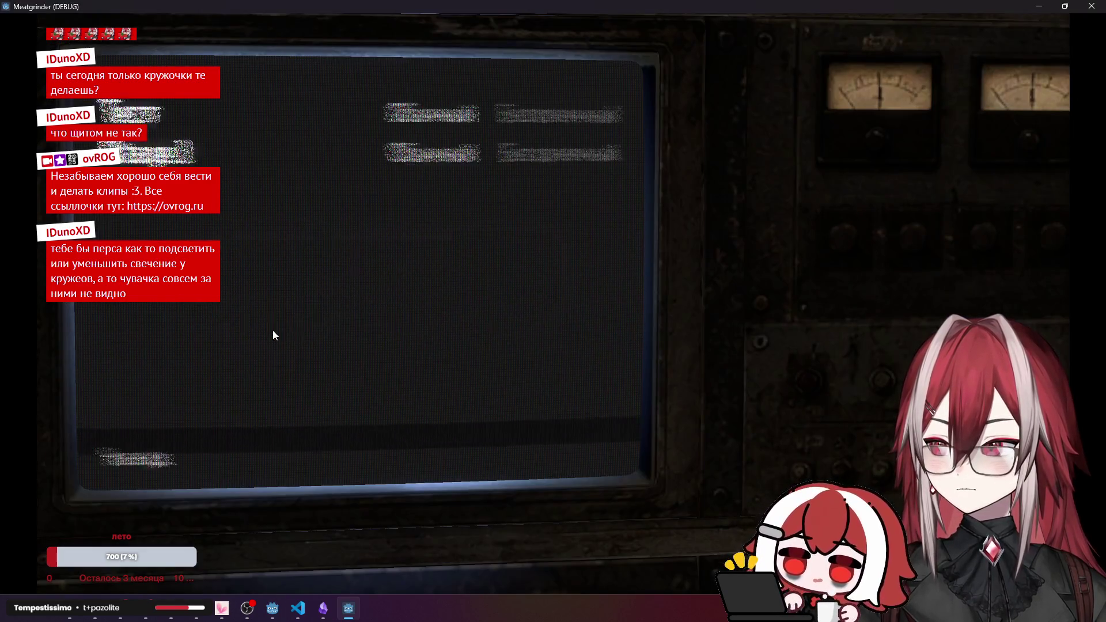
left_click(423, 152)
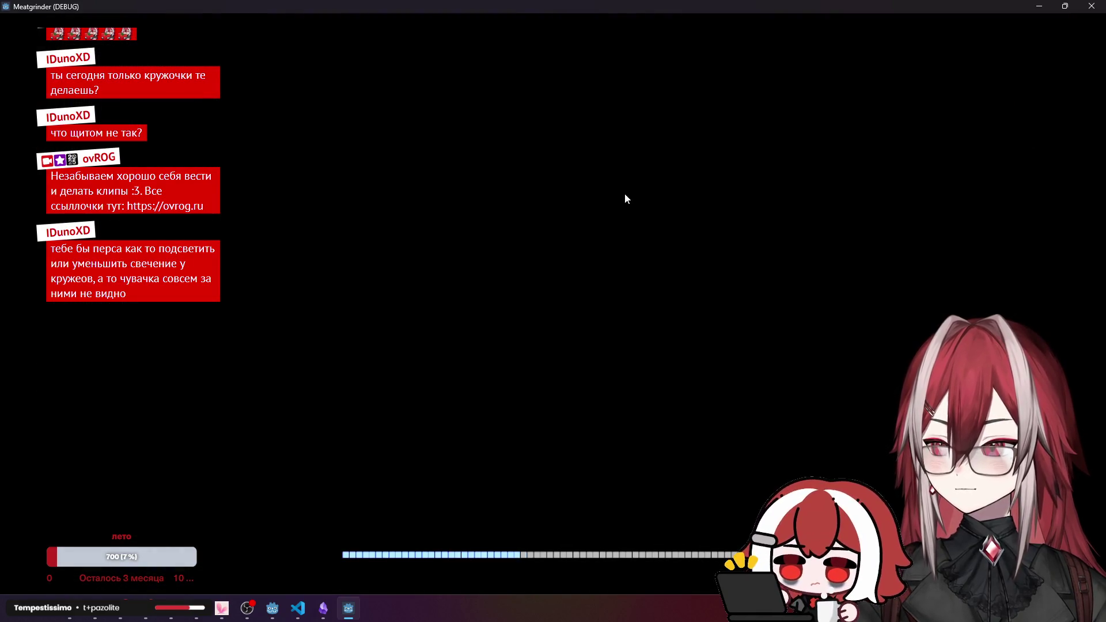
key("w")
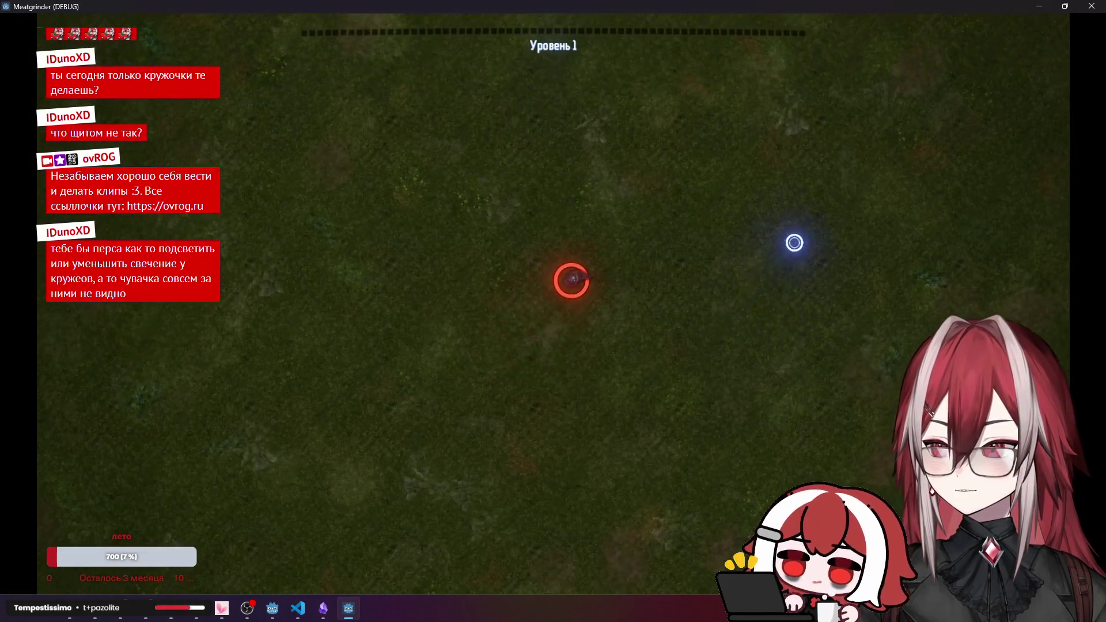
key("w")
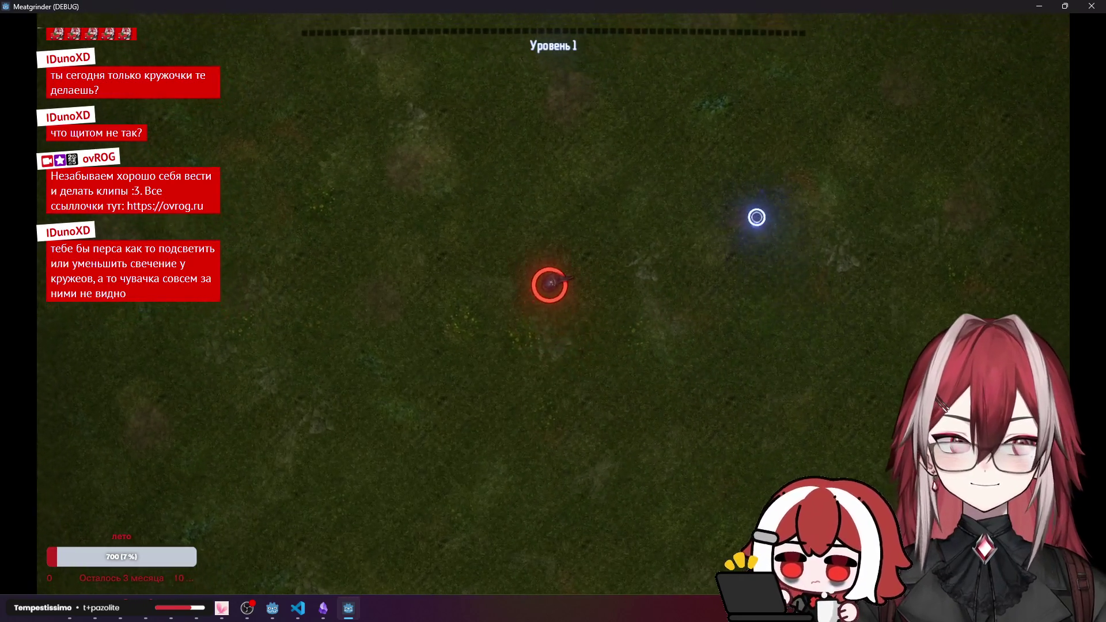
key("w")
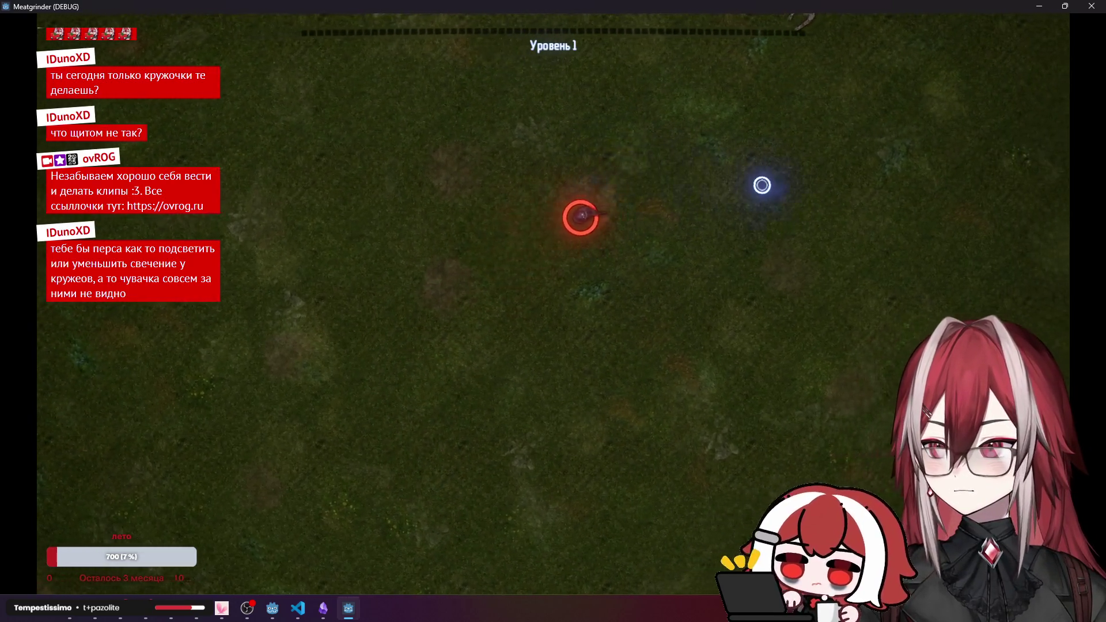
key("w")
left_click(696, 54)
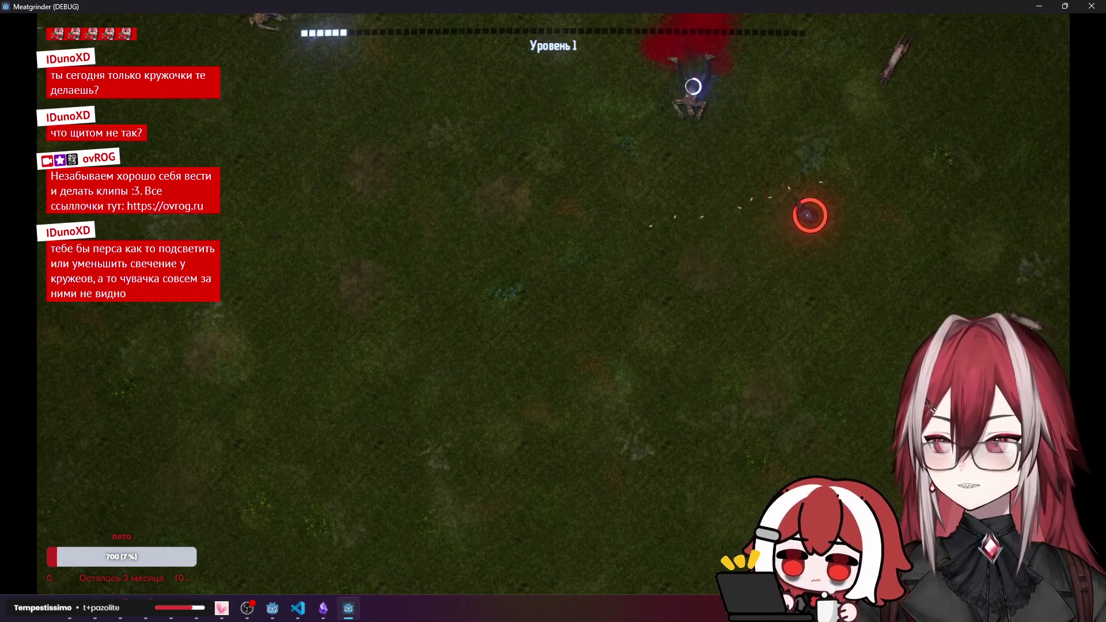
key("s")
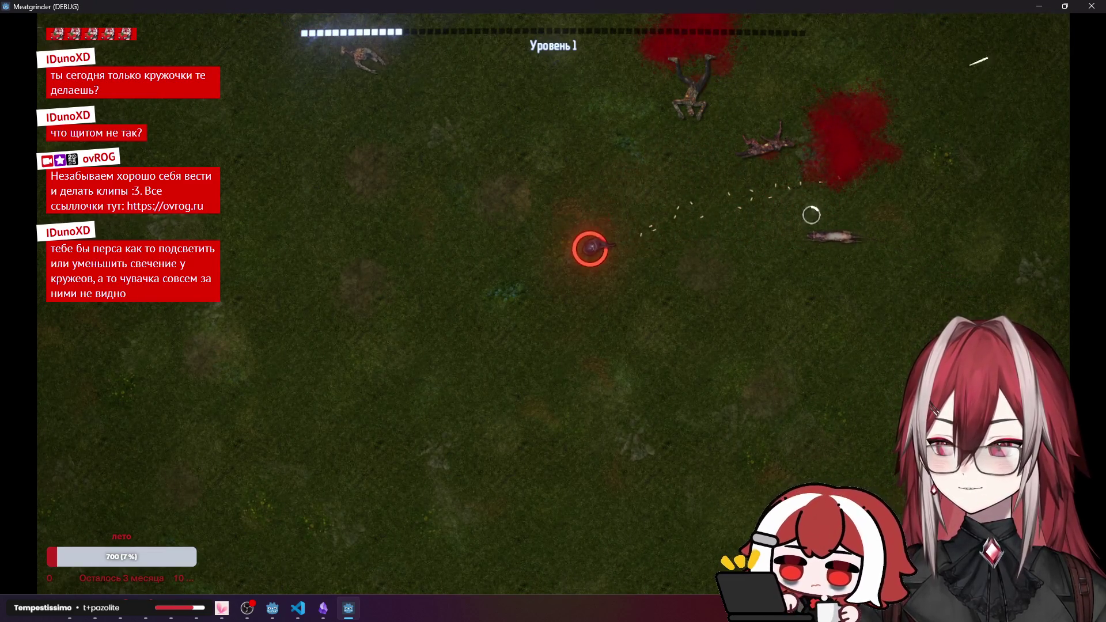
key("w")
key("d")
left_click(674, 148)
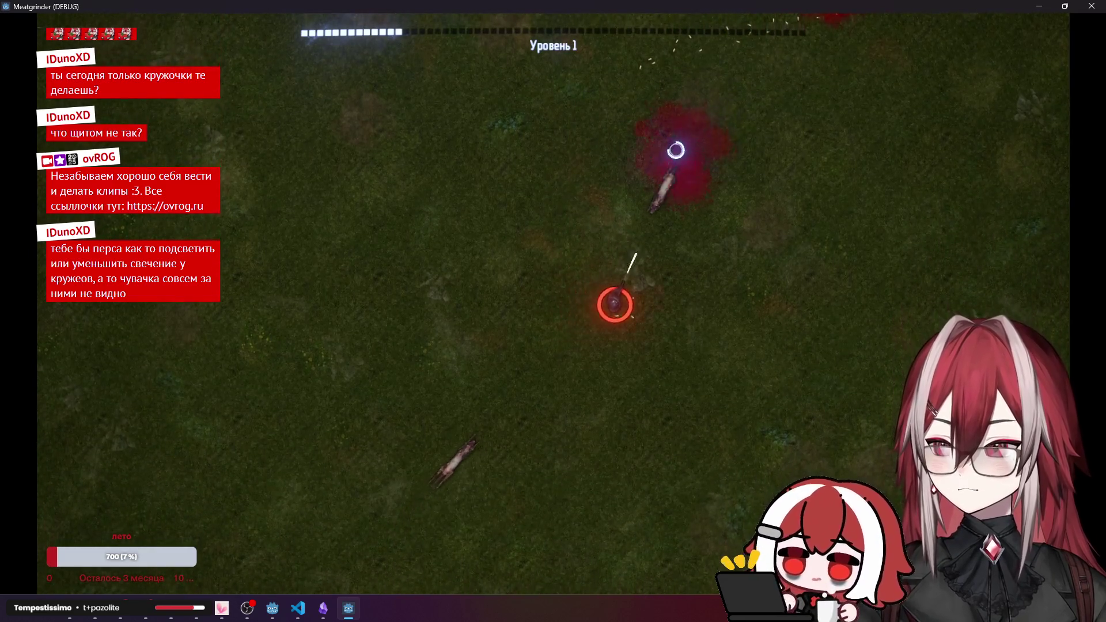
key("a")
left_click(580, 365)
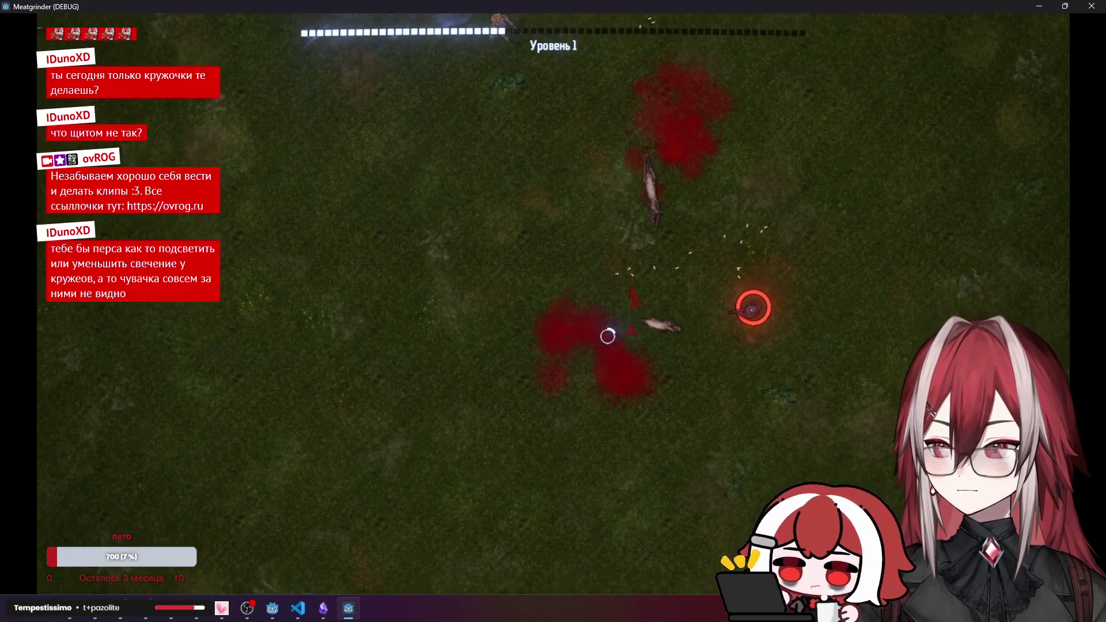
key("w")
key("a")
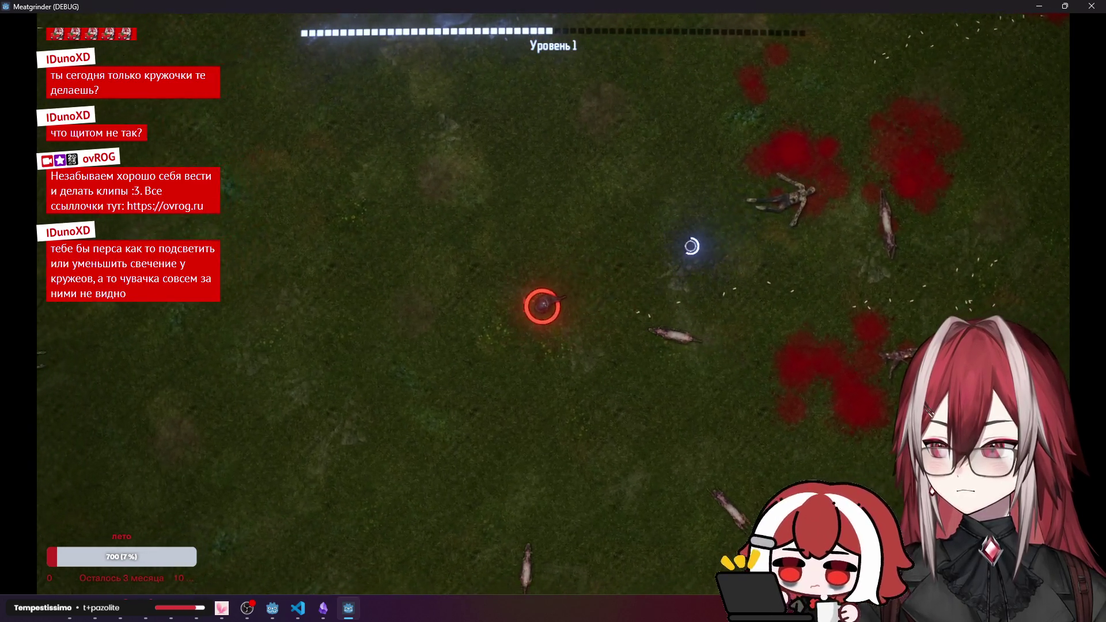
key("w")
key("a")
left_click(643, 406)
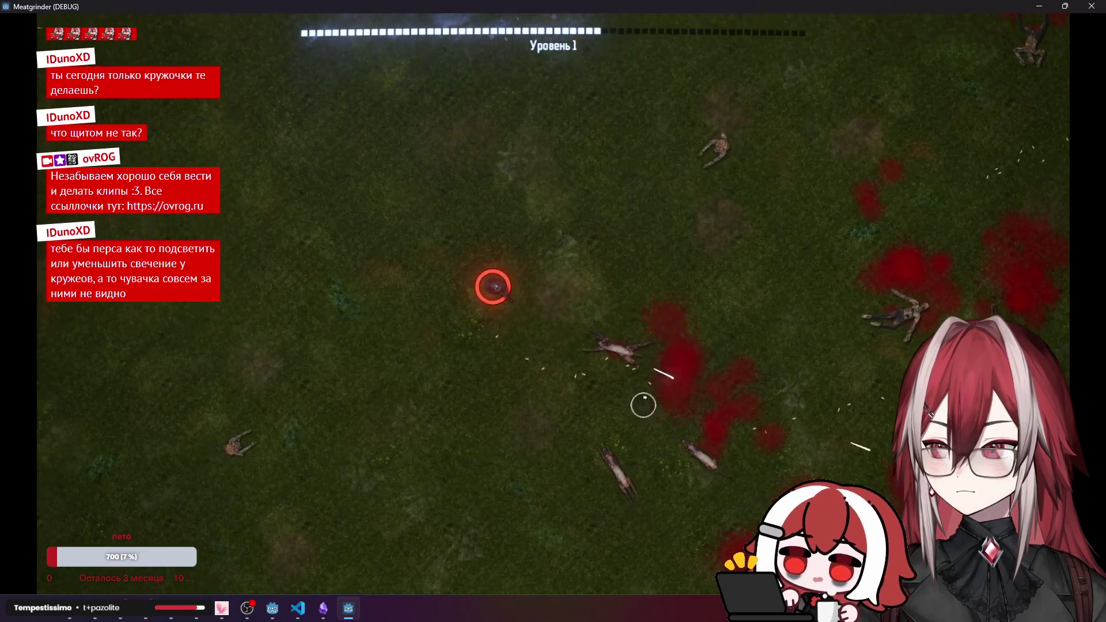
key("s")
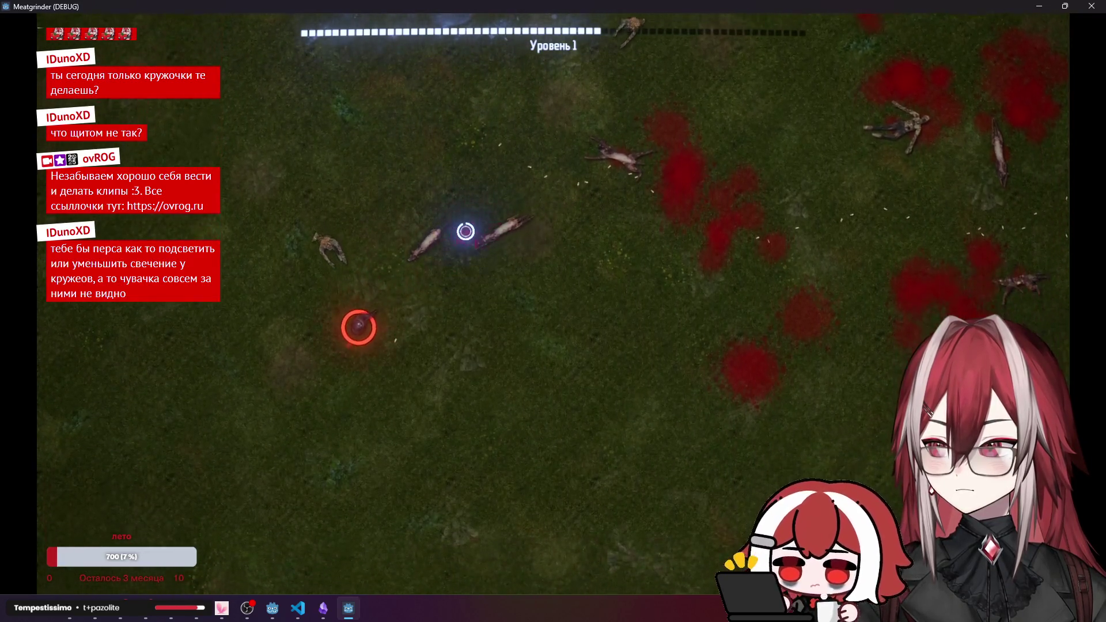
key("d")
left_click(395, 192)
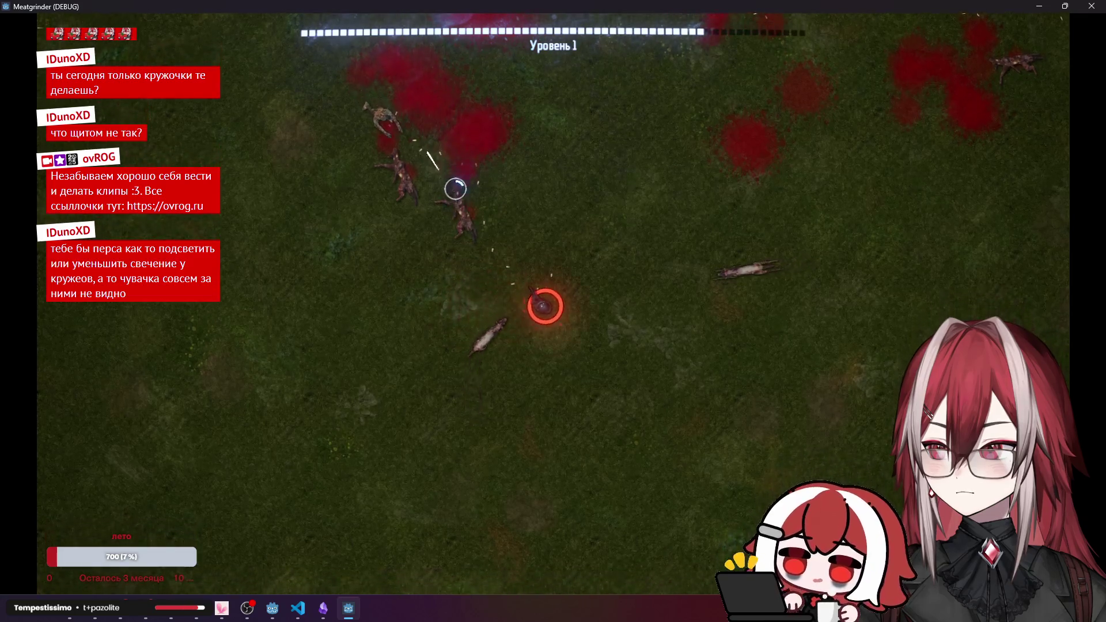
key("w")
key("d")
left_click(519, 338)
key("w")
key("d")
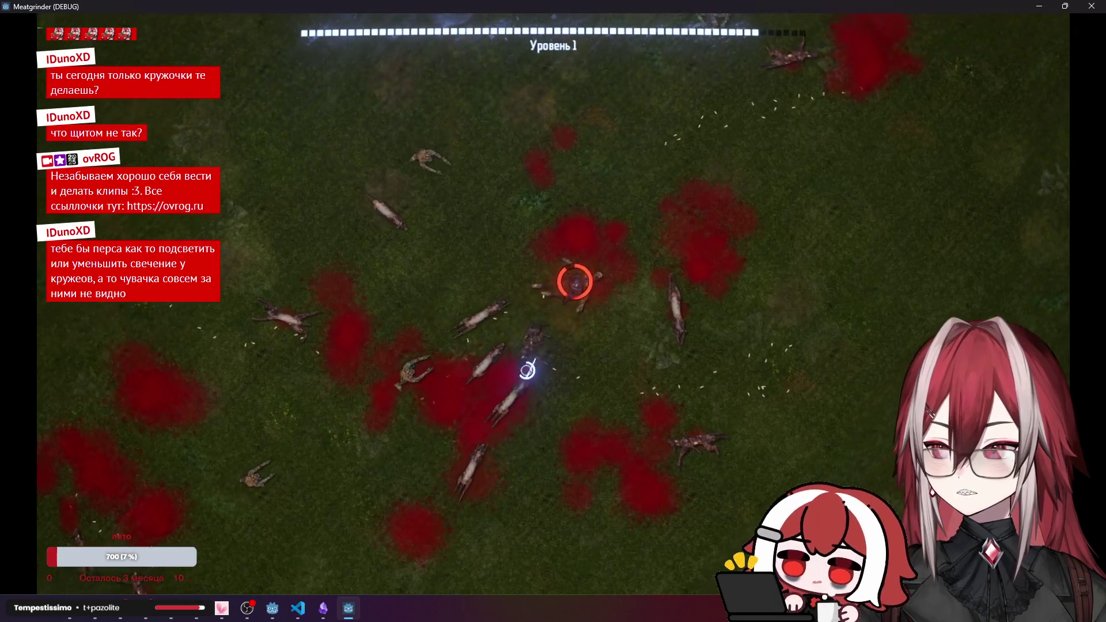
key("w")
left_click(584, 117)
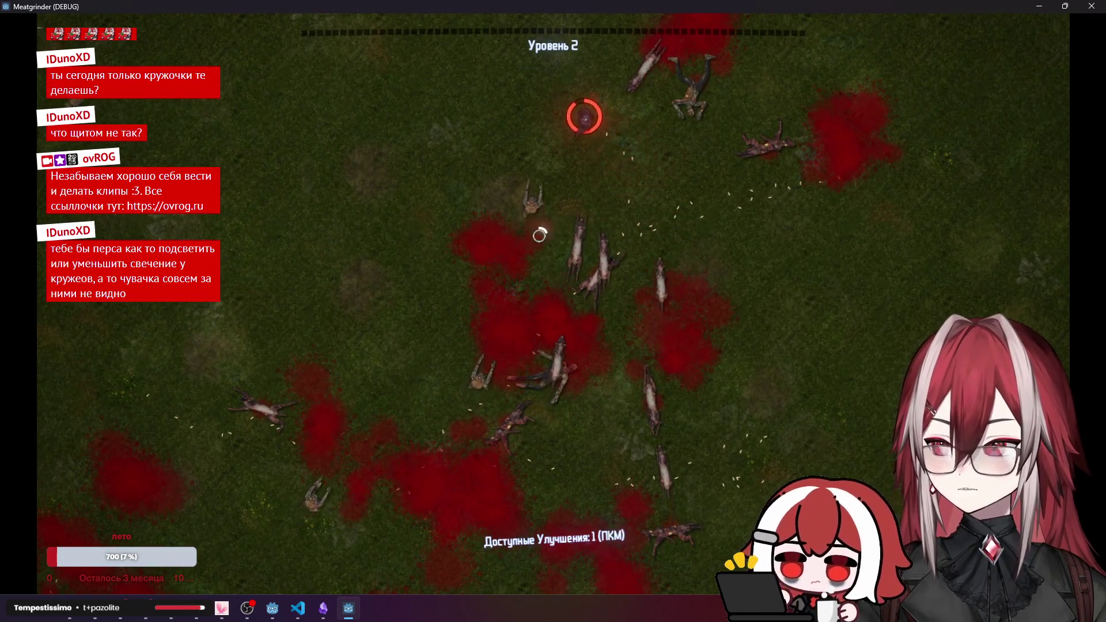
key("a")
key("s")
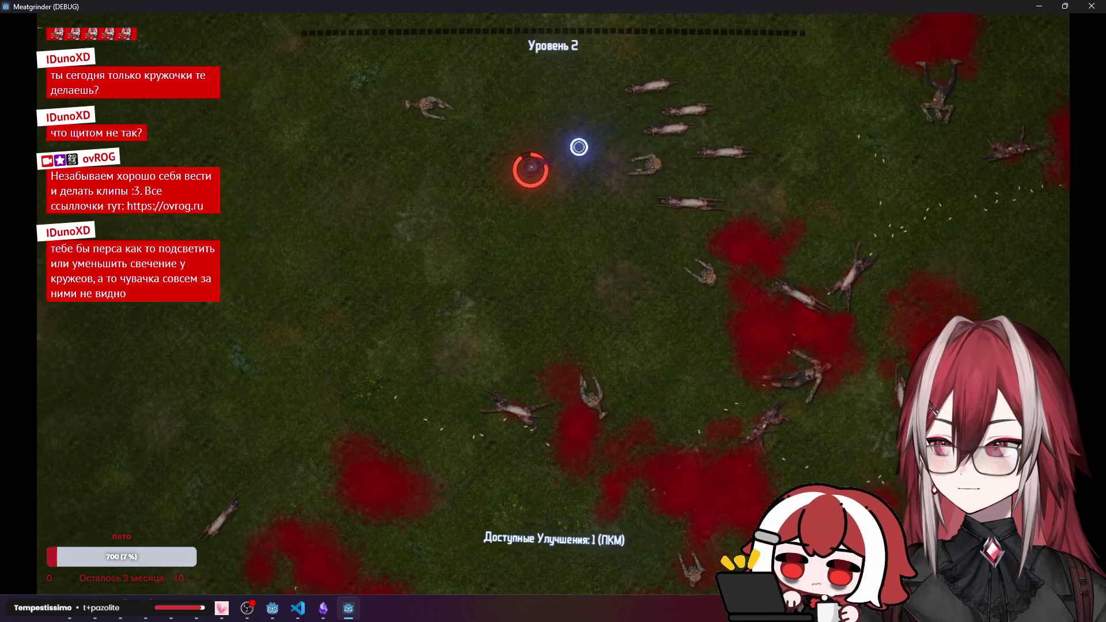
key("a")
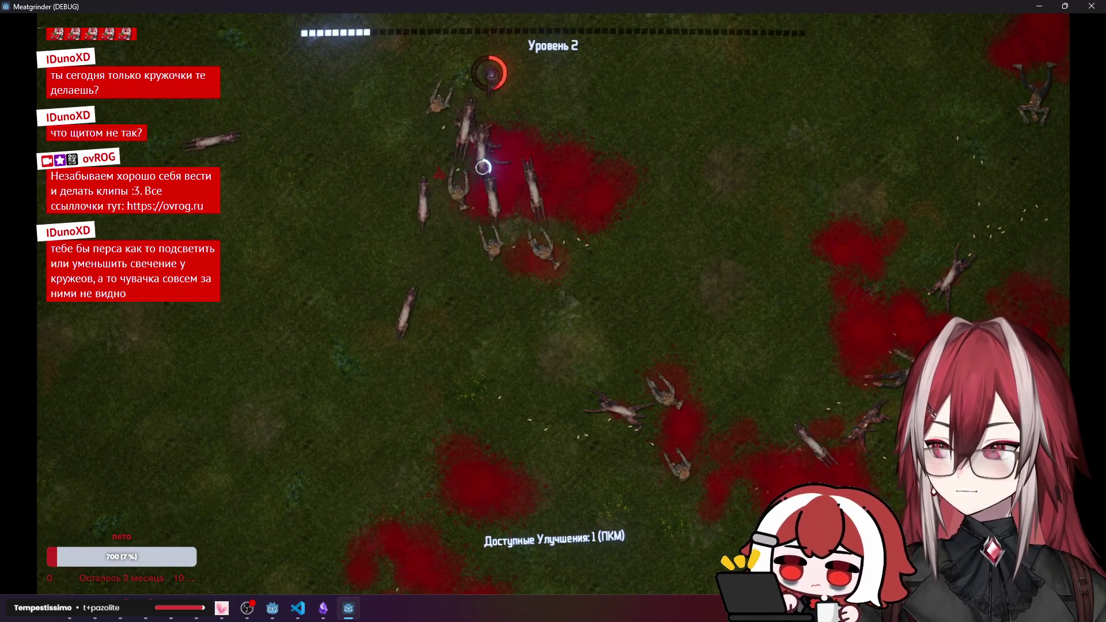
key("a")
key("w")
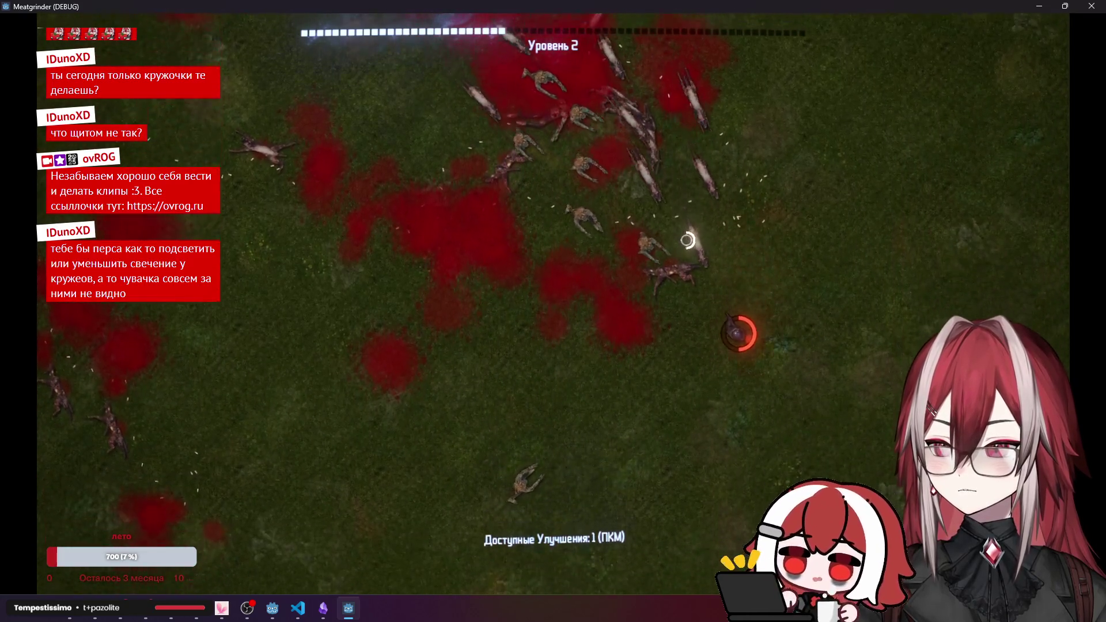
key("s")
key("a")
key("a")
key("w")
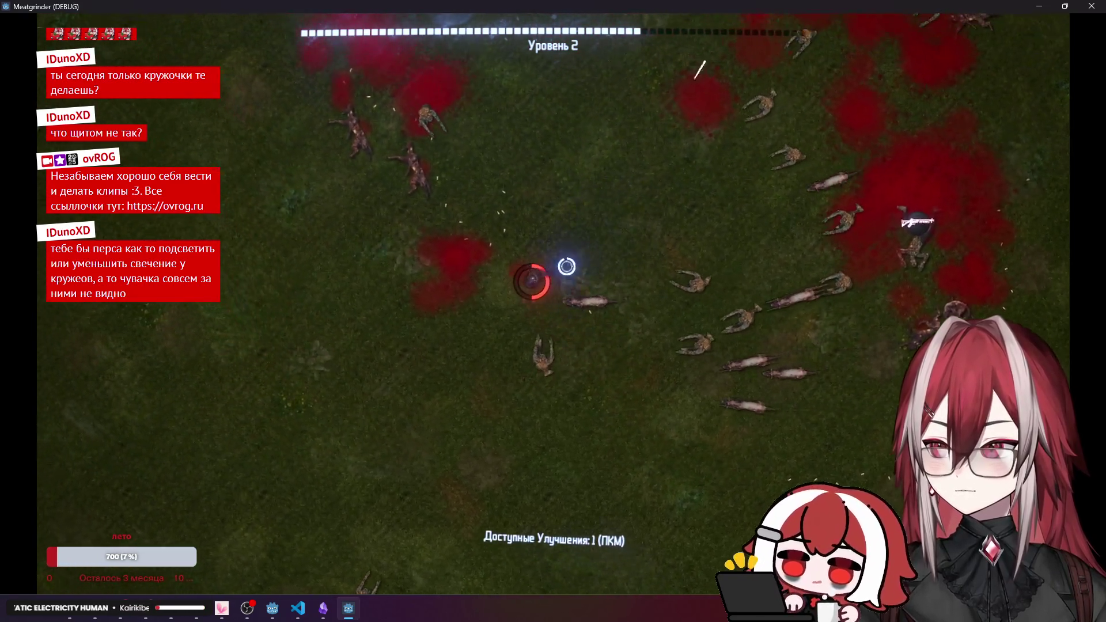
key("a")
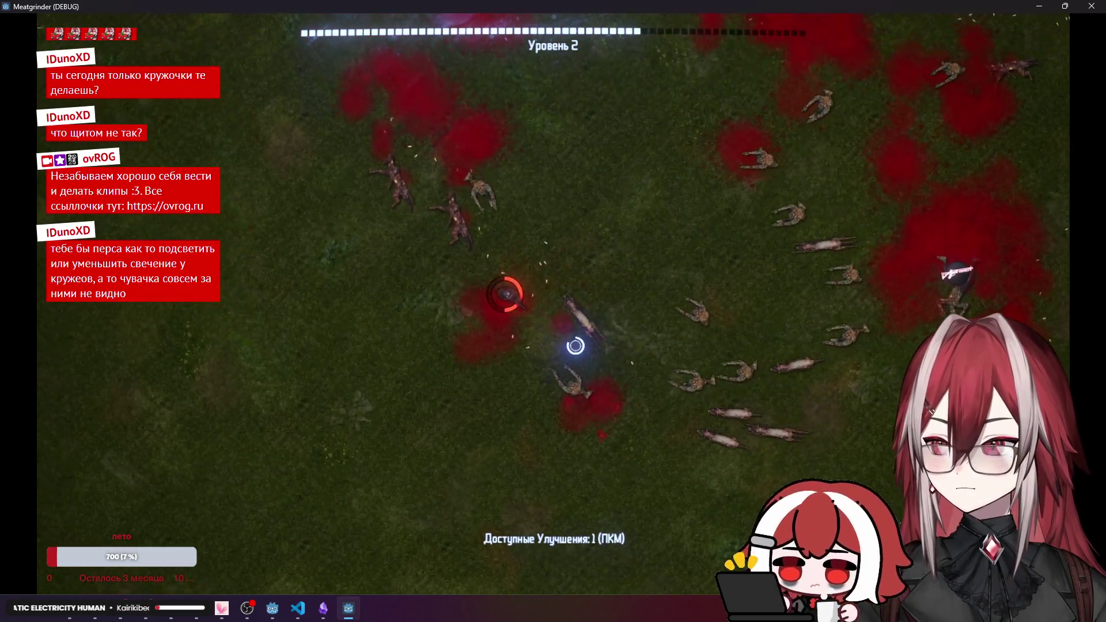
key("a")
key("w")
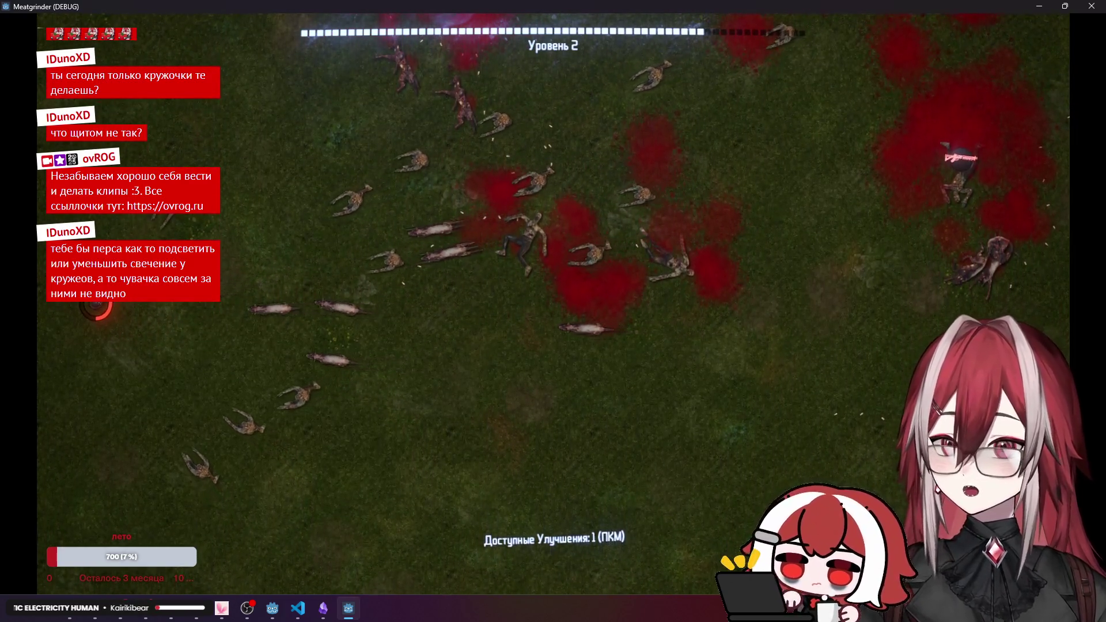
left_click(1092, 6)
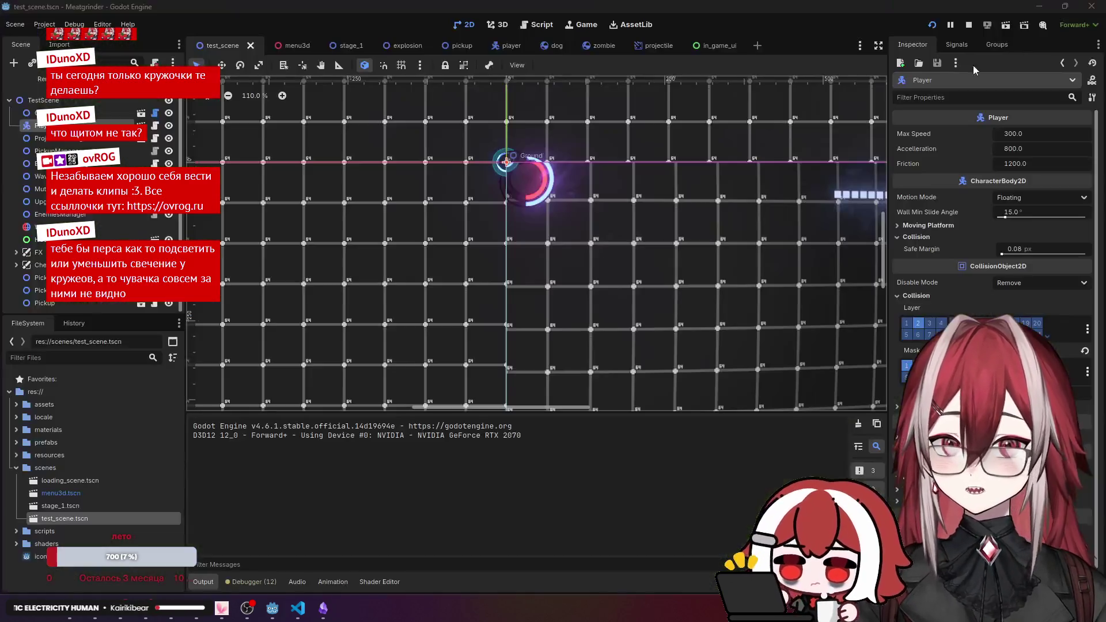
Commit all changes to main as 'shield', staging everything, then start a new game run with F5.
left_click(298, 607)
left_click(5, 86)
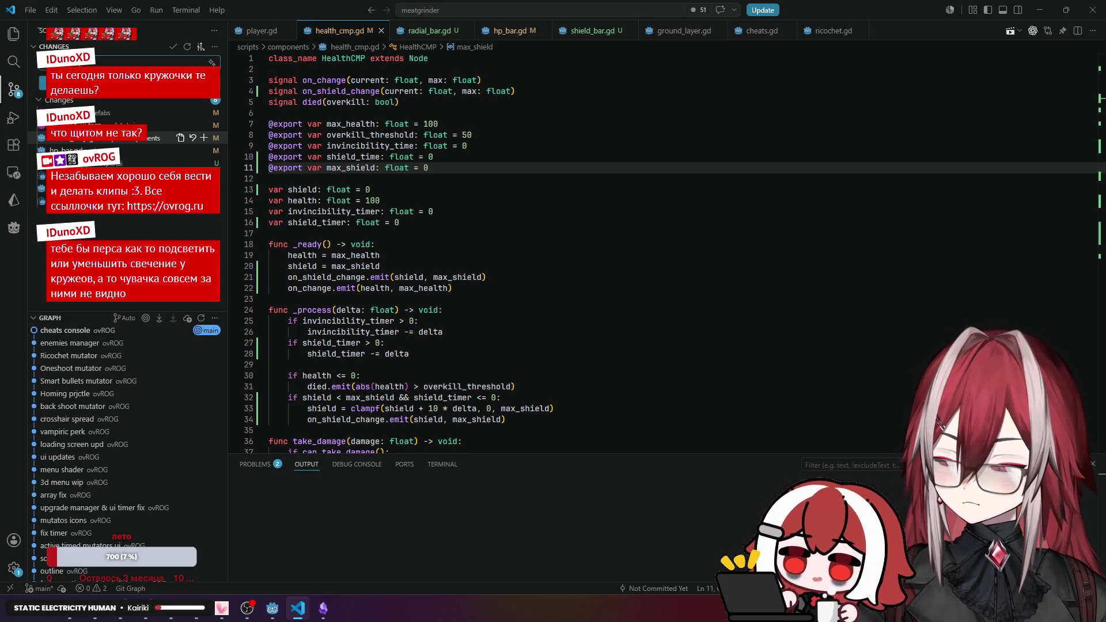
key("ctrl+Return")
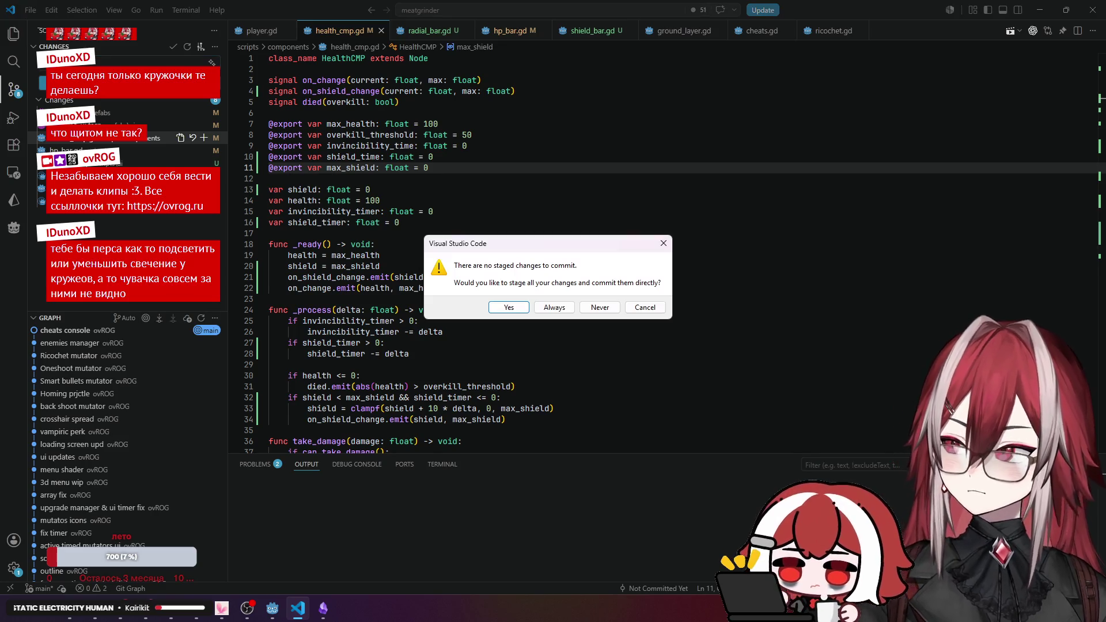
left_click(507, 305)
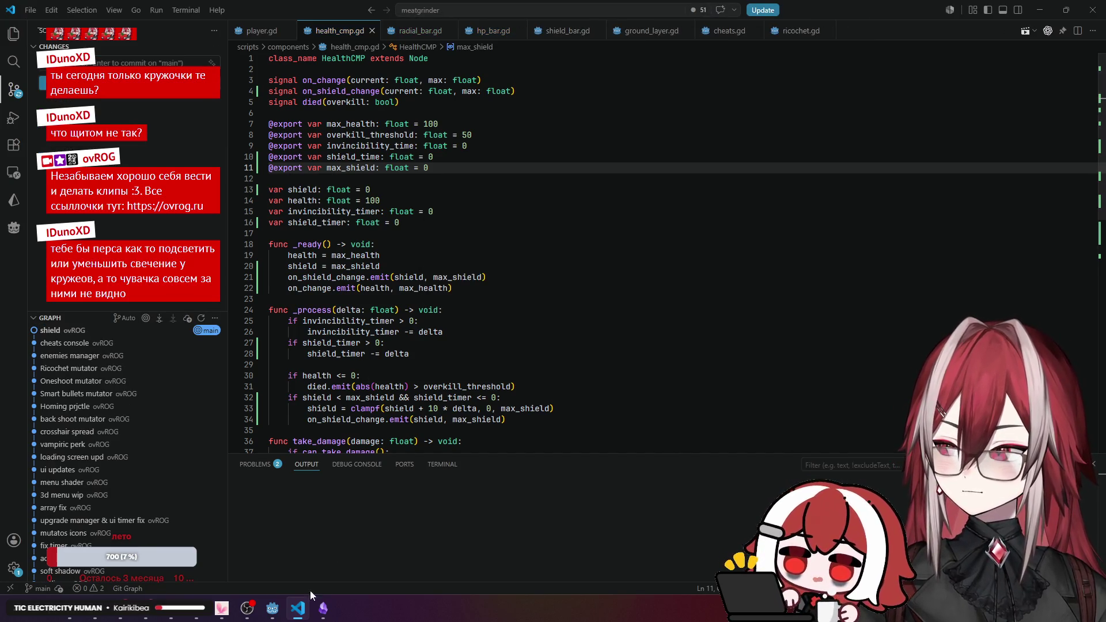
left_click(272, 608)
key("F5")
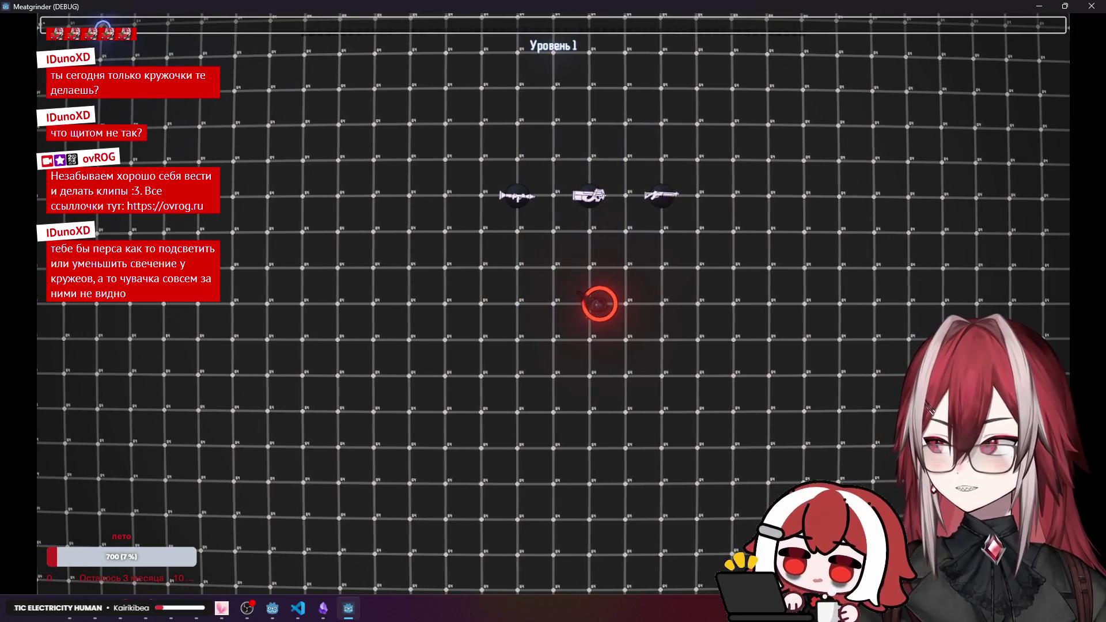
Use the add_upgrade console command and pick the Ricochet upgrade.
type("add_upgrade")
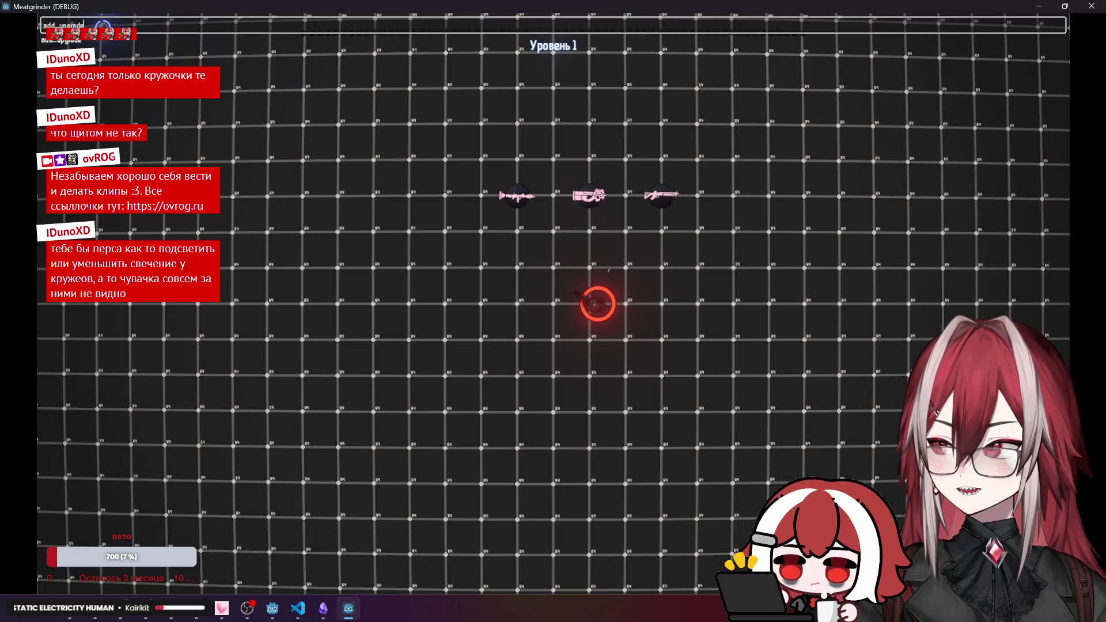
key("Return")
key("Escape")
right_click(735, 399)
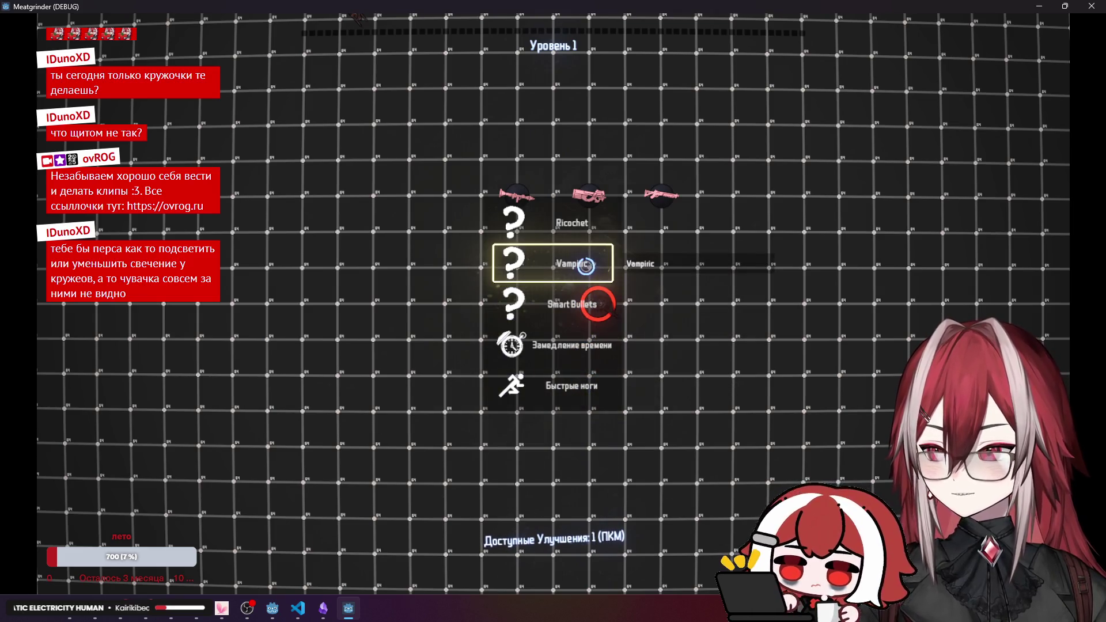
left_click(588, 232)
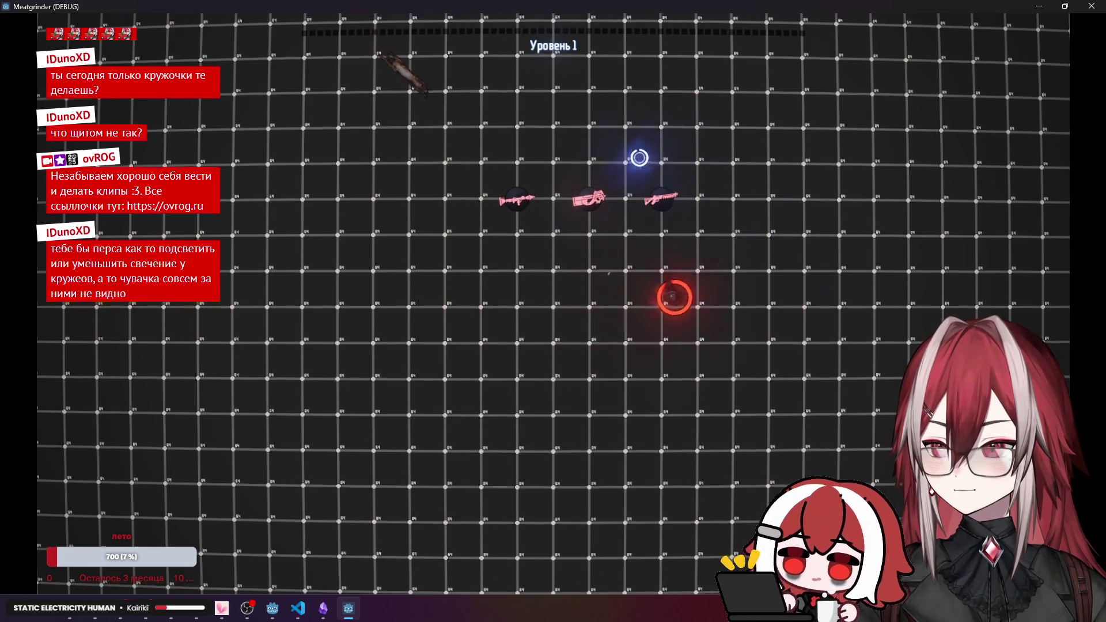
Move around the arena to test the shield, then close the game and return to health_cmp.gd.
key("s")
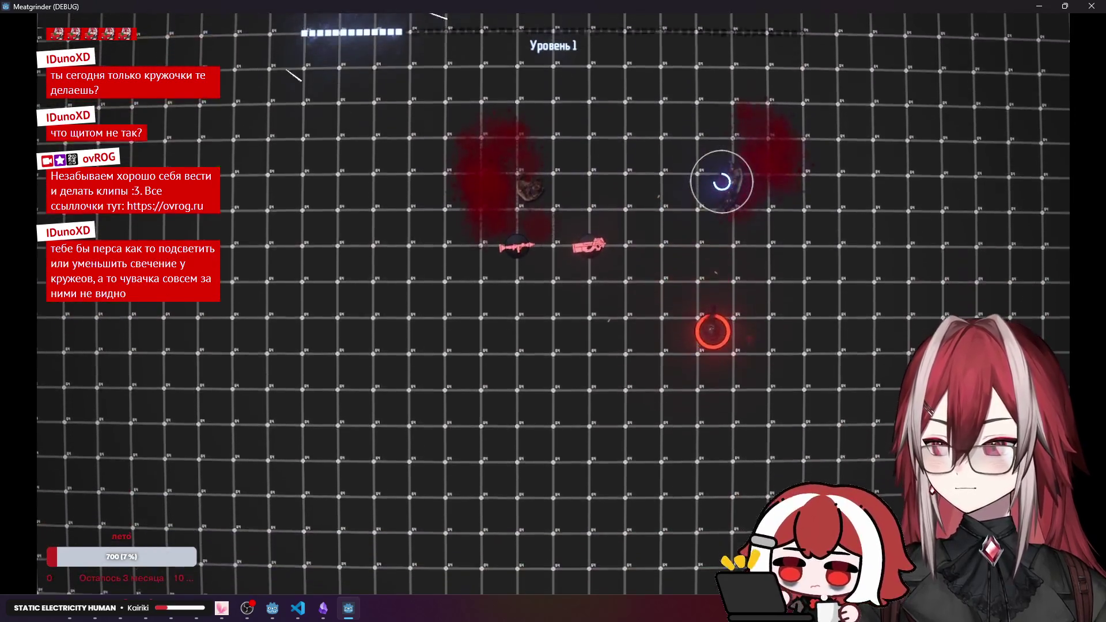
key("a")
key("d")
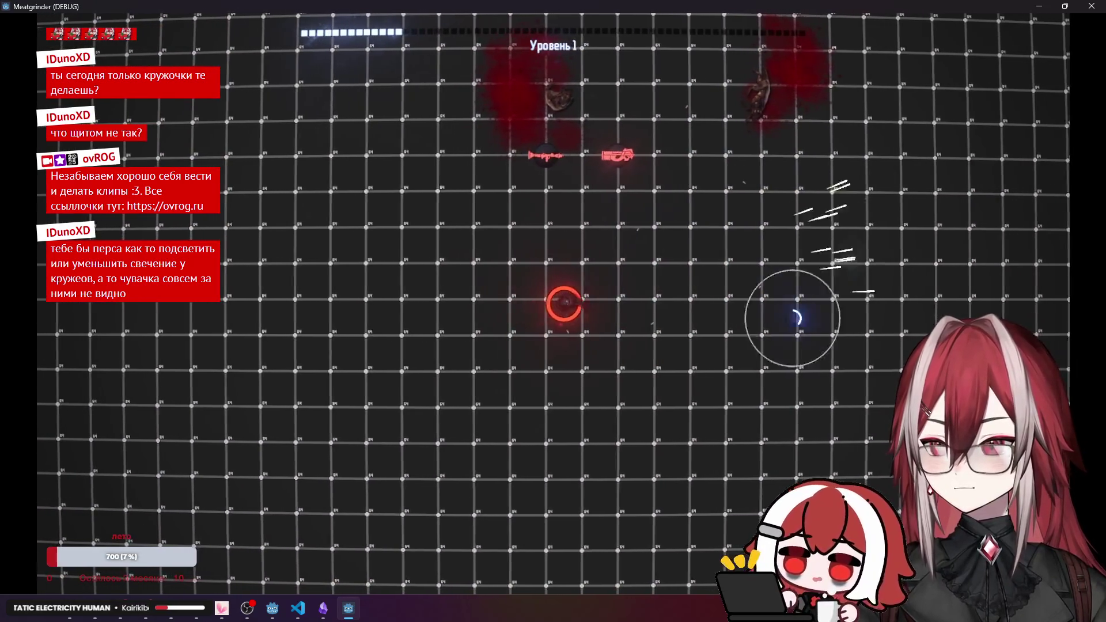
key("s")
key("d")
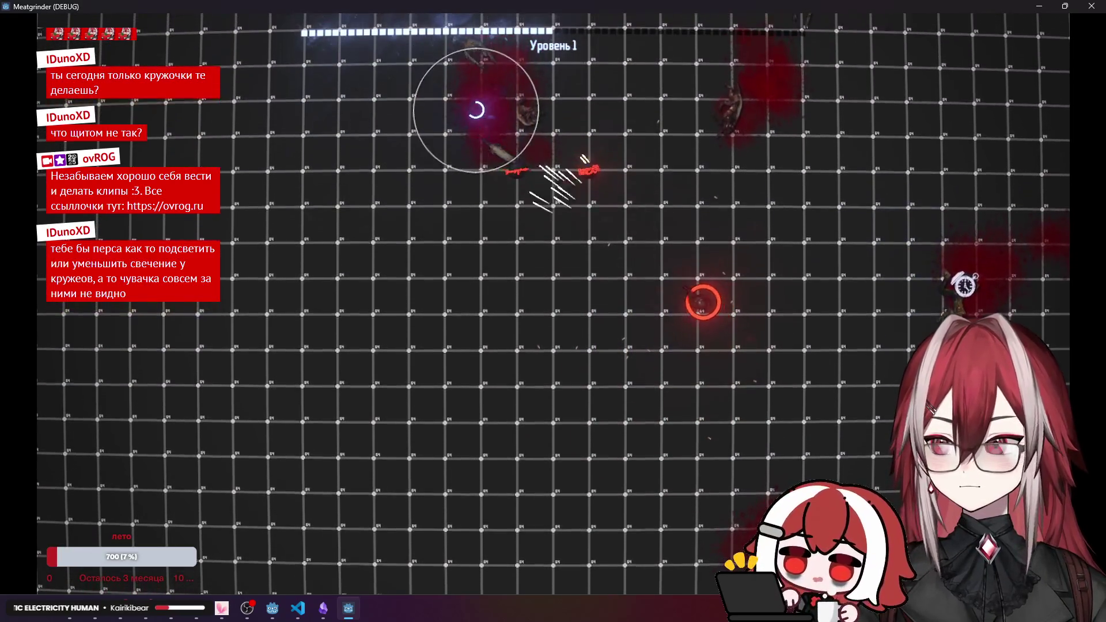
key("a")
key("w")
key("d")
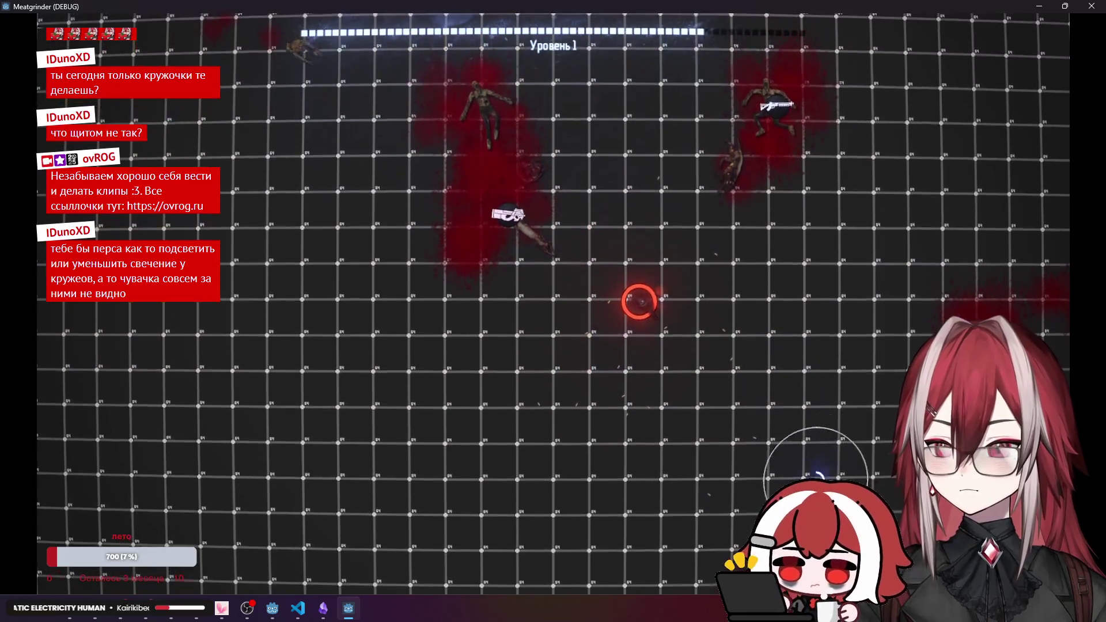
left_click(1086, 12)
left_click(298, 607)
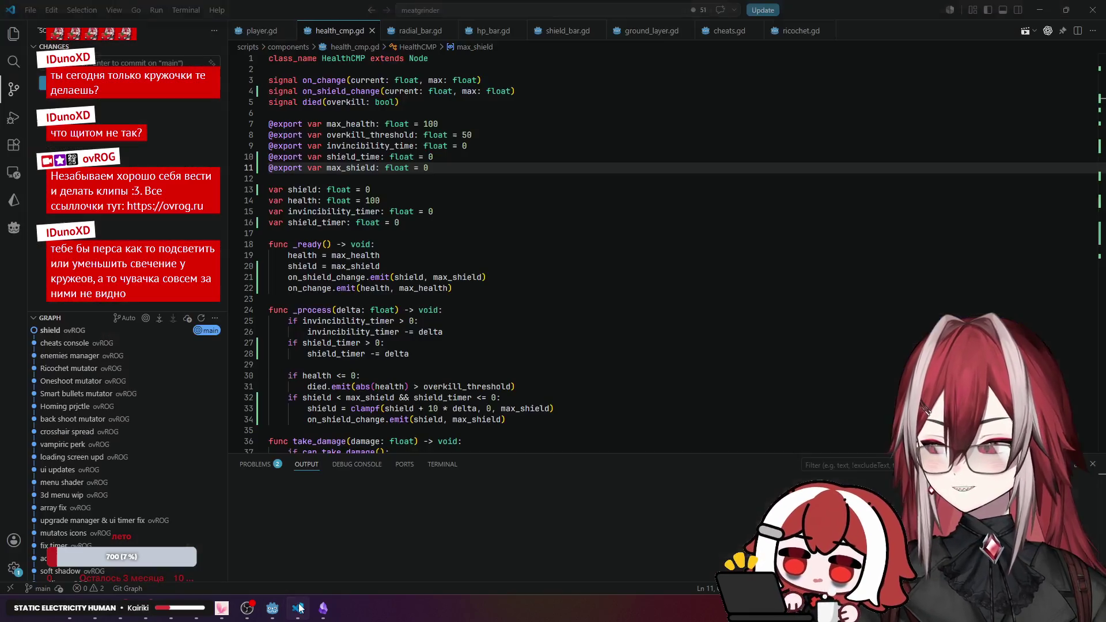
Open cheats.gd from the file tree and review its add_upgrade command dictionary.
scroll(477, 223, "down", 5)
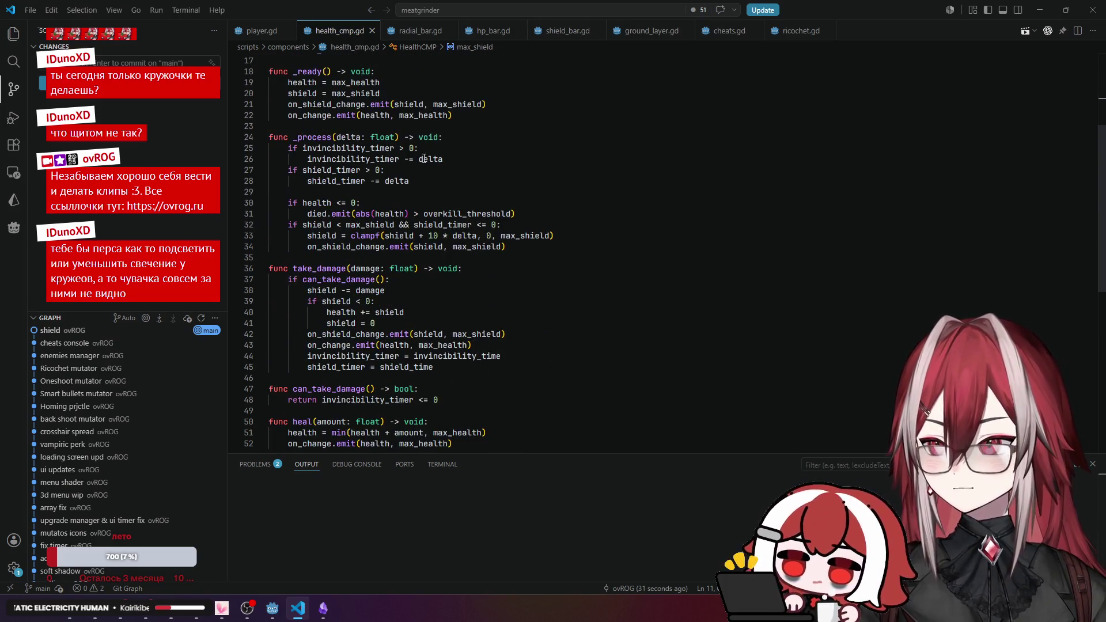
left_click(13, 35)
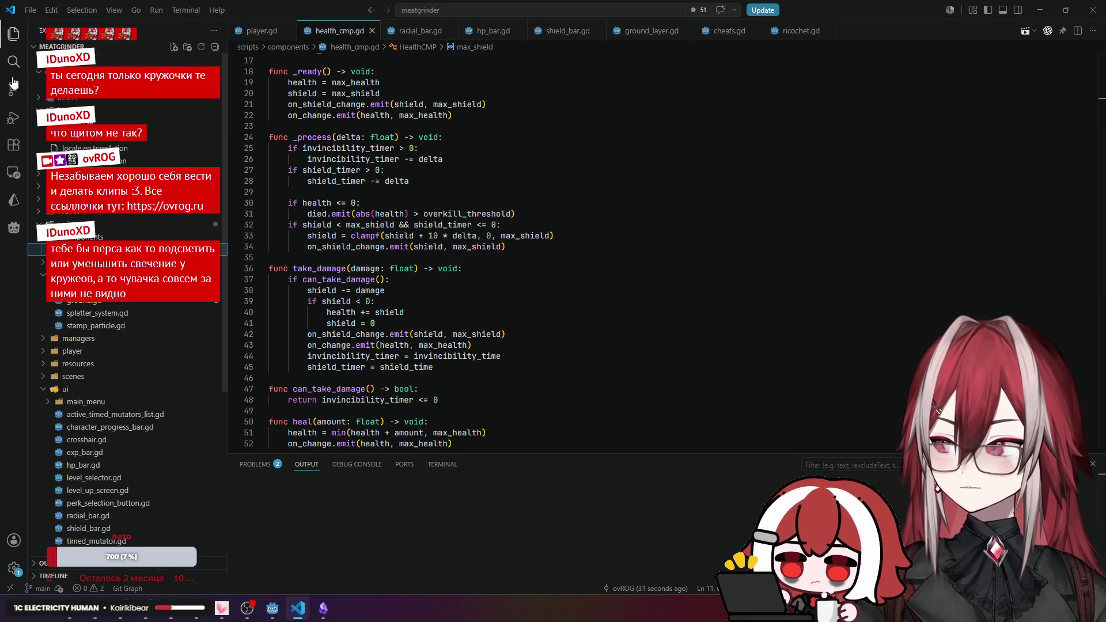
scroll(127, 345, "down", 6)
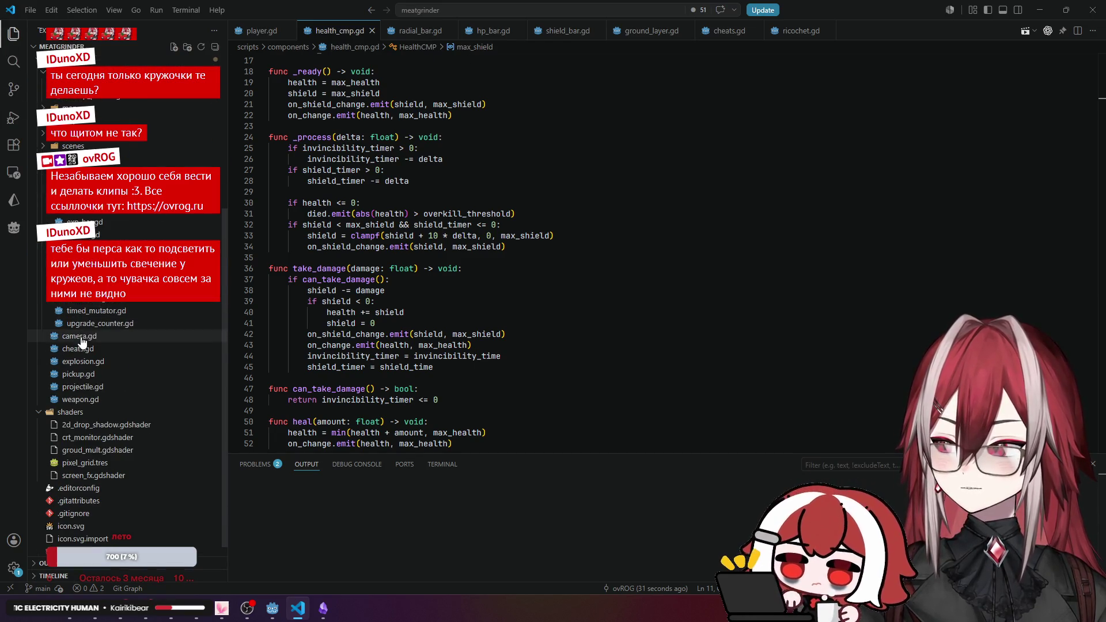
left_click(78, 348)
left_click_drag(288, 233, 477, 233)
scroll(386, 231, "down", 2)
left_click_drag(477, 176, 288, 175)
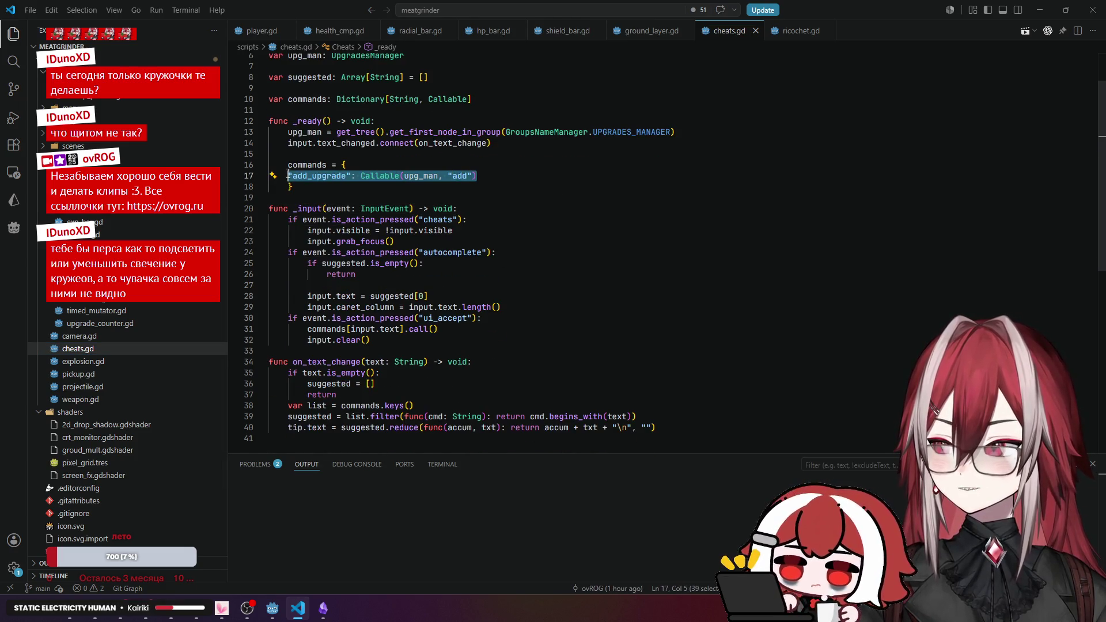
scroll(581, 212, "up", 1)
left_click(536, 216)
scroll(536, 217, "up", 1)
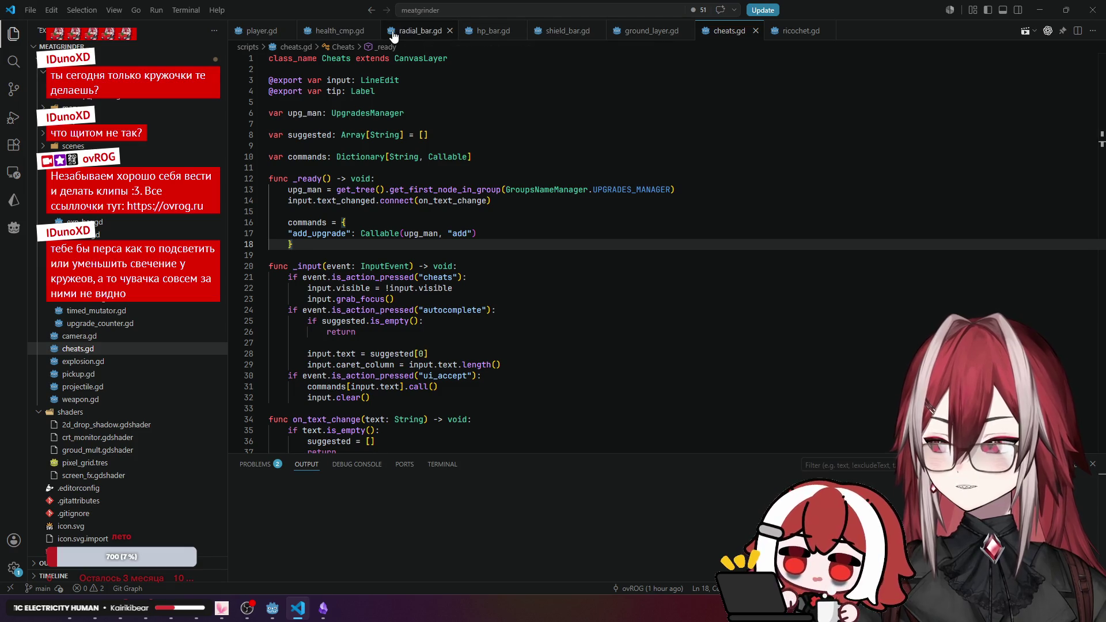
Glance at the Godot editor, then check line 24's autocomplete and open hp_bar.gd.
left_click(271, 607)
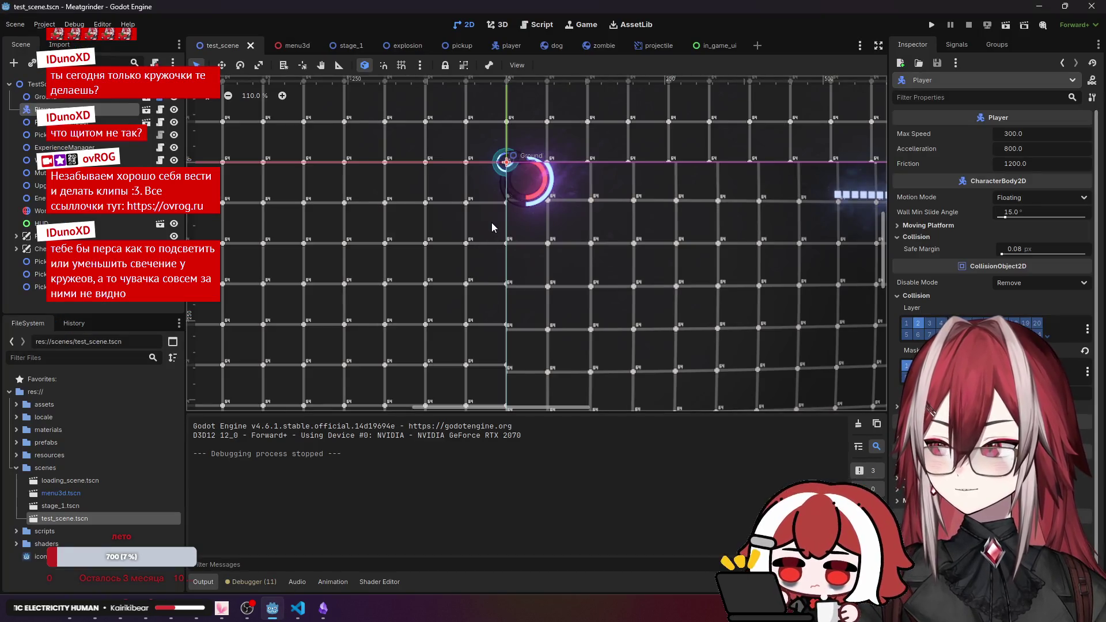
scroll(492, 222, "down", 4)
scroll(518, 276, "left", 2)
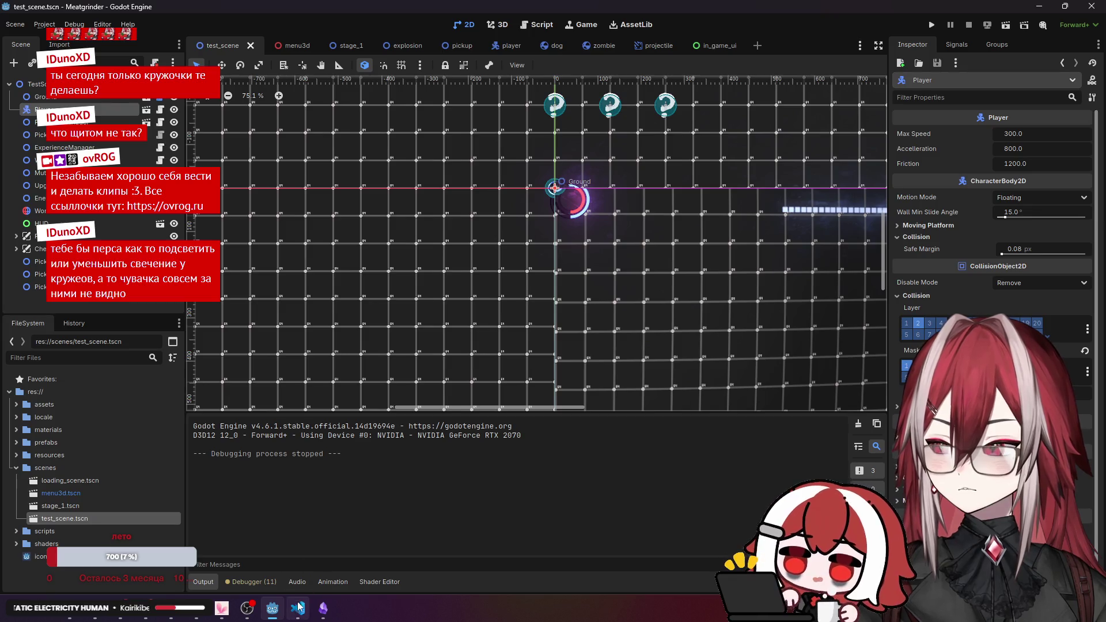
left_click(298, 606)
left_click(503, 306)
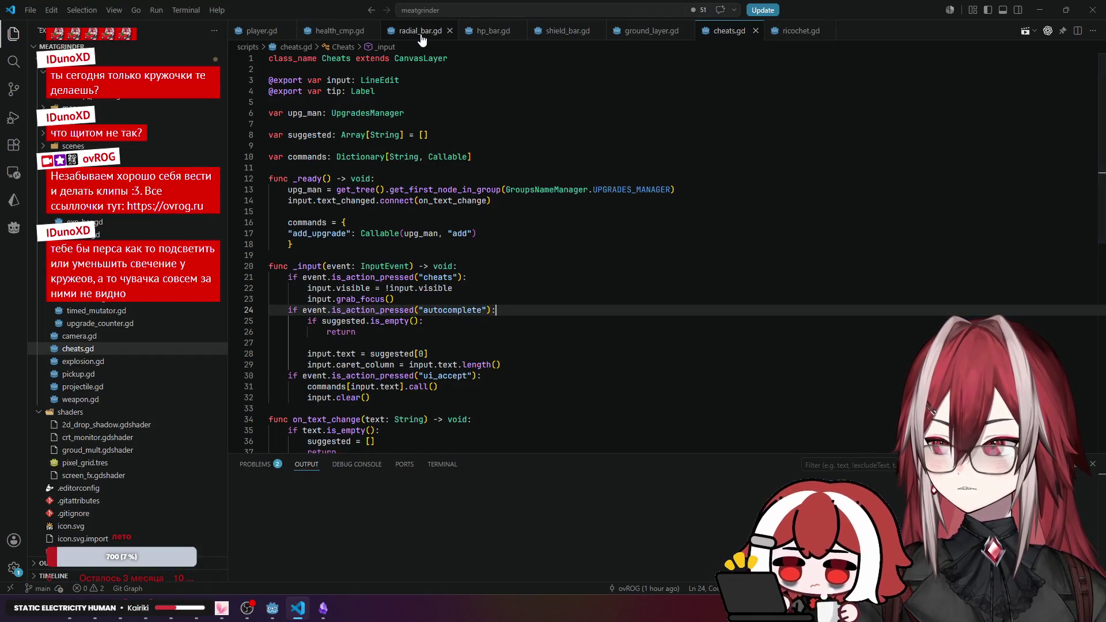
left_click(486, 32)
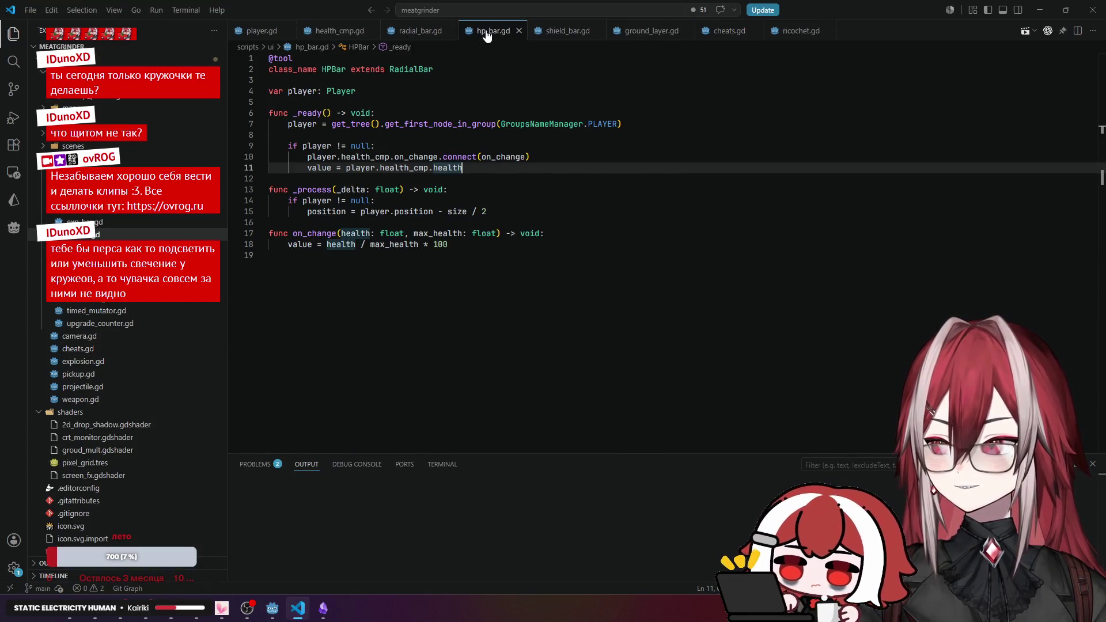
Review hp_bar.gd's lines against the PERKS note in Obsidian.
left_click(505, 184)
mouse_move(266, 614)
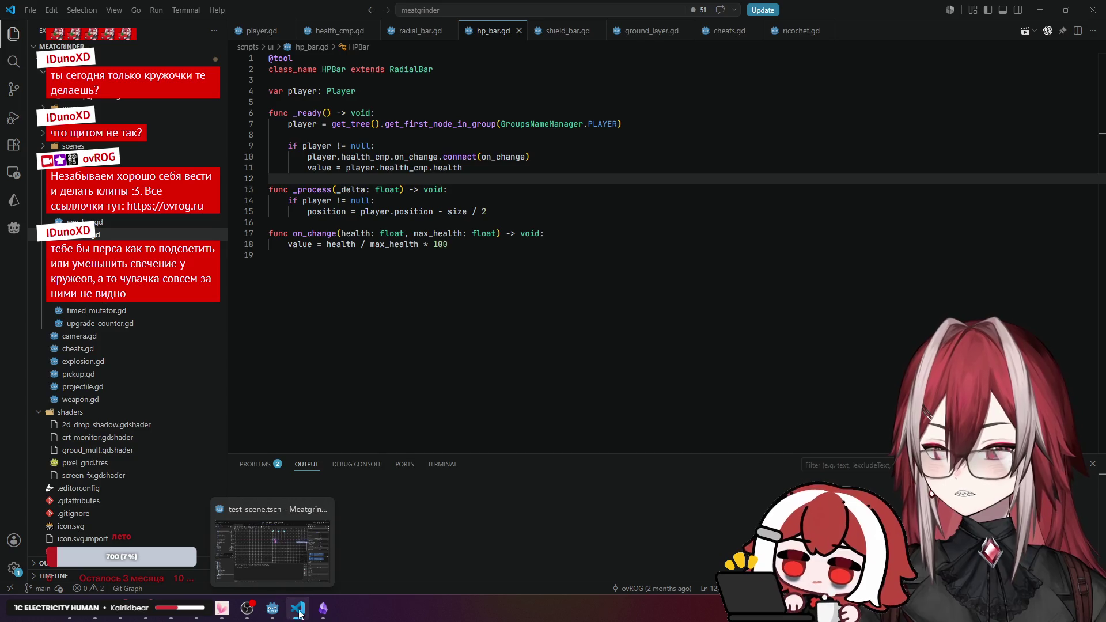
left_click(326, 613)
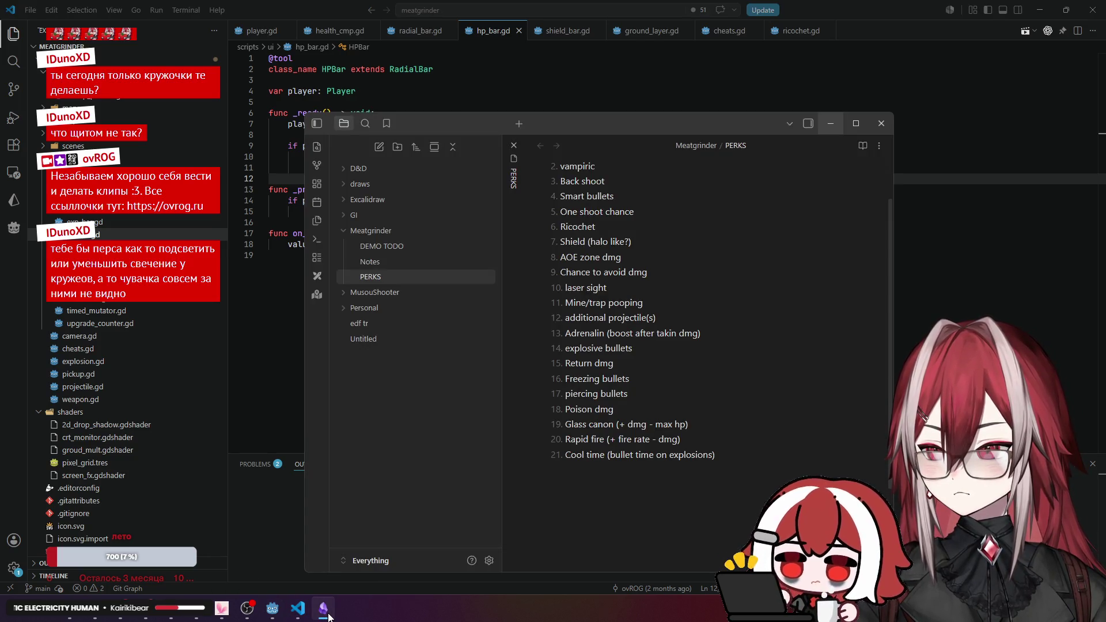
left_click(326, 613)
left_click(393, 271)
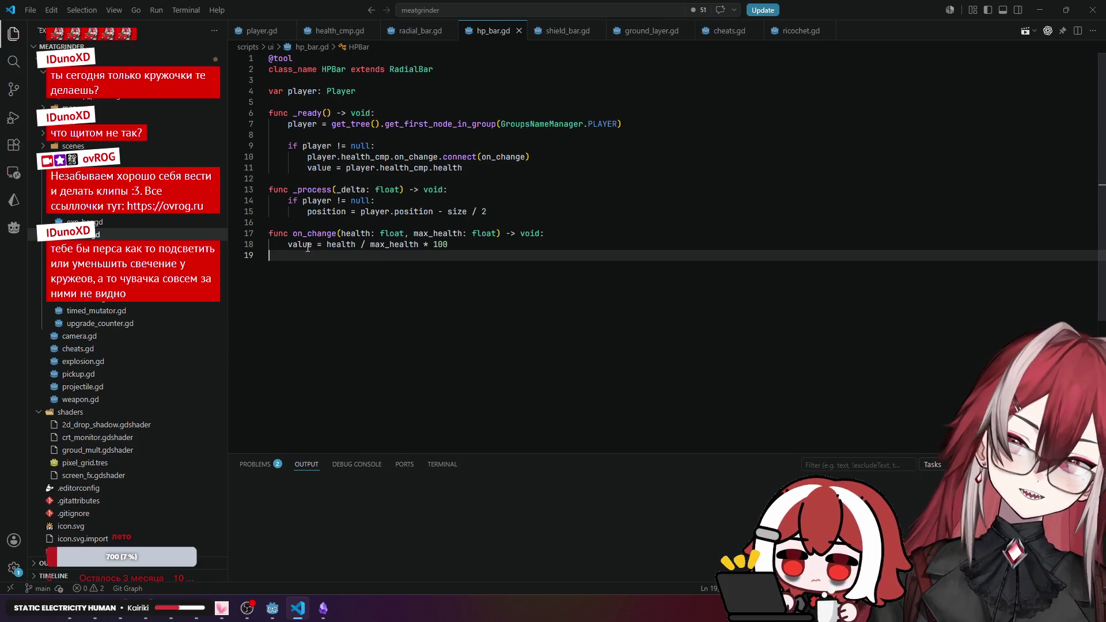
left_click(465, 243)
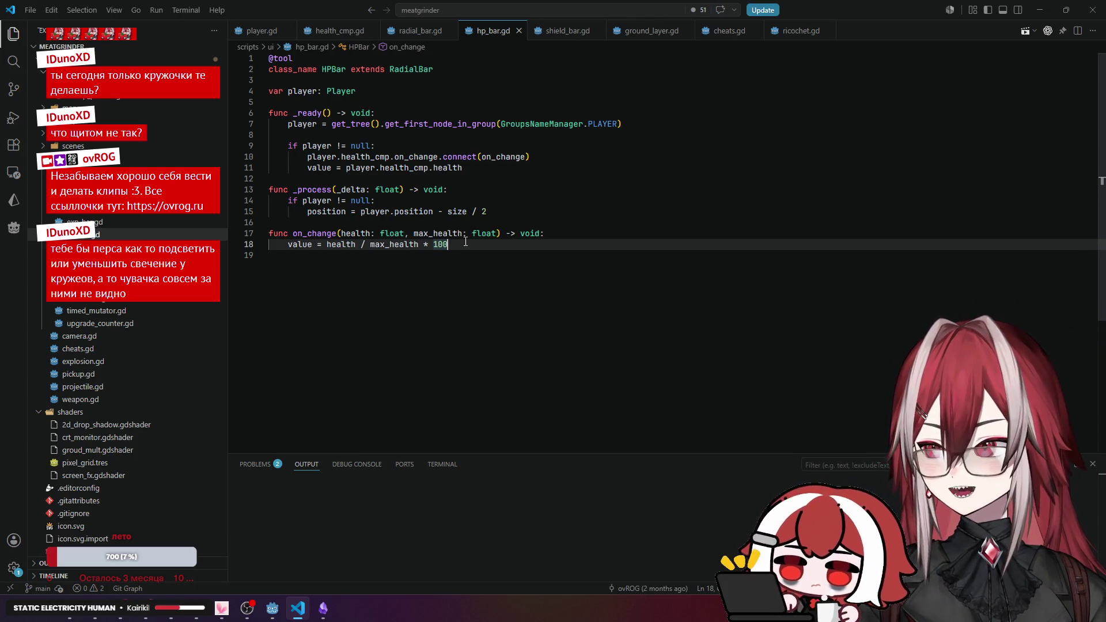
left_click(441, 145)
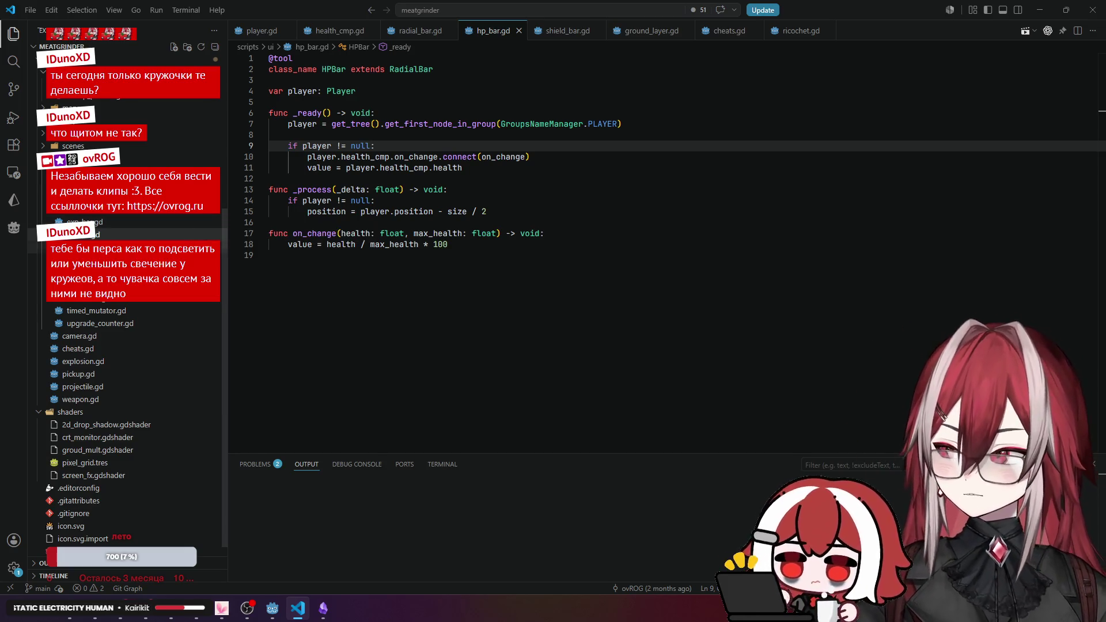
Expand resources > mutators in the Explorer and open fast_legs.gd.
left_click(132, 235)
scroll(115, 232, "up", 5)
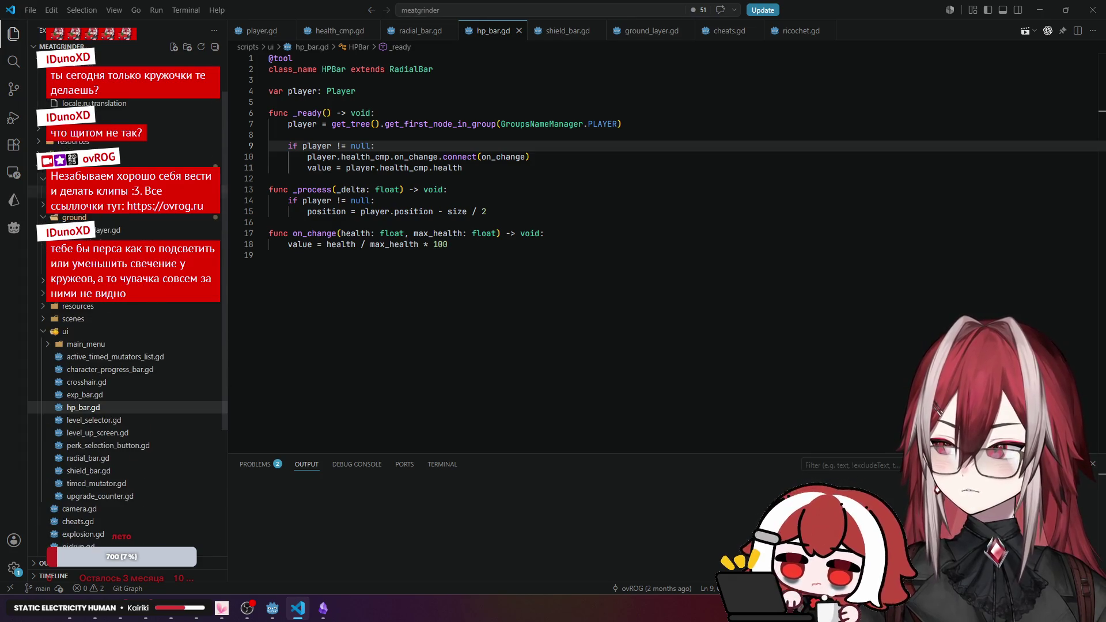
left_click(98, 219)
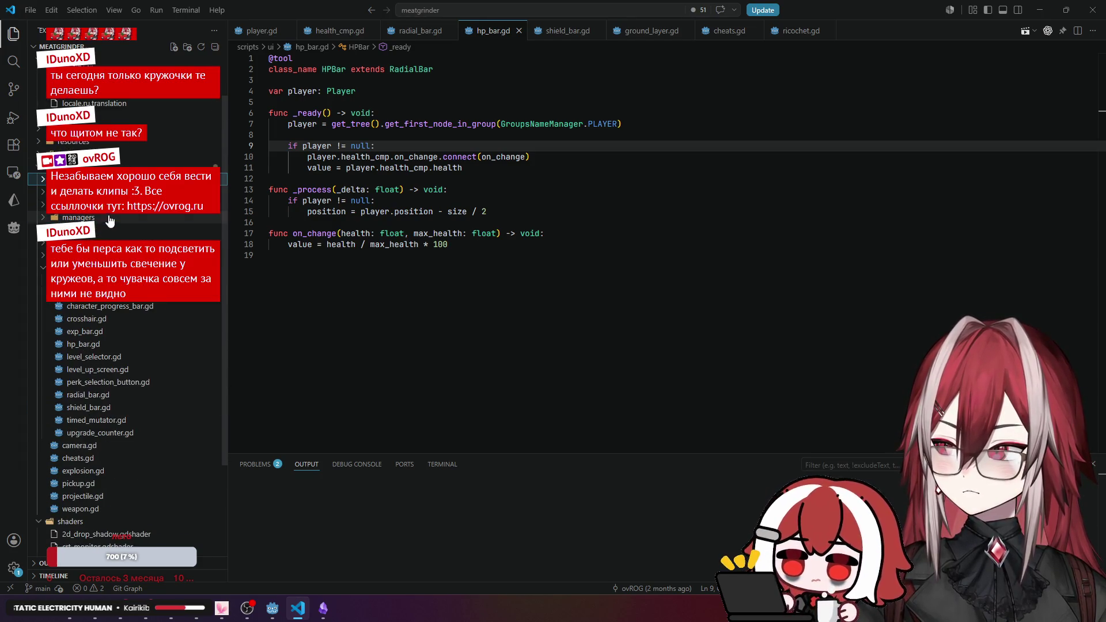
left_click(103, 242)
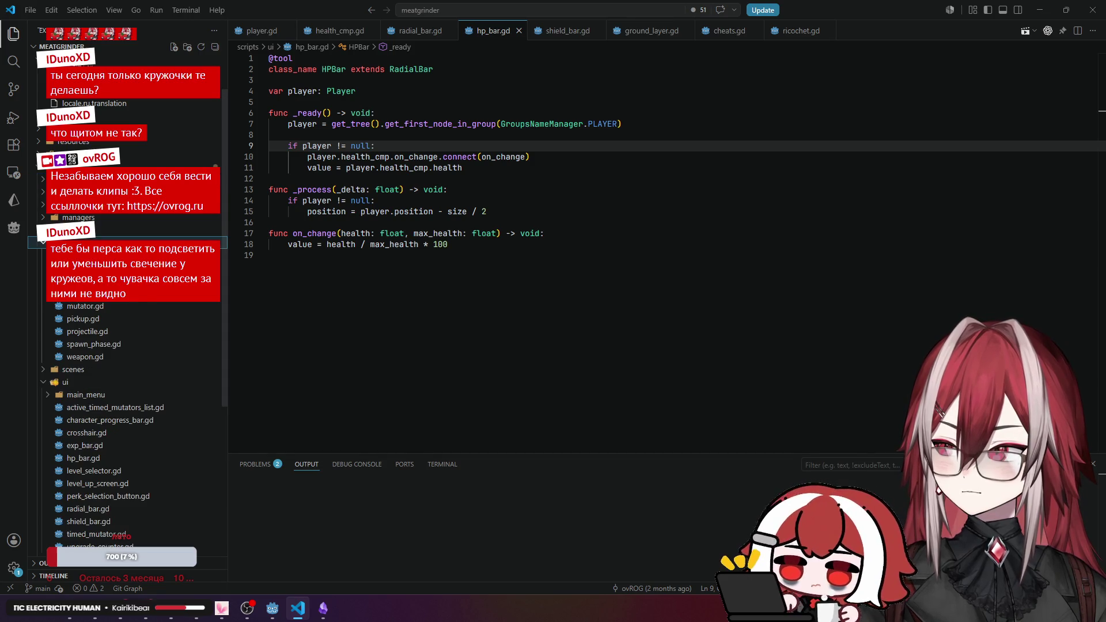
left_click(104, 255)
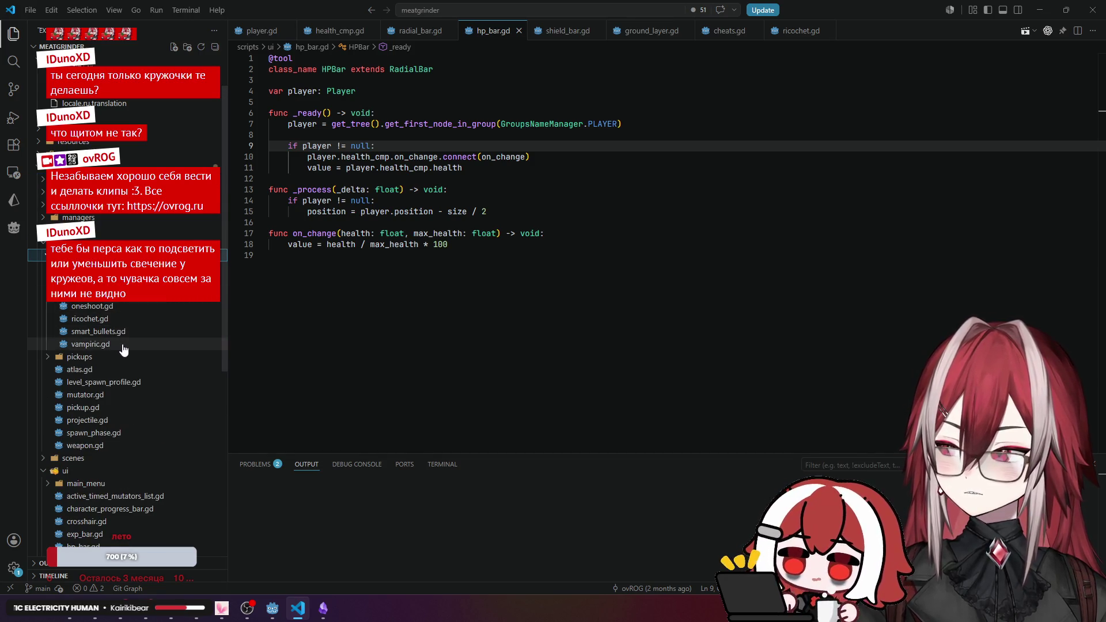
left_click(127, 293)
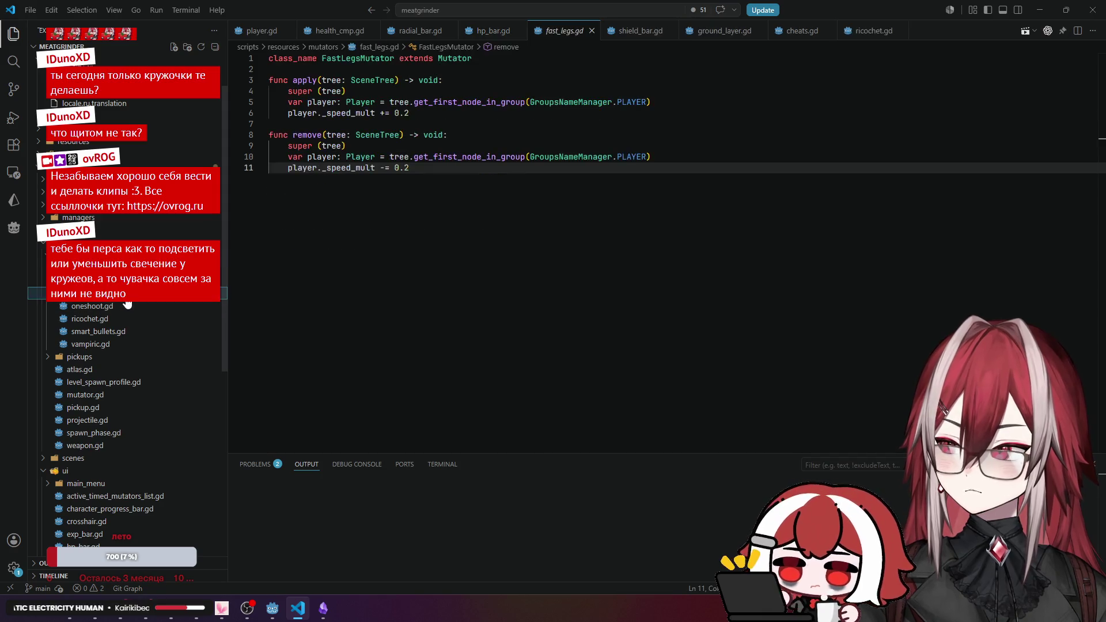
Highlight where _speed_mult is used in fast_legs.gd, then return to health_cmp.gd.
left_click(347, 171)
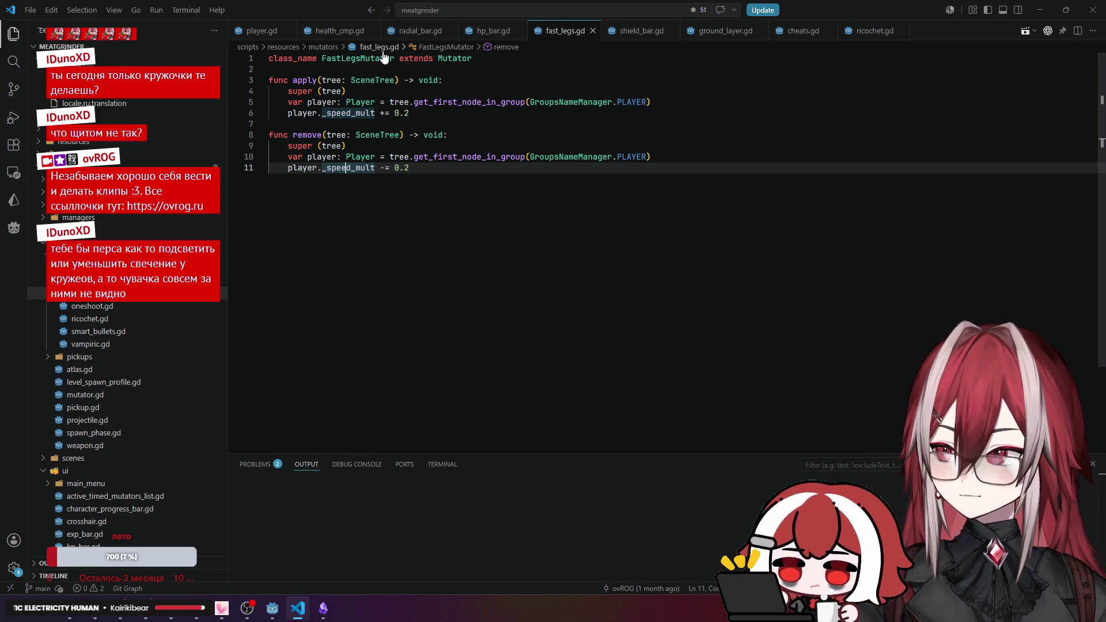
left_click(340, 32)
scroll(413, 148, "up", 4)
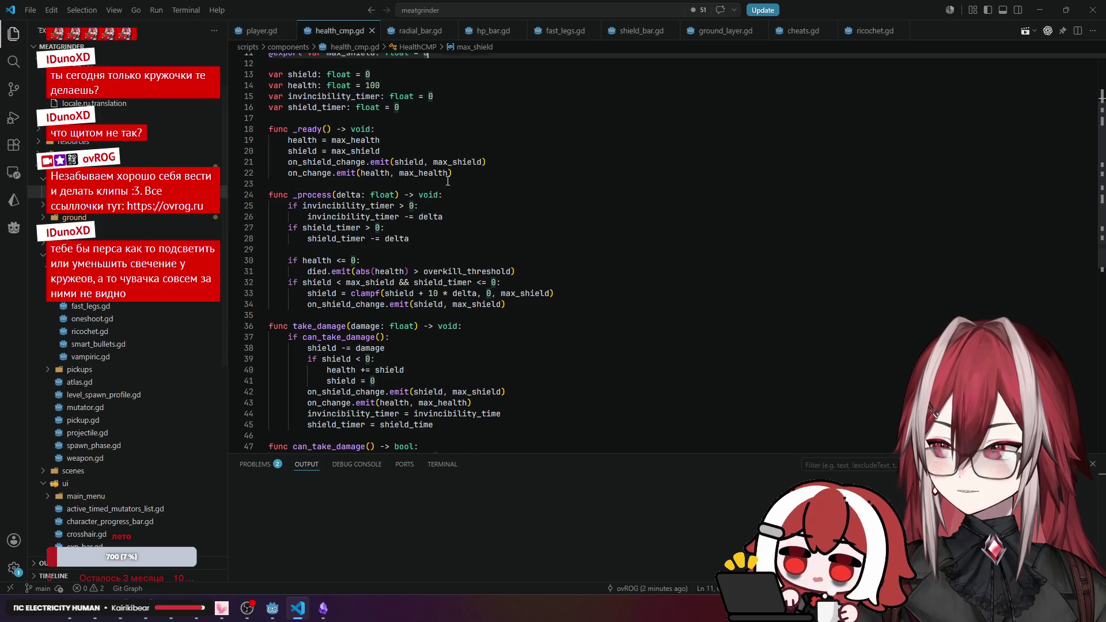
Check where max_shield and shield_time are used in health_cmp.gd.
left_click(374, 109)
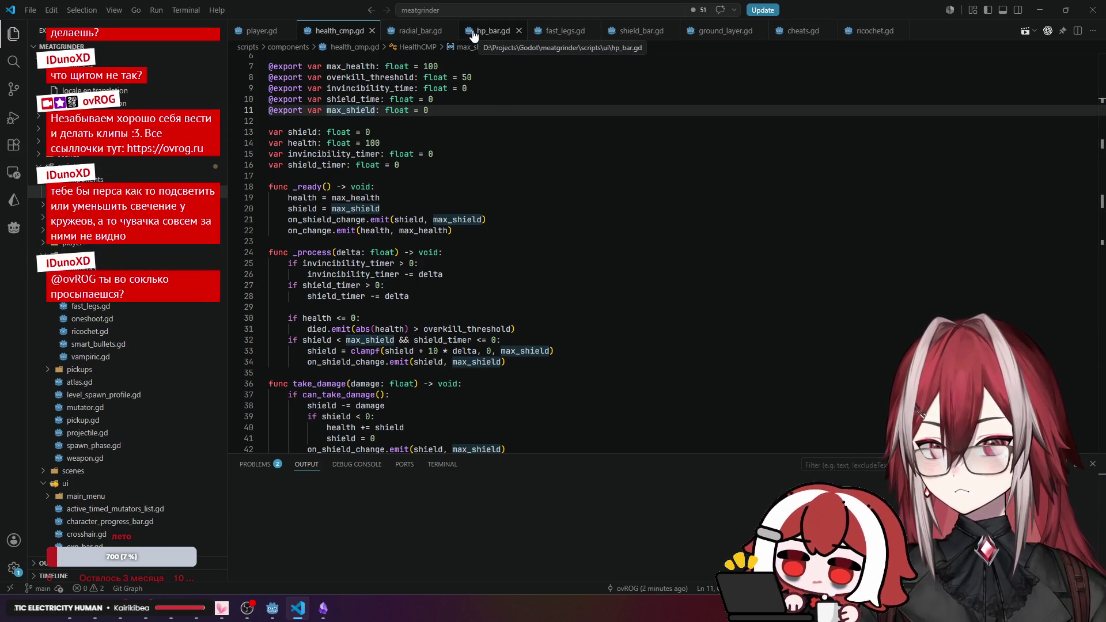
left_click(472, 111)
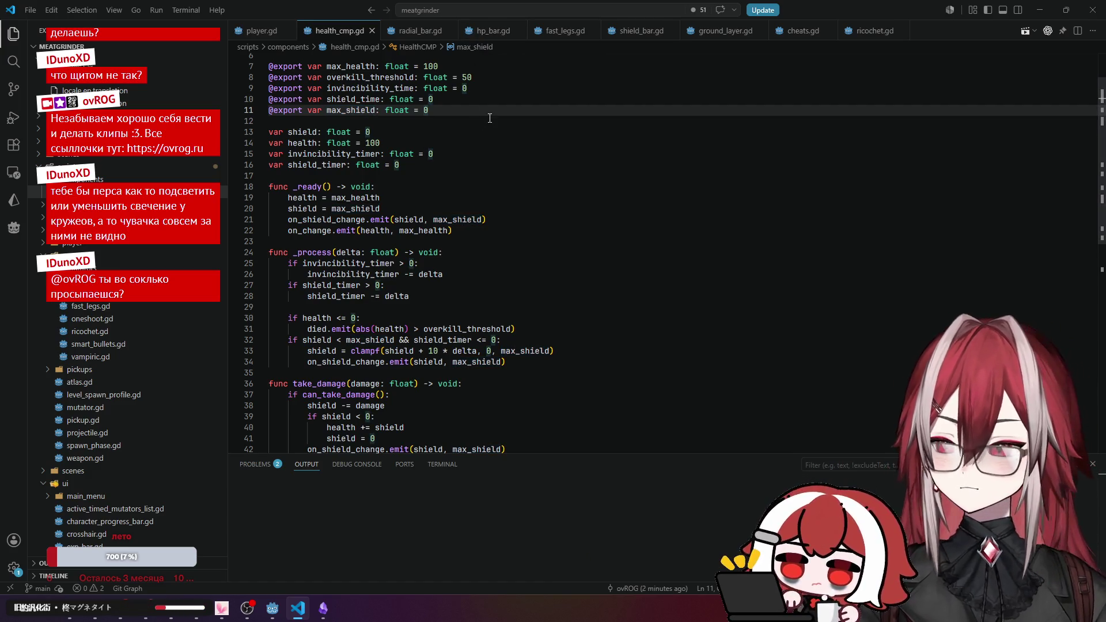
left_click(463, 99)
Review radial_bar.gd's max_value, width and bg_color setters without changing them.
left_click(421, 32)
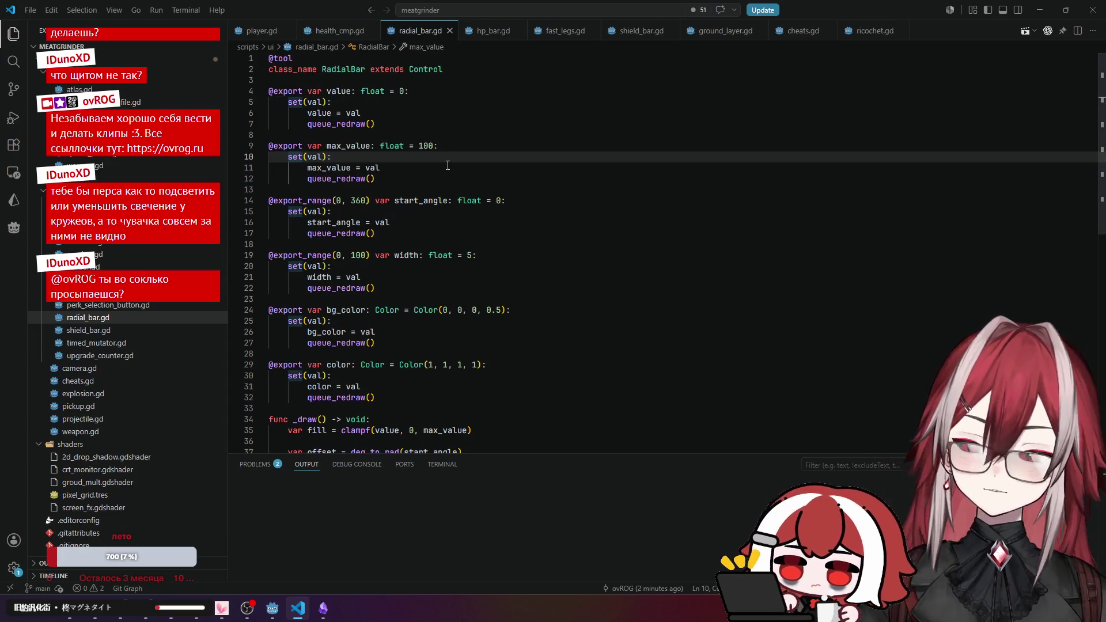
left_click(299, 244)
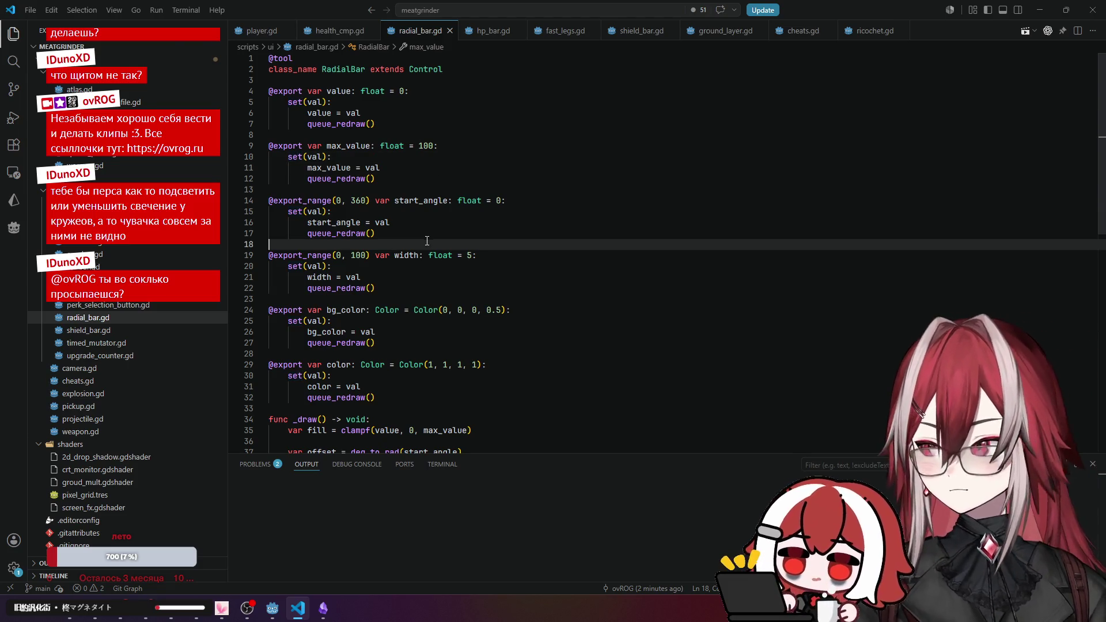
scroll(131, 311, "up", 6)
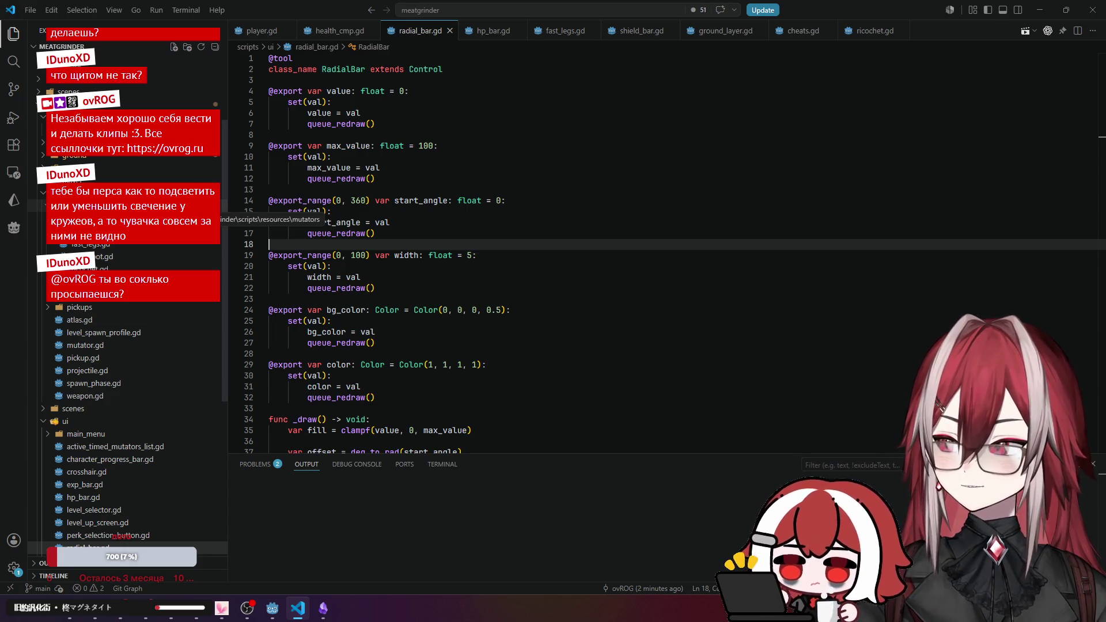
left_click(501, 179)
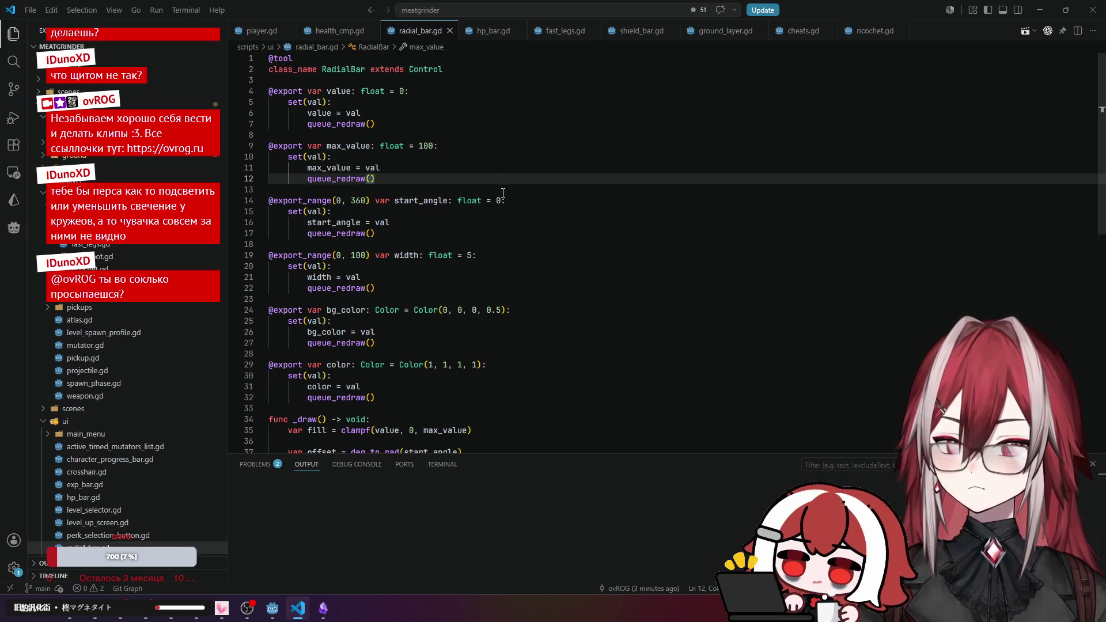
scroll(489, 184, "down", 3)
left_click(448, 170)
scroll(448, 170, "up", 3)
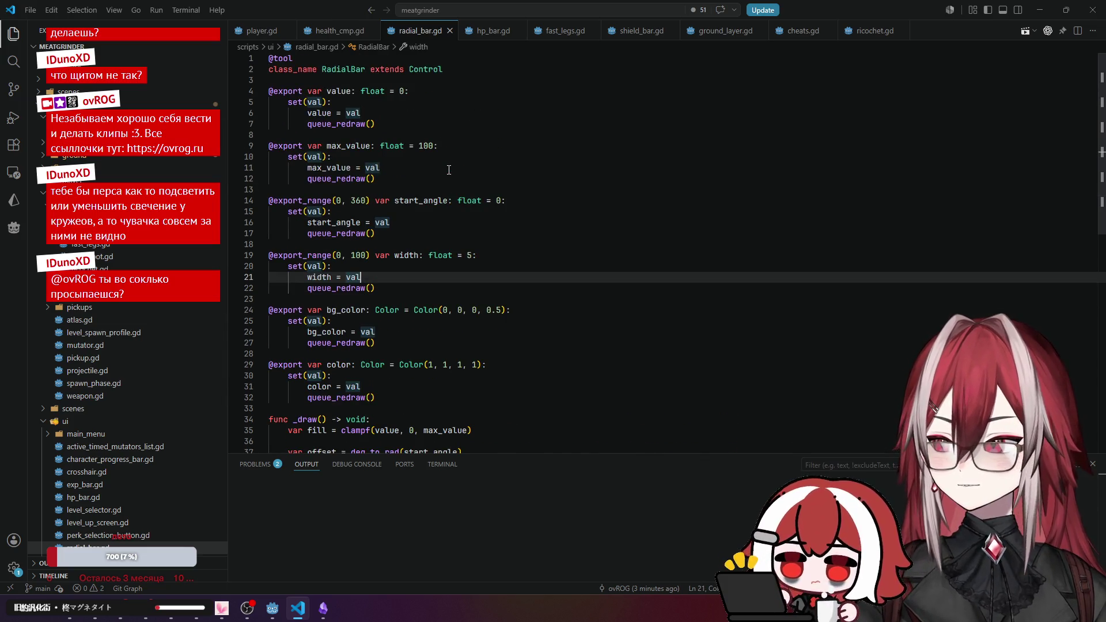
scroll(449, 170, "down", 3)
left_click(502, 172)
scroll(501, 174, "up", 5)
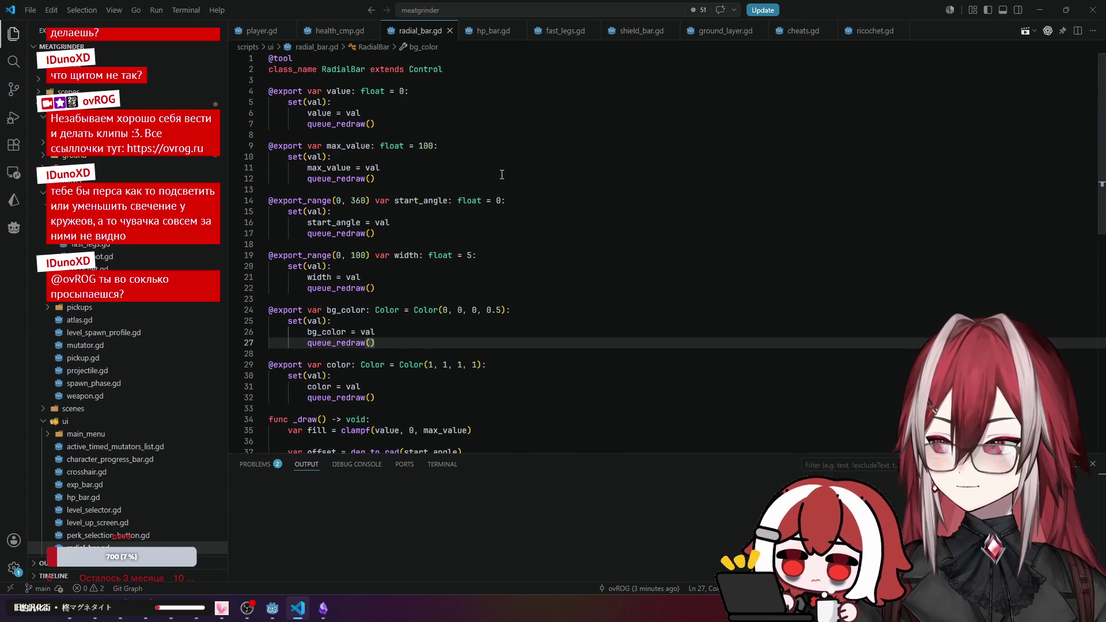
scroll(502, 175, "down", 5)
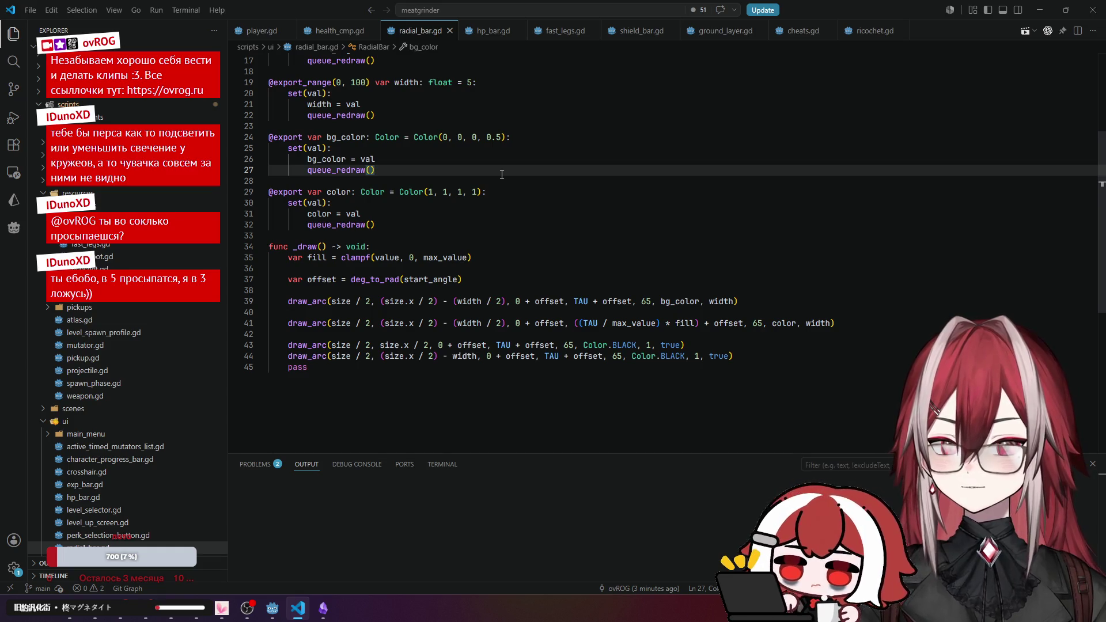
Start a new file in the mutators folder.
scroll(502, 175, "up", 5)
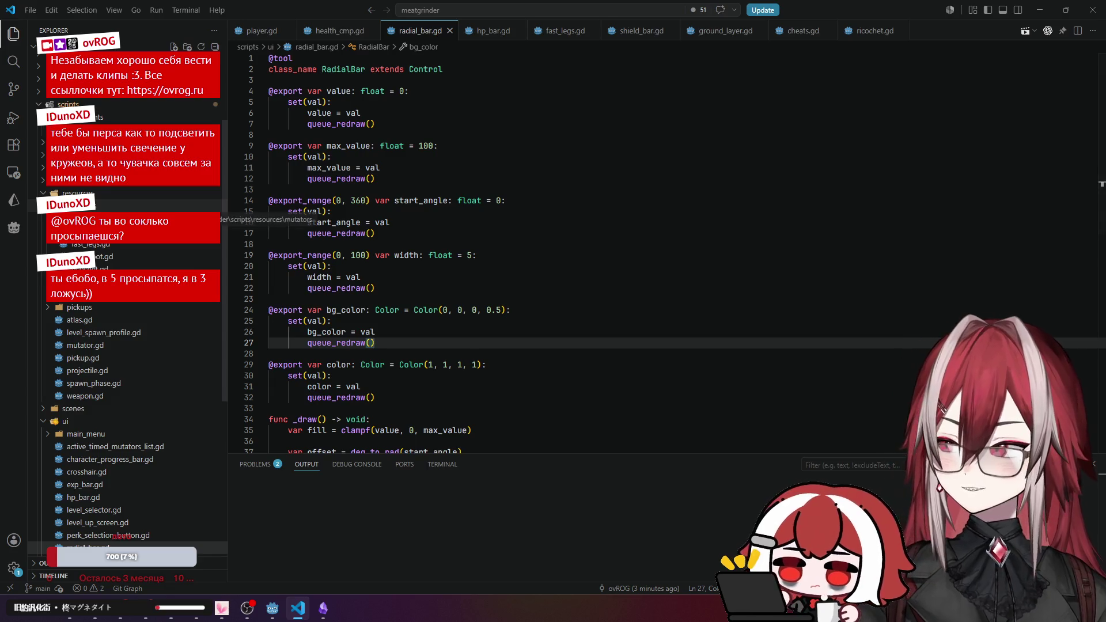
right_click(124, 207)
left_click(173, 222)
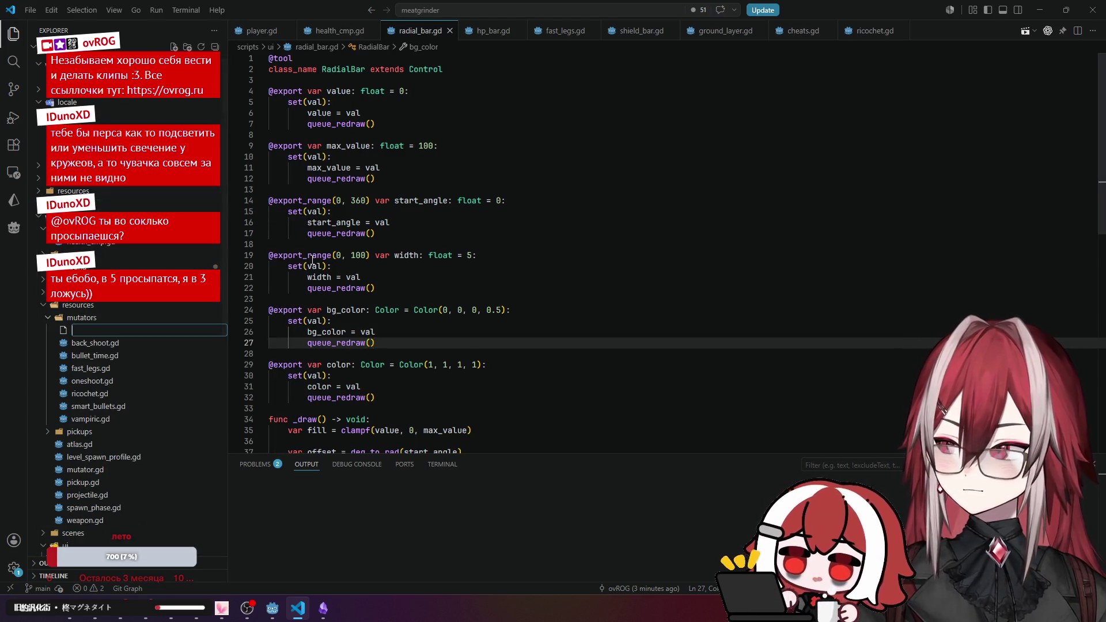
Name the new file shield.gd and close the other open tabs.
type("shiel")
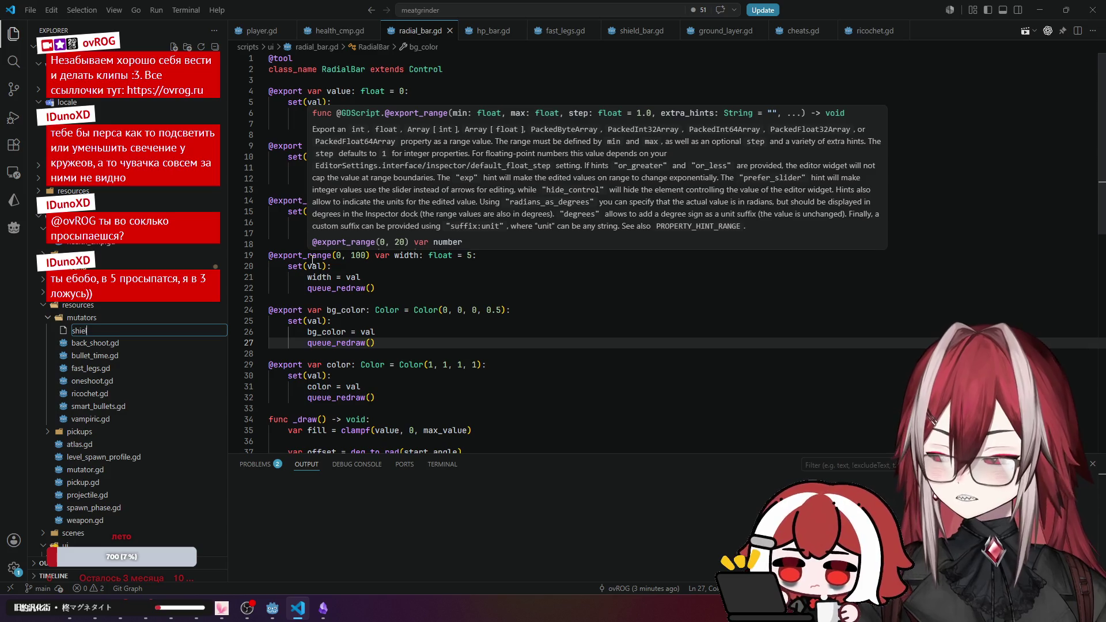
type("d.gd")
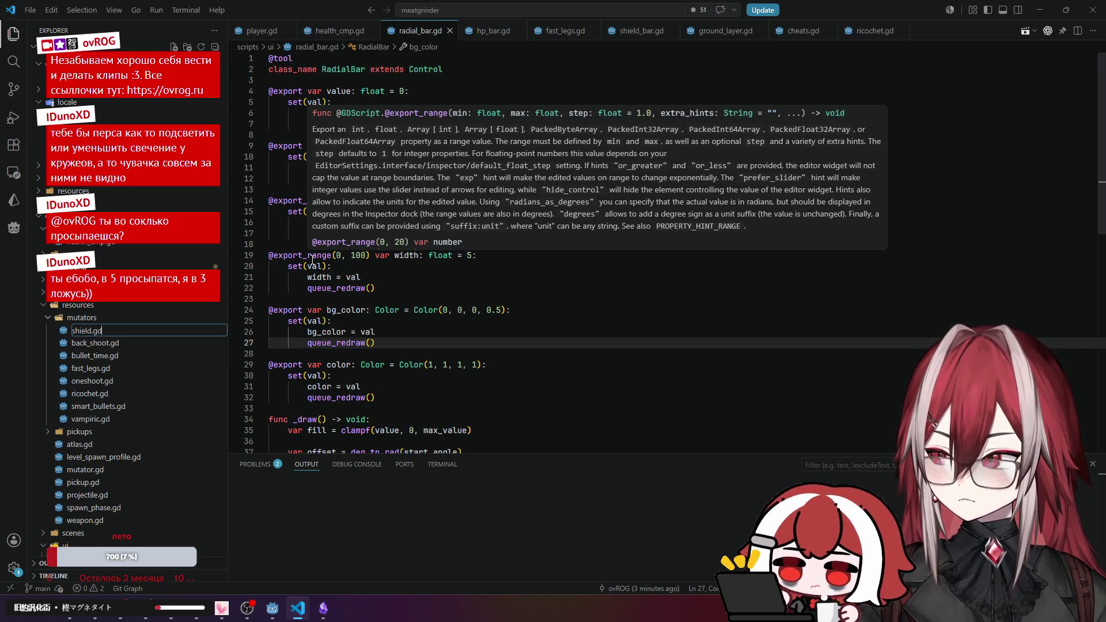
key("Return")
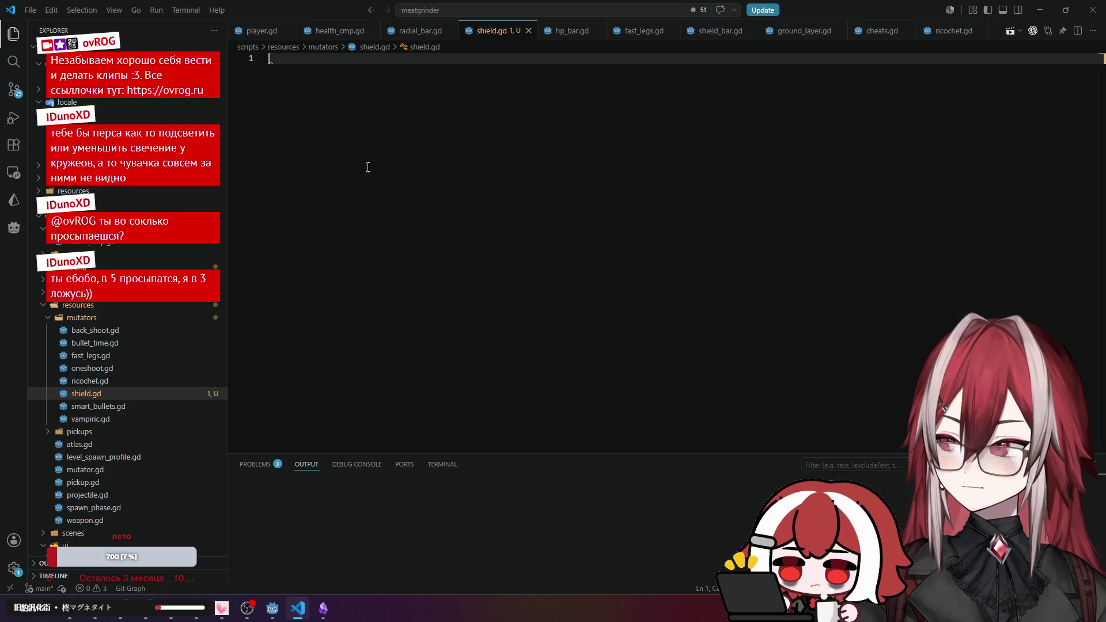
middle_click(261, 32)
middle_click(261, 31)
middle_click(261, 32)
middle_click(341, 33)
middle_click(339, 33)
middle_click(338, 33)
middle_click(339, 33)
middle_click(338, 33)
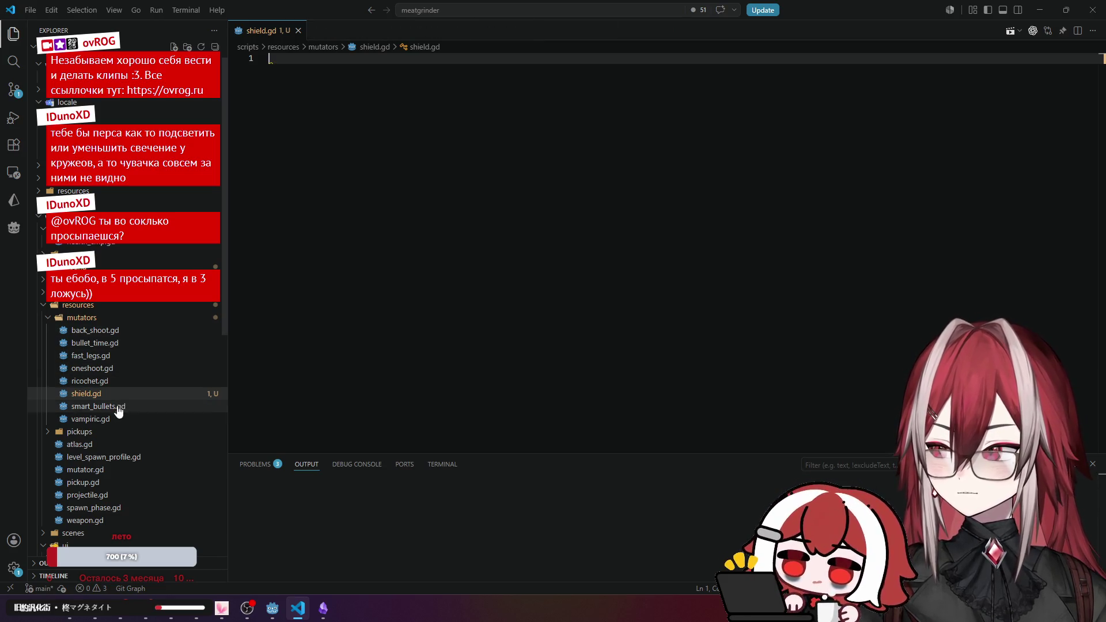
Show fast_legs.gd in a split editor beside shield.gd.
left_click(92, 357)
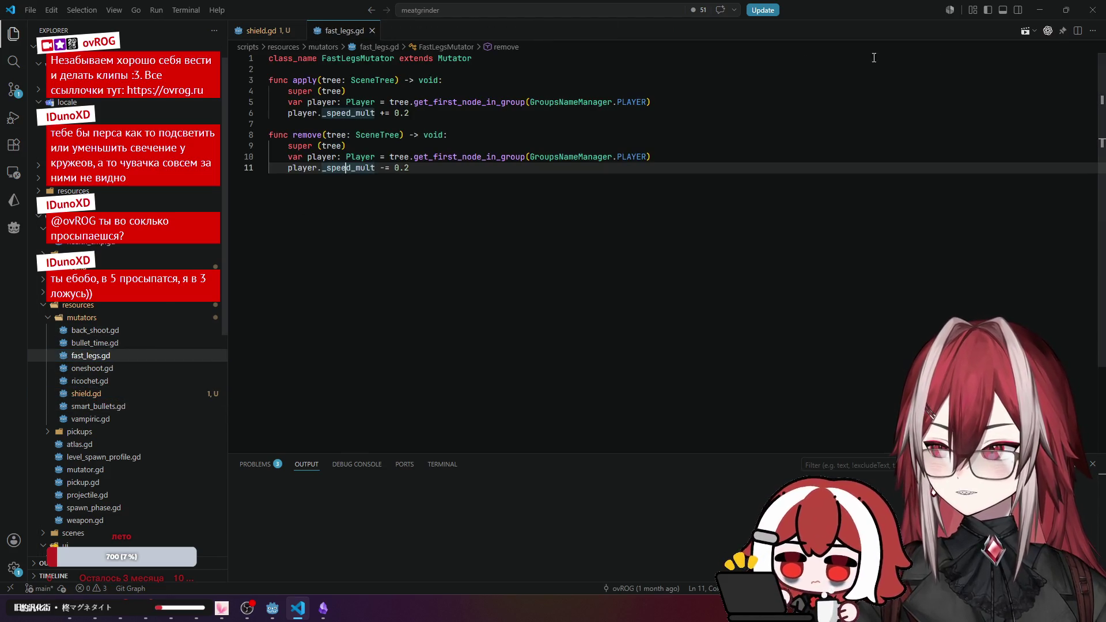
left_click(1078, 30)
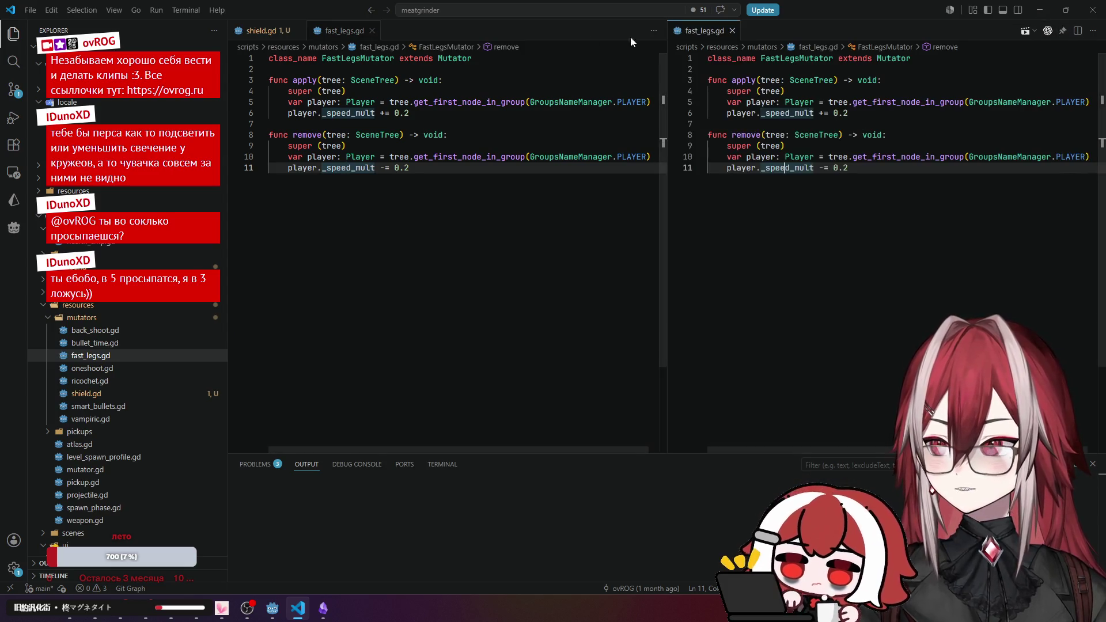
middle_click(342, 33)
Declare class_name Shield extends Mutator with an apply function calling super(tree).
type("class_name ")
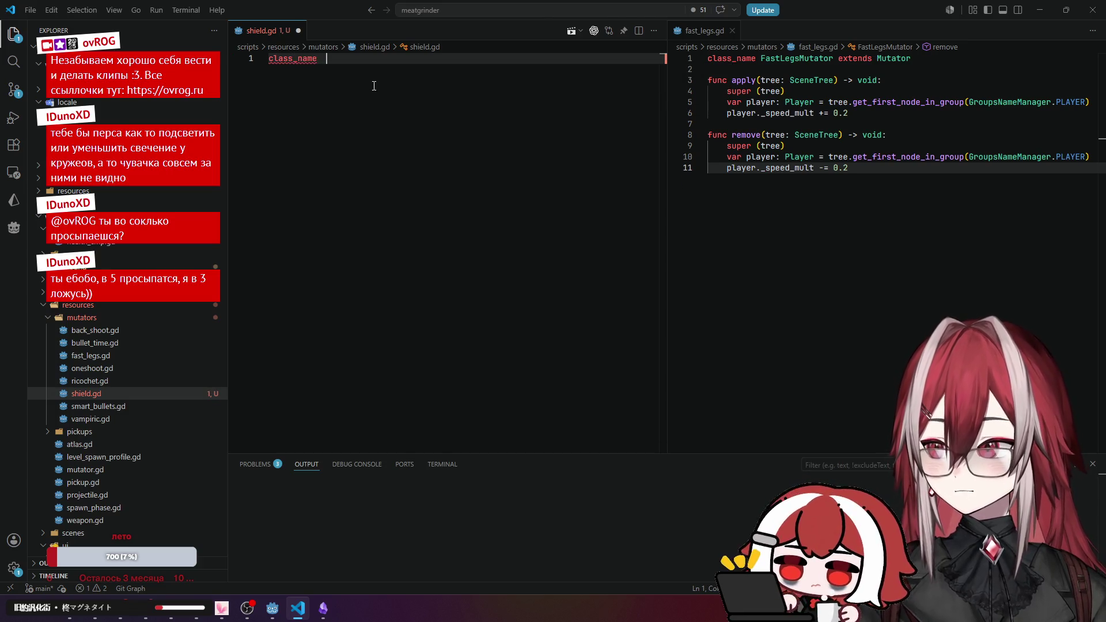
type("Shi")
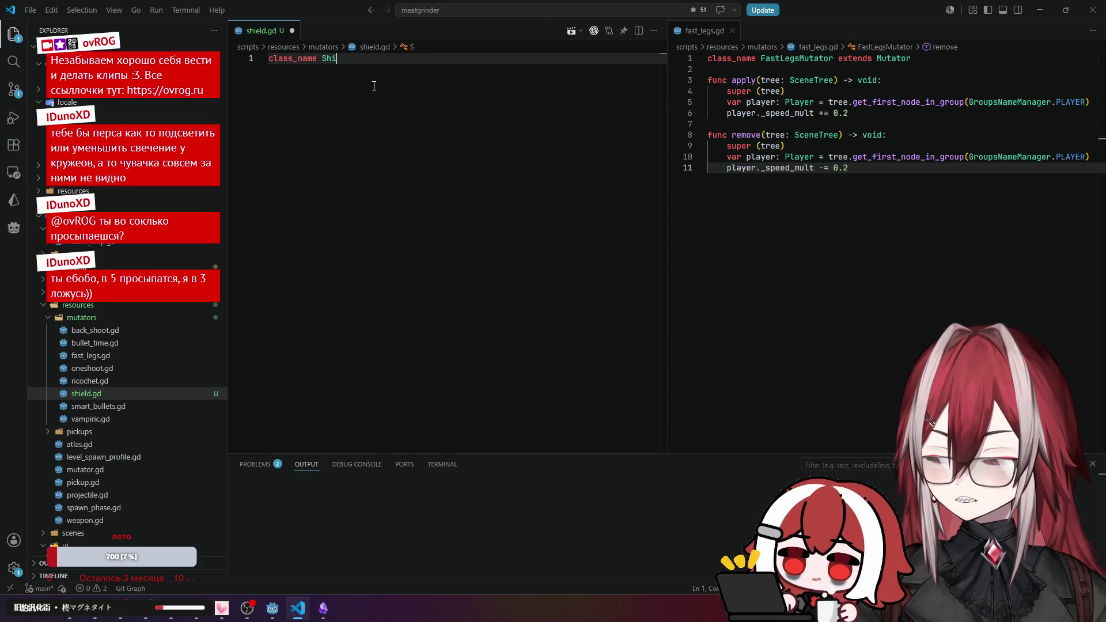
type("eld extends ")
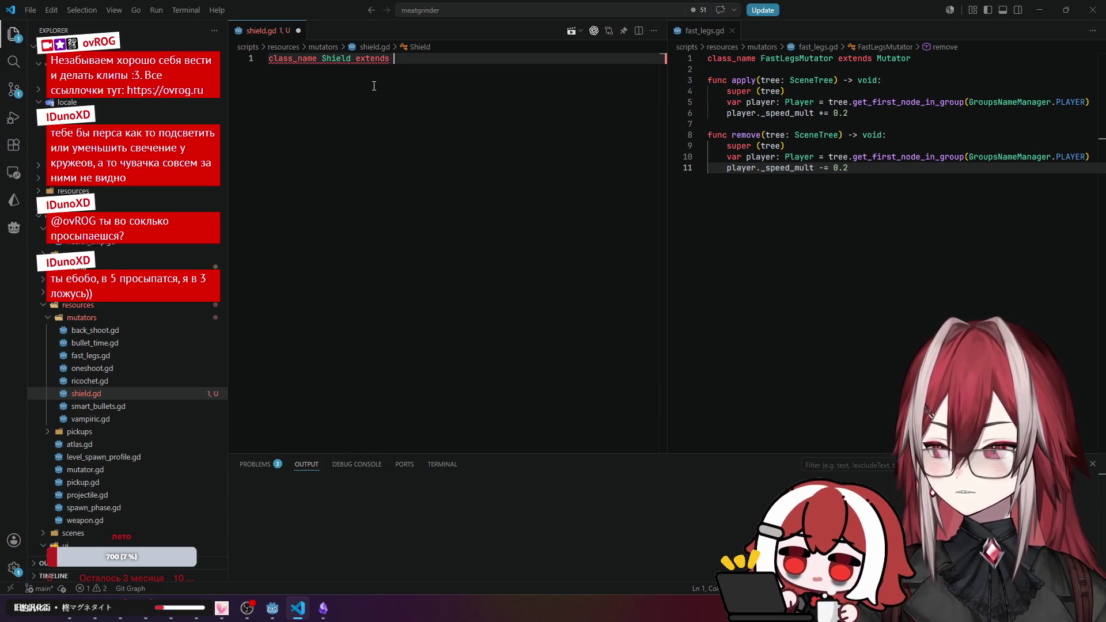
type("Mut")
key("Return")
key("Return")
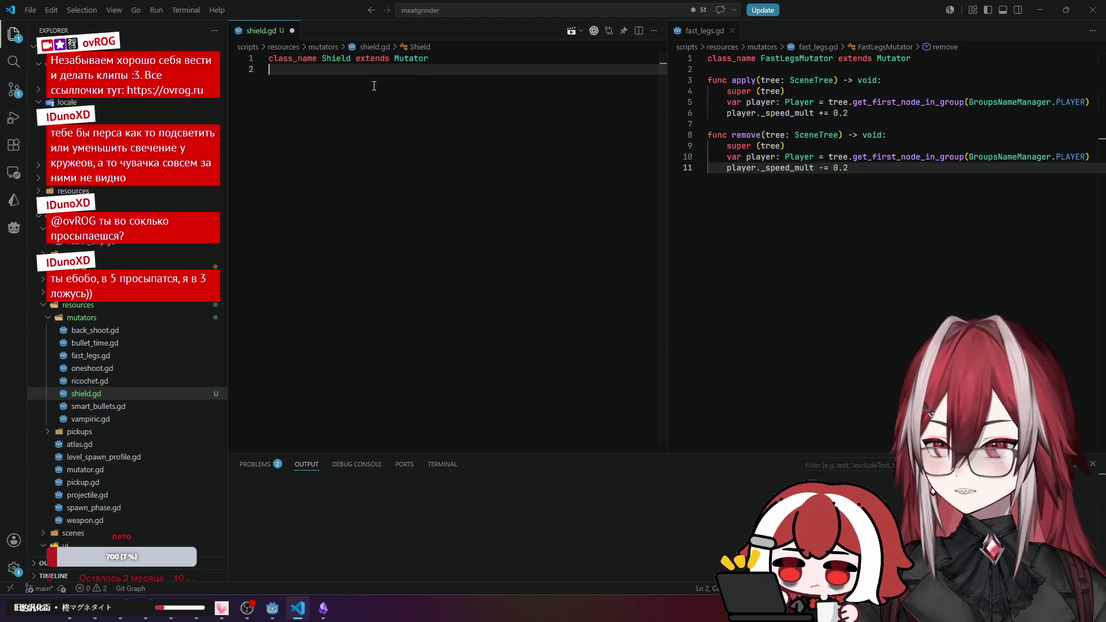
key("Return")
type("func ap")
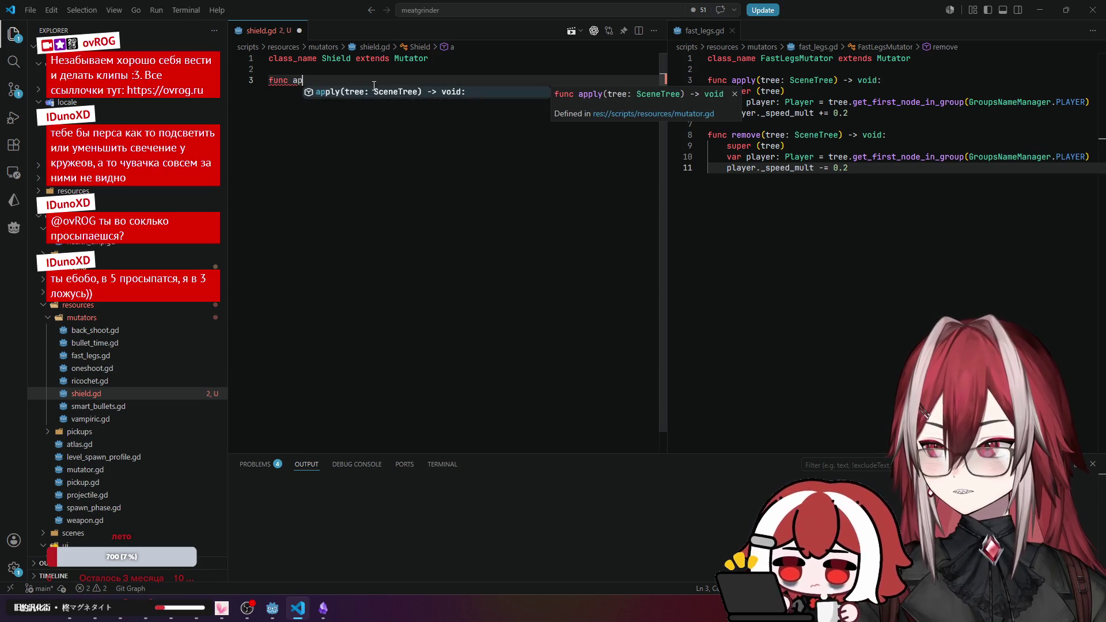
key("Return")
key("Return")
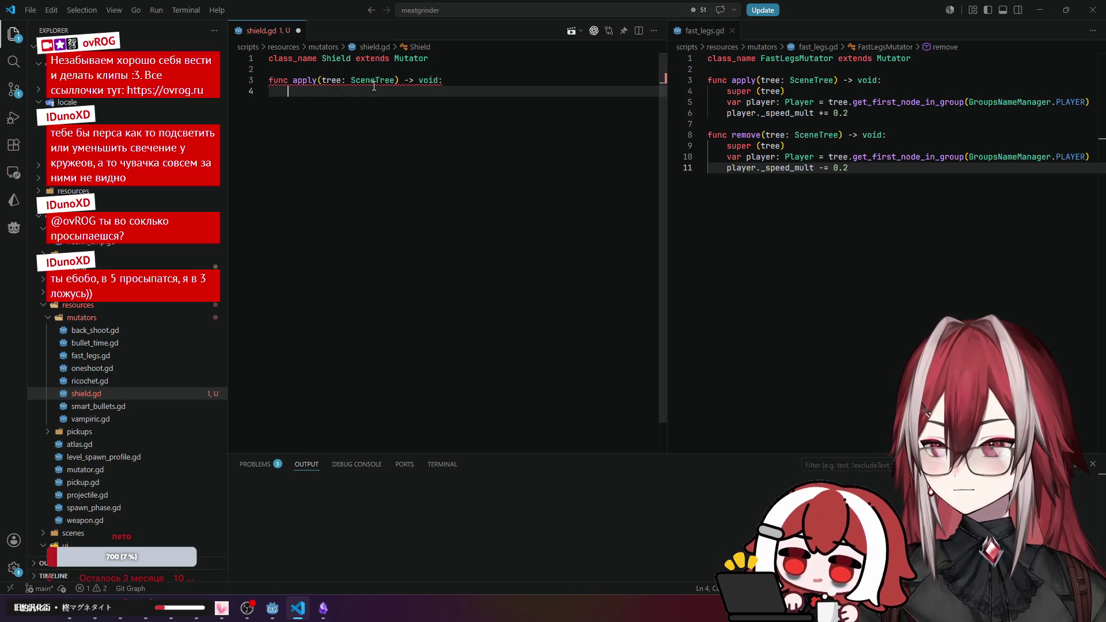
type("super")
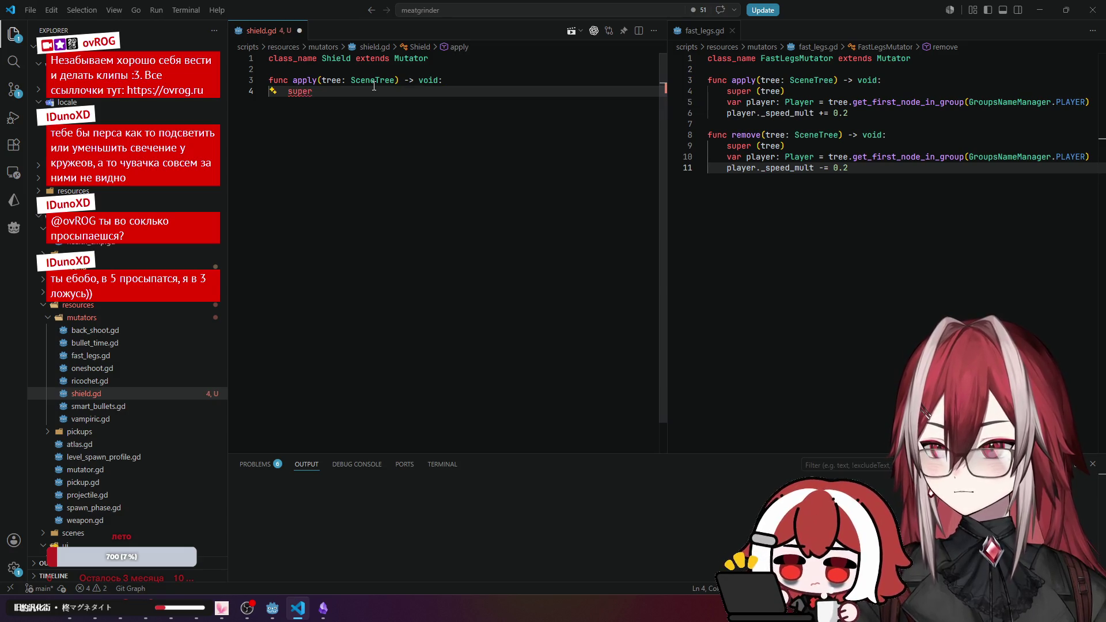
type("(tree")
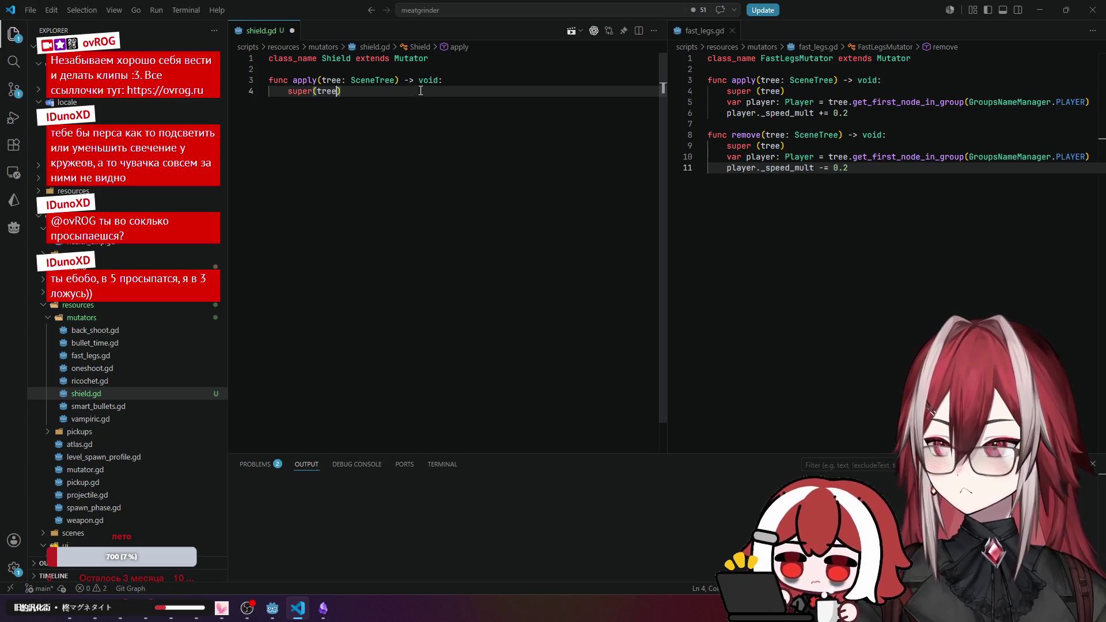
Copy the remove function header from fast_legs.gd into shield.gd and fix its indentation.
left_click_drag(707, 134, 784, 146)
key("ctrl+c")
left_click(370, 122)
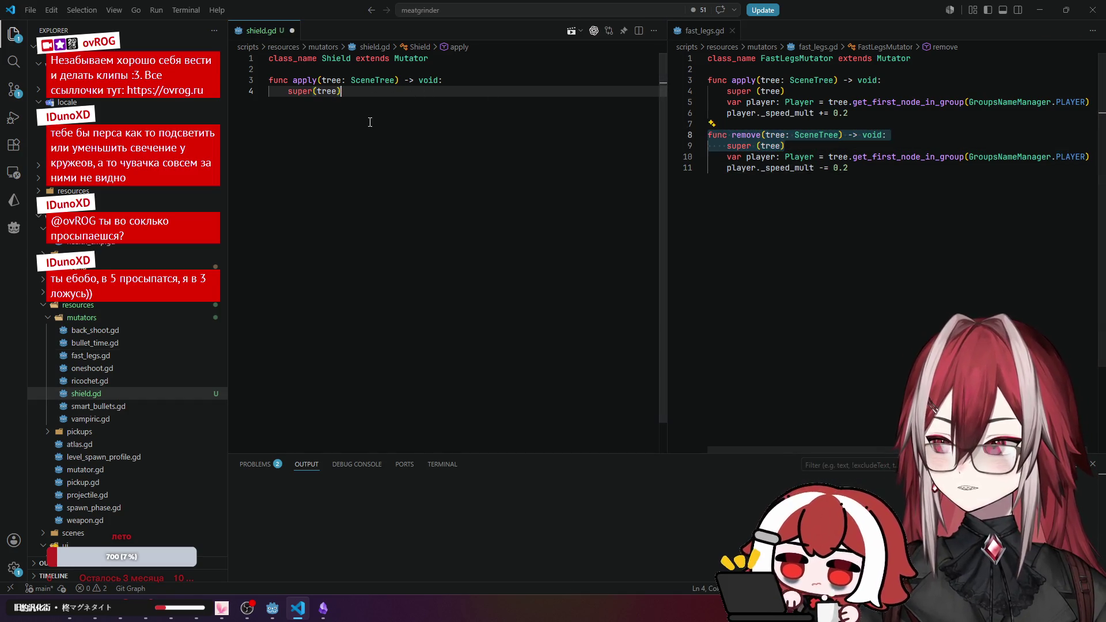
key("Return")
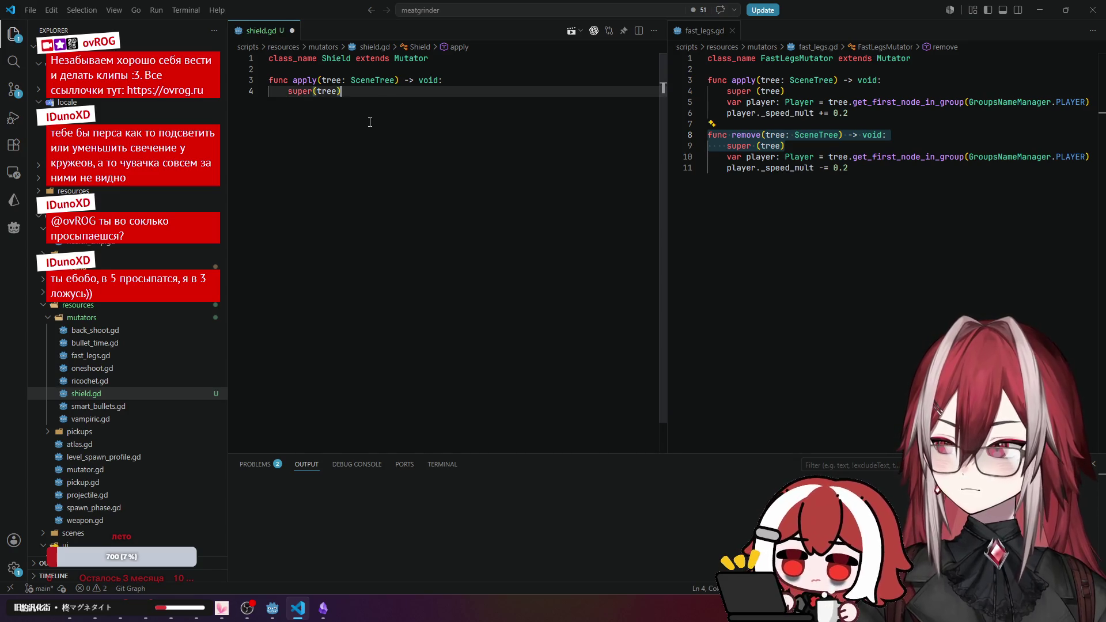
key("ctrl+v")
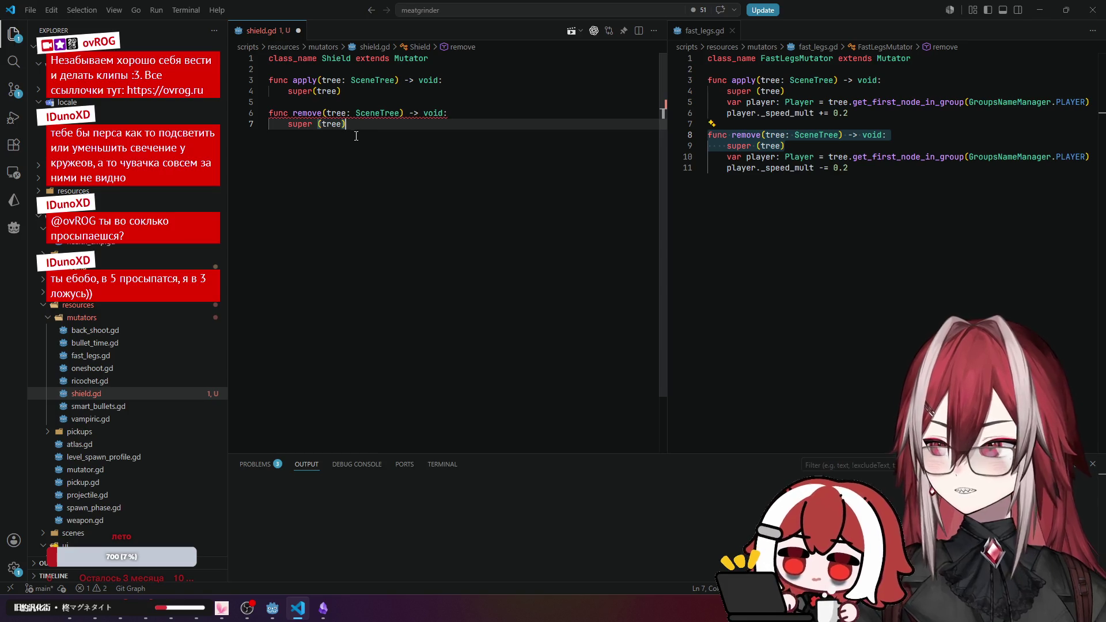
key("Up")
key("Up")
key("Up")
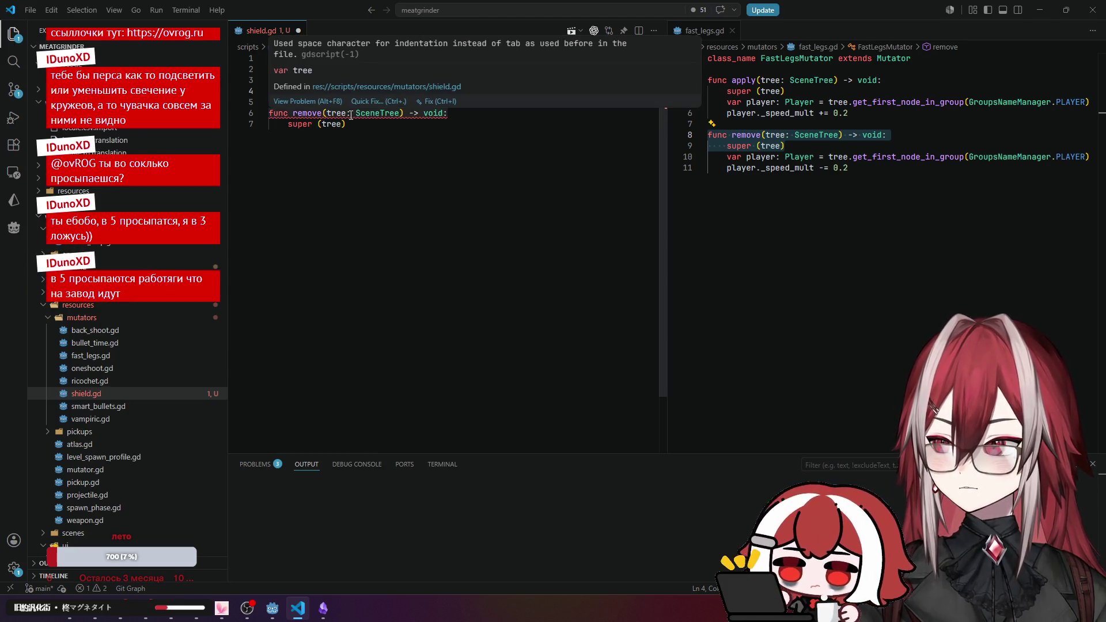
left_click(310, 126)
key("Home")
key("BackSpace")
key("Tab")
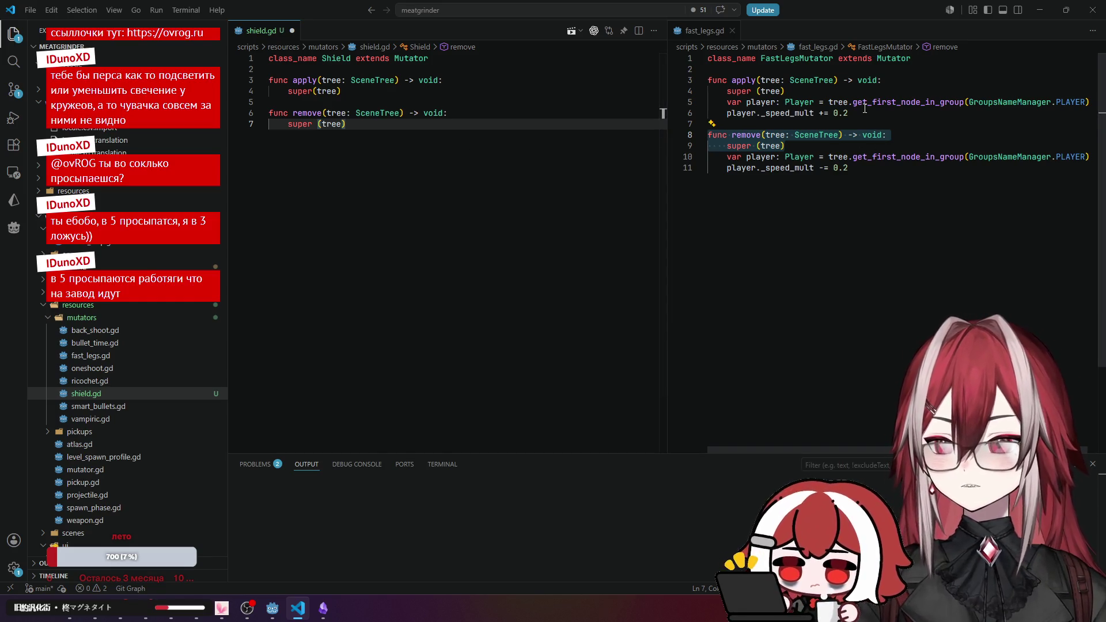
Copy fast_legs.gd's var player lookup line into shield.gd's apply function.
left_click_drag(1090, 102, 723, 99)
key("ctrl+c")
left_click(431, 92)
key("Return")
key("ctrl+v")
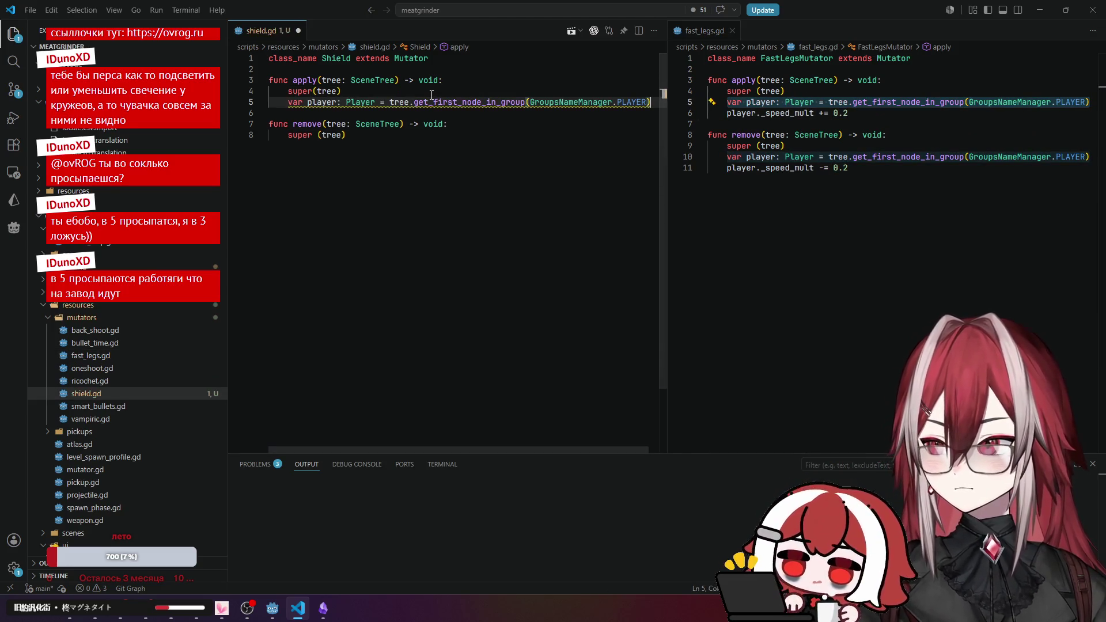
In apply, add a line setting player.health_cmp.max_shield to 30.
key("Return")
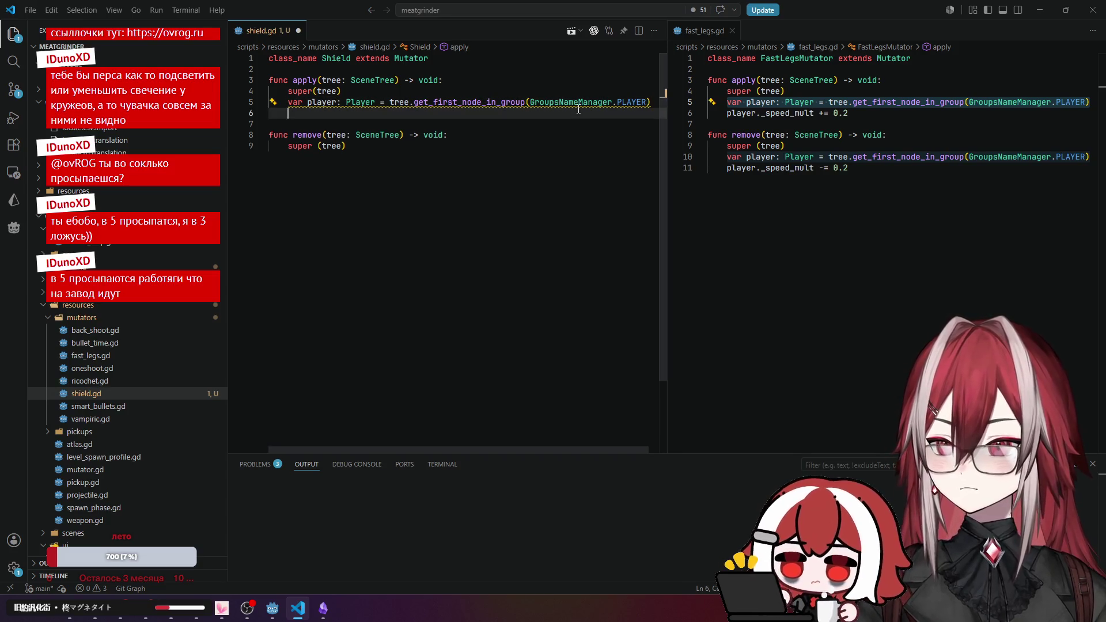
type("pl")
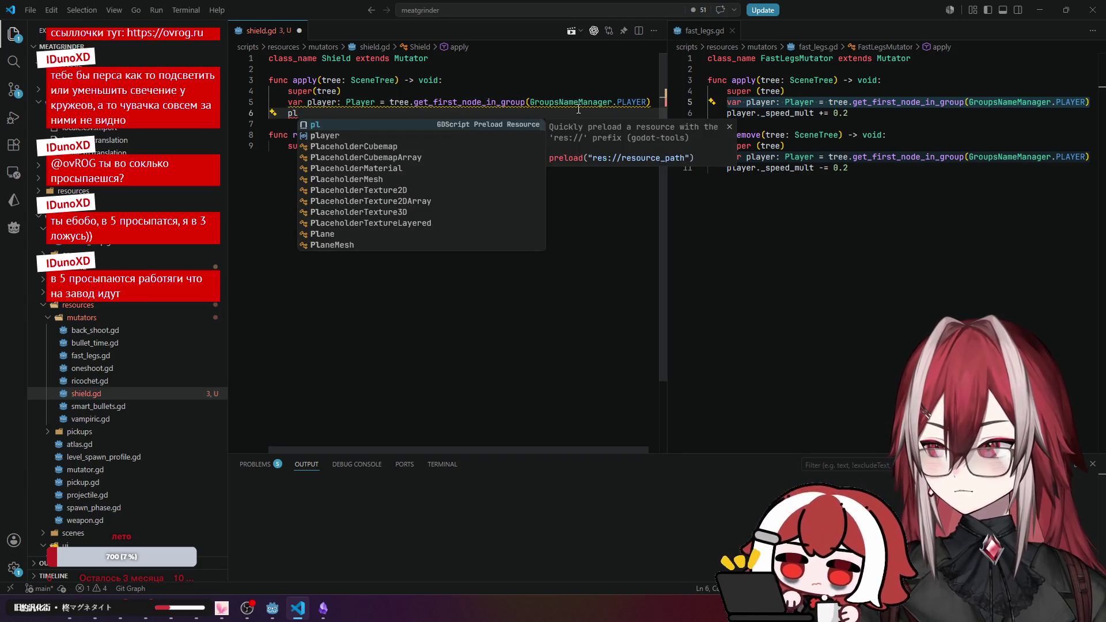
type("ayer.he")
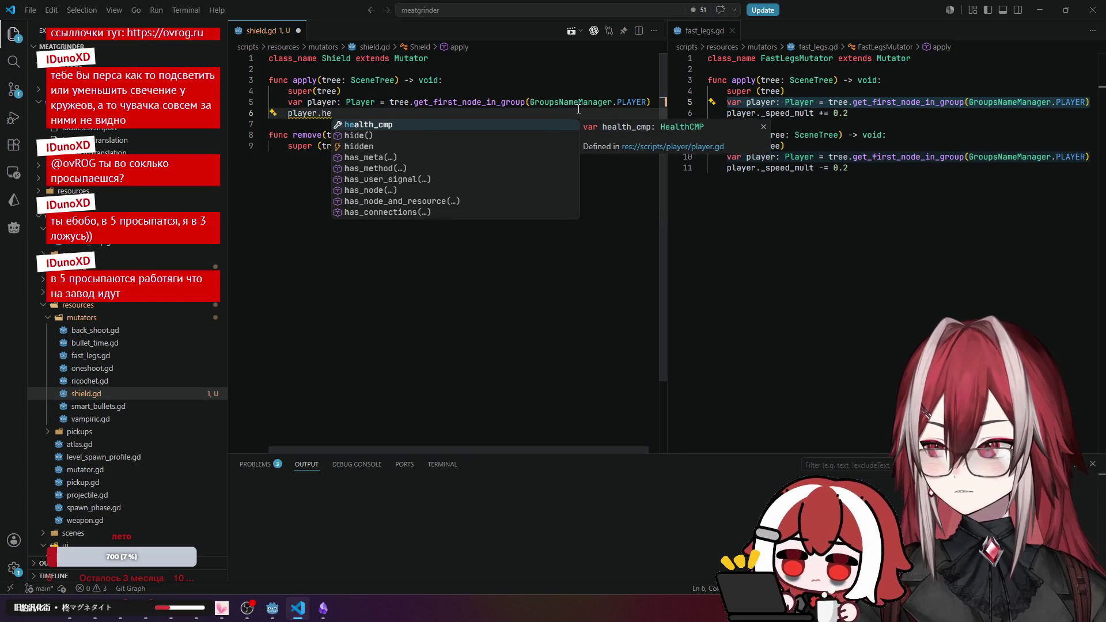
key("Tab")
type(".sh")
key("BackSpace")
key("BackSpace")
type("ma")
key("Down")
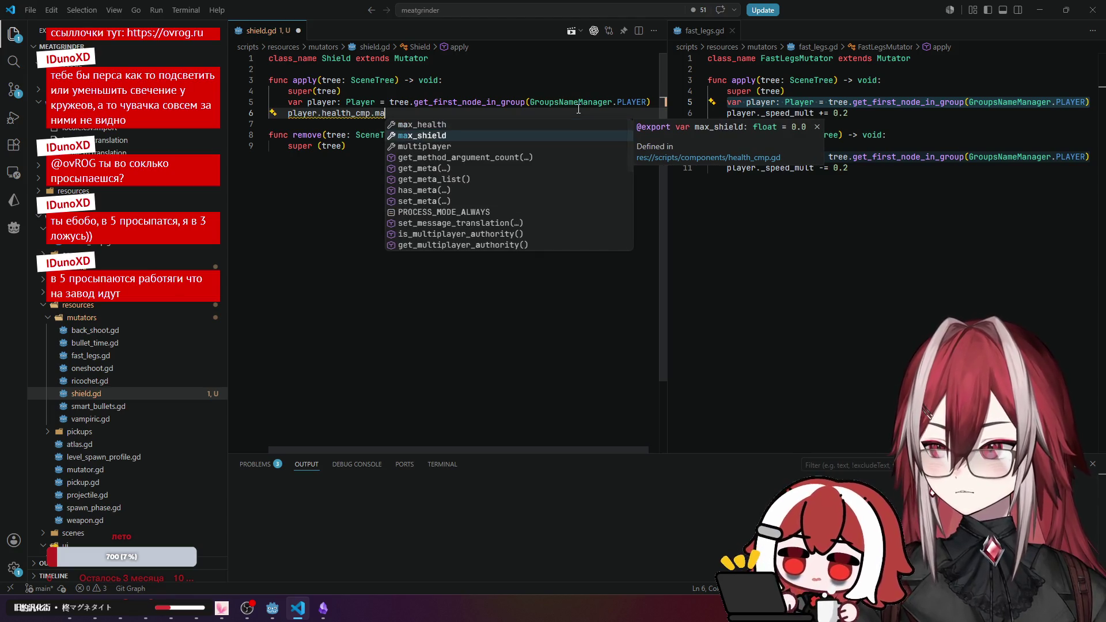
key("Tab")
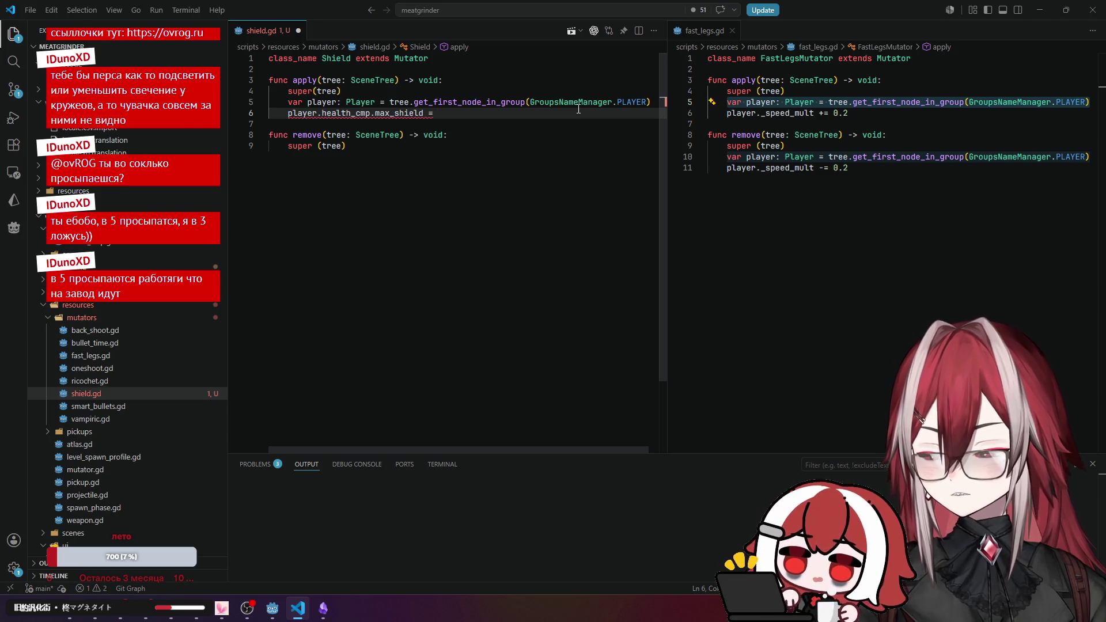
type("30")
Add a second line in apply setting player.health_cmp.shield to 30.
key("Return")
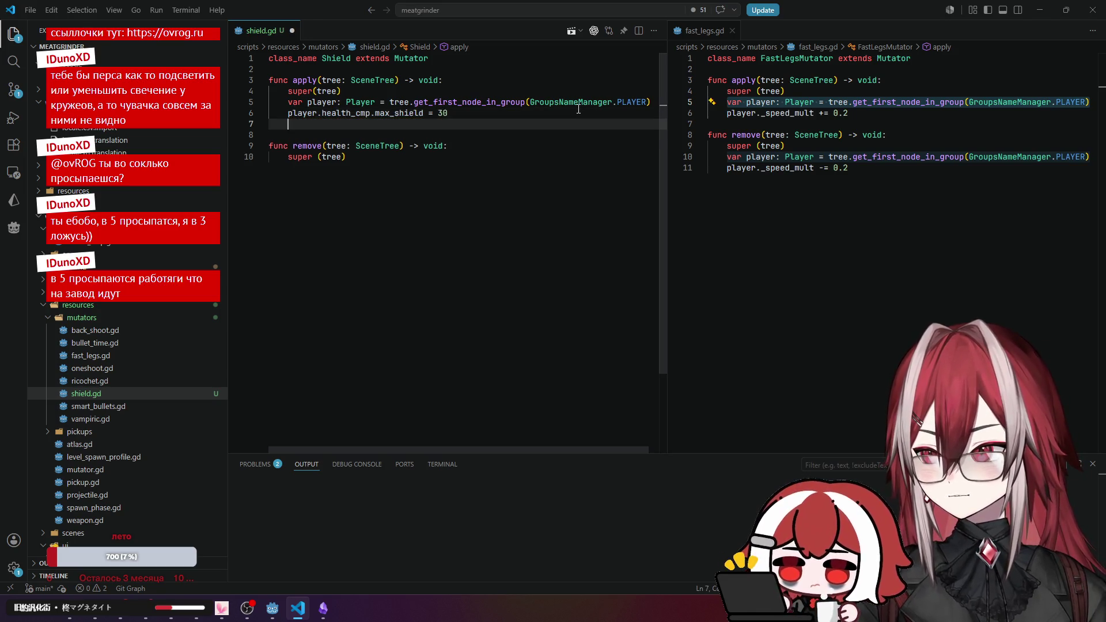
type("pl")
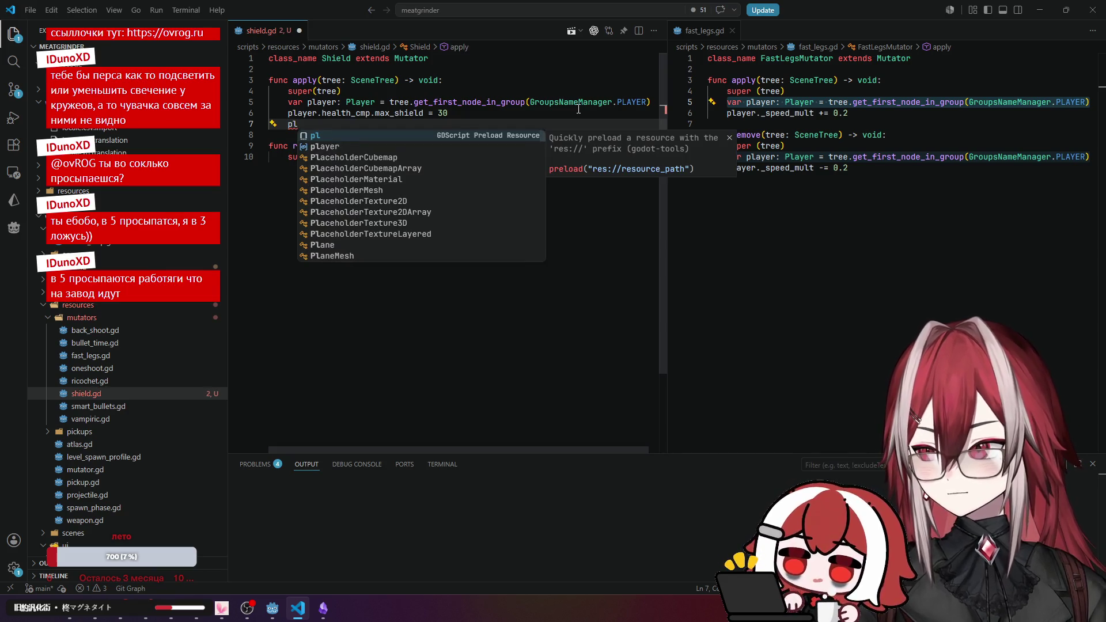
key("Down")
key("Return")
type("he")
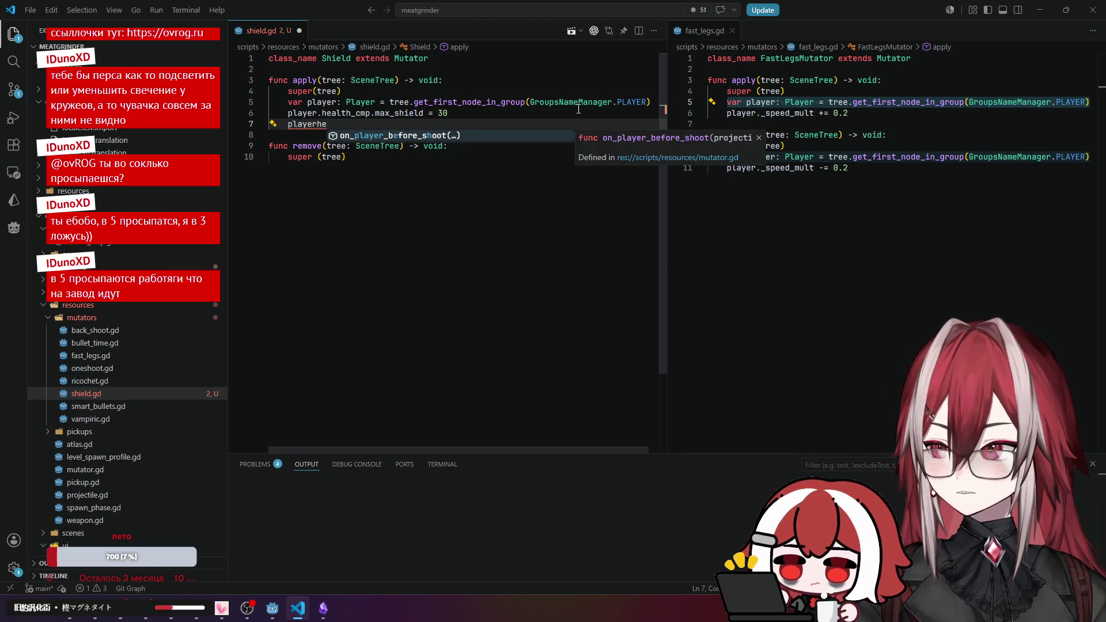
key("BackSpace")
key("BackSpace")
type(".")
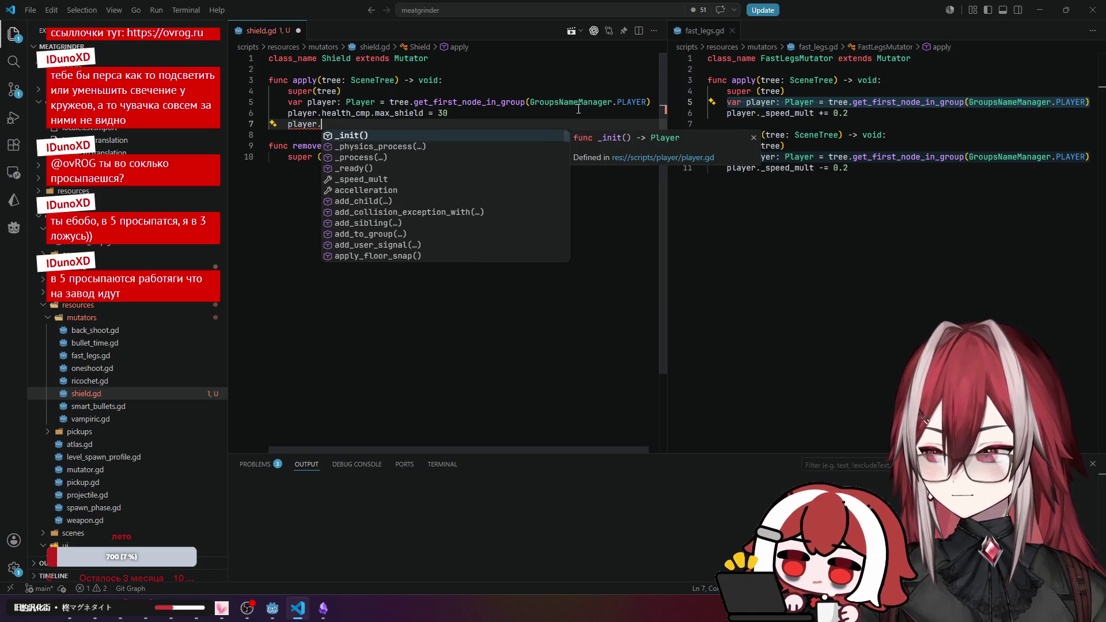
type("he")
key("Return")
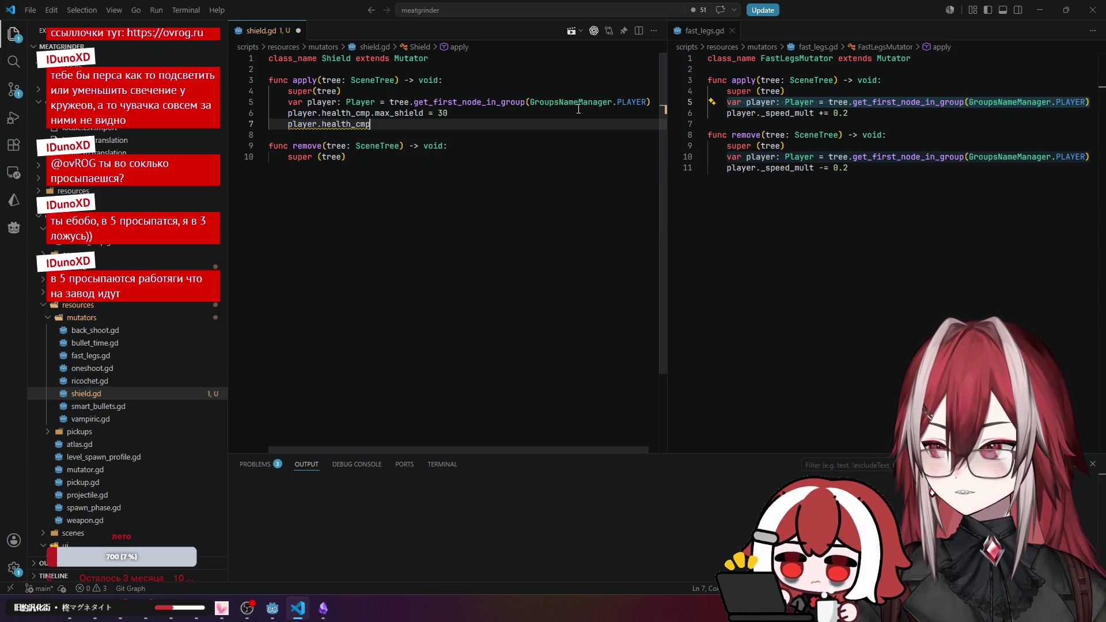
type(".sh")
key("Return")
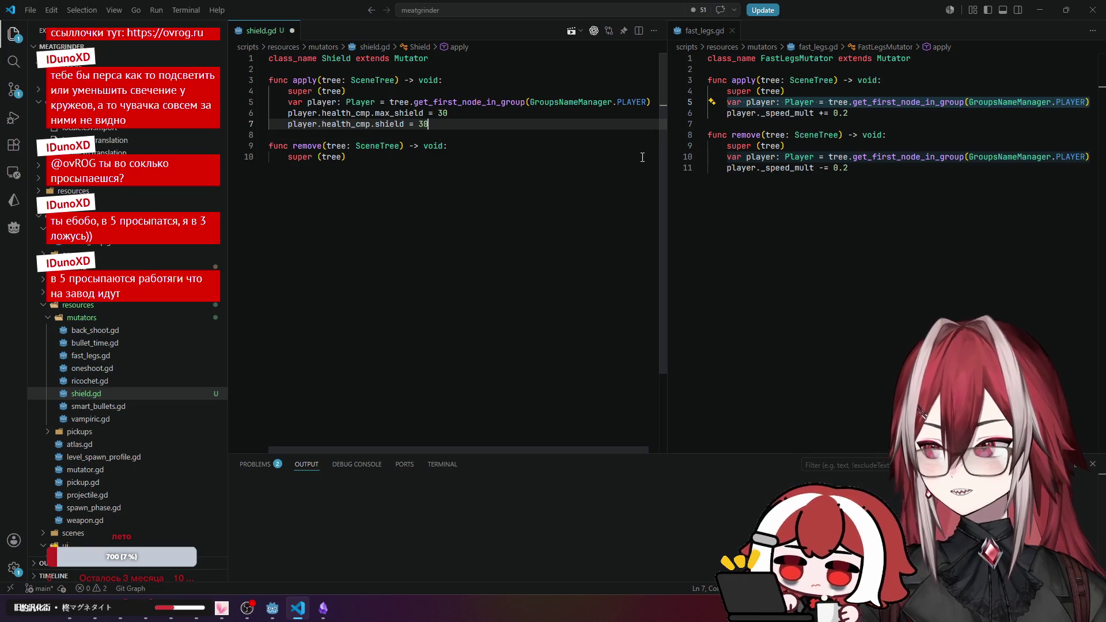
Copy the player lines into remove and change both values to 0.
left_click(287, 104, "shift")
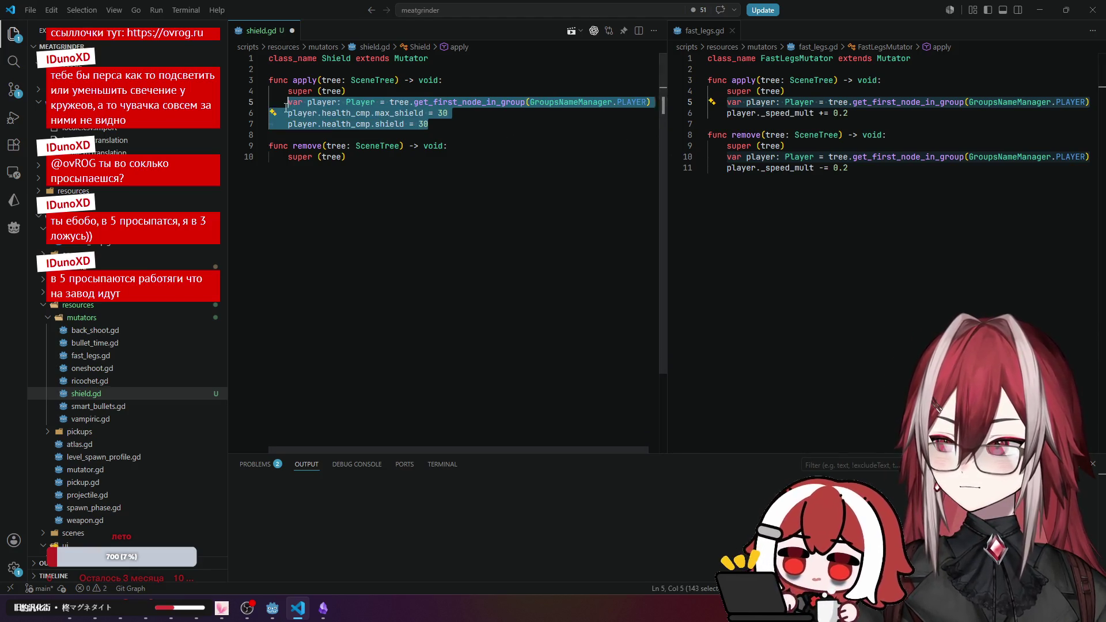
key("ctrl+c")
left_click(390, 158)
key("Return")
key("ctrl+v")
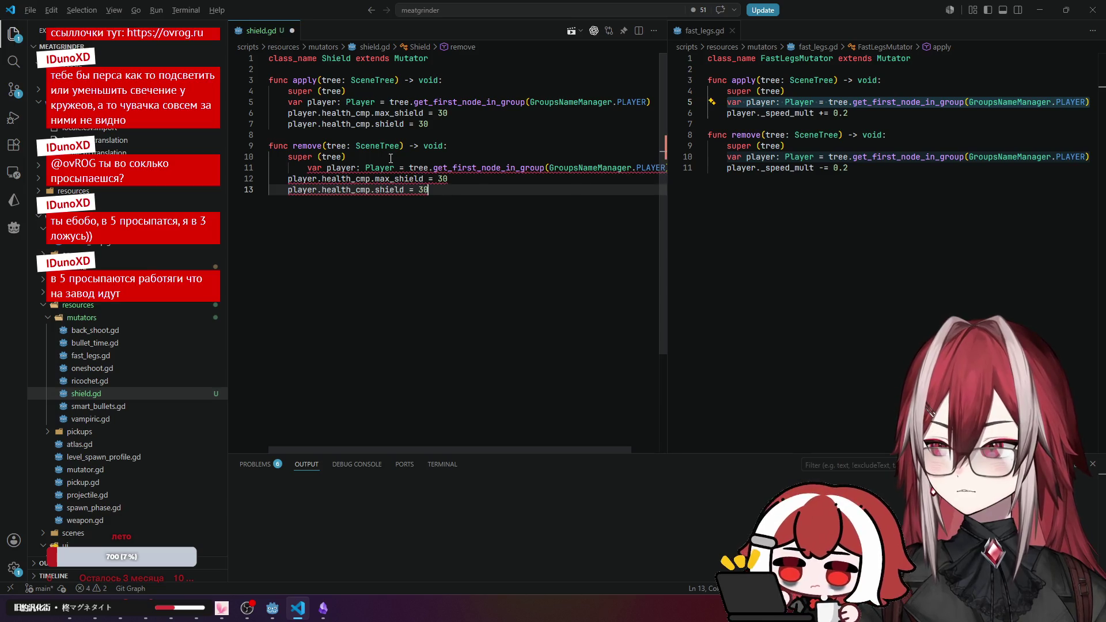
left_click(308, 167)
key("shift+Tab")
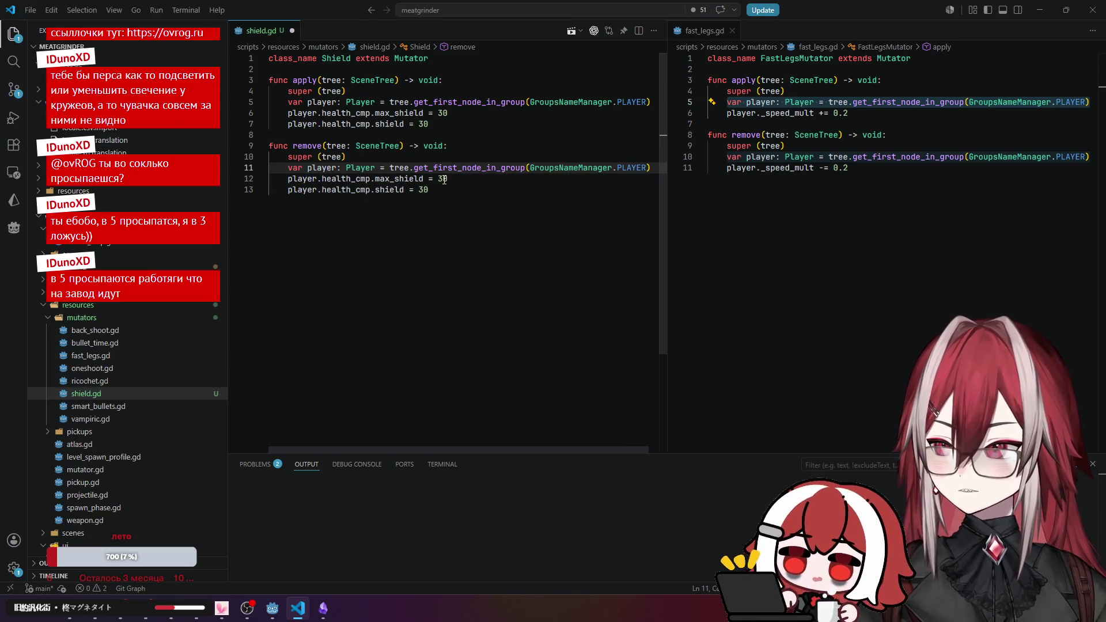
double_click(443, 179)
type("0")
double_click(423, 189)
type("0")
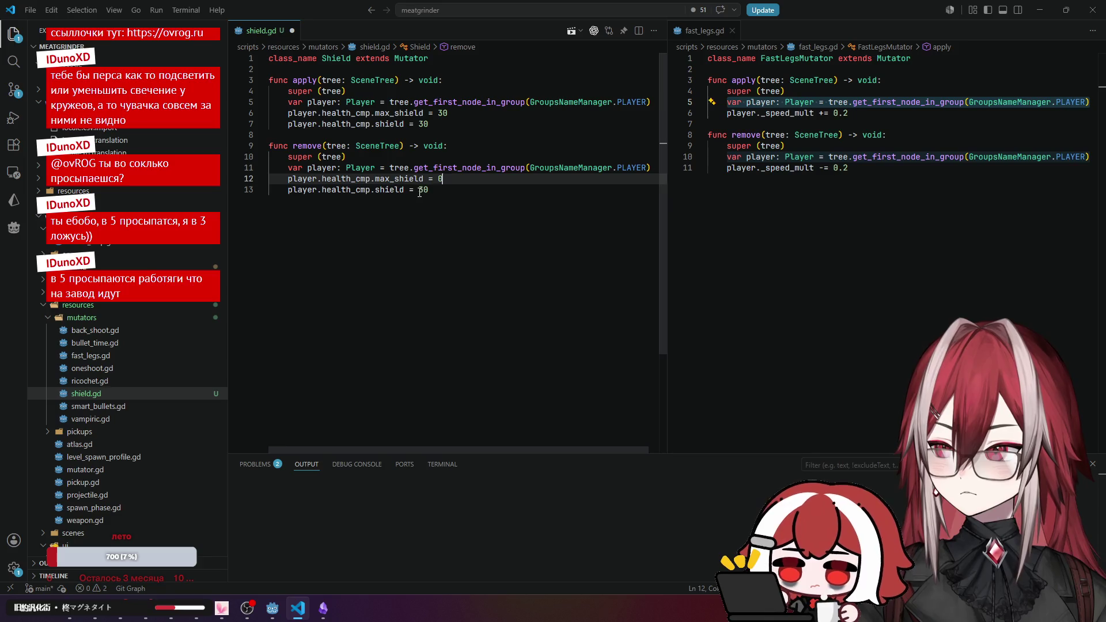
Close the fast_legs.gd split editor and save shield.gd.
left_click(486, 144)
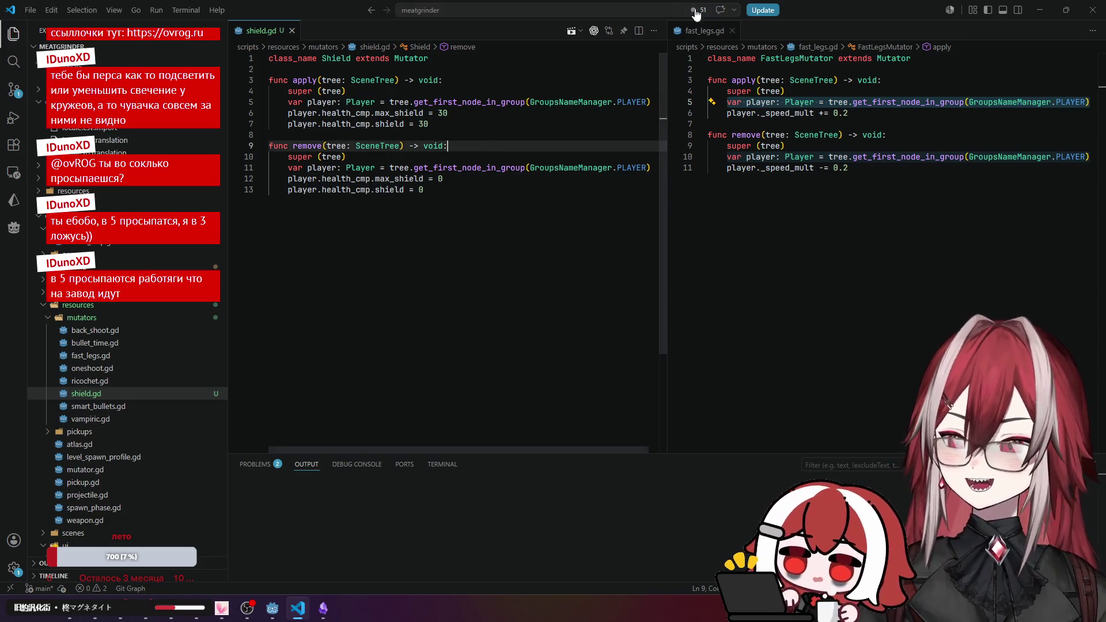
left_click(731, 30)
key("Up")
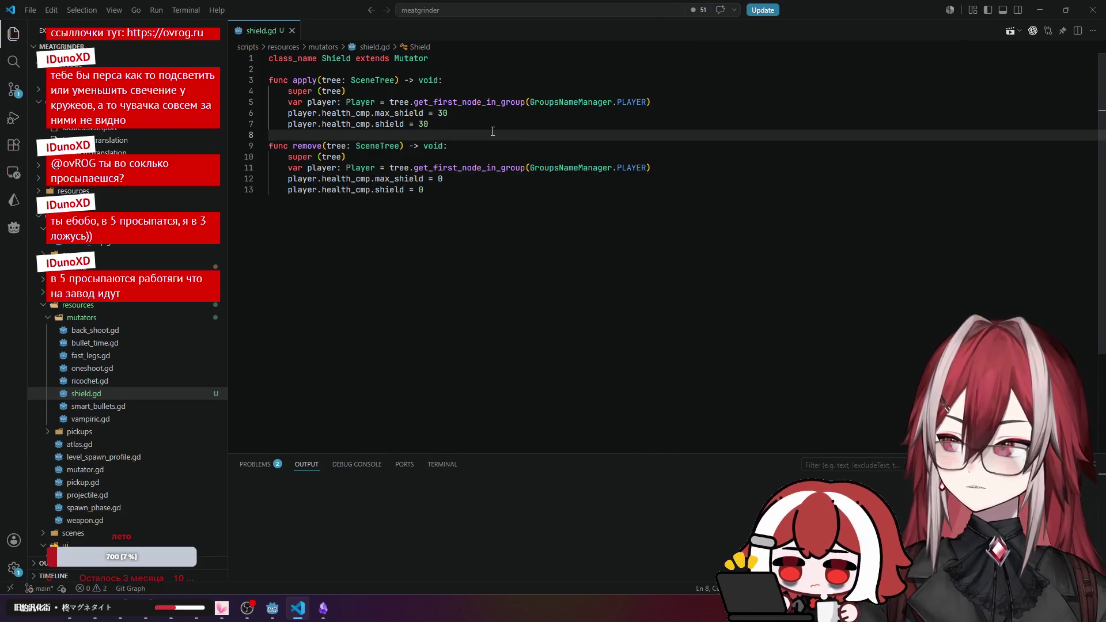
In Godot's FileSystem dock, expand resources > mutators.
left_click(272, 608)
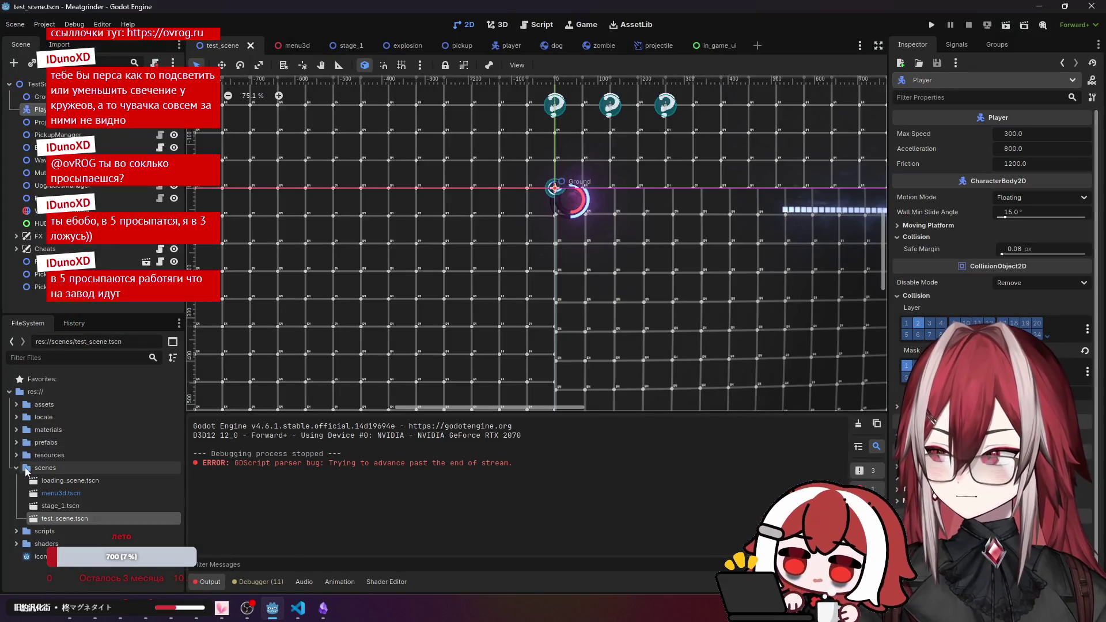
left_click(17, 468)
left_click(16, 455)
left_click(23, 493)
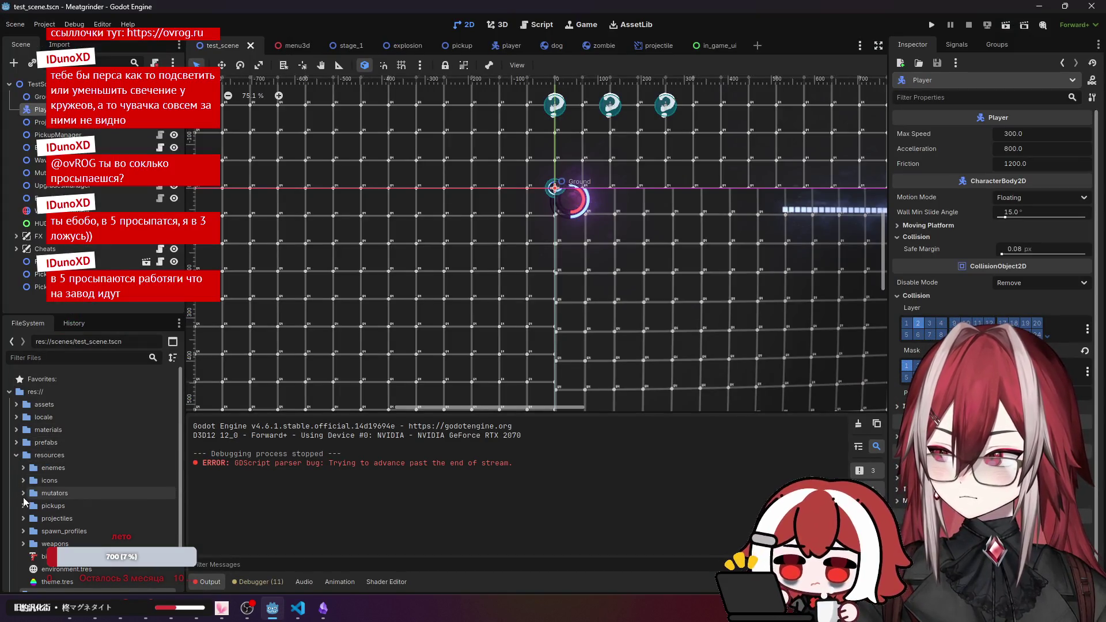
scroll(61, 495, "down", 3)
Create a new Shield-type resource in mutators saved as shield.tres.
right_click(78, 413)
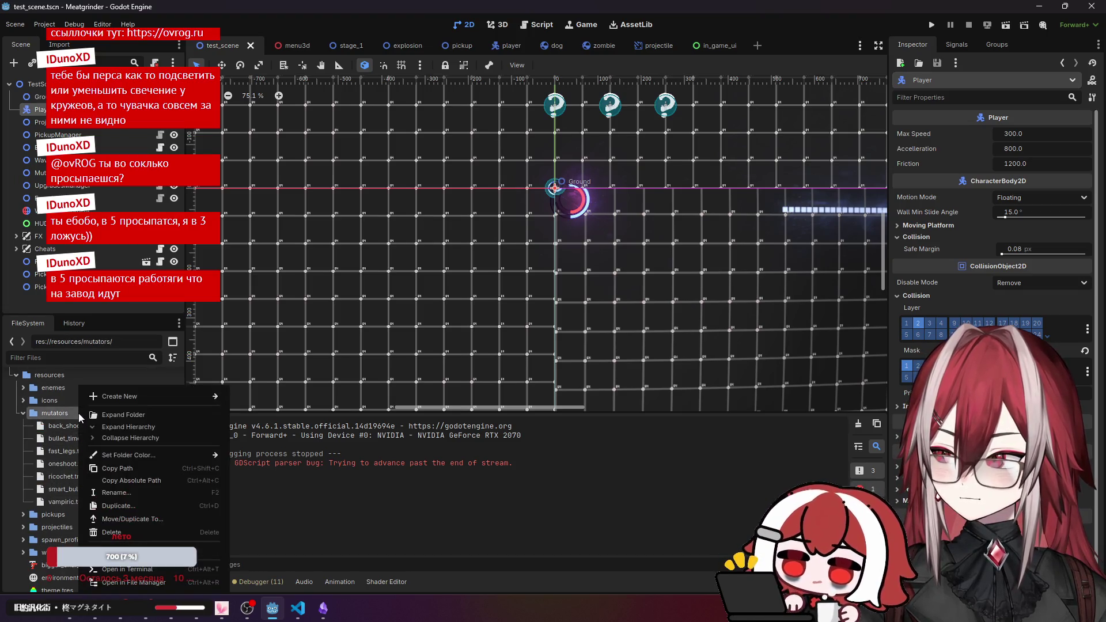
mouse_move(153, 395)
left_click(264, 436)
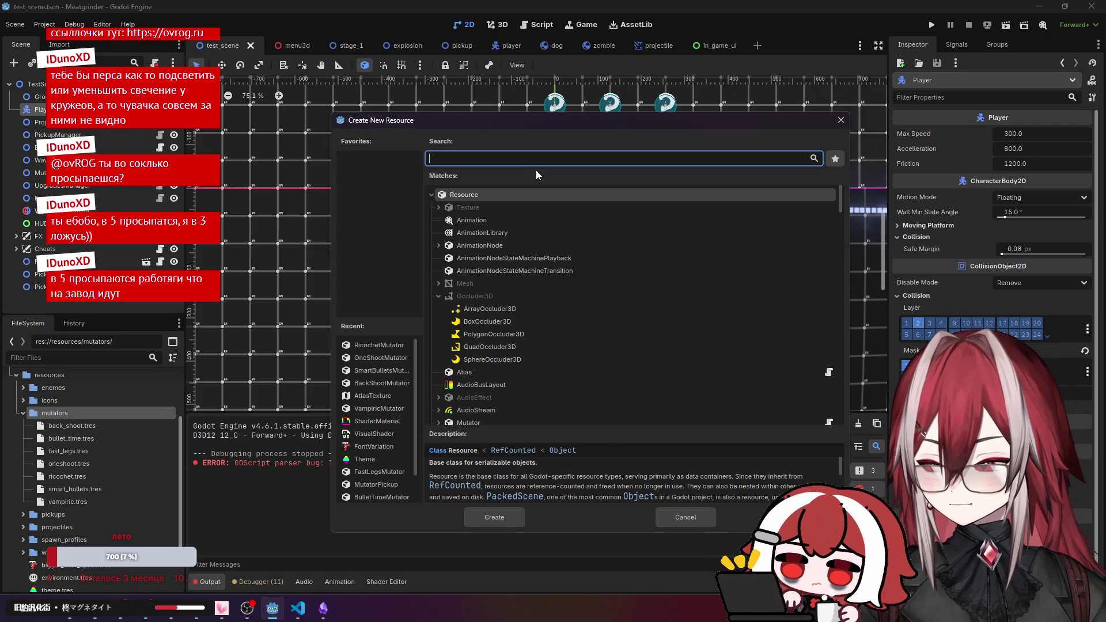
type("shio")
key("BackSpace")
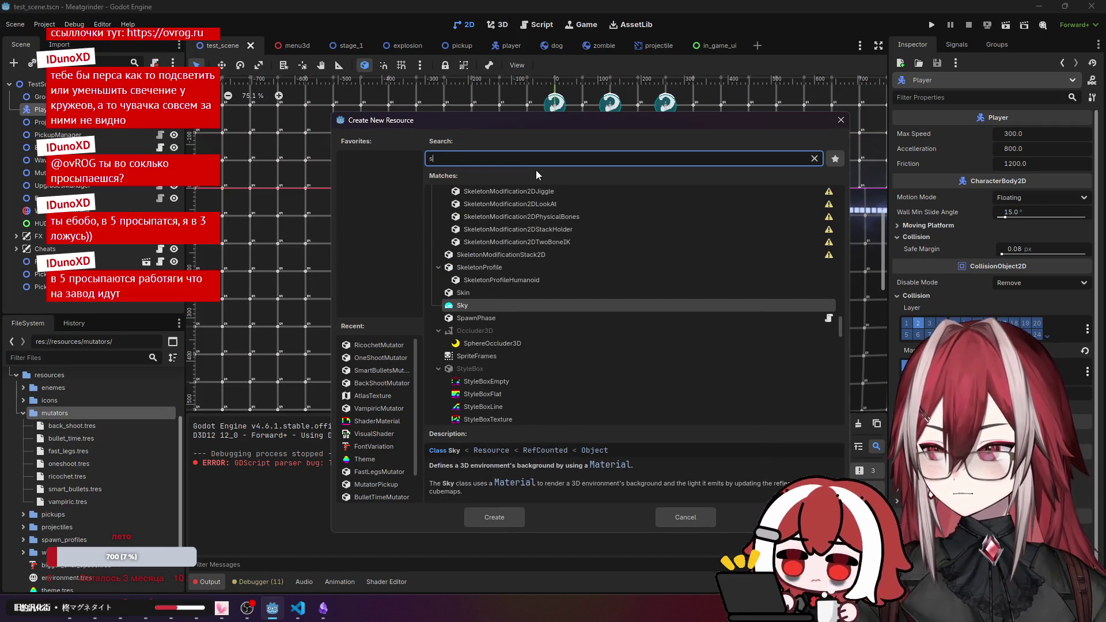
type("led")
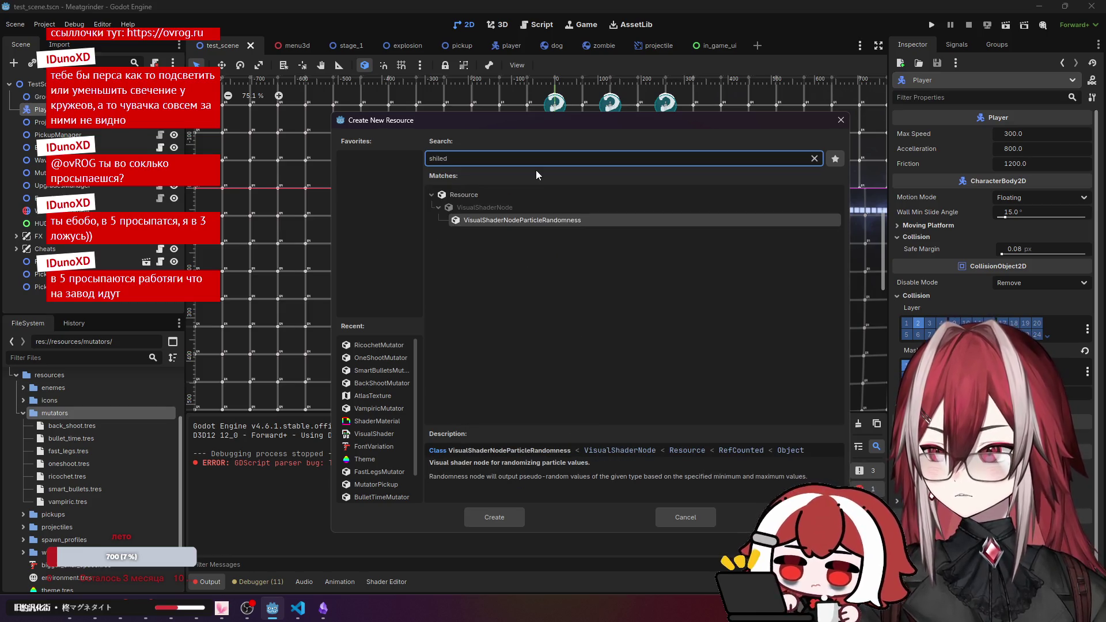
key("BackSpace")
key("BackSpace")
key("BackSpace")
type("eld")
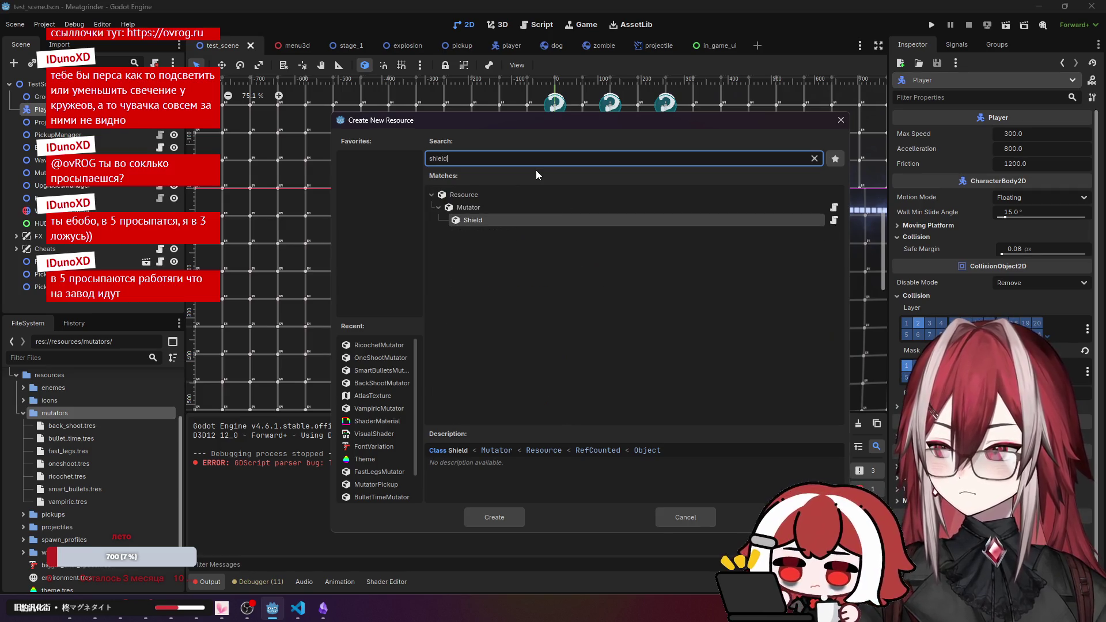
left_click(479, 219)
left_click(494, 517)
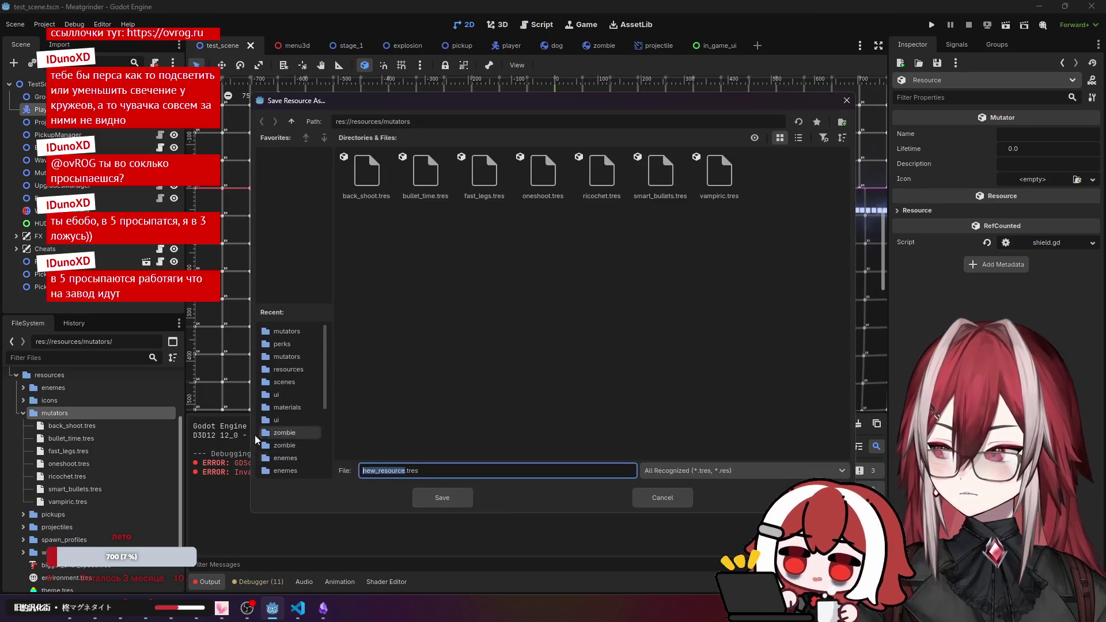
type("shi")
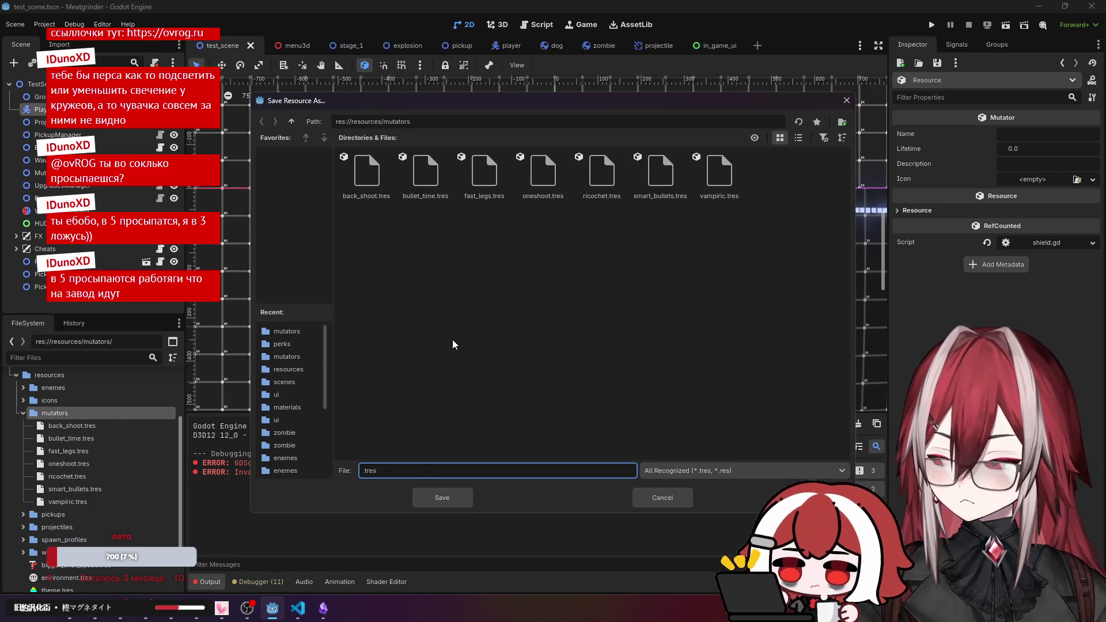
type("eld")
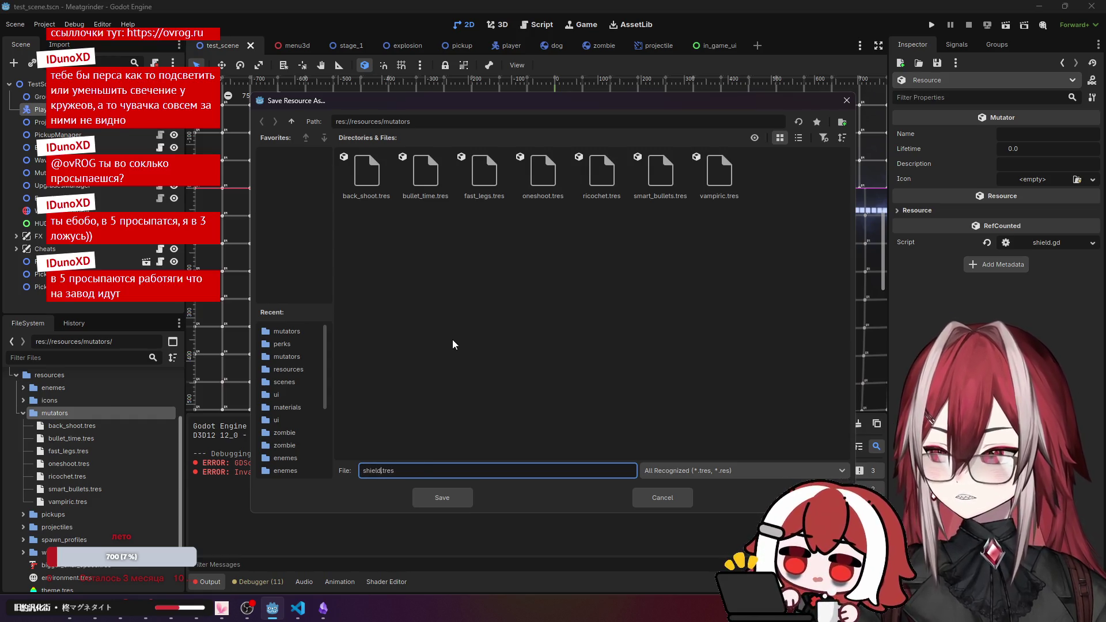
left_click(448, 496)
Set shield.tres Name and Description to 'Shield' with the question-mark icon texture.
left_click(64, 489)
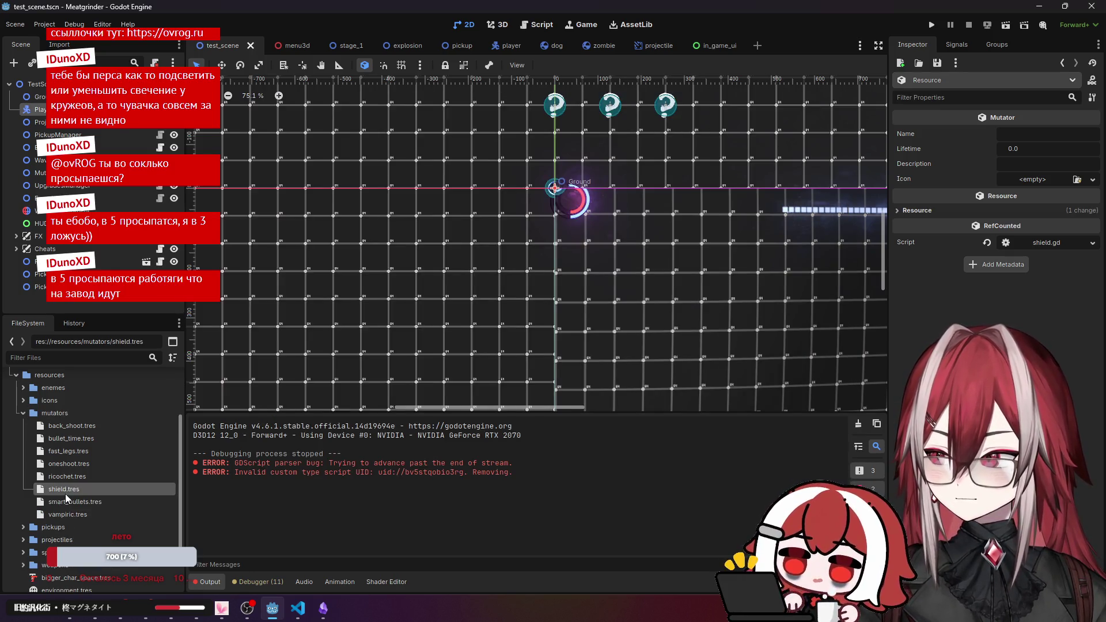
left_click(1025, 132)
type("shield")
key("Return")
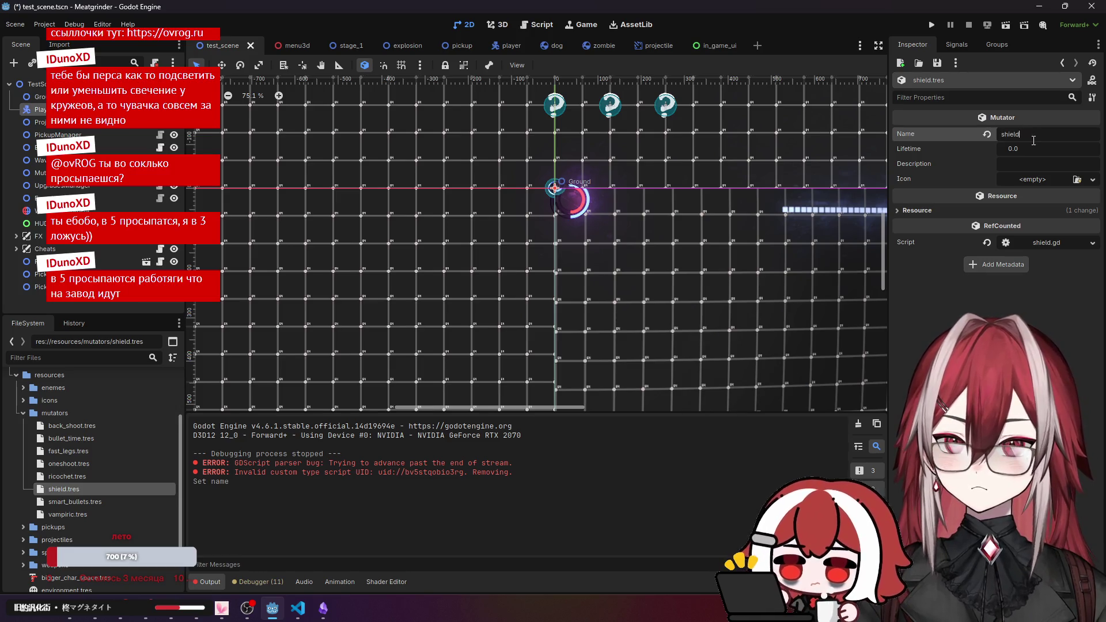
double_click(1005, 135)
type("Shield")
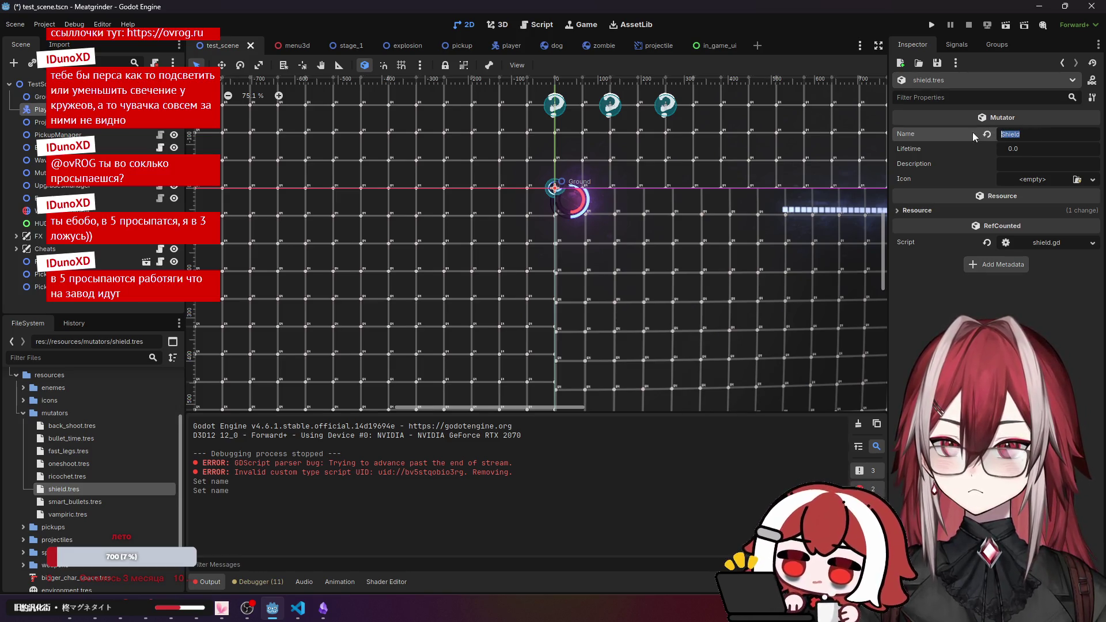
left_click(1031, 164)
type("Shield")
left_click(1076, 179)
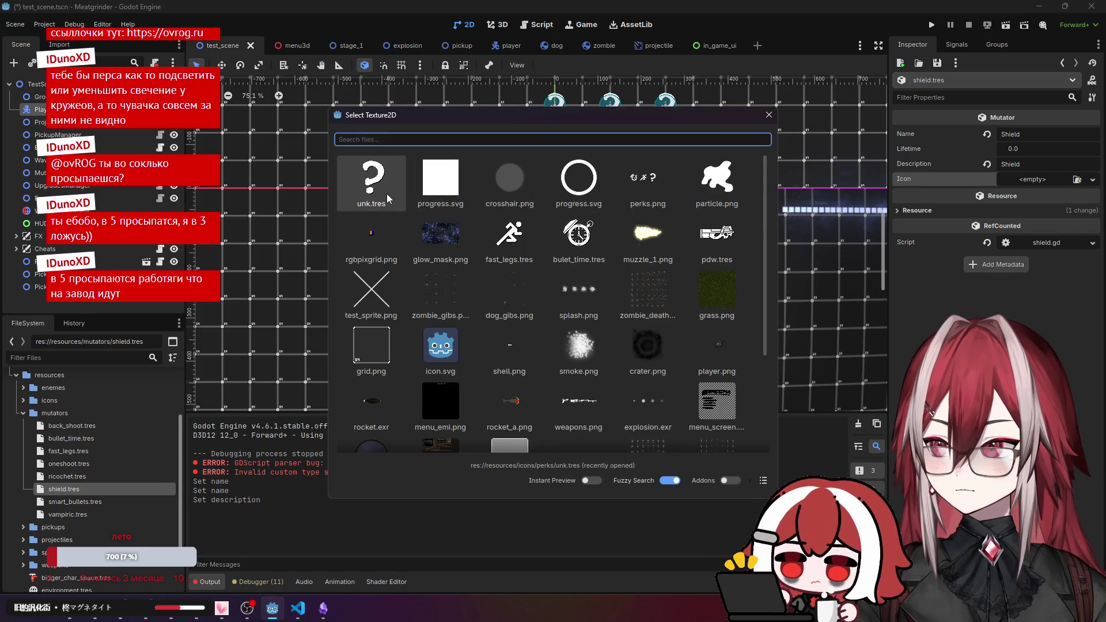
double_click(370, 178)
Save the scene, clear the Output log, and select the MutatorManager node.
key("ctrl+s")
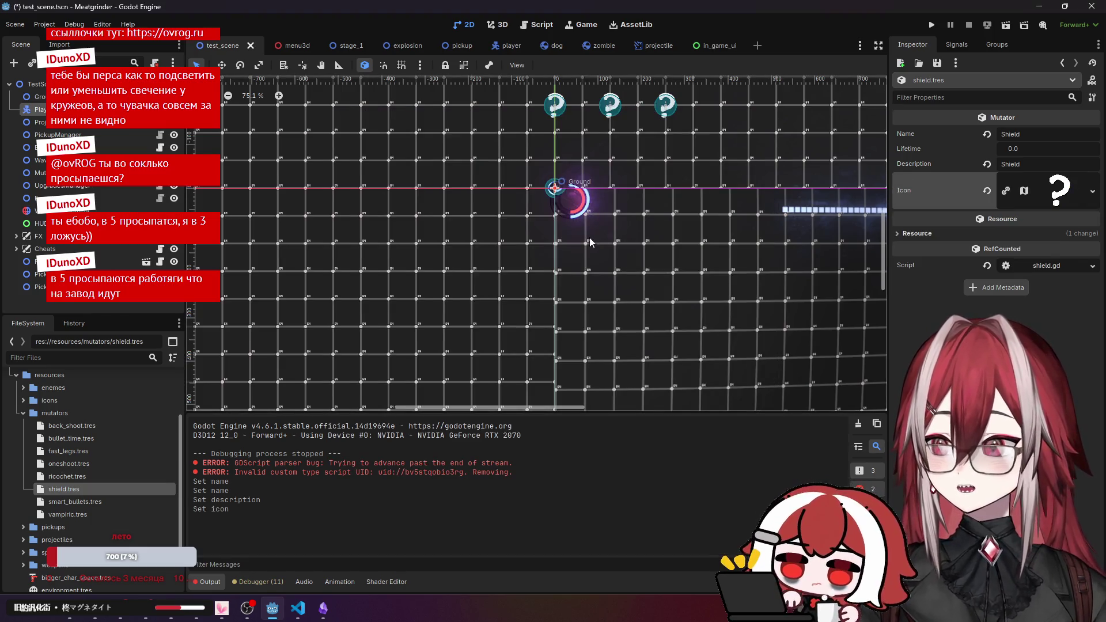
left_click(857, 424)
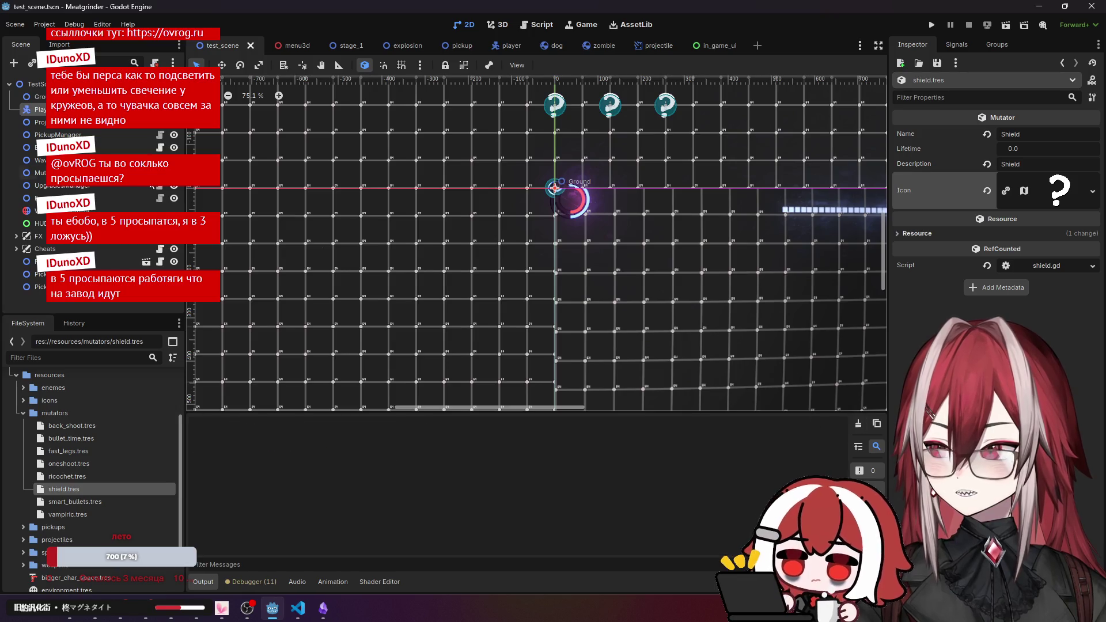
left_click(39, 172)
Add shield.tres as a new entry in MutatorManager's possible mutators.
left_click(1035, 272)
left_click(1073, 259)
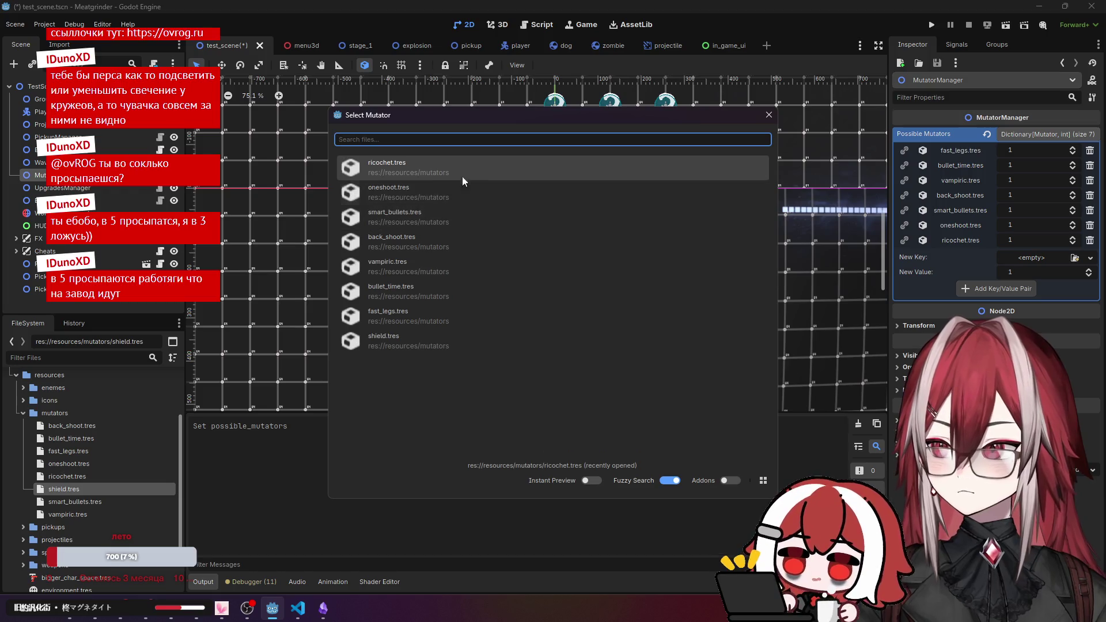
double_click(412, 331)
left_click(1024, 290)
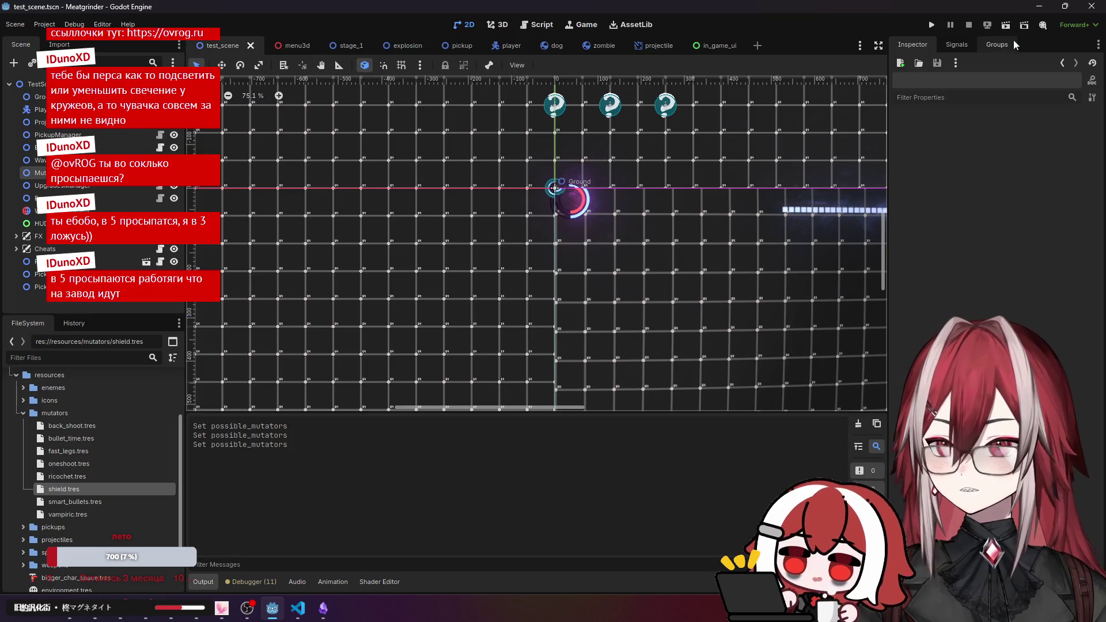
Run the scene, grant an upgrade with the 'ad' console command, and choose Shield.
left_click(1005, 25)
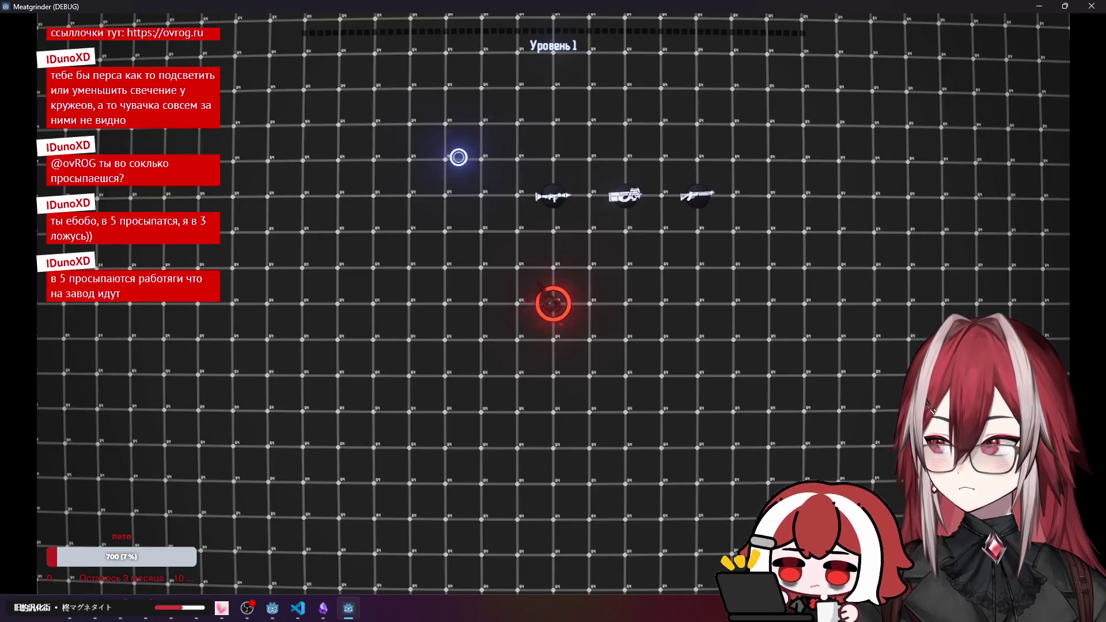
type("ad")
key("Tab")
key("Return")
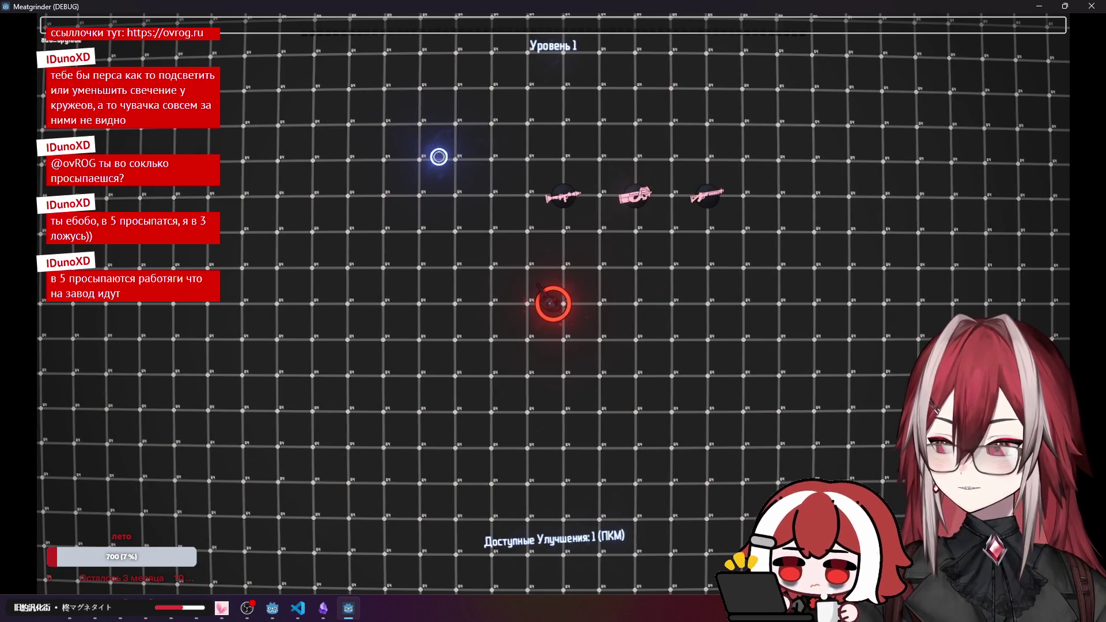
right_click(439, 157)
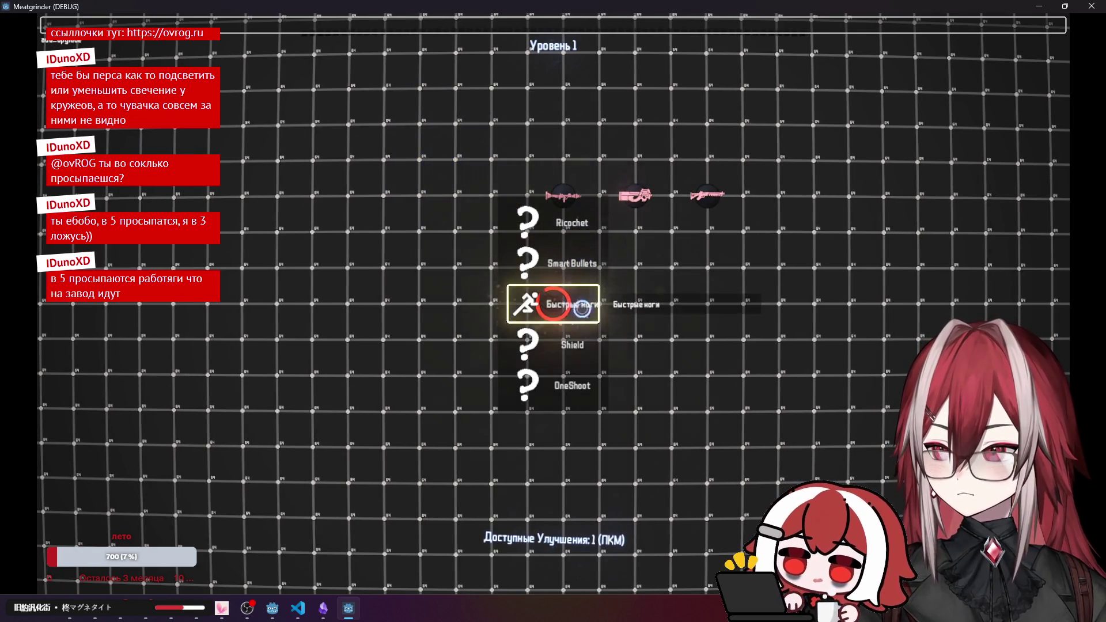
left_click(577, 344)
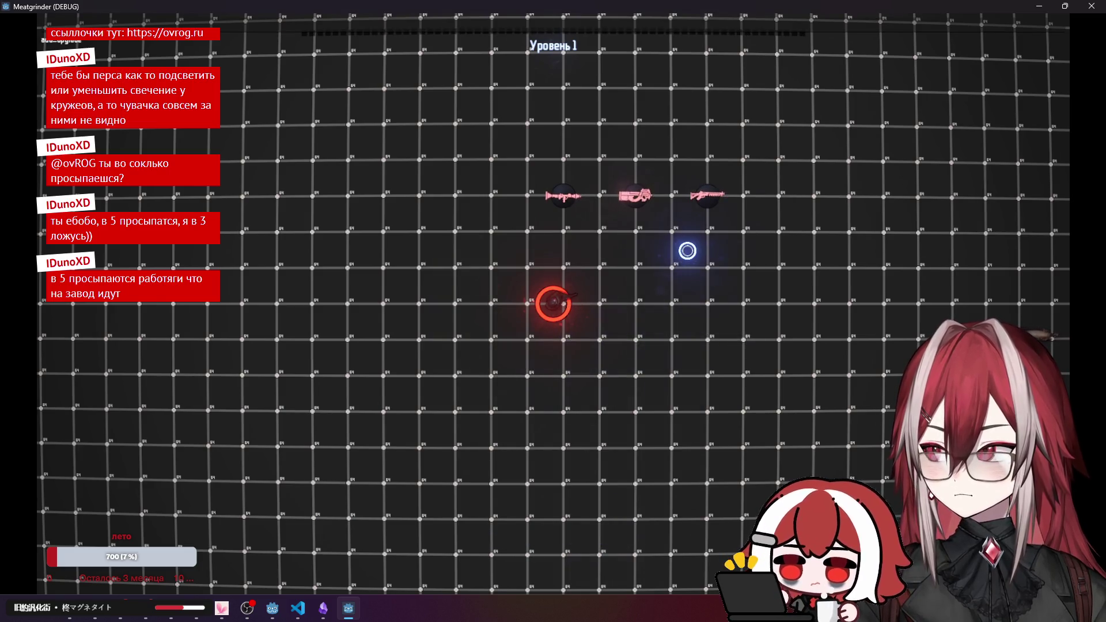
Play briefly with the Shield upgrade, then stop the game and return to shield.gd.
key("a")
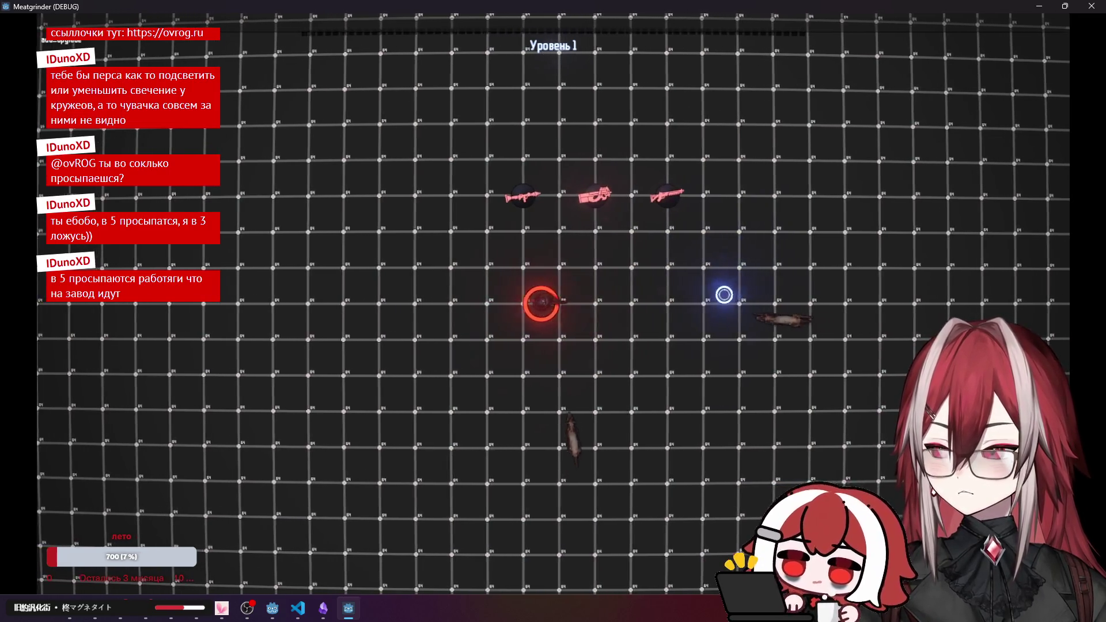
key("a")
left_click(535, 309)
key("w")
key("d")
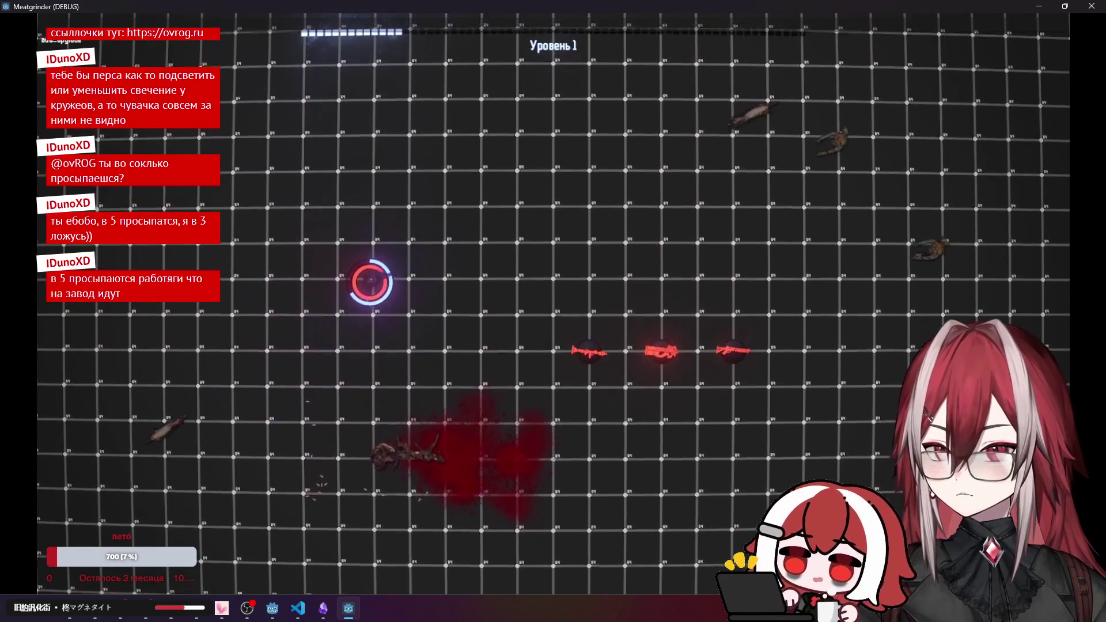
key("F8")
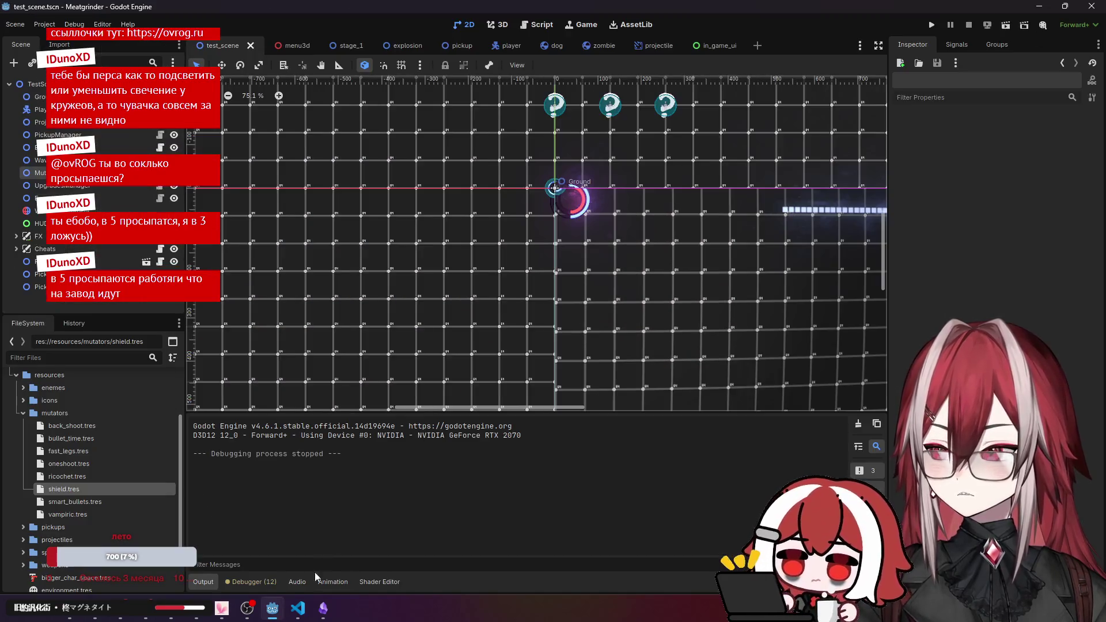
left_click(298, 608)
Open health_cmp.gd from the Explorer next to shield.gd.
left_click(401, 179)
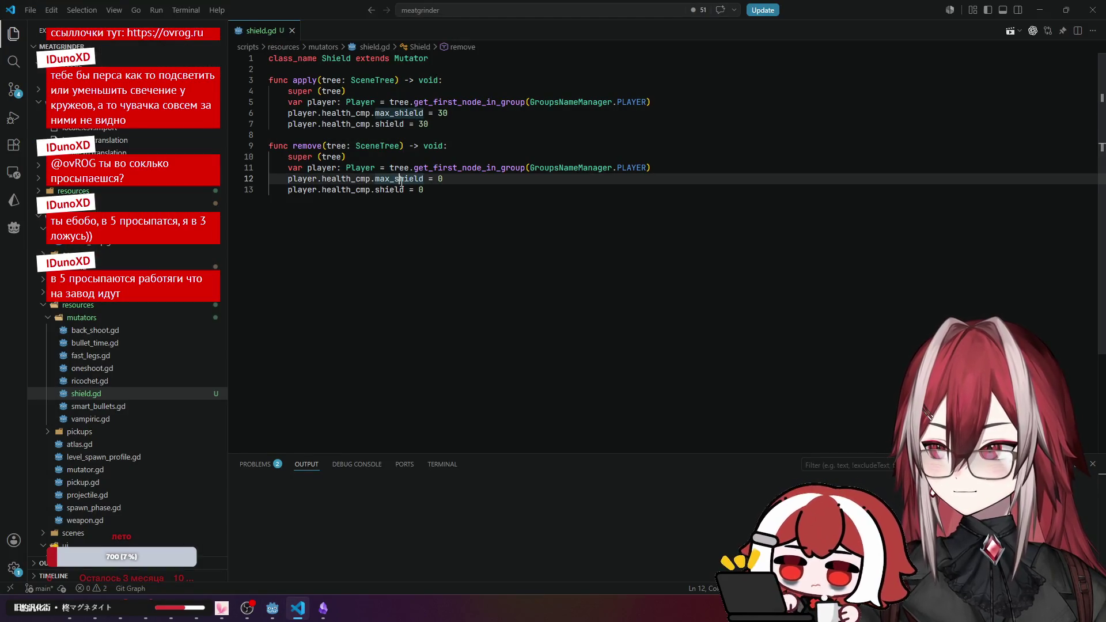
left_click(131, 317)
left_click(132, 316)
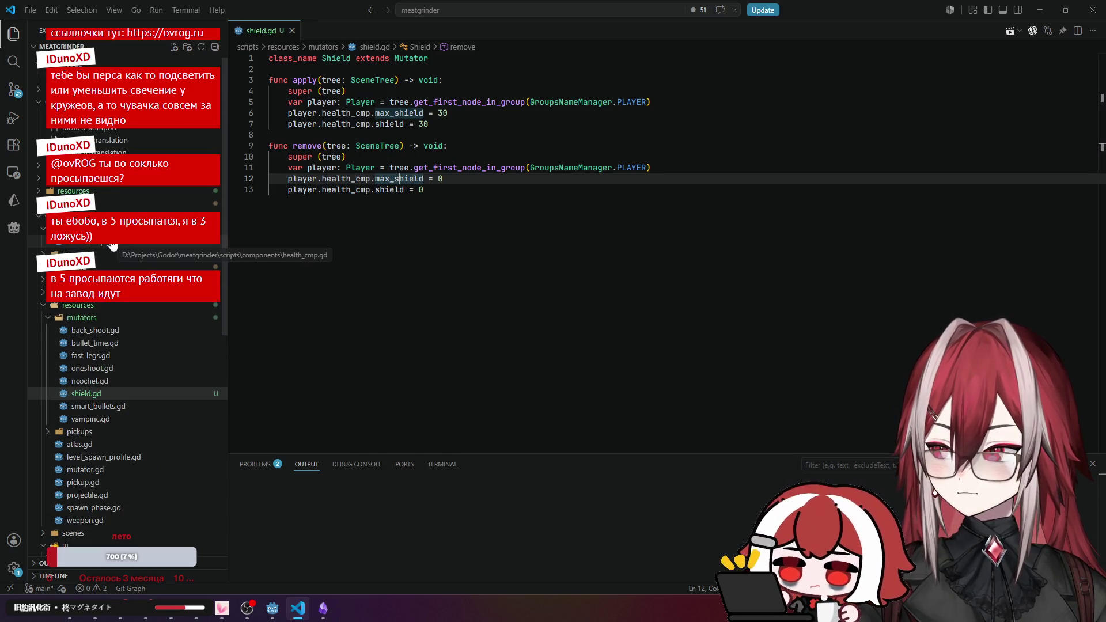
left_click(112, 246)
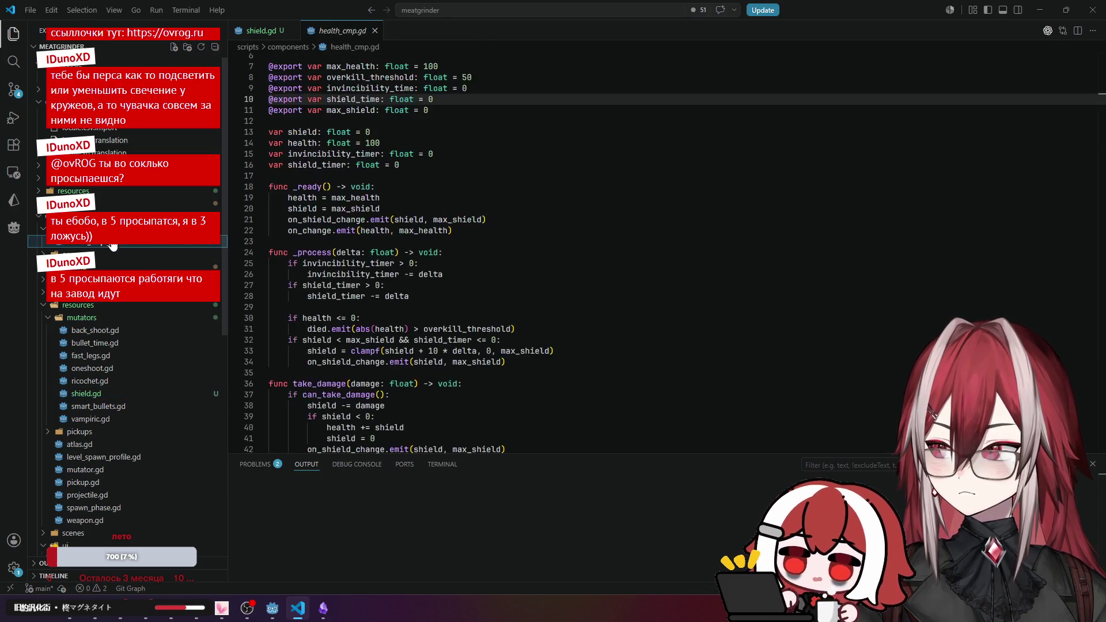
Select the on_shield_change.emit line in _ready, then return to shield.gd's player lookup line.
scroll(325, 214, "down", 4)
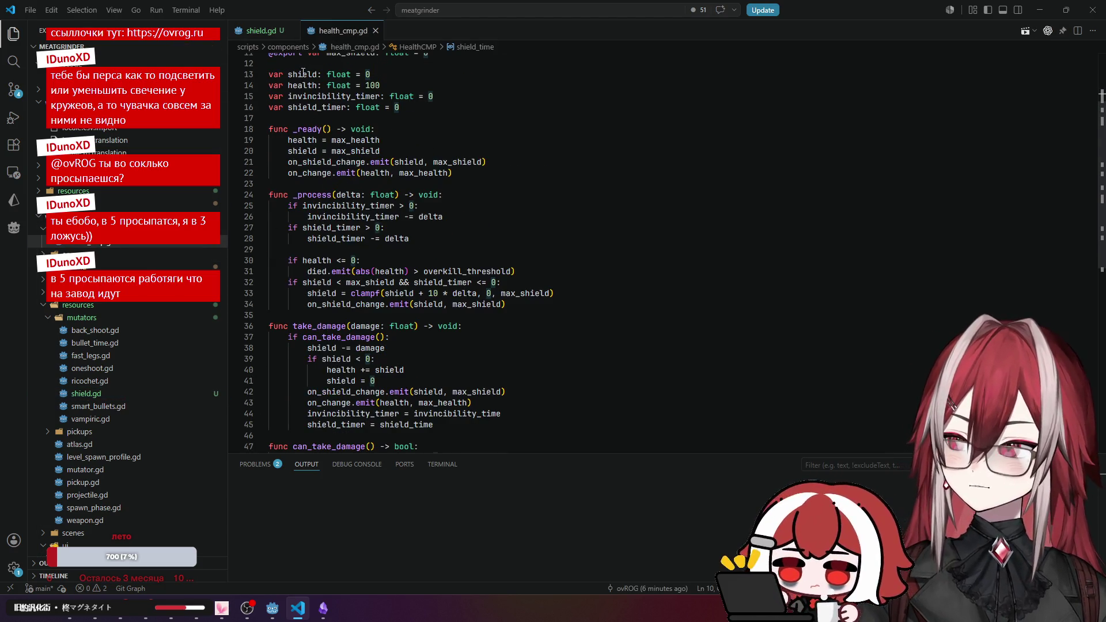
left_click_drag(303, 74, 313, 85)
left_click_drag(307, 162, 486, 161)
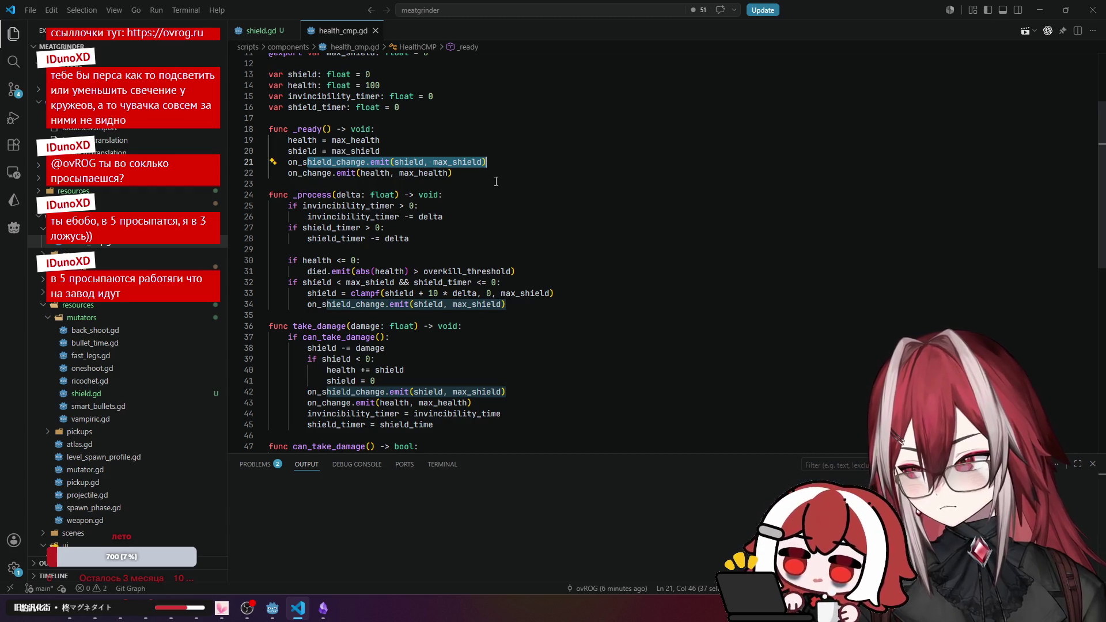
scroll(496, 182, "down", 4)
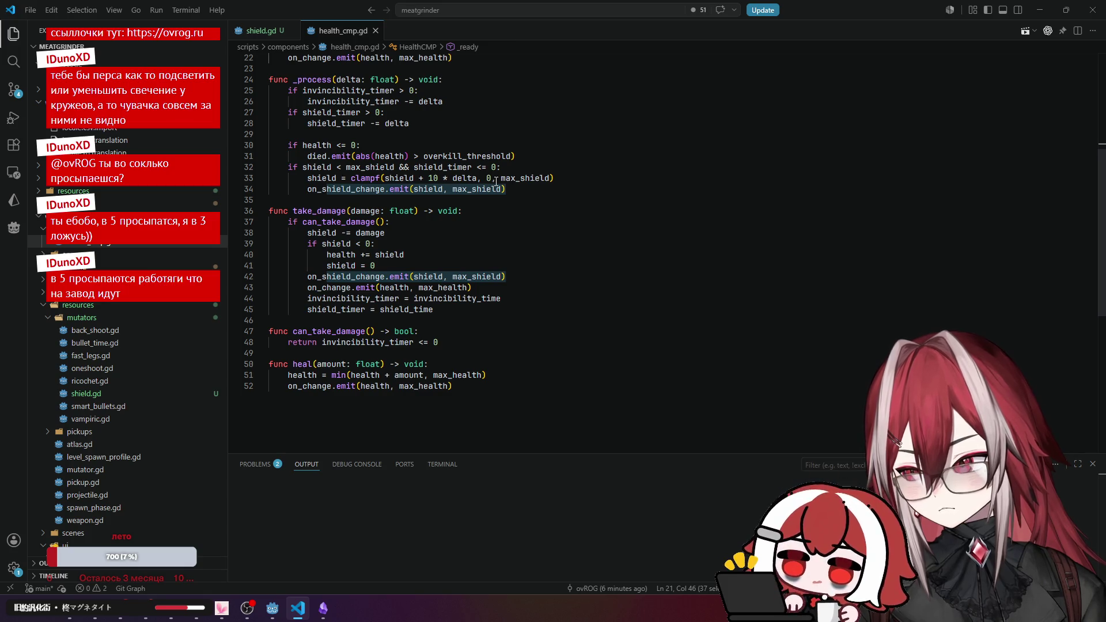
scroll(495, 182, "up", 1)
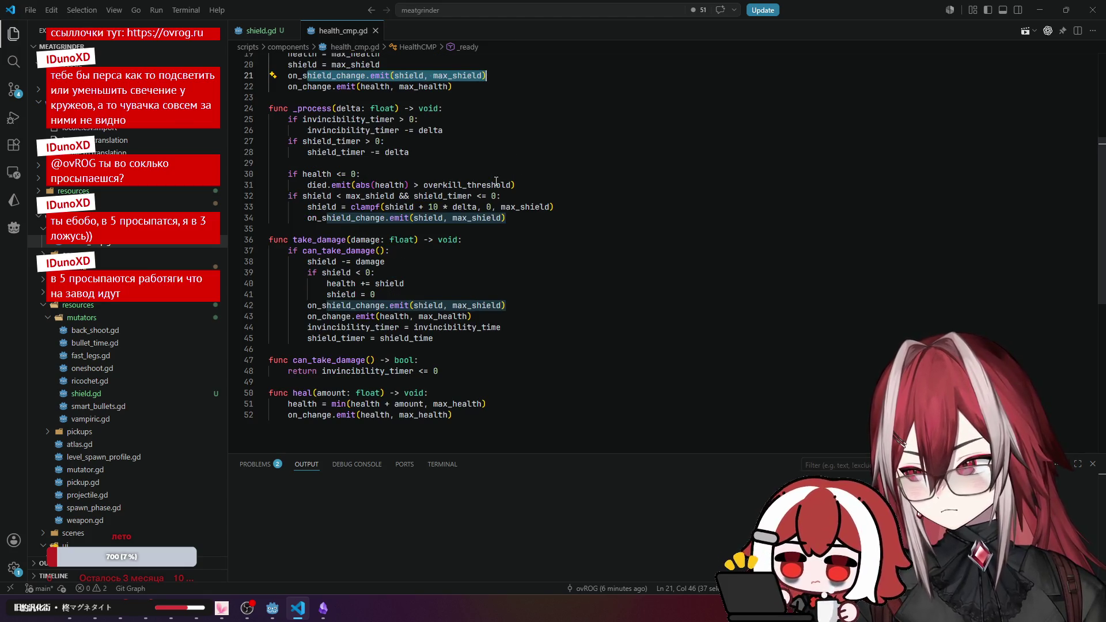
scroll(496, 181, "up", 3)
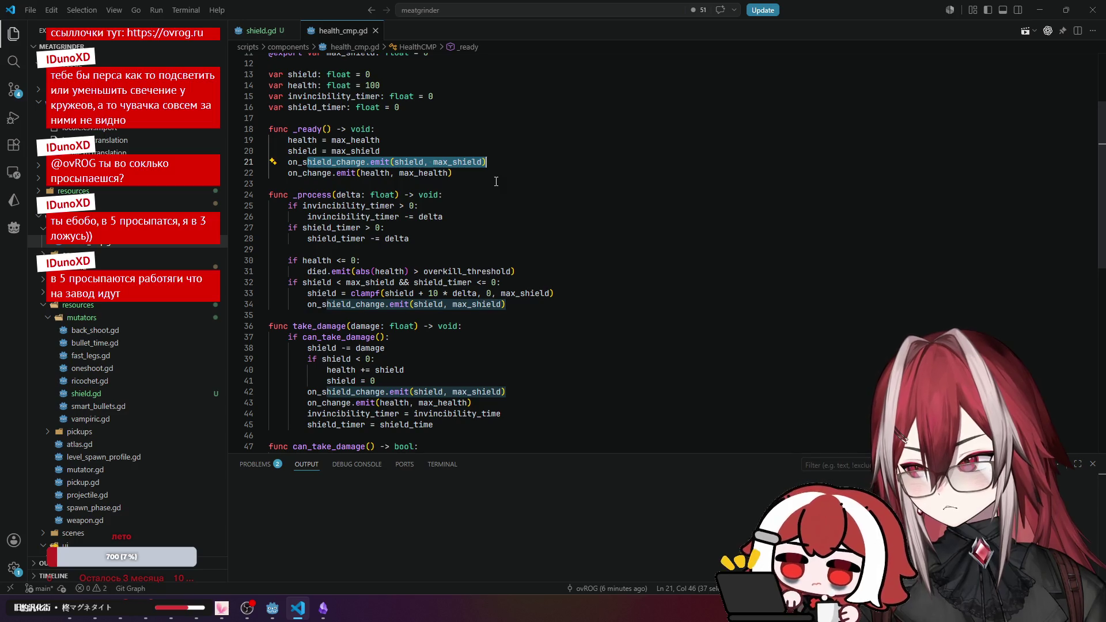
left_click(496, 181)
left_click_drag(491, 165, 288, 162)
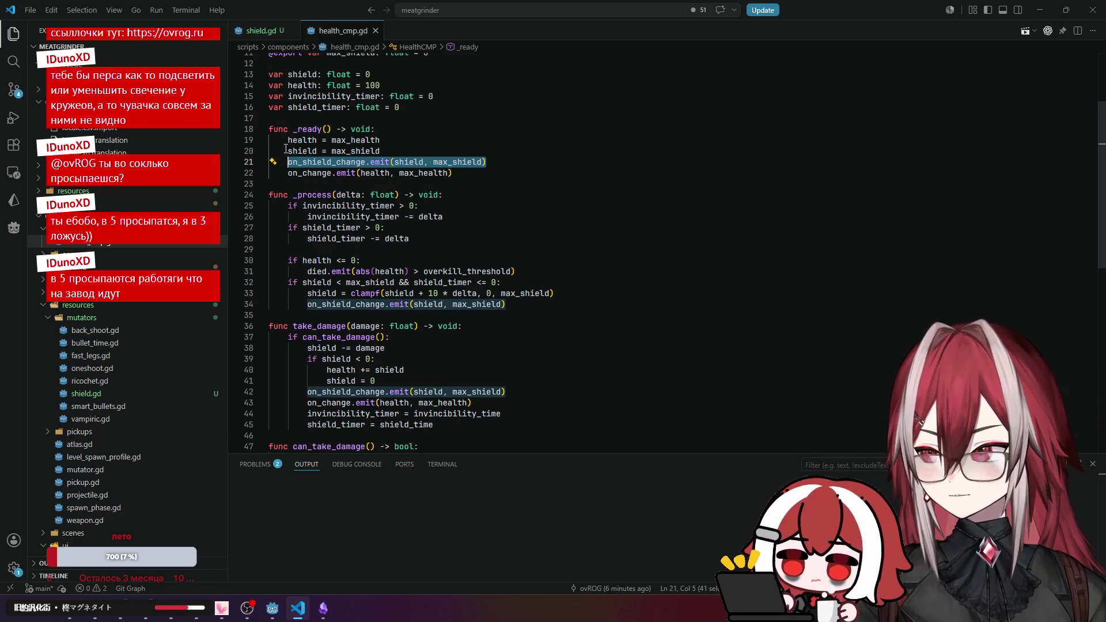
left_click(262, 31)
left_click(674, 101)
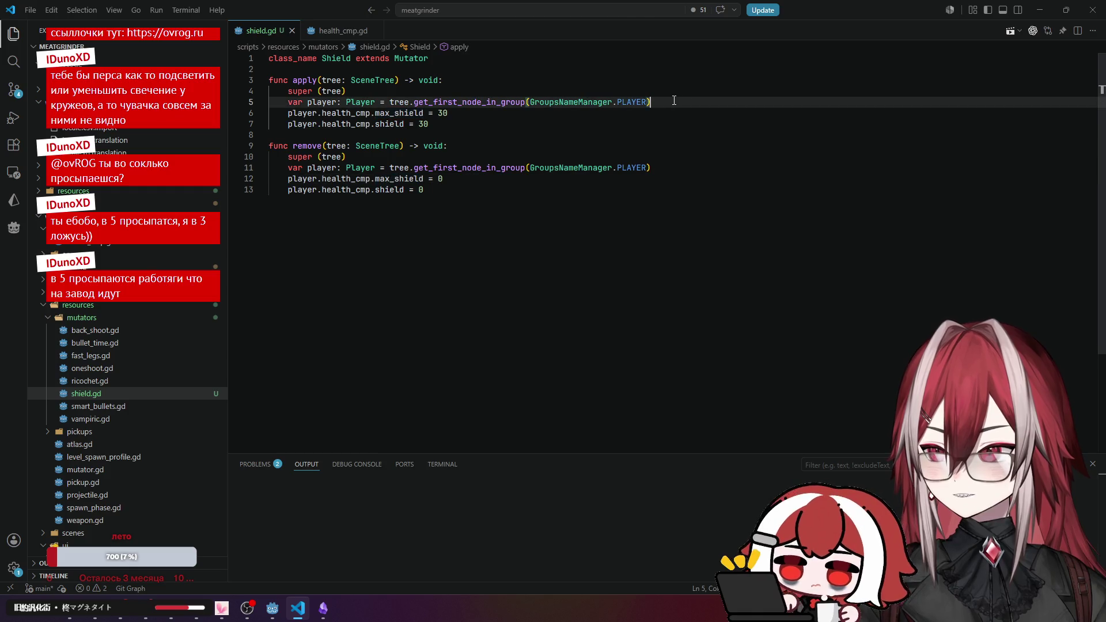
Paste the emit call into apply, prefixed with player.health_cmp.
key("Return")
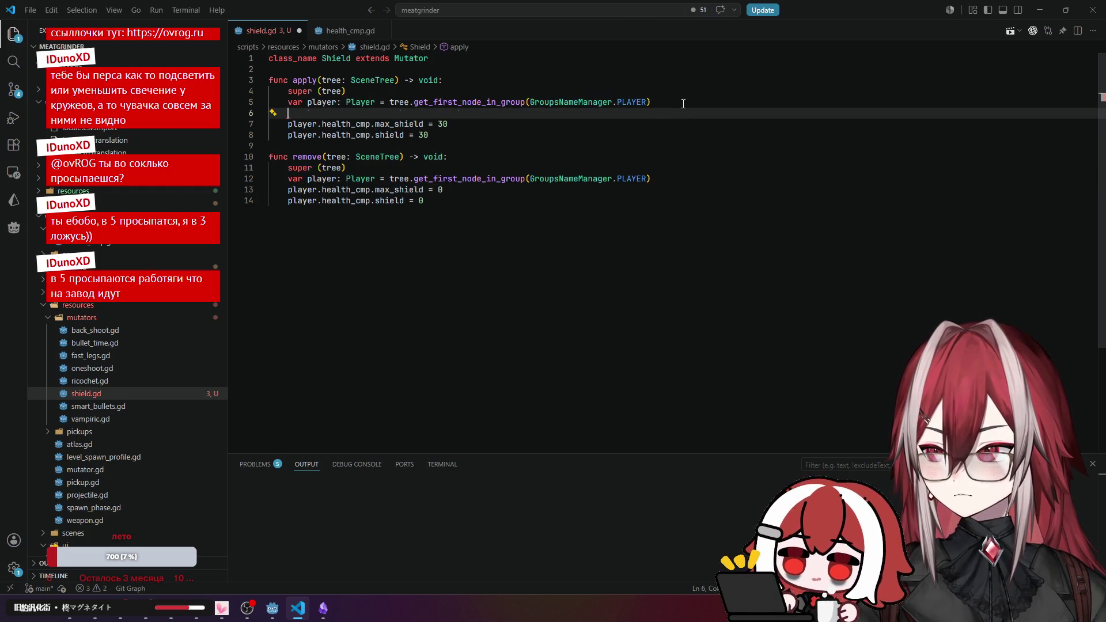
type("on_shield_change.emit(shield, max_shield)")
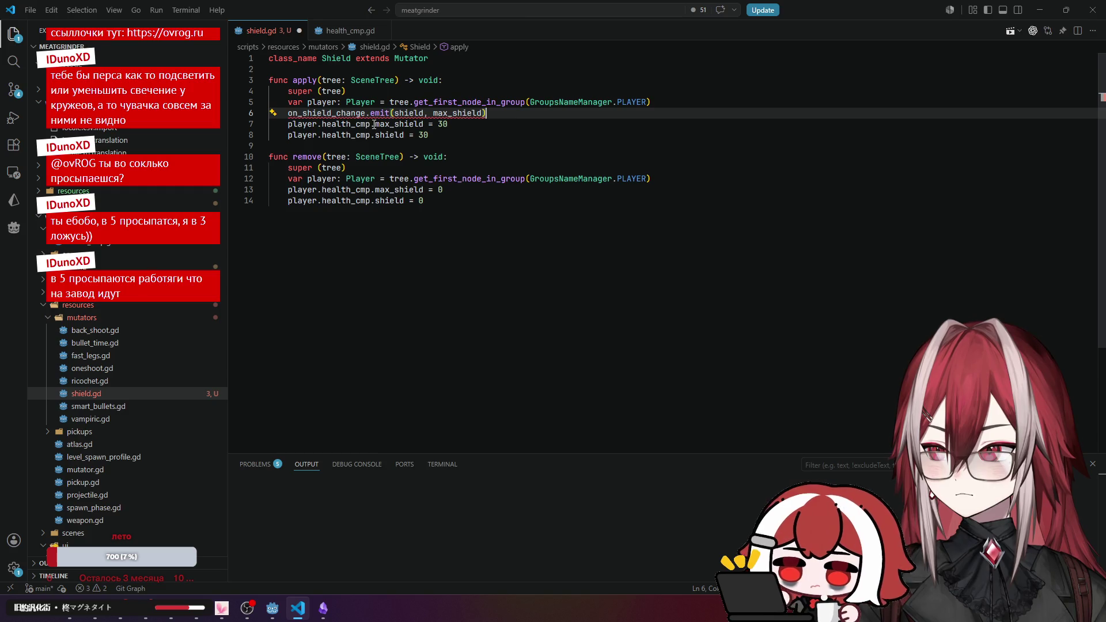
left_click(374, 124)
left_click_drag(371, 124, 283, 119)
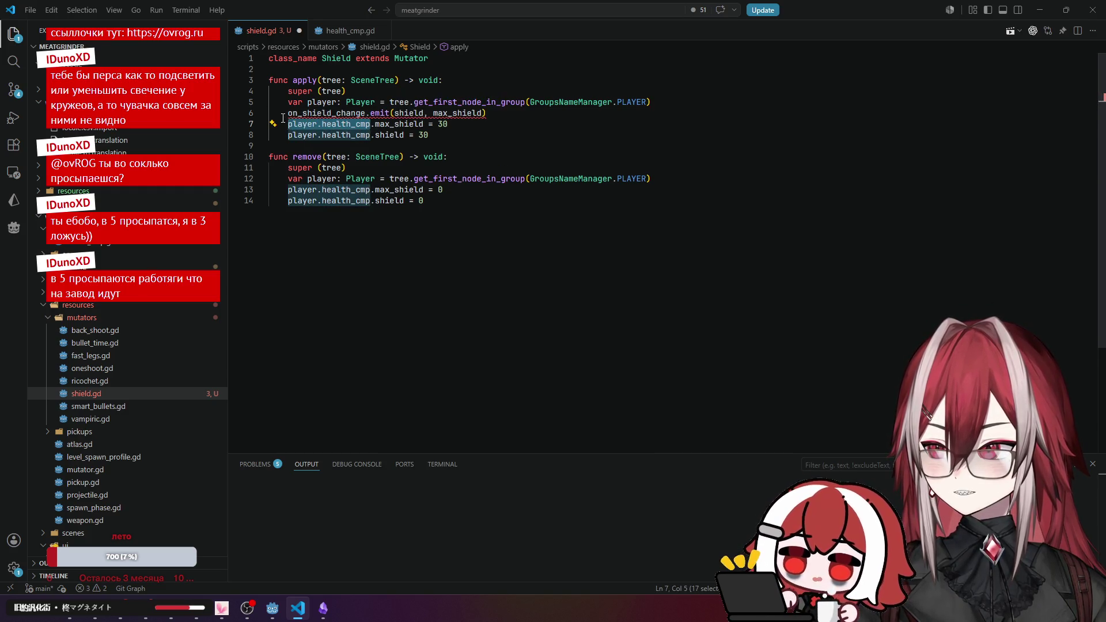
key("ctrl+c")
left_click(283, 114)
key("ctrl+v")
type(".")
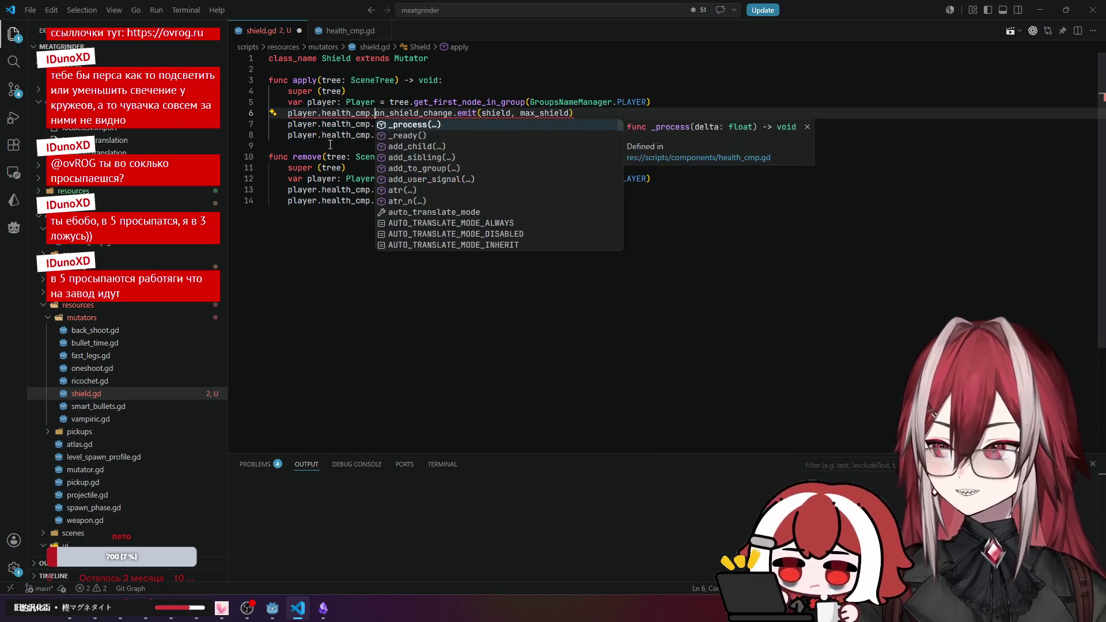
Move the emit line below the max_shield and shield assignments in apply.
left_click(362, 147)
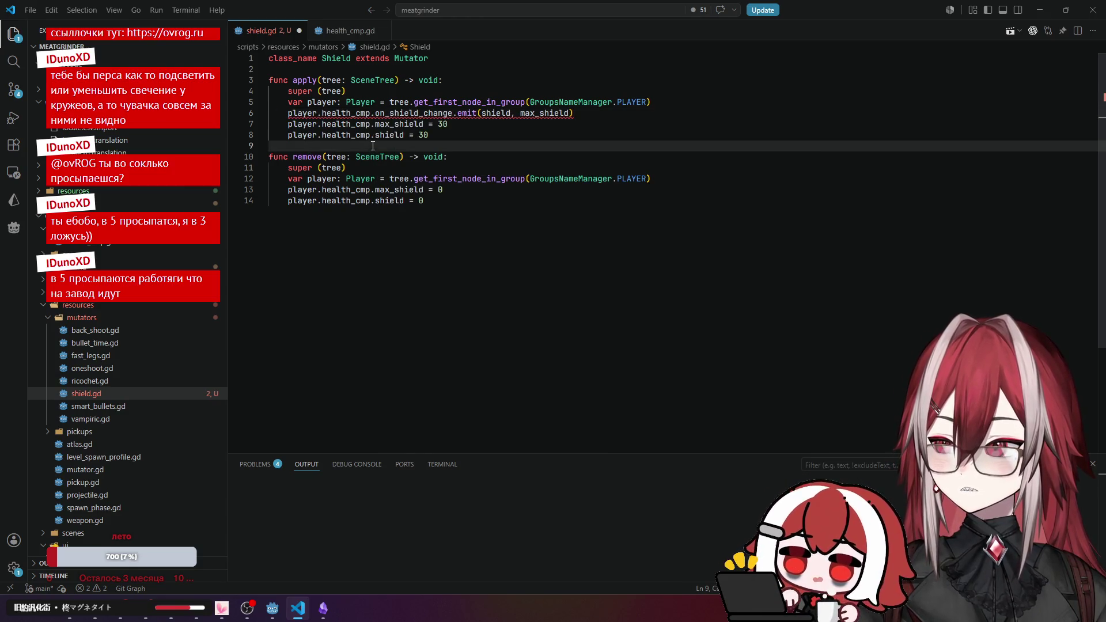
mouse_move(378, 114)
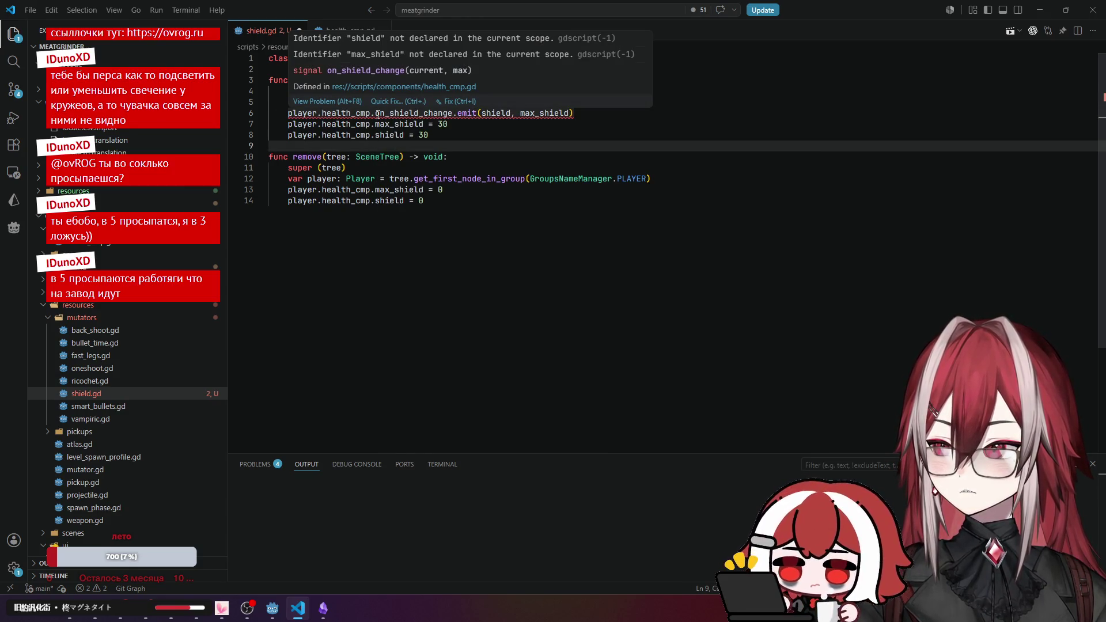
left_click(589, 113)
key("Return")
key("BackSpace")
left_click_drag(580, 113, 288, 111)
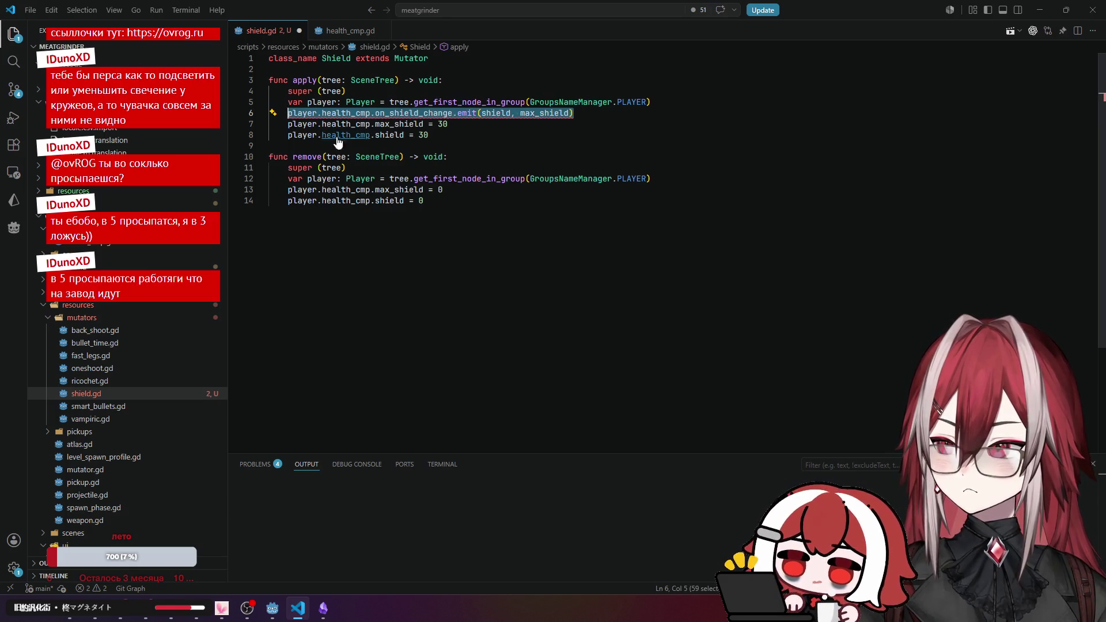
key("BackSpace")
key("BackSpace")
key("BackSpace")
left_click(445, 126)
key("Return")
key("ctrl+v")
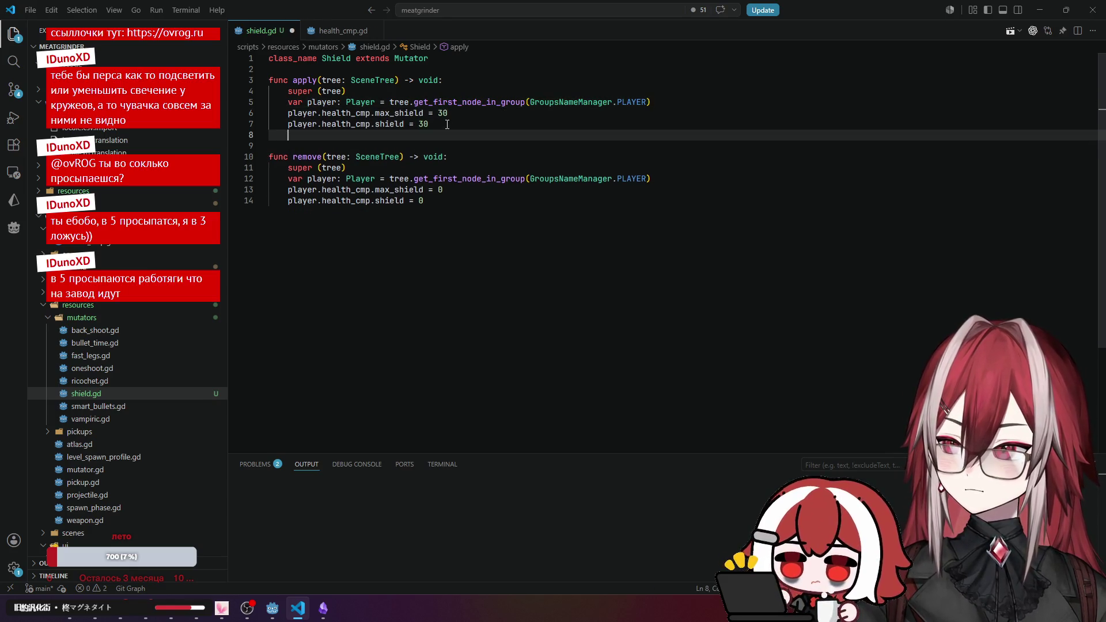
Set the apply emit call's arguments to on_shield_change(30, 30).
mouse_move(481, 134)
left_mouse_down()
mouse_move(497, 134)
mouse_move(481, 138)
left_mouse_up()
type("30")
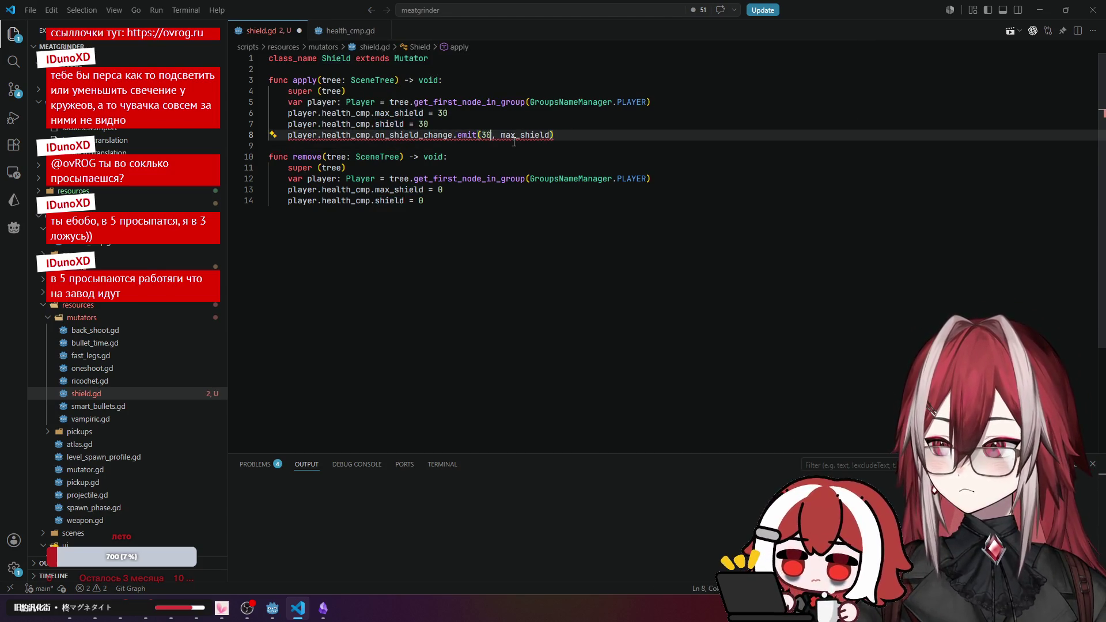
double_click(547, 136)
type("30")
Copy the emit call to line 15 in remove as on_shield_change(0, 0).
left_click(519, 114)
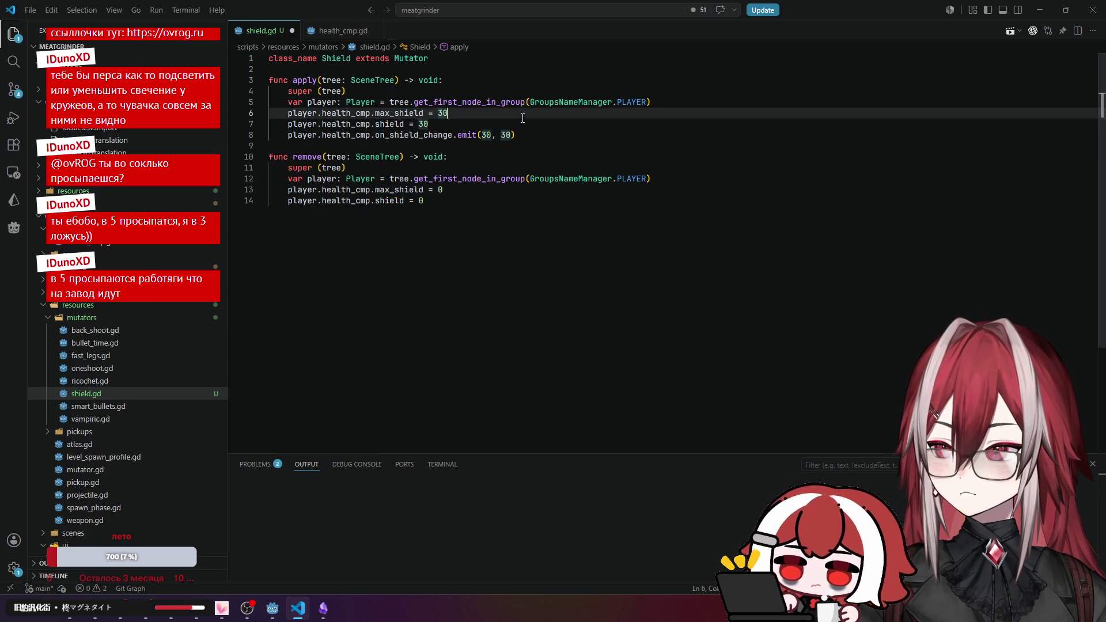
left_click_drag(527, 135, 289, 135)
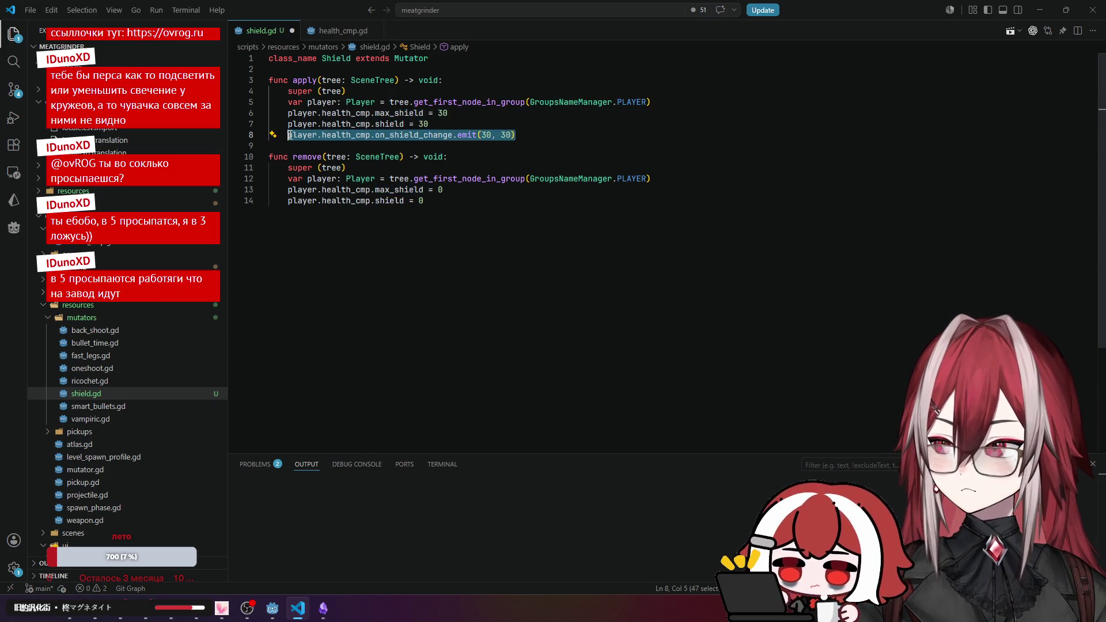
key("ctrl+c")
left_click(424, 213)
key("Return")
key("ctrl+v")
double_click(487, 211)
type("0")
double_click(501, 211)
type("0")
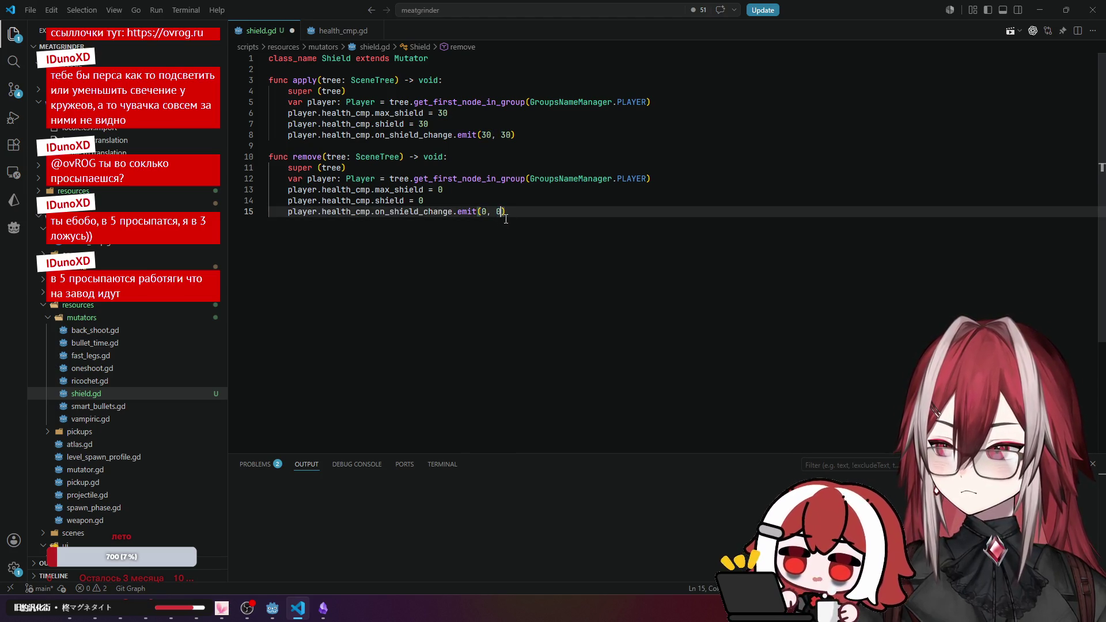
Save shield.gd.
left_click(530, 157)
left_click(518, 134)
left_click(557, 124)
key("ctrl+s")
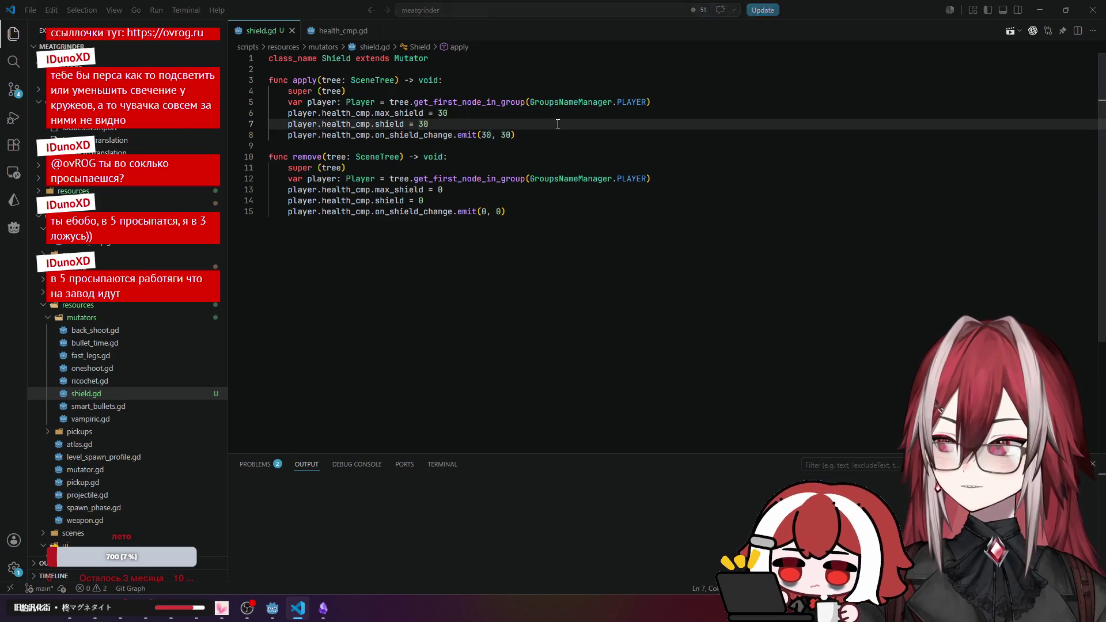
key("alt+Tab")
Run the game, grant an upgrade via 'ad', and pick Замедление времени.
left_click(1005, 26)
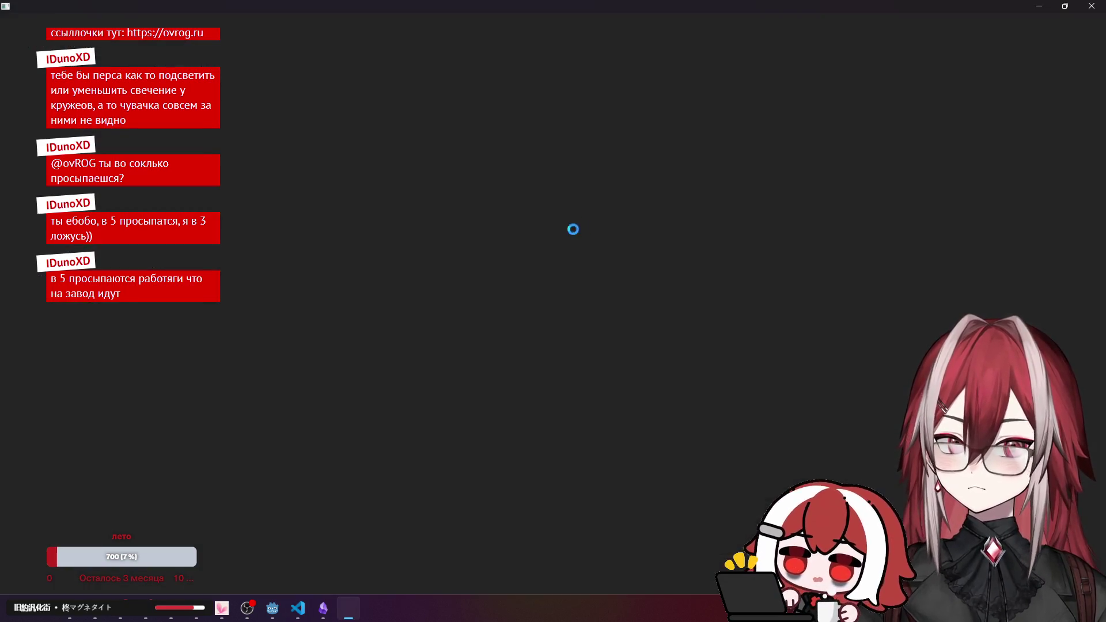
type("ad")
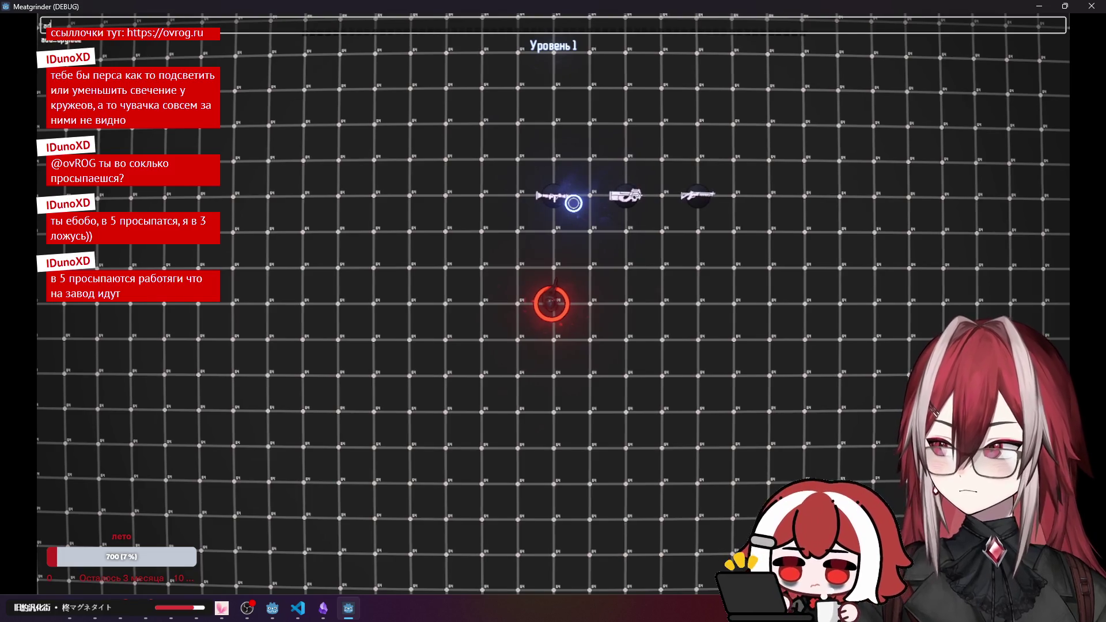
key("Tab")
key("Return")
right_click(573, 203)
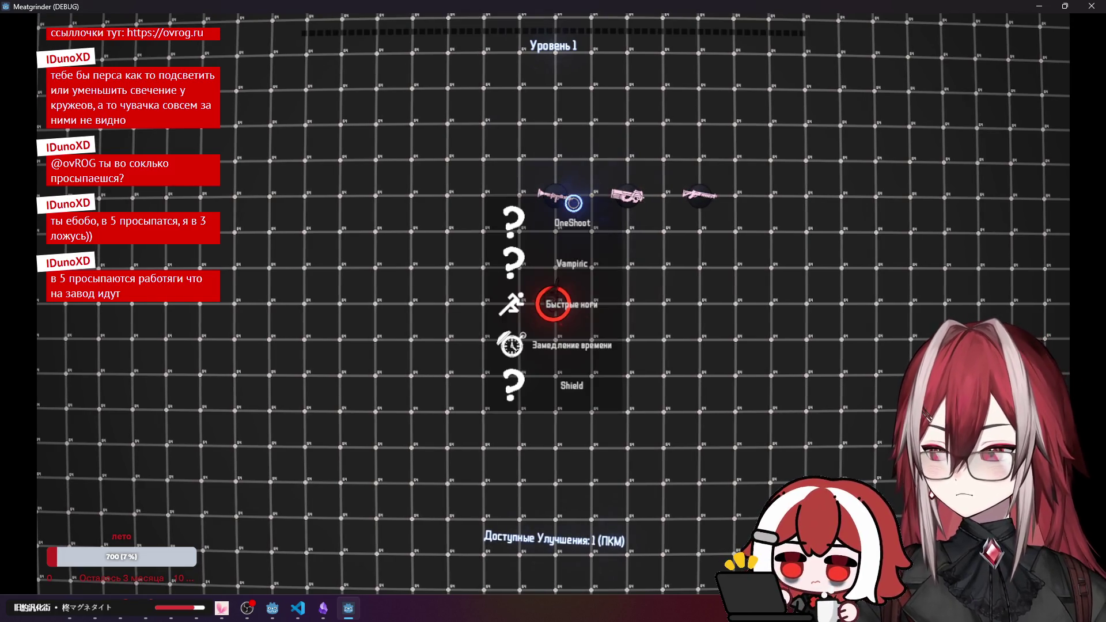
left_click(584, 358)
Move around and shoot enemies through level 2, then close the game.
key("d")
key("w")
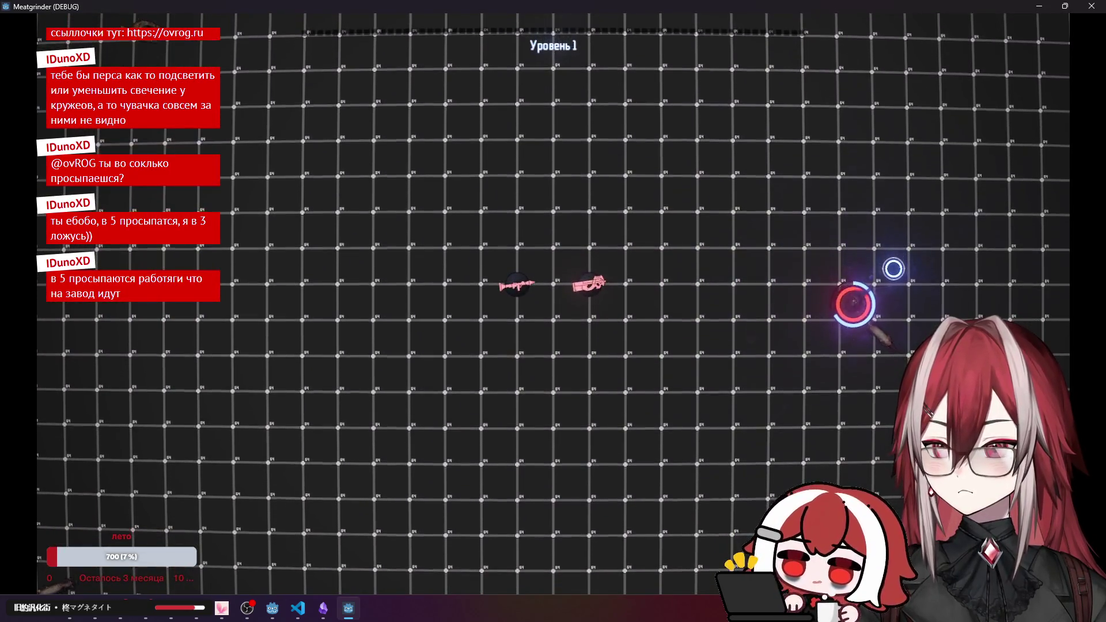
key("w")
key("a")
left_click(887, 383)
key("w")
key("a")
left_click(326, 260)
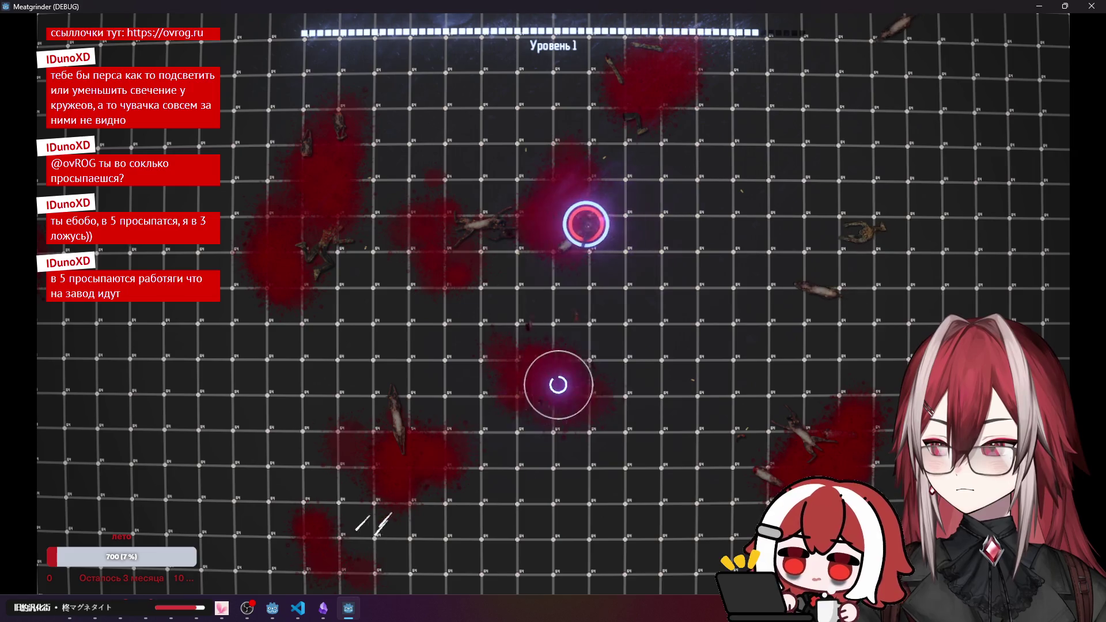
key("d")
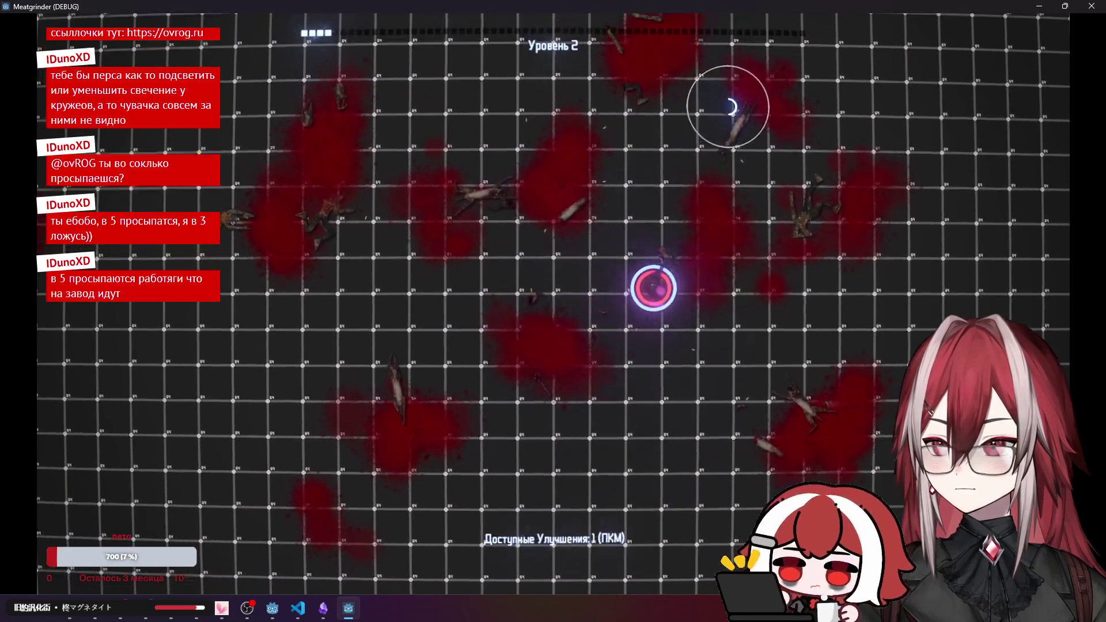
key("s")
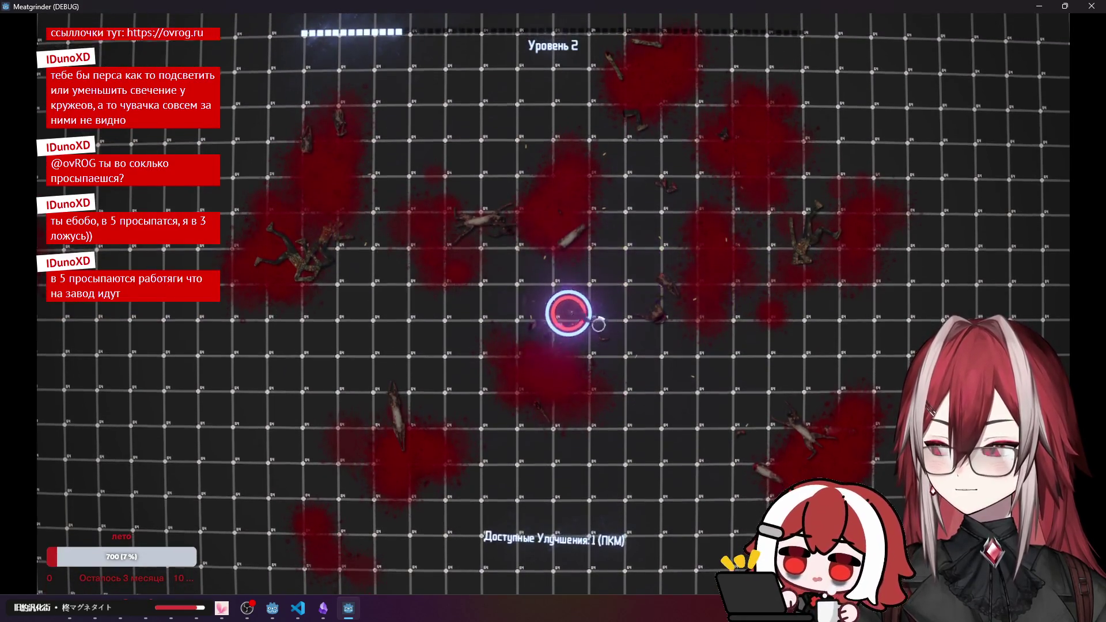
key("d")
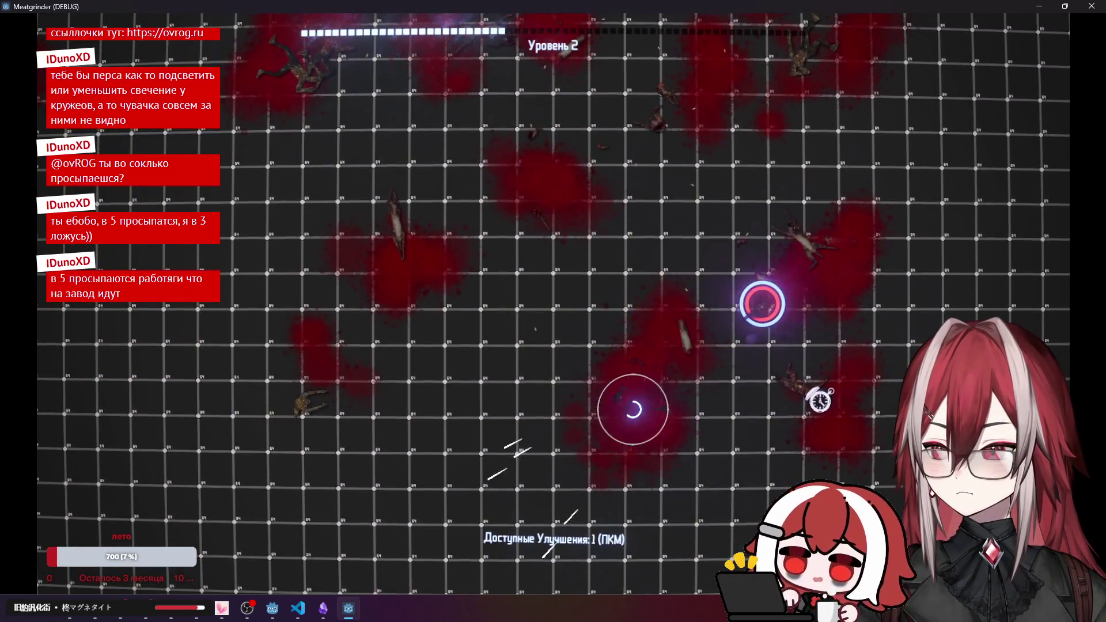
key("a")
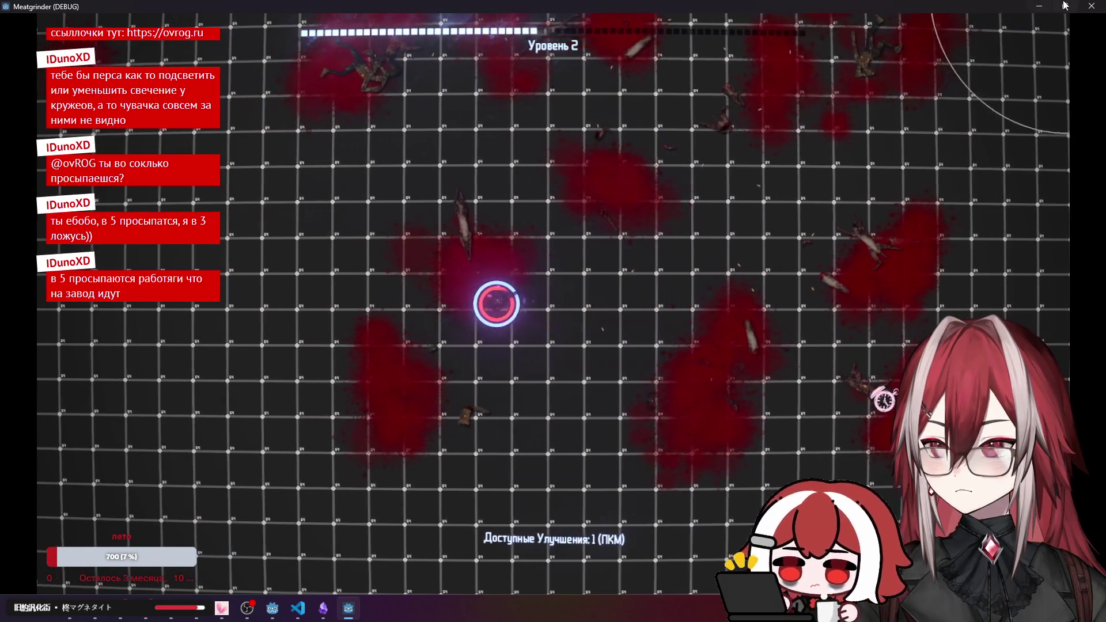
key("F8")
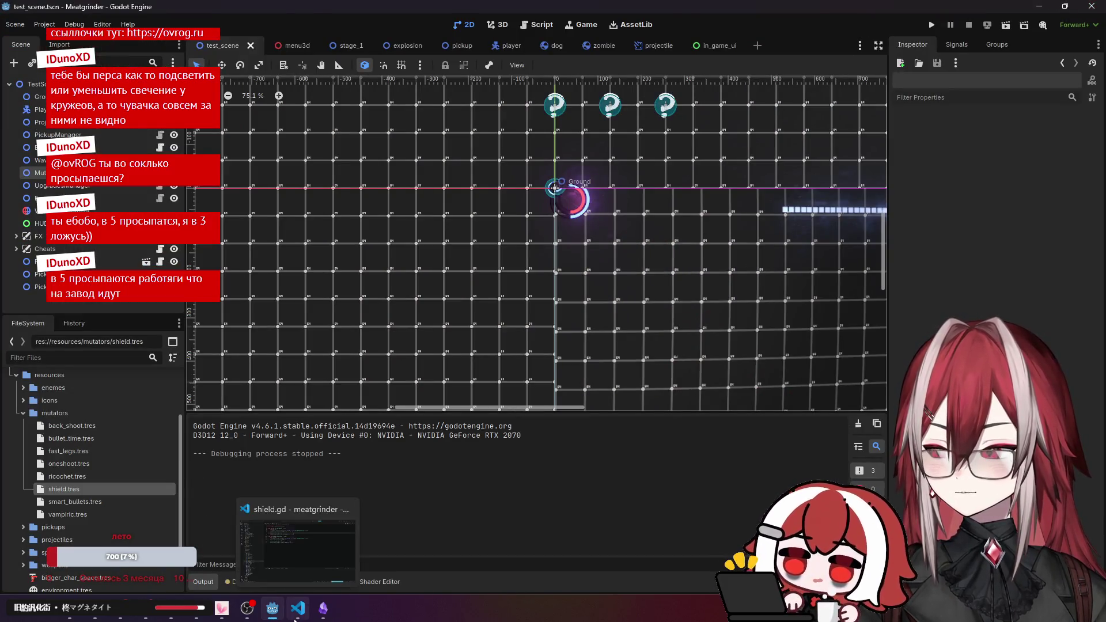
Append '# TODO: Probably better to handle inside health_cmp' to the apply emit line and save.
left_click(298, 608)
left_click(581, 133)
type("//")
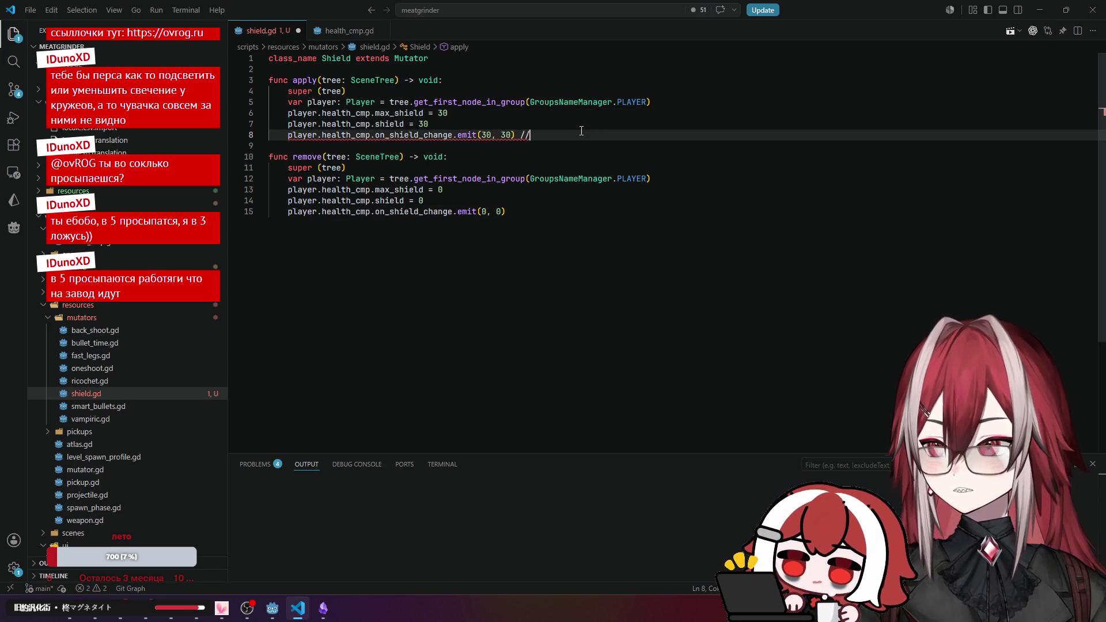
key("BackSpace")
key("BackSpace")
type("# TODO: Pr")
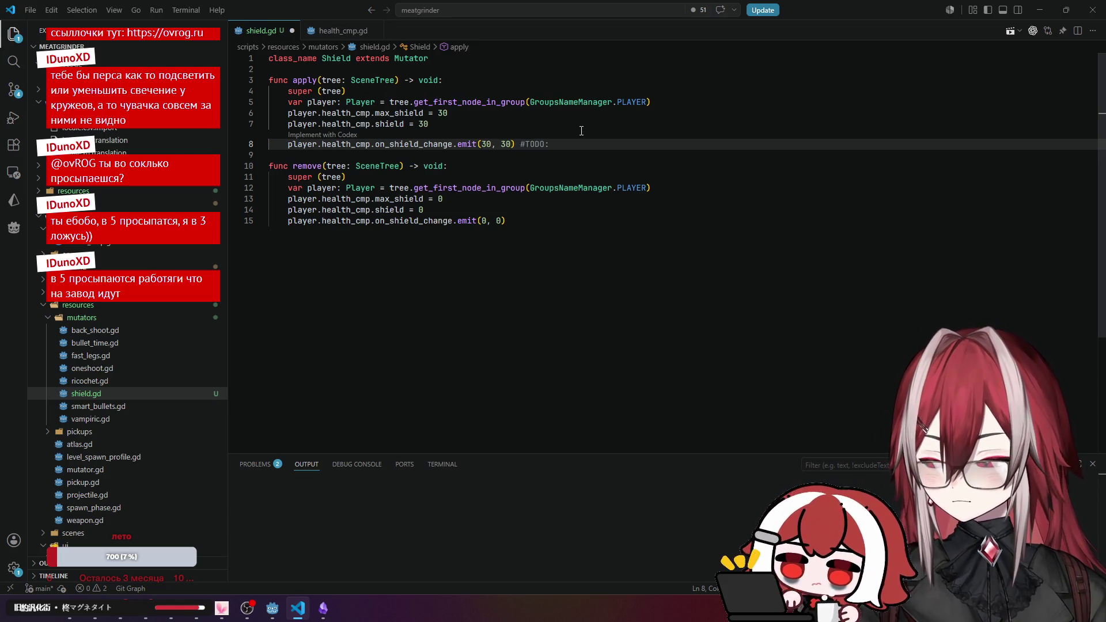
type("o")
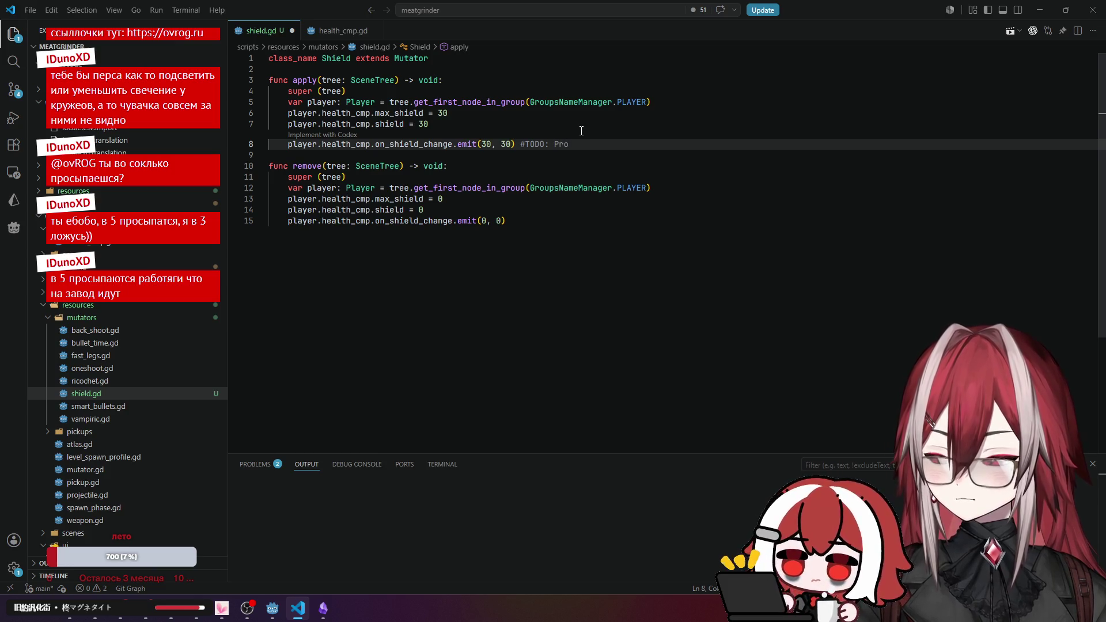
type("bably ")
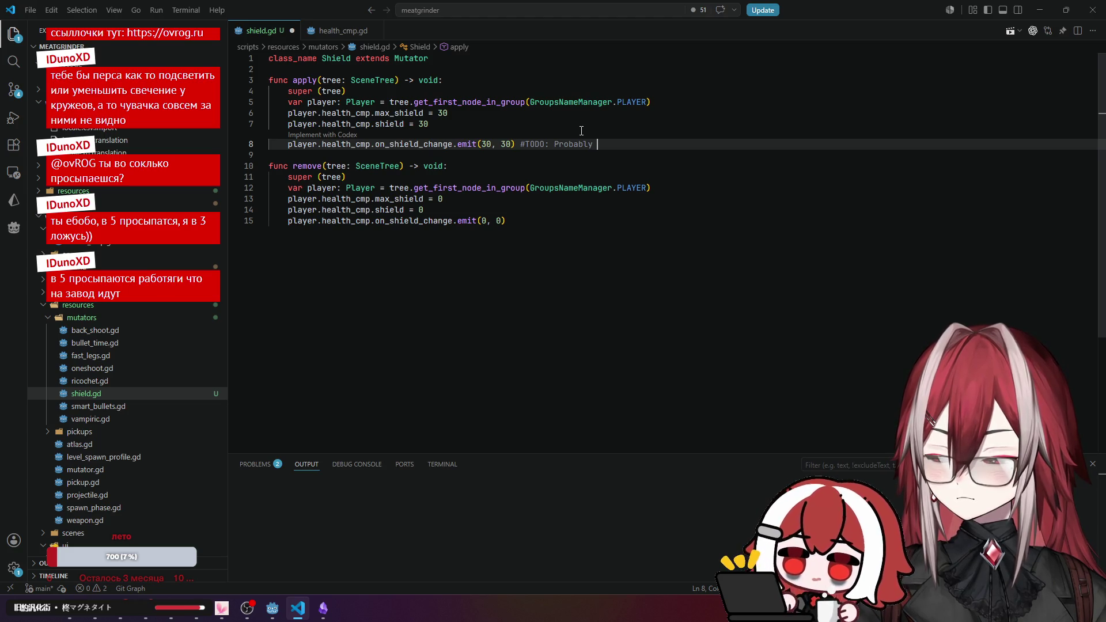
type("better ")
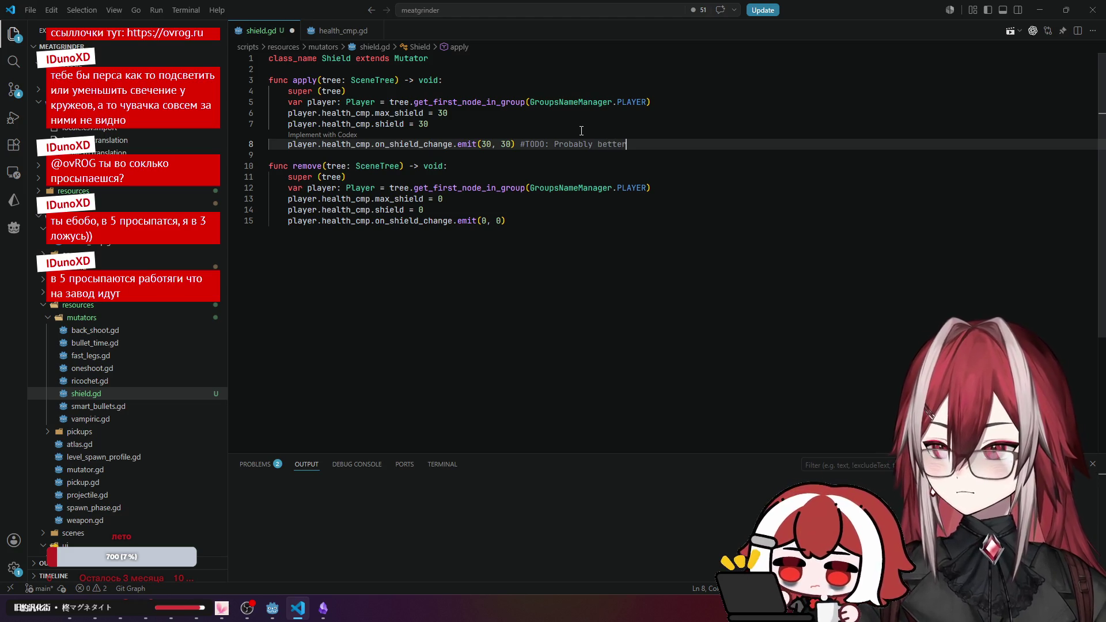
type("to handle")
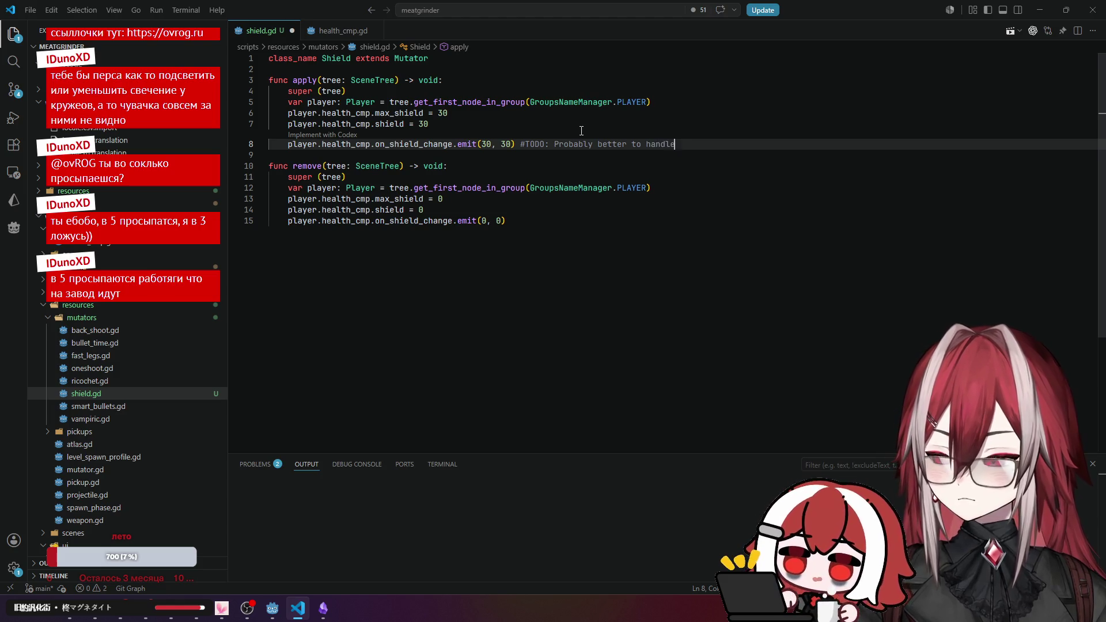
type(" inside ")
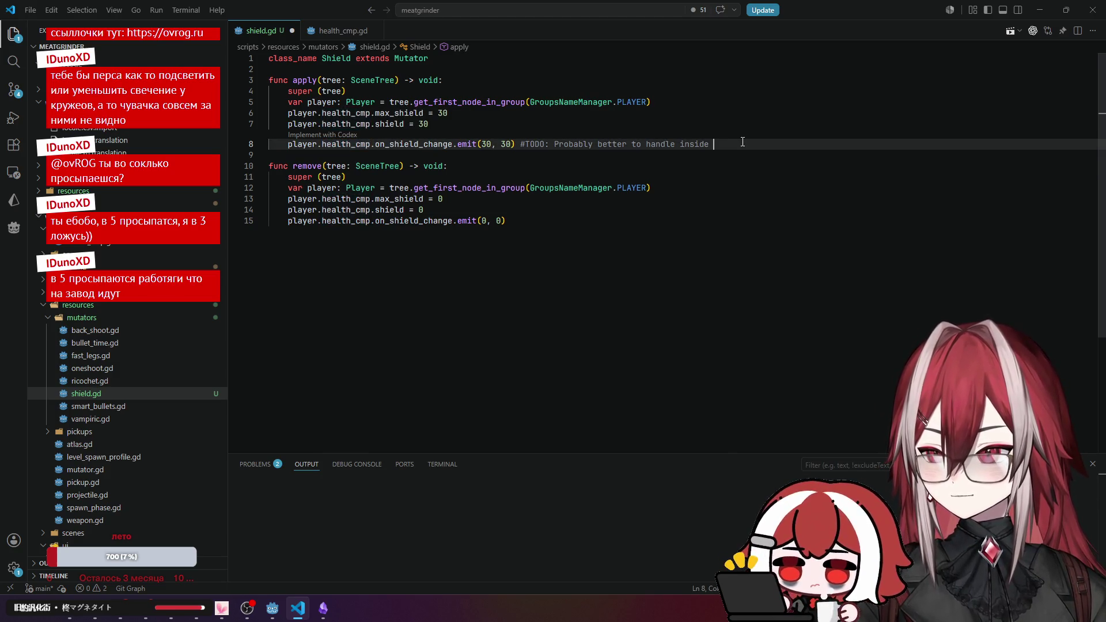
type("health_cmp")
left_click(743, 102)
key("ctrl+s")
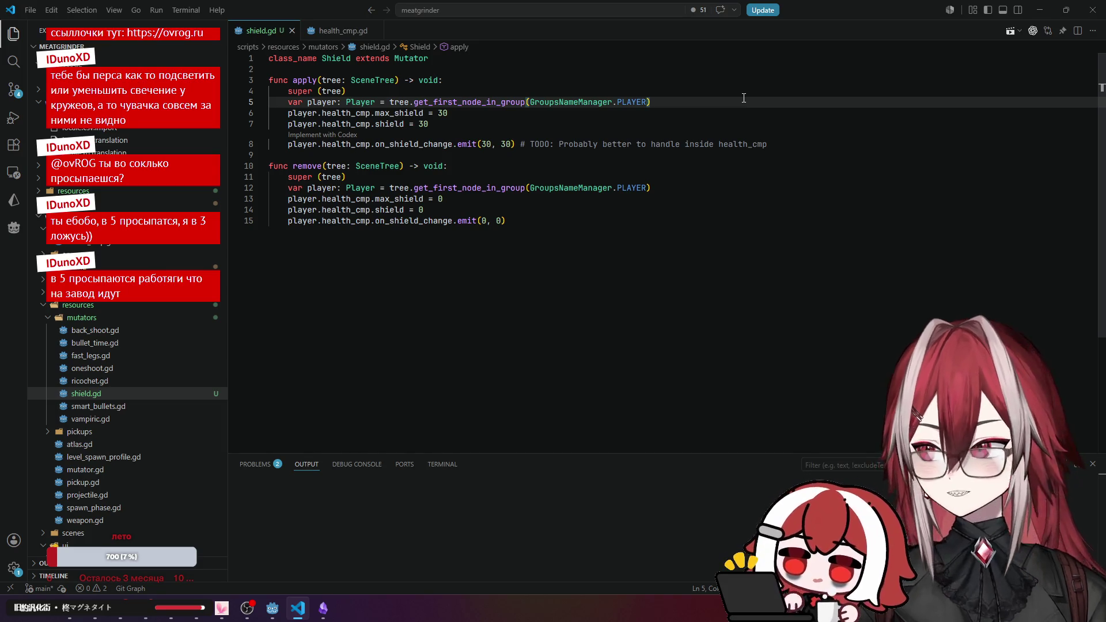
Add a MAYBE comment to the max_shield line, then open back_shoot.gd.
left_click(720, 110)
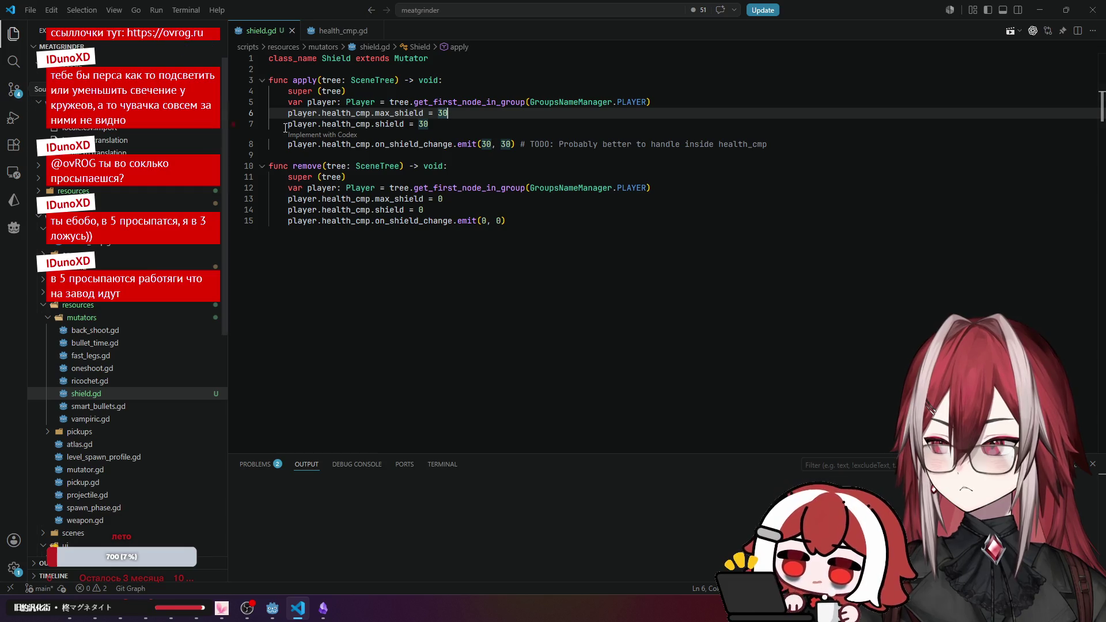
type("M")
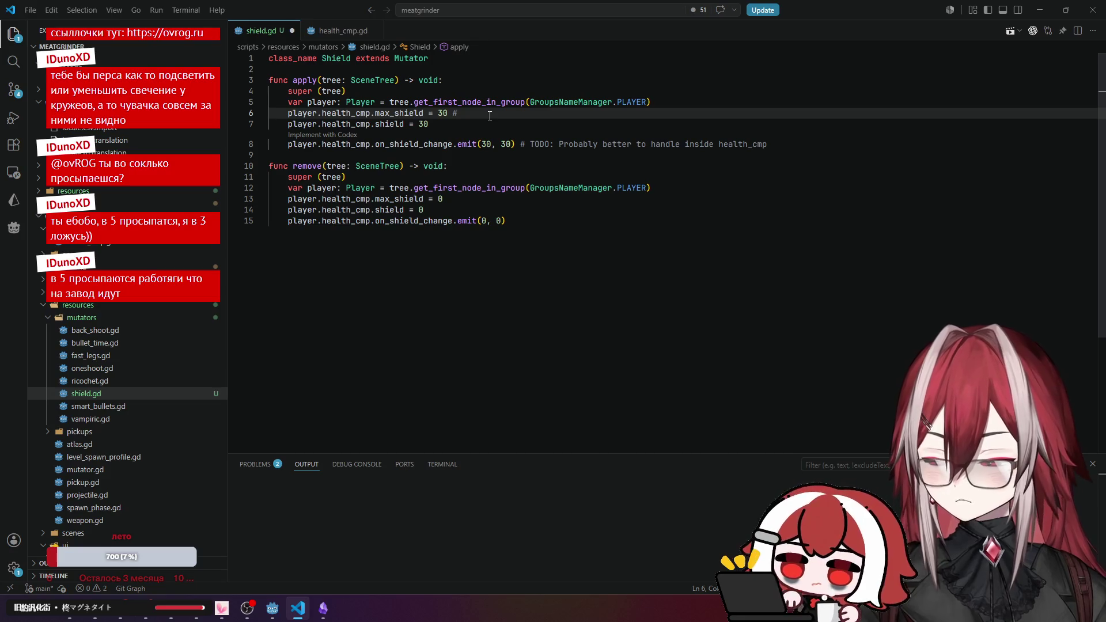
type("AYBE")
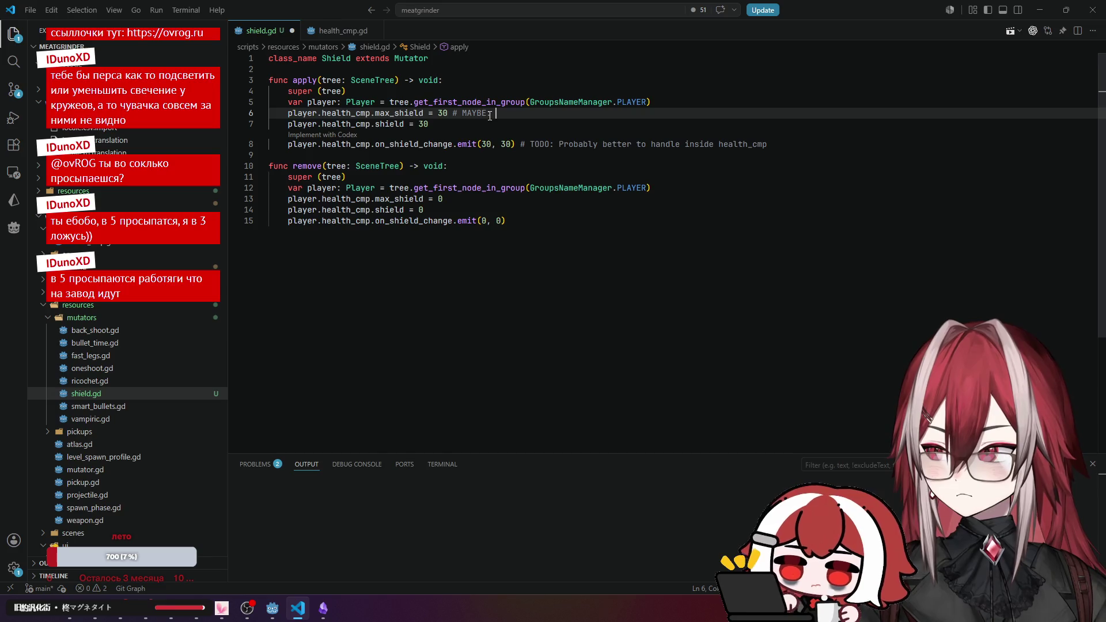
left_click(86, 331)
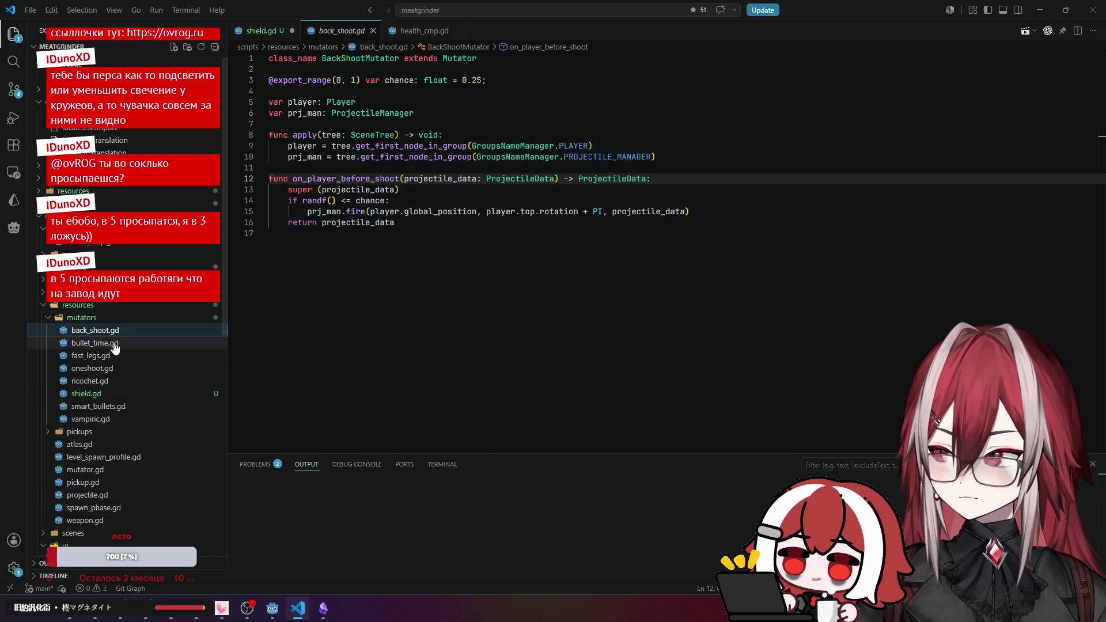
Search the project for existing MAYBE and TODO notes.
left_click(109, 344)
left_click(110, 357)
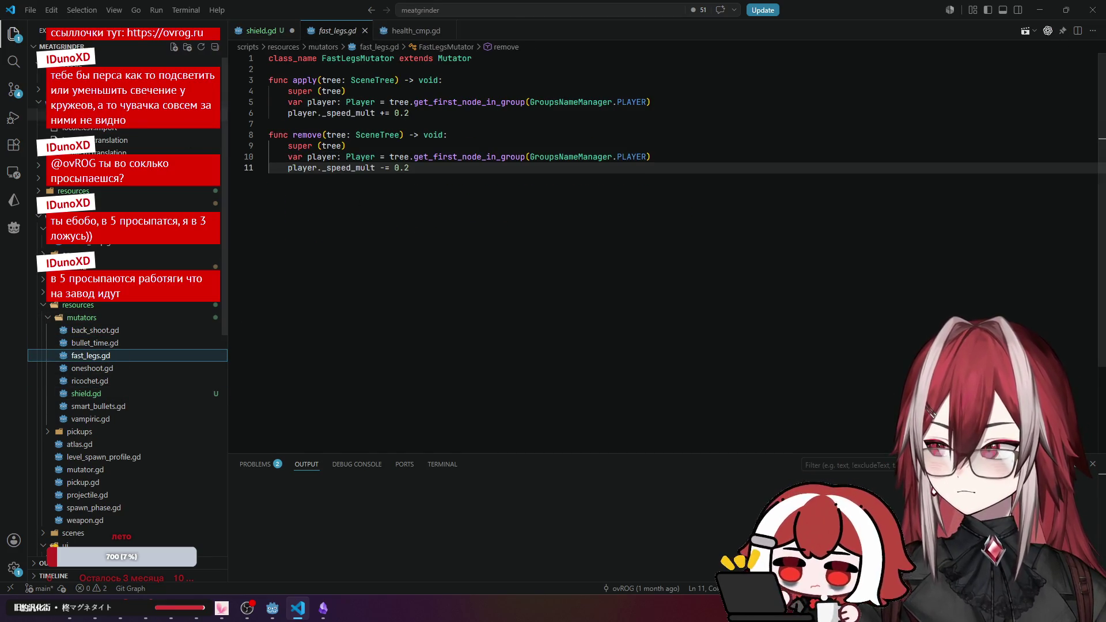
left_click(15, 91)
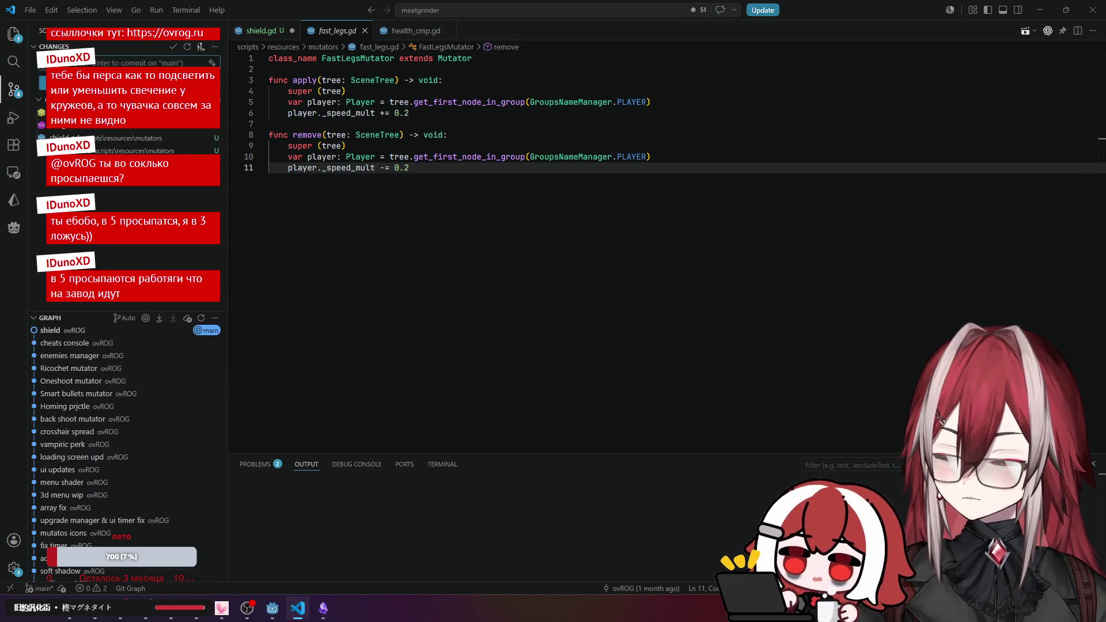
left_click(14, 61)
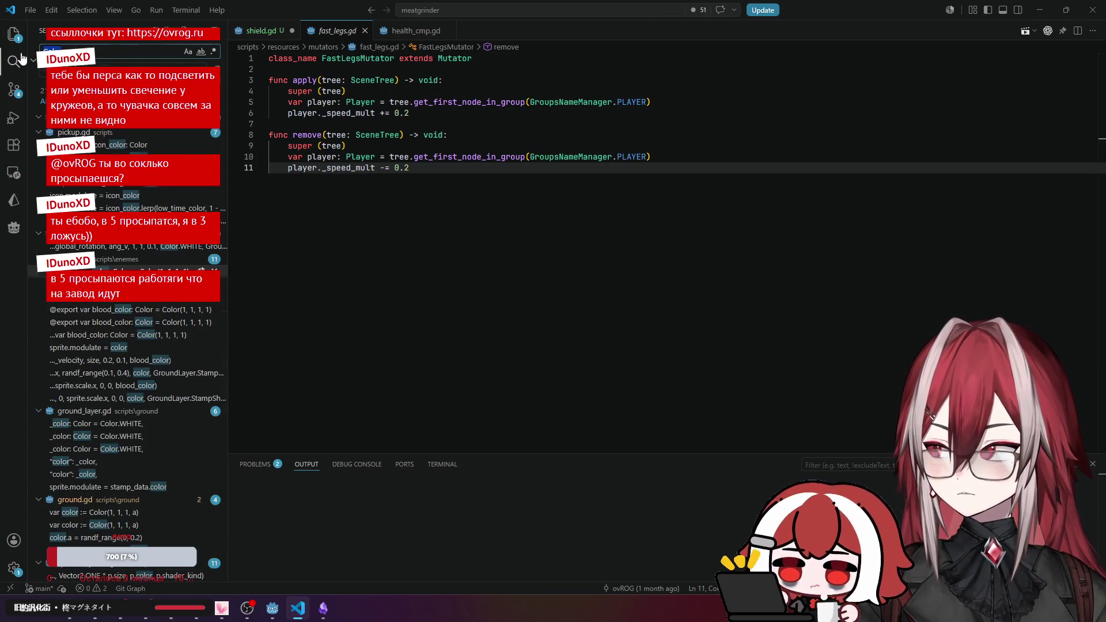
type("ma")
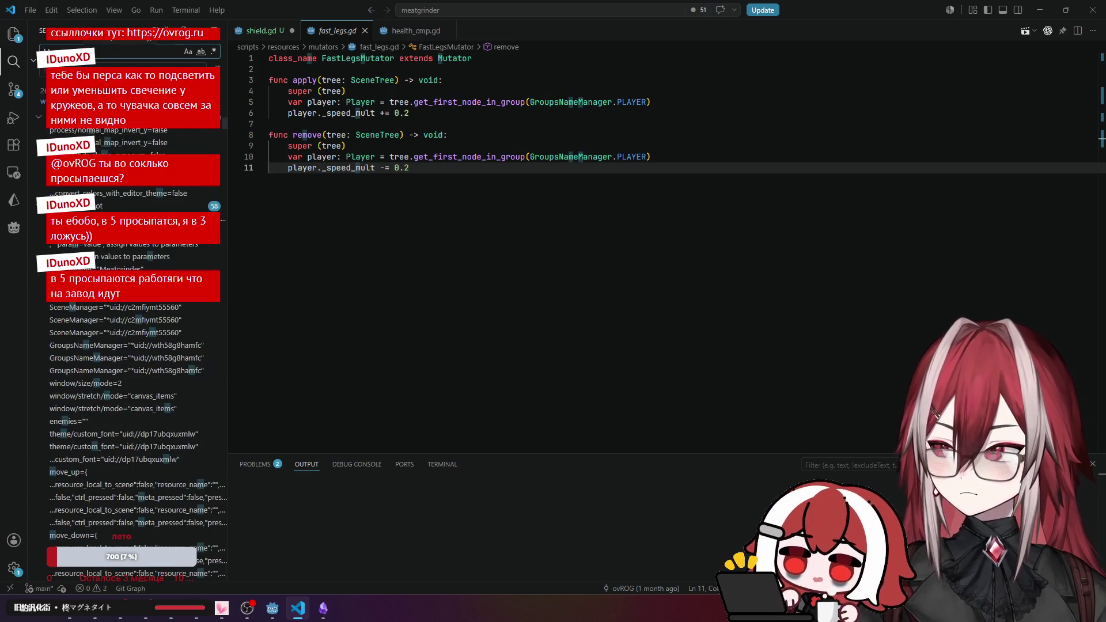
type("ybe")
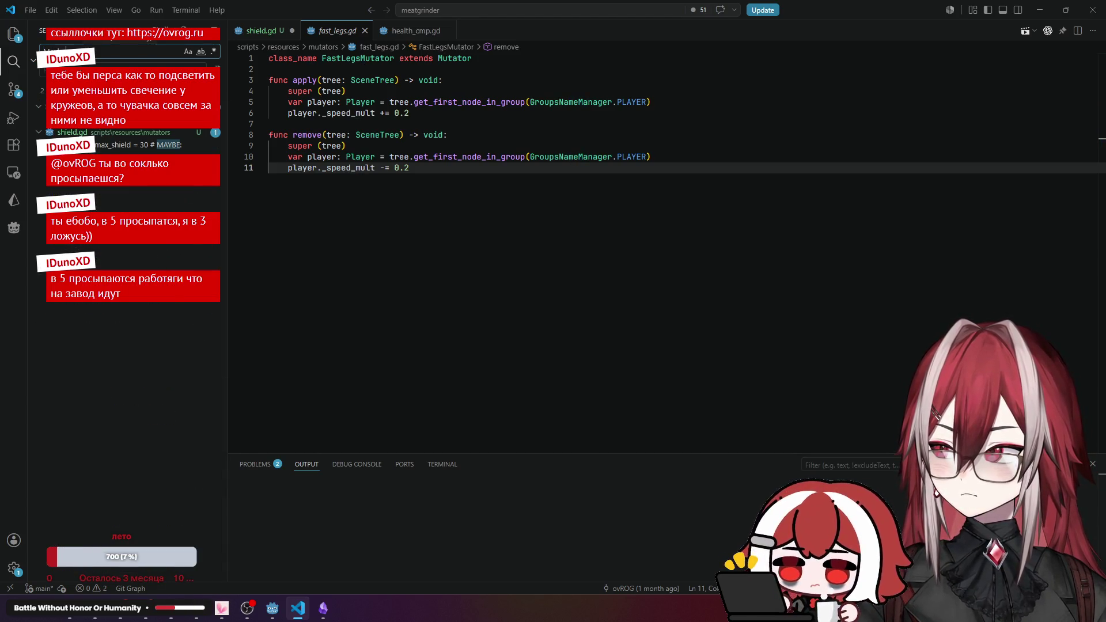
left_click(148, 119)
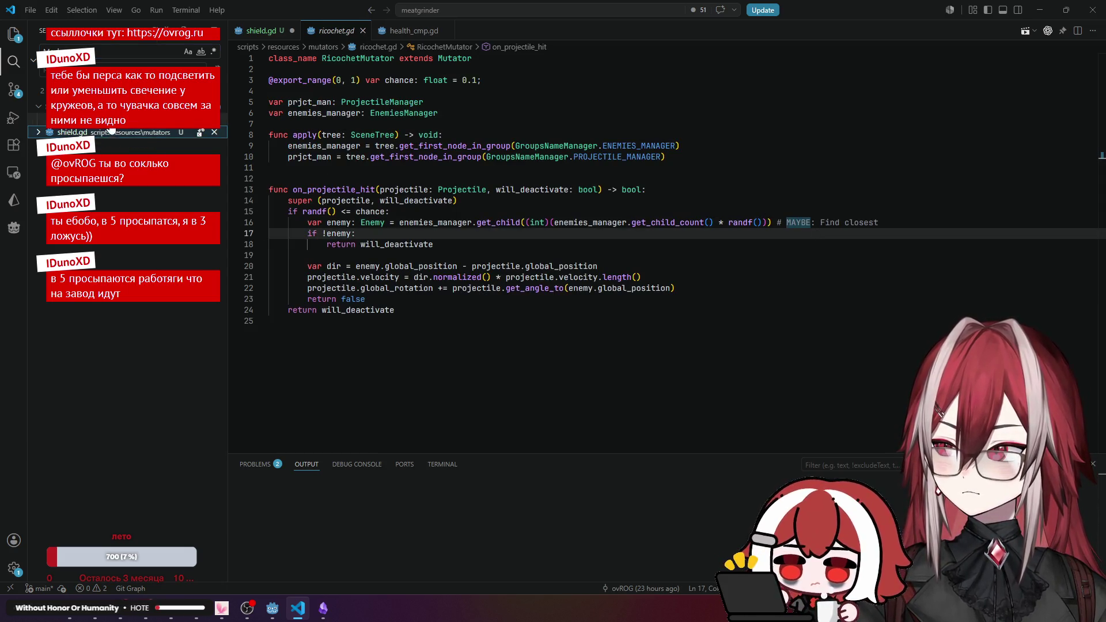
key("ctrl+shift+f")
type("a")
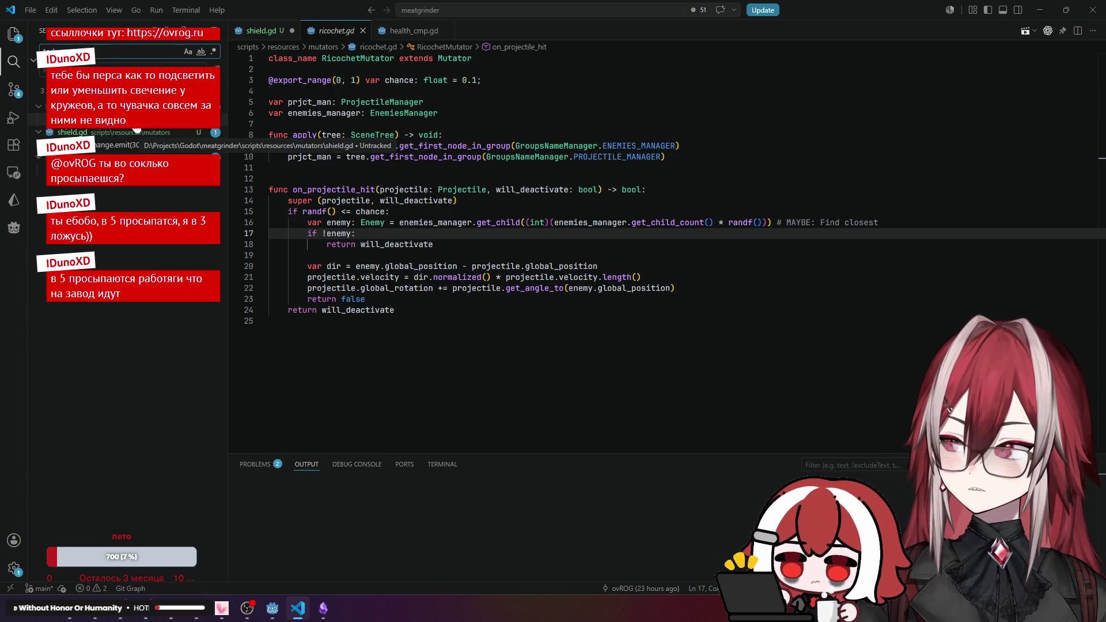
Copy 'MOVE TO GLOBAL DICT' from player.gd into shield.gd's line 6 MAYBE comment and save.
left_click(86, 118)
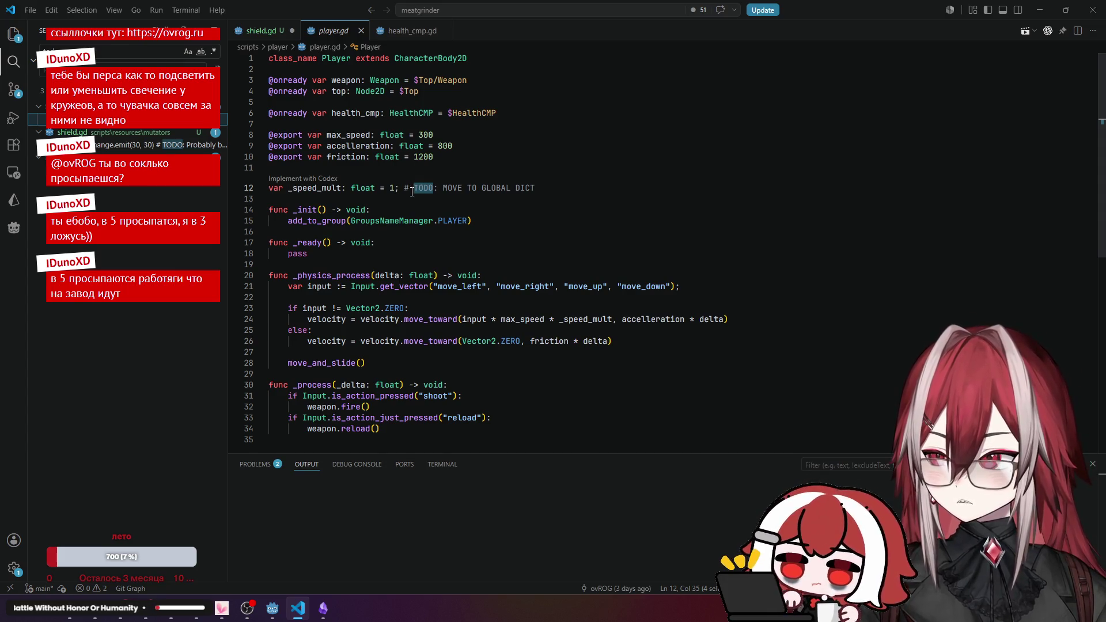
left_click(427, 202)
left_click_drag(442, 187, 536, 187)
key("ctrl+c")
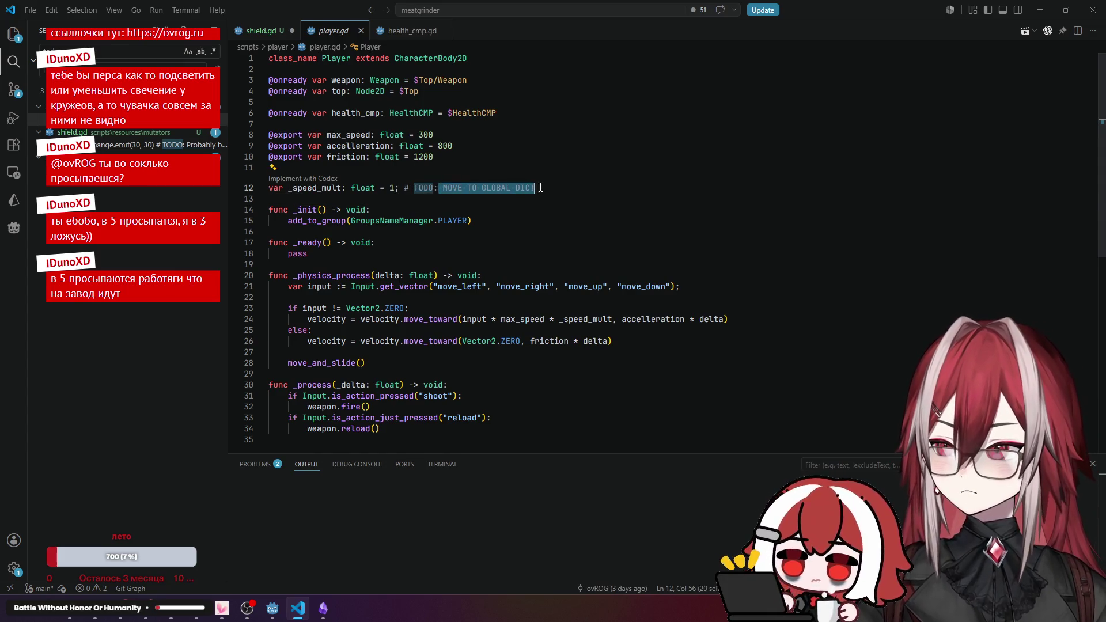
key("ctrl+Tab")
key("ctrl+v")
key("Down")
key("Down")
key("Down")
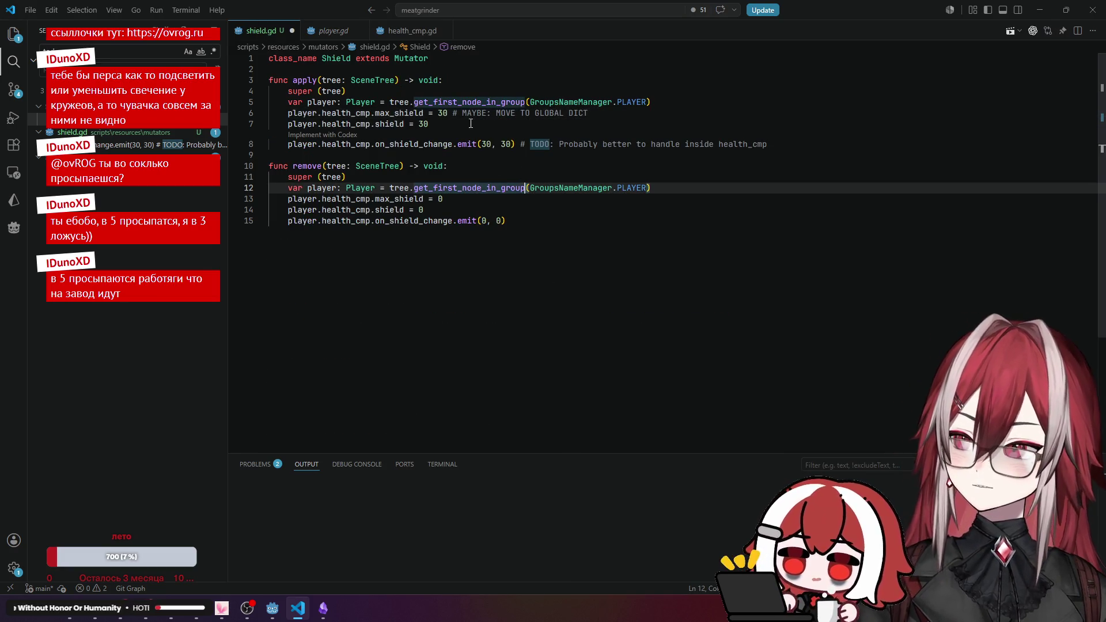
left_click_drag(461, 113, 589, 112)
left_click(518, 124)
key("ctrl+s")
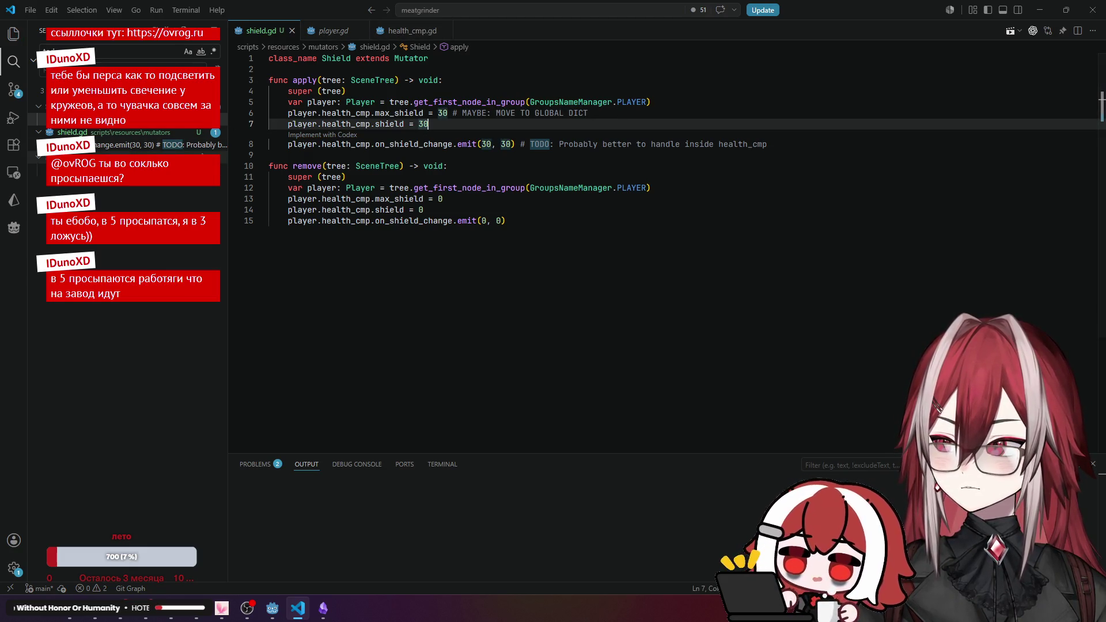
Append '# MAYBE: MOVE TO GLOBAL DICT' to fast_legs.gd line 6 and save.
key("ctrl+shift+e")
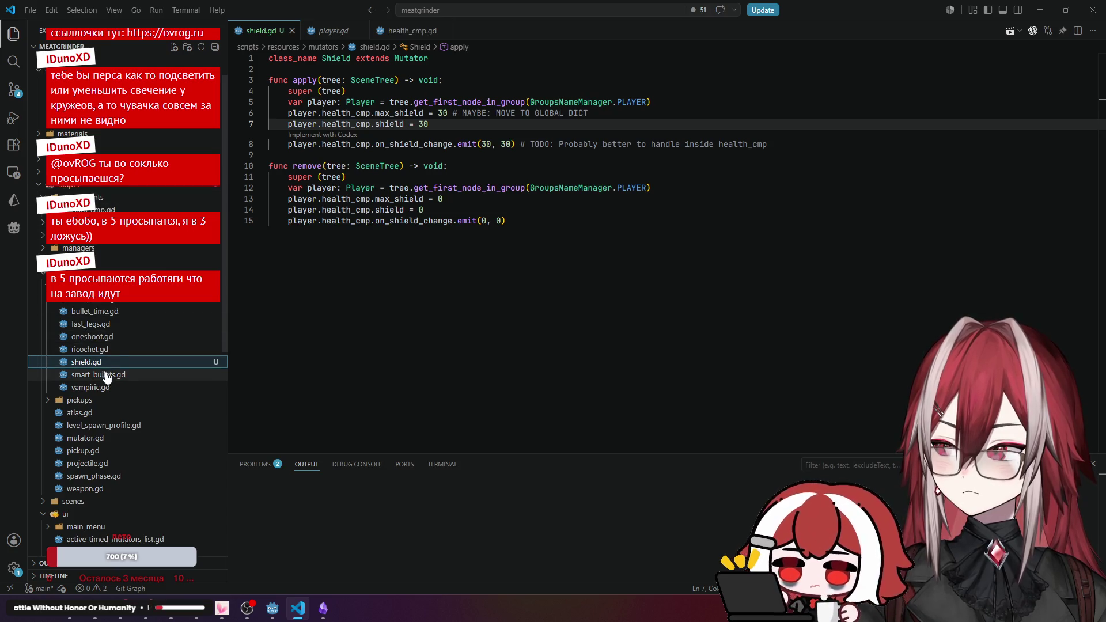
left_click(91, 324)
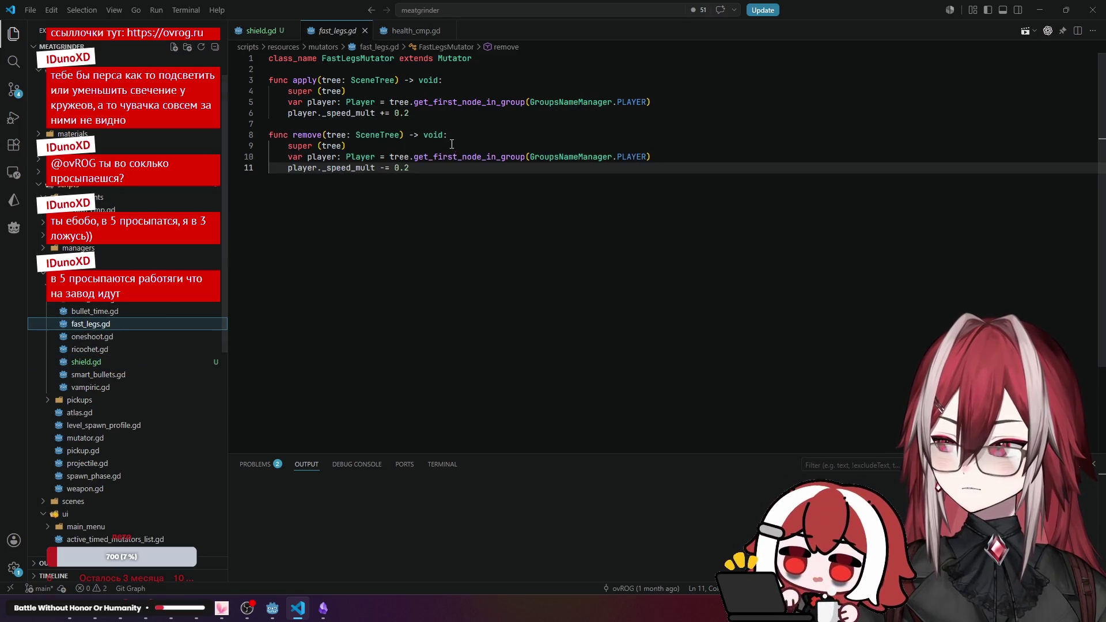
left_click(433, 112)
type("# MAYBE: MOVE TO GLOBAL DICT")
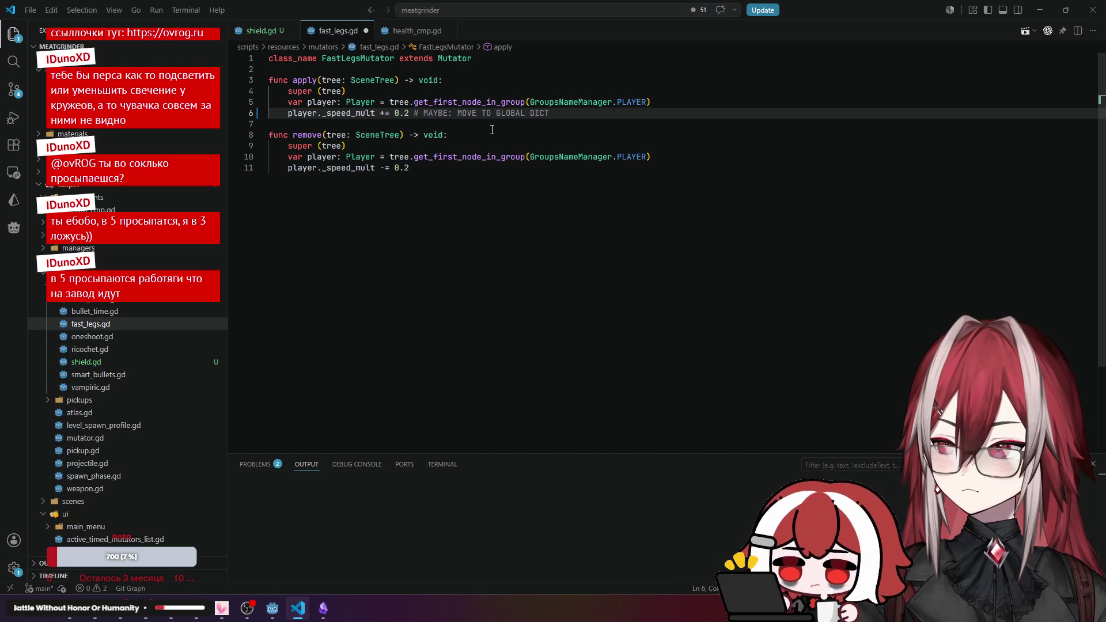
key("ctrl+s")
Return to shield.gd and open the Source Control view.
key("ctrl+Tab")
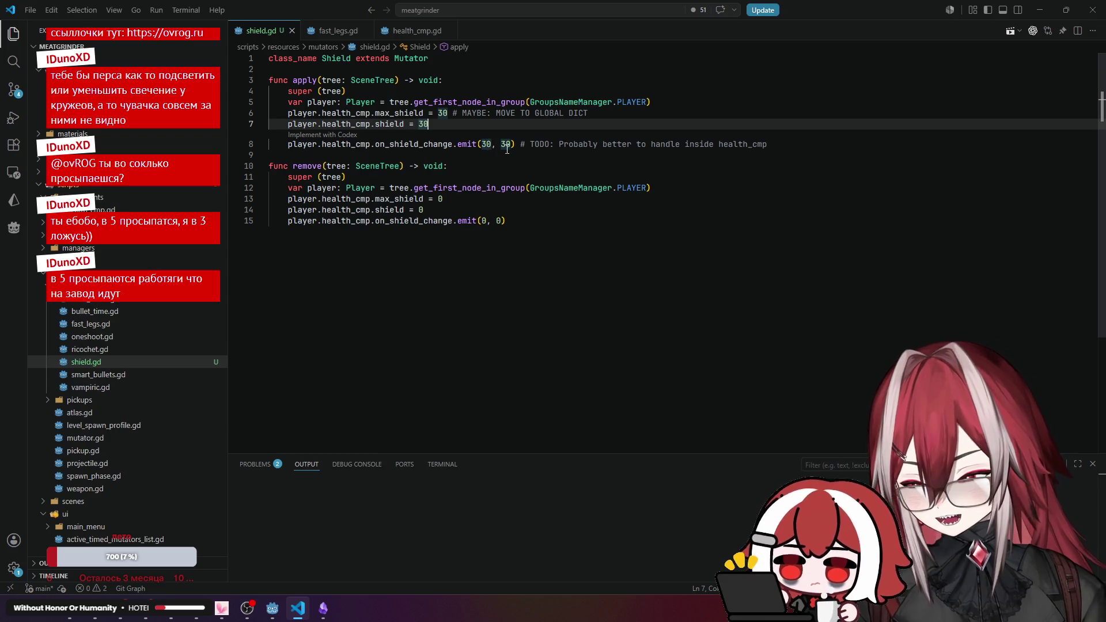
left_click(526, 151)
left_click(518, 165)
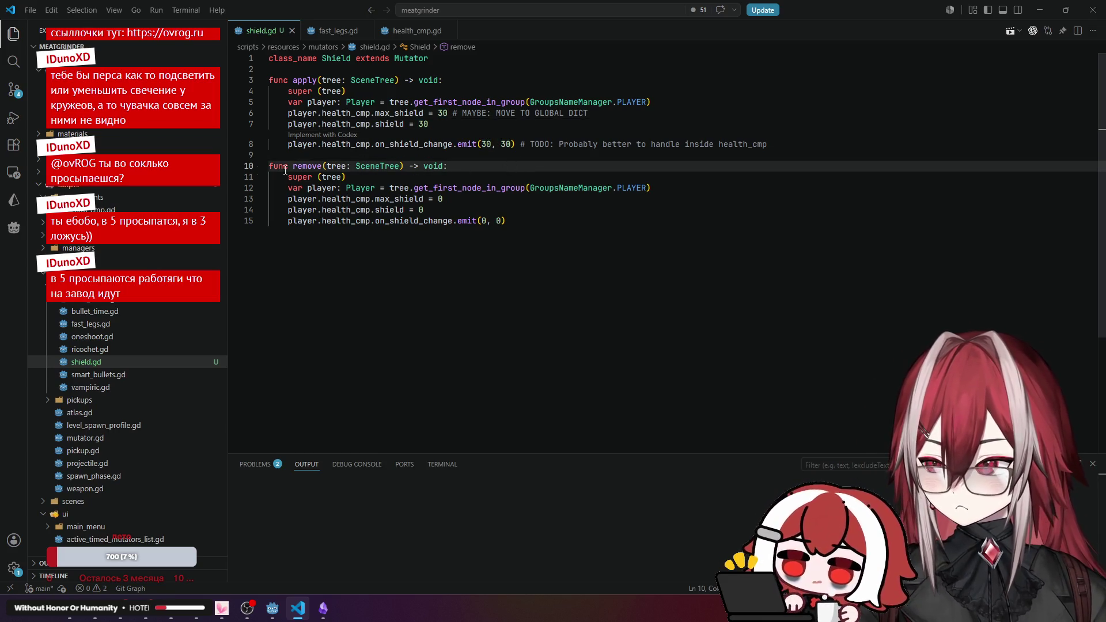
left_click(15, 94)
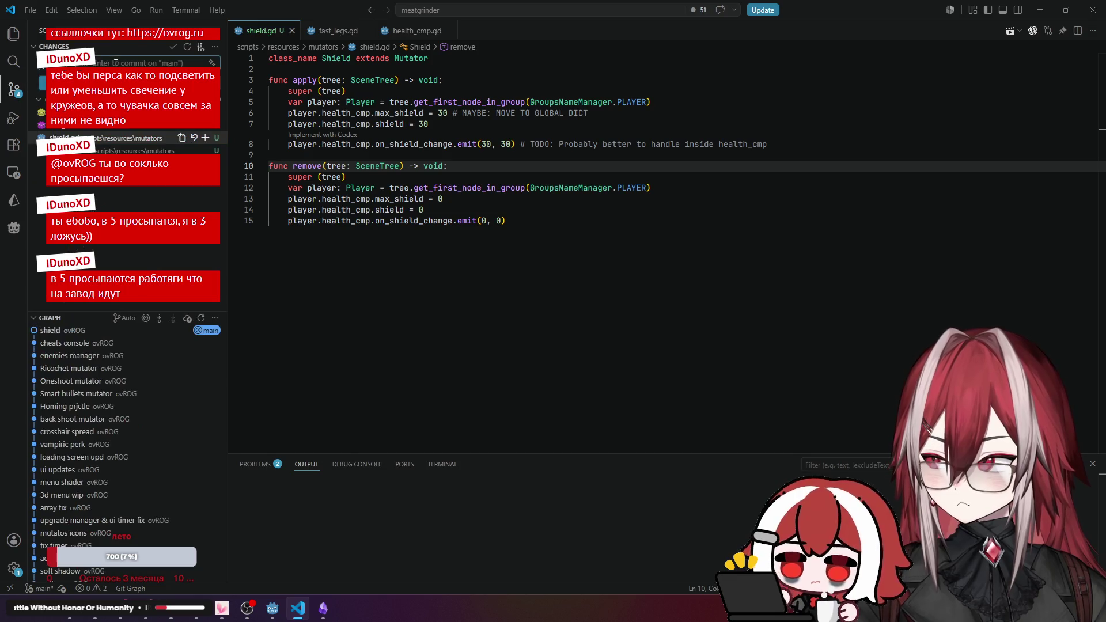
Commit all changes with the message 'Shield cmp', then bring up the Obsidian PERKS note.
type("s")
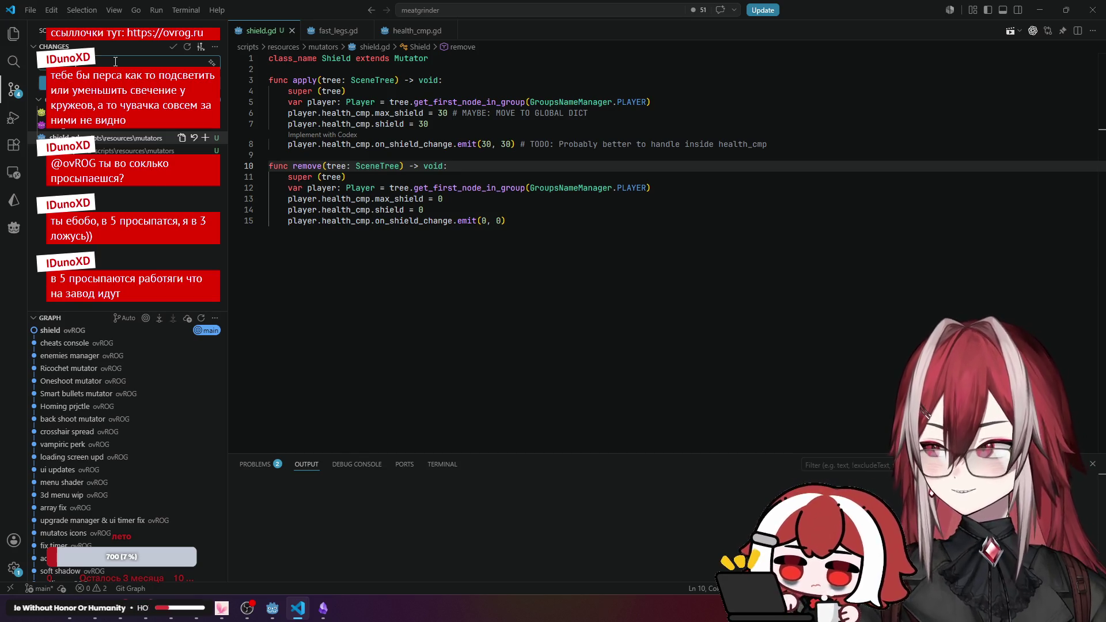
key("ctrl+Return")
left_click(505, 306)
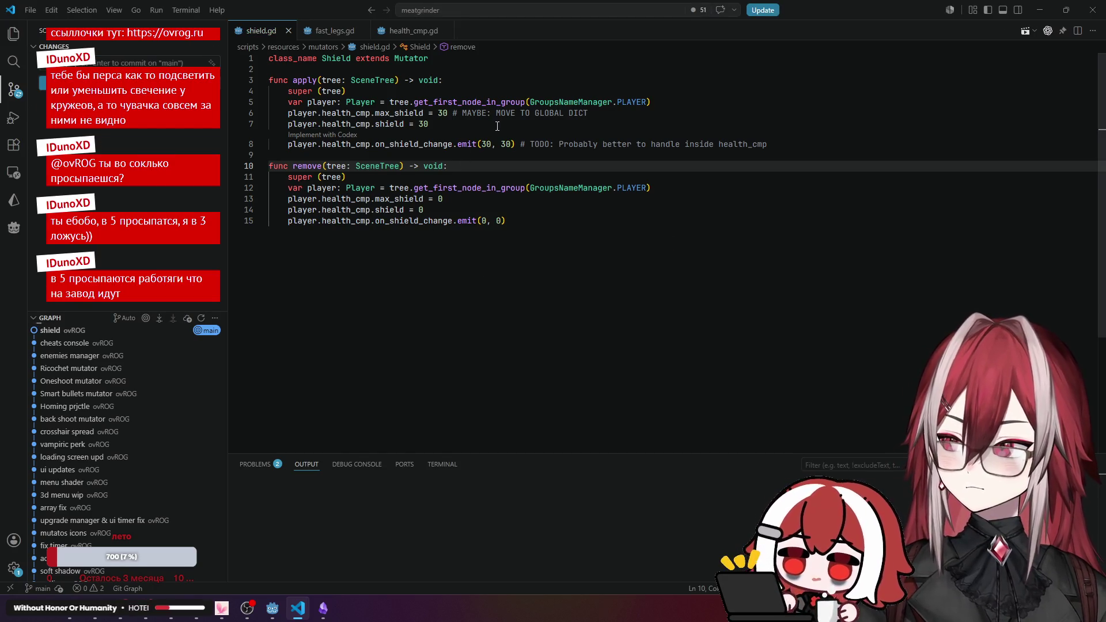
left_click(318, 91)
left_click(521, 83)
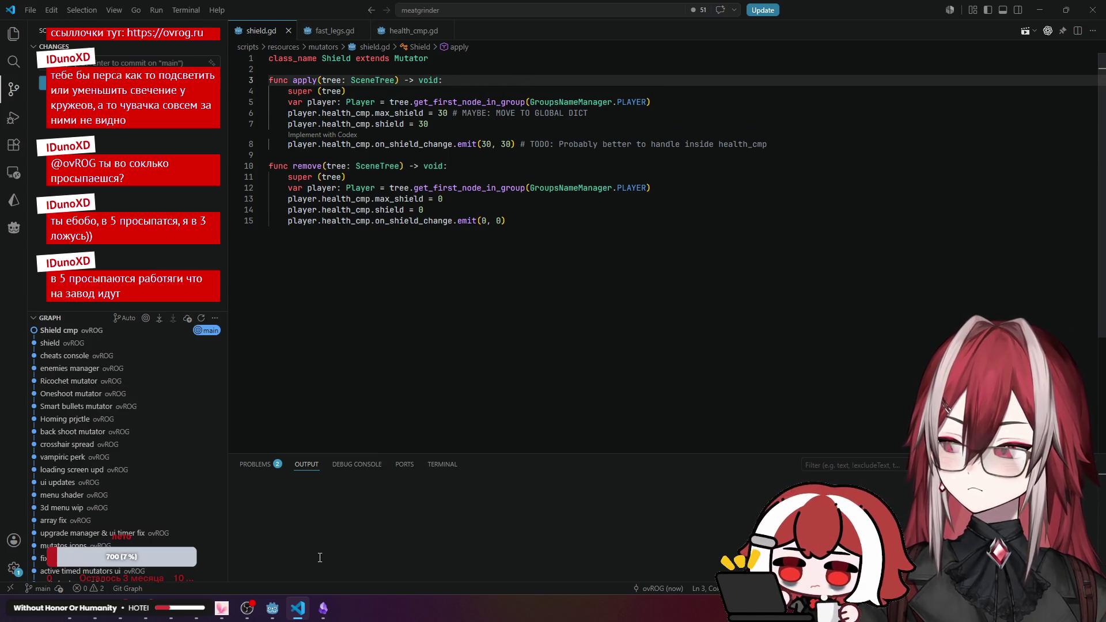
left_click(324, 607)
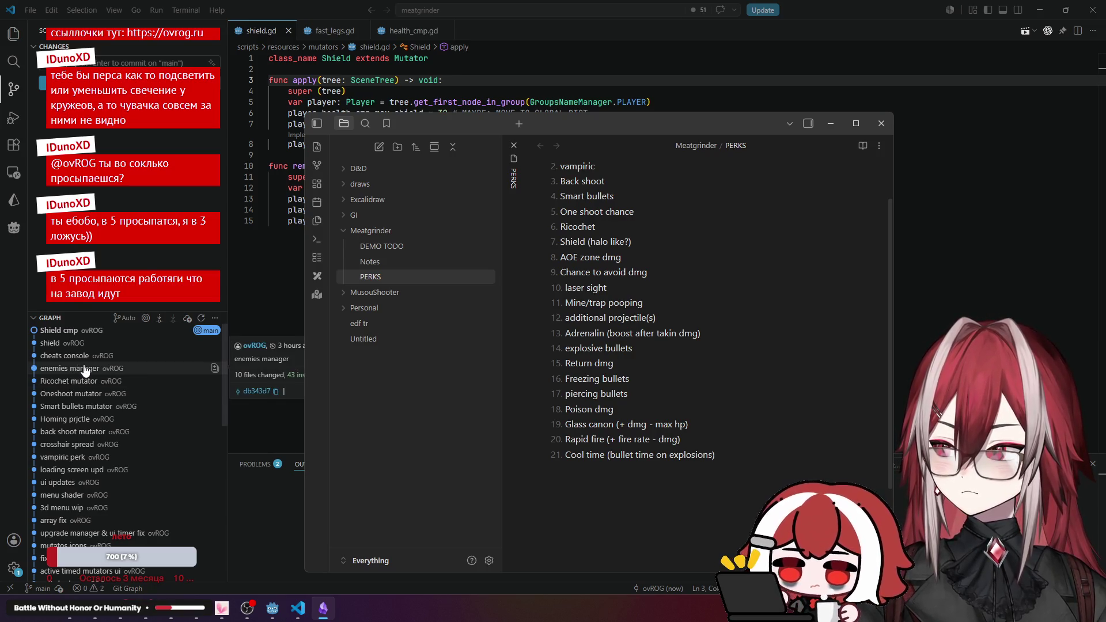
Bring the VS Code window with shield.gd back in front of the Obsidian PERKS note.
mouse_move(86, 347)
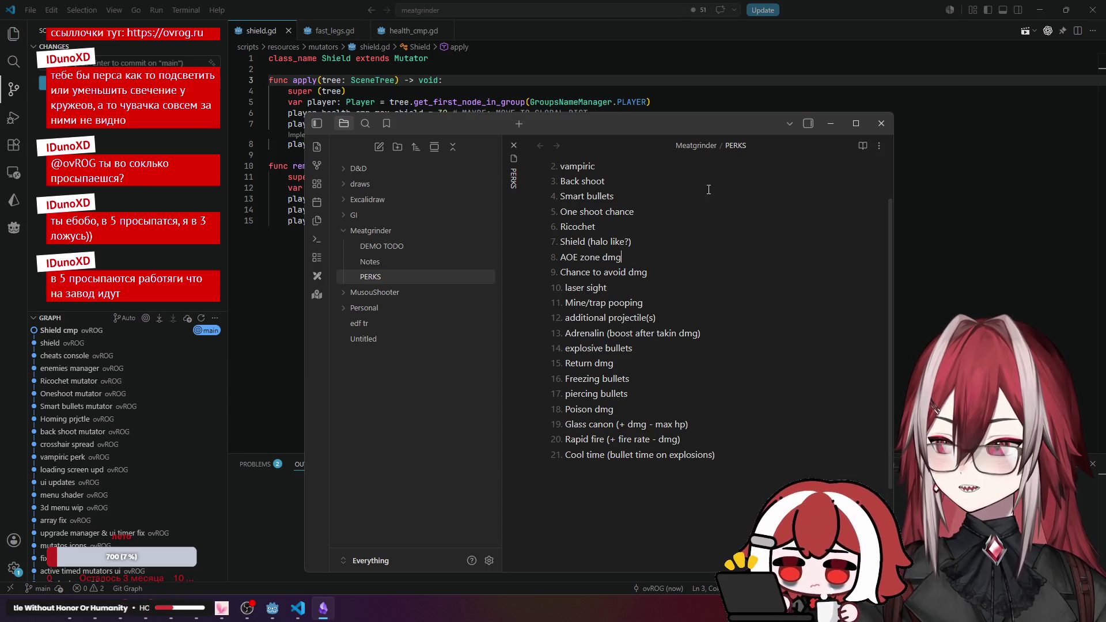
left_click(921, 210)
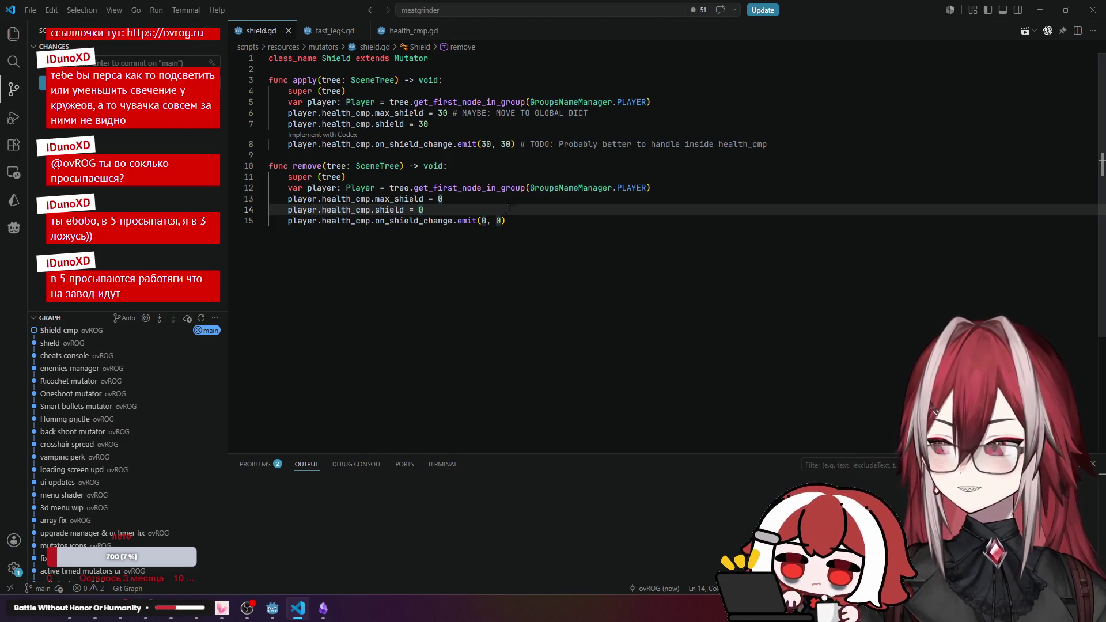
Close the Reddit and Google search tabs in Chrome, check Godot, and return to VS Code.
left_click(14, 33)
left_click(447, 166)
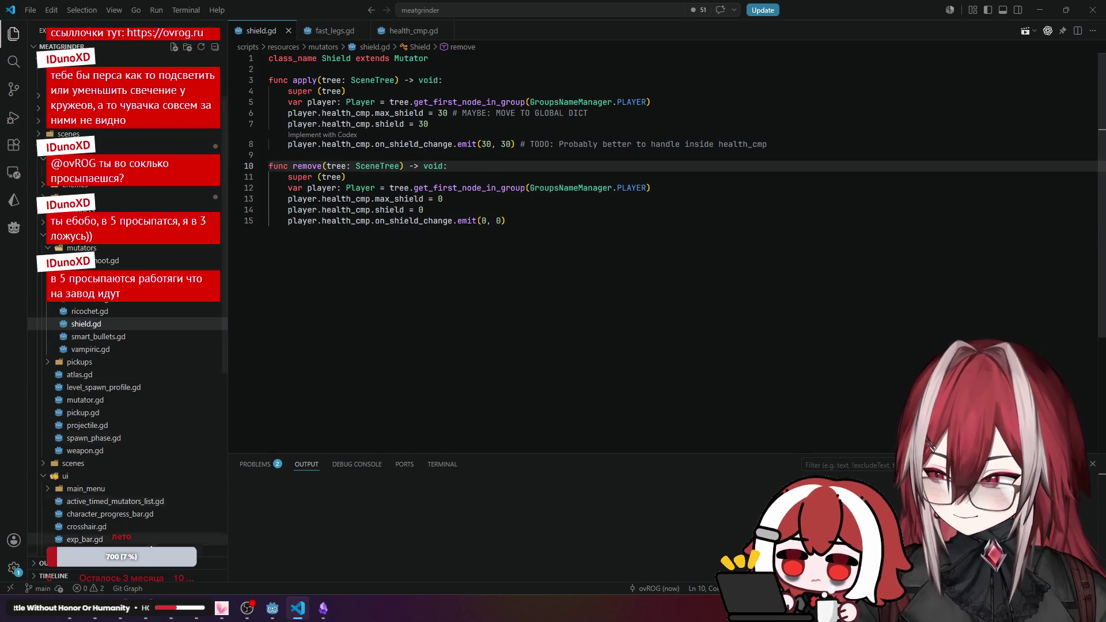
key("alt+Tab")
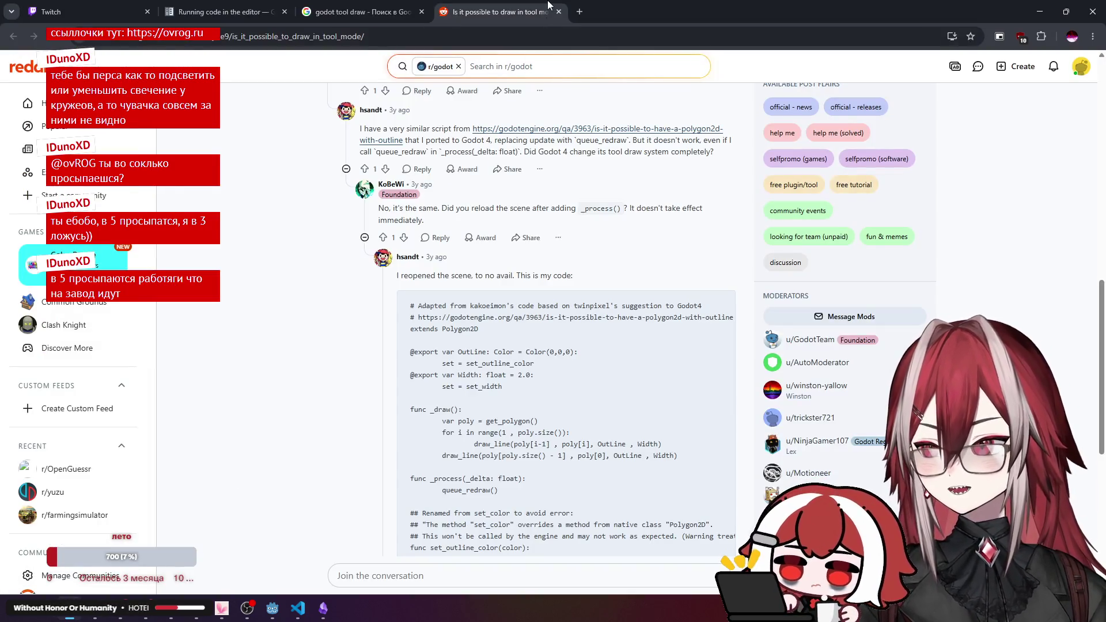
key("ctrl+w")
key("ctrl+w")
left_click(272, 608)
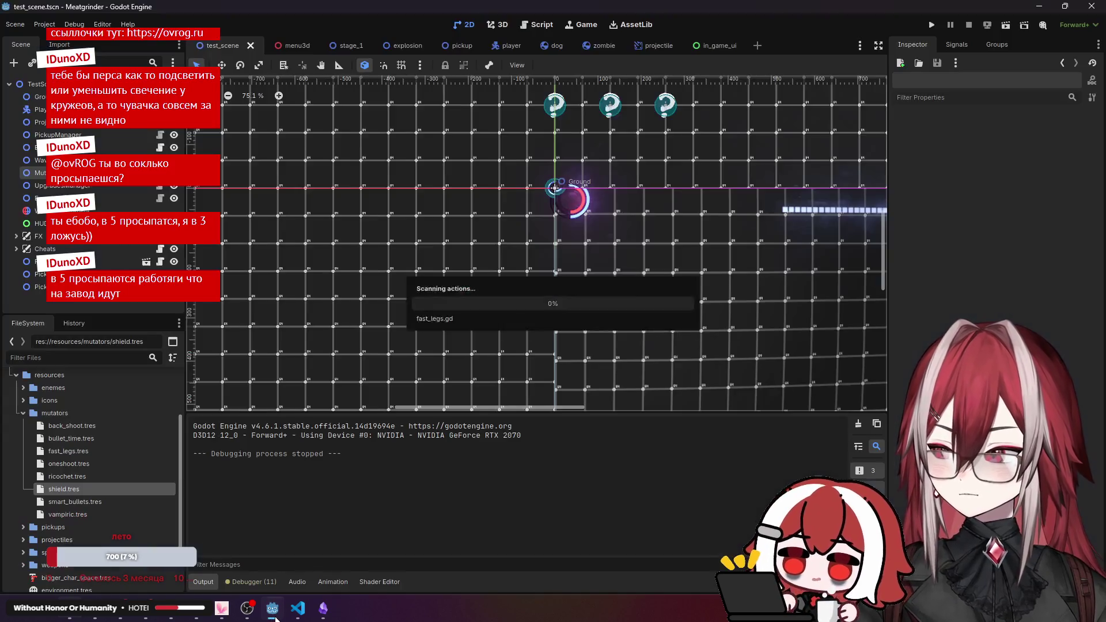
left_click(298, 608)
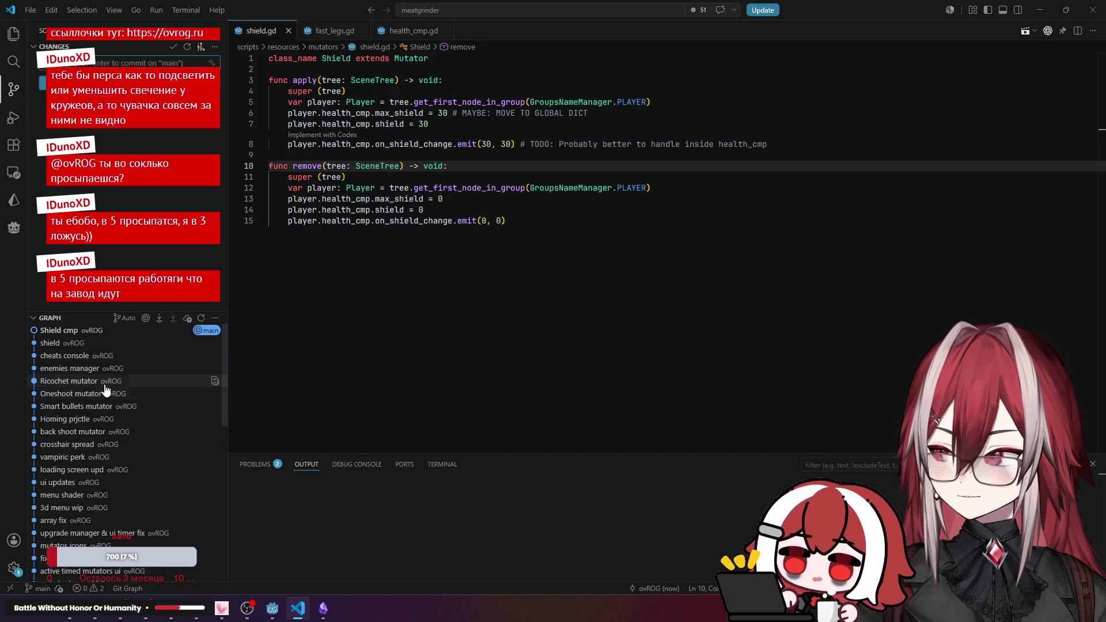
Review the enemies manager, cheats console, shield and Shield cmp commits in Git Graph, then bring up the Godot docs.
left_click(112, 370)
left_click(112, 372)
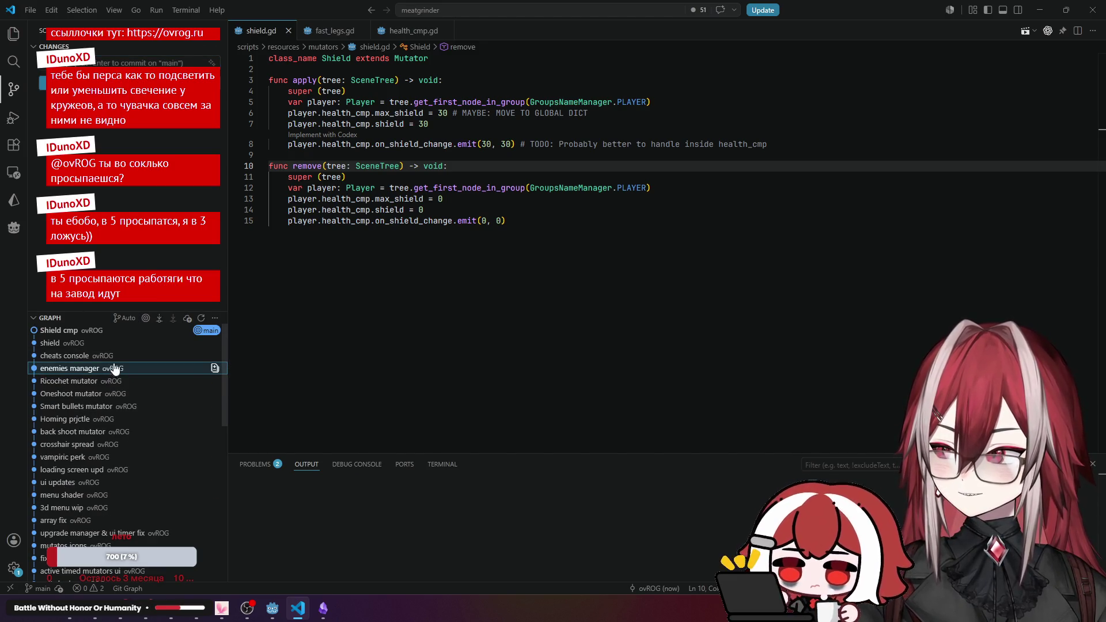
left_click(117, 358)
left_click(123, 358)
left_click(123, 344)
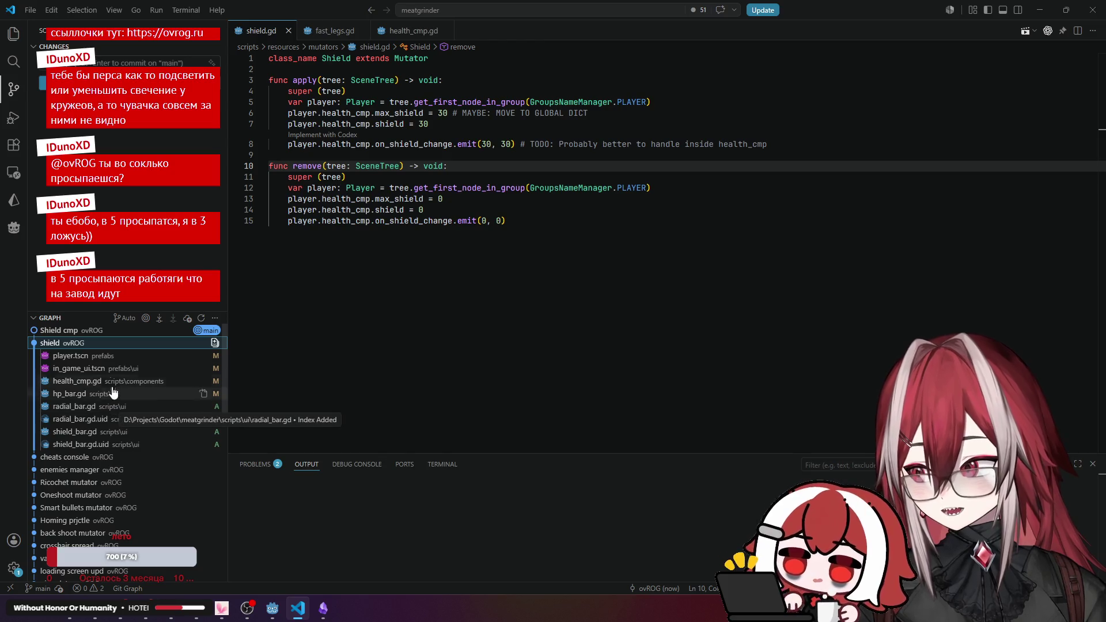
left_click(106, 344)
left_click(109, 331)
left_click(109, 331)
left_click(79, 617)
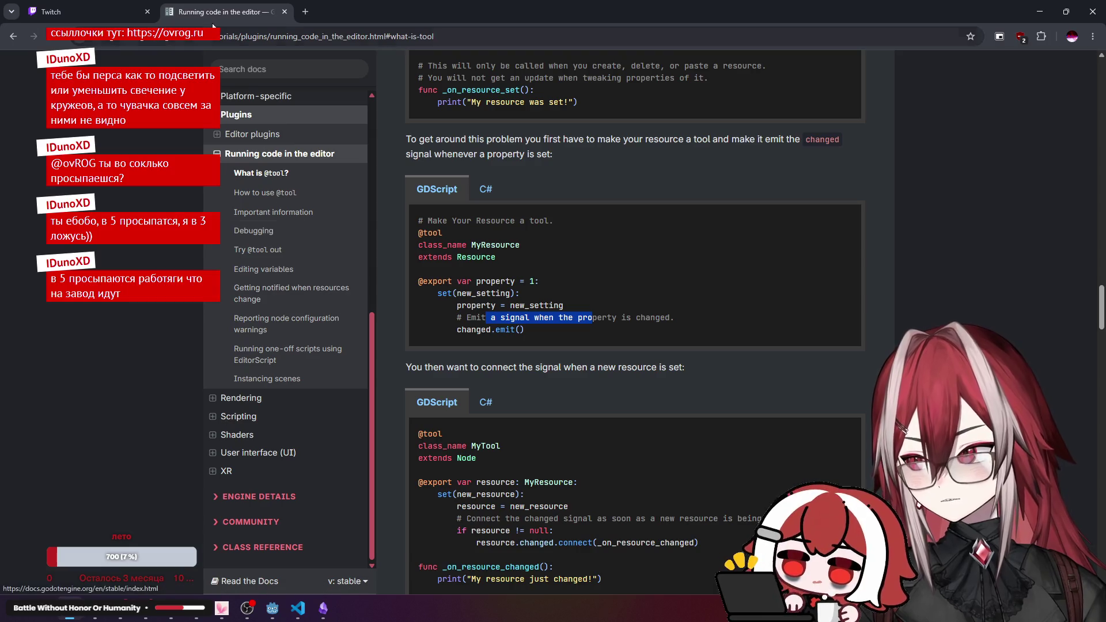
Open a new Chrome tab and go to Twitch from its shortcut tile.
left_click(305, 12)
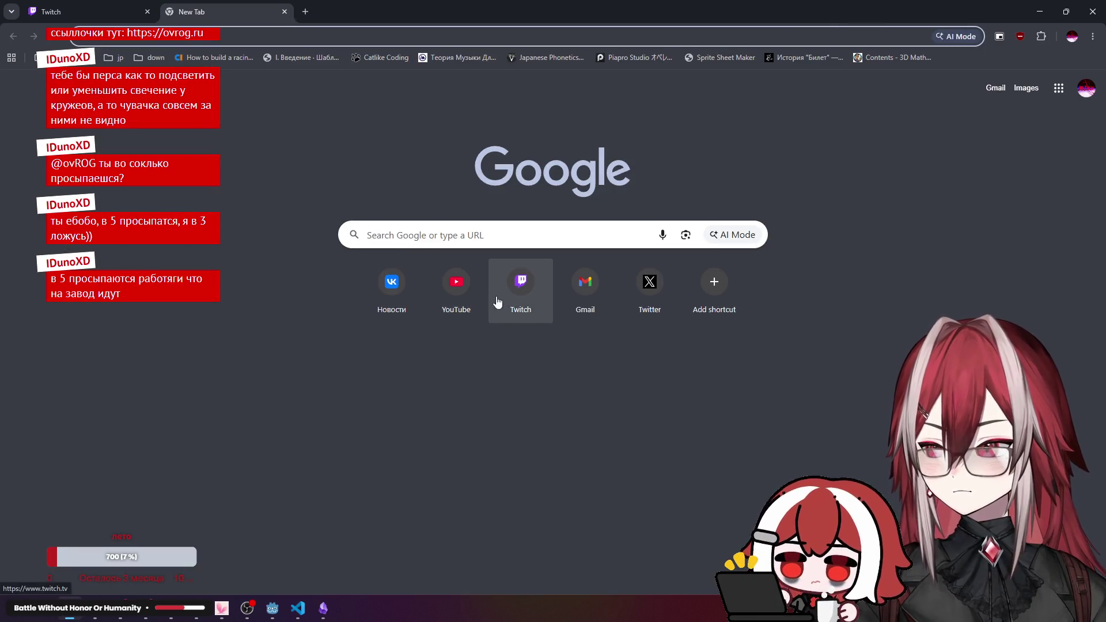
left_click(522, 288)
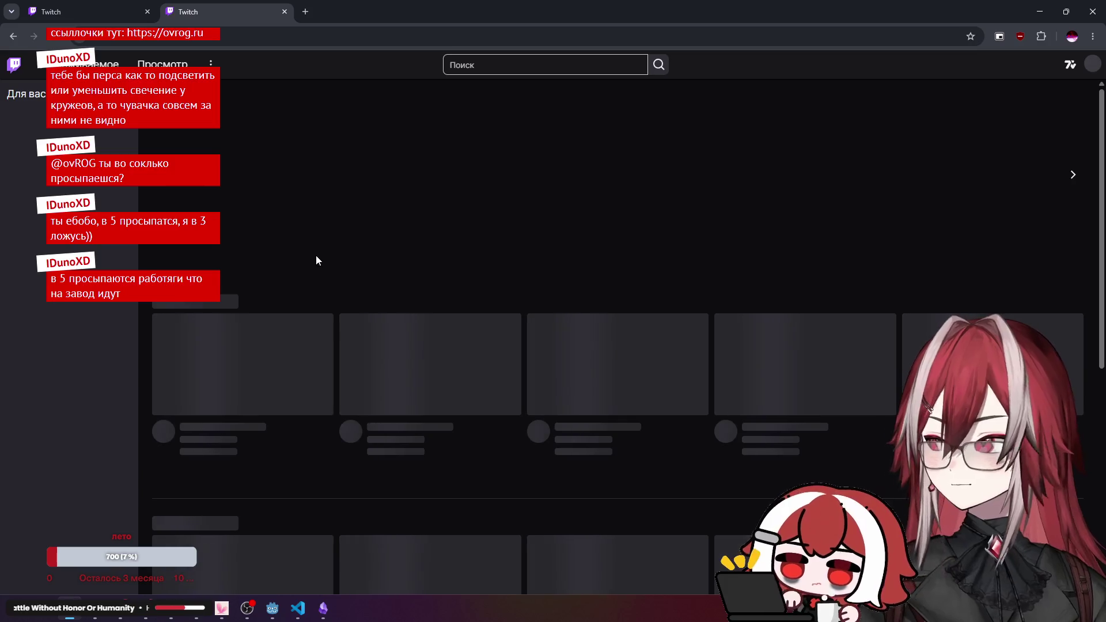